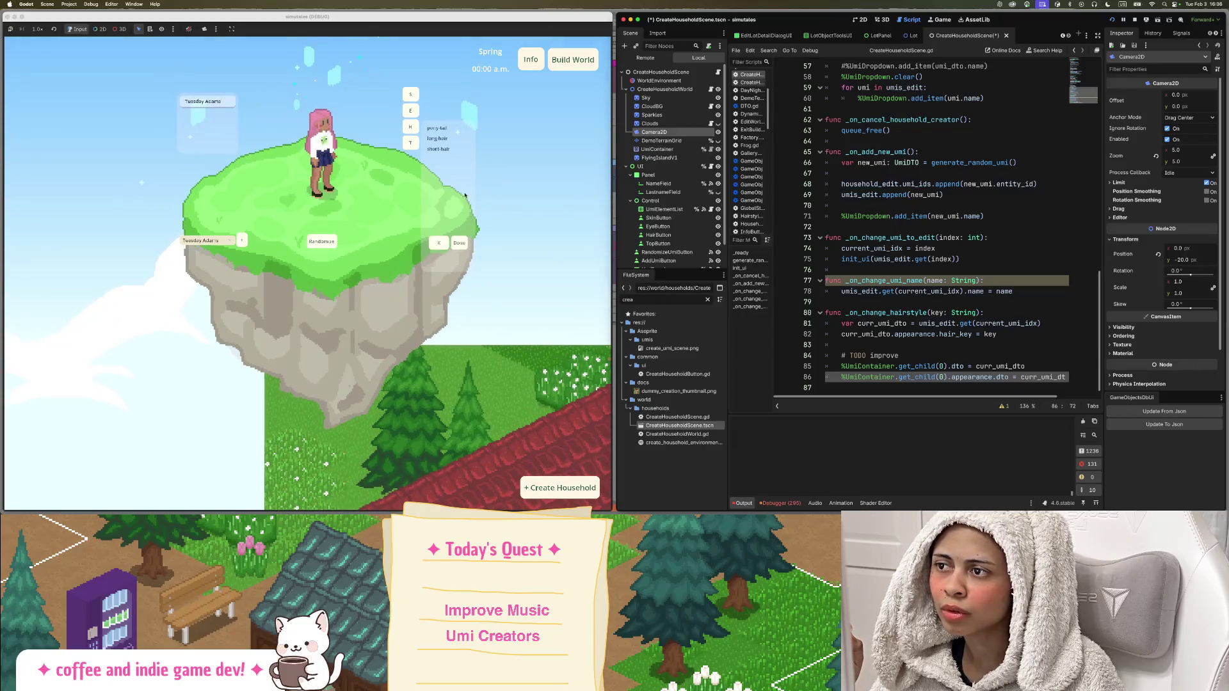
Switch the Scene dock to Remote and expand Simulates > MainGame > GameRenderer.
scroll(457, 154, "up", 2)
scroll(356, 100, "down", 4)
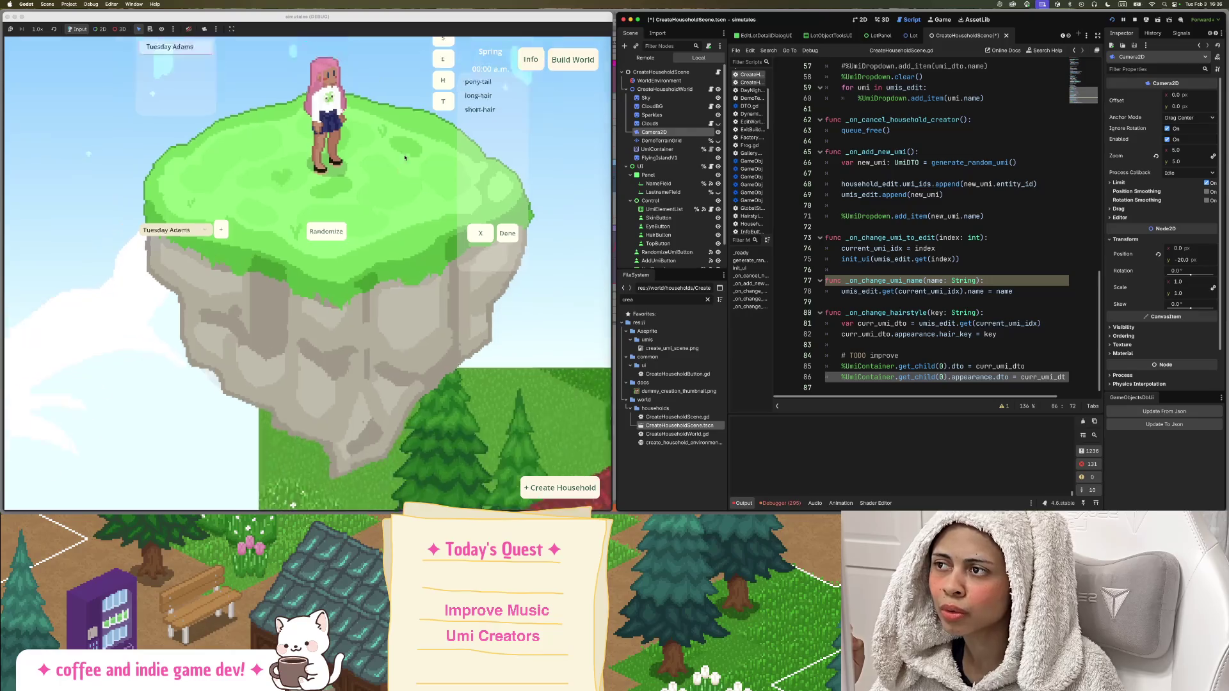
scroll(355, 100, "up", 2)
scroll(361, 127, "down", 2)
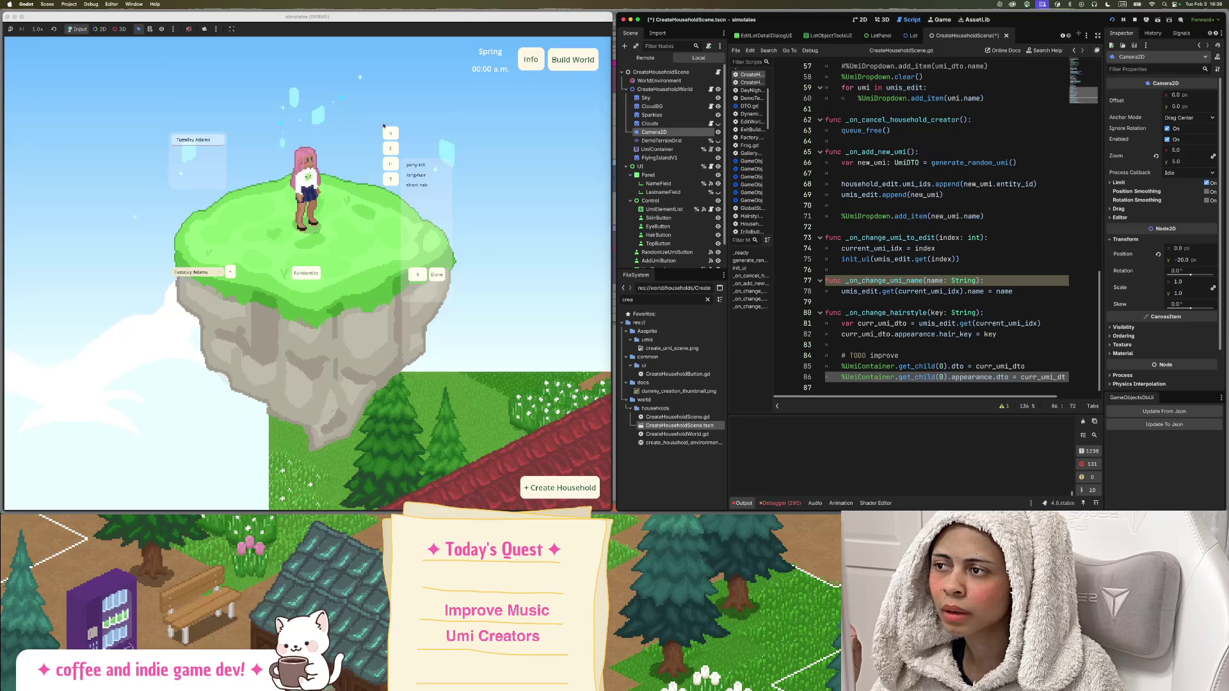
scroll(534, 126, "up", 2)
scroll(535, 125, "up", 2)
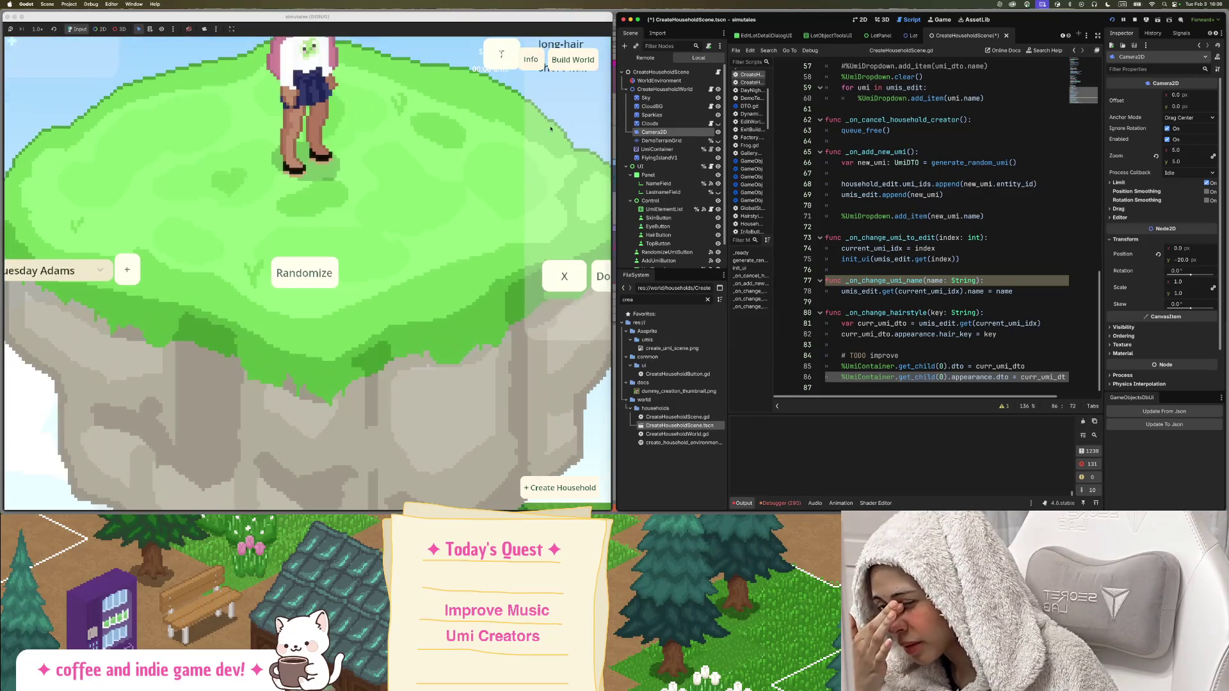
left_click(649, 59)
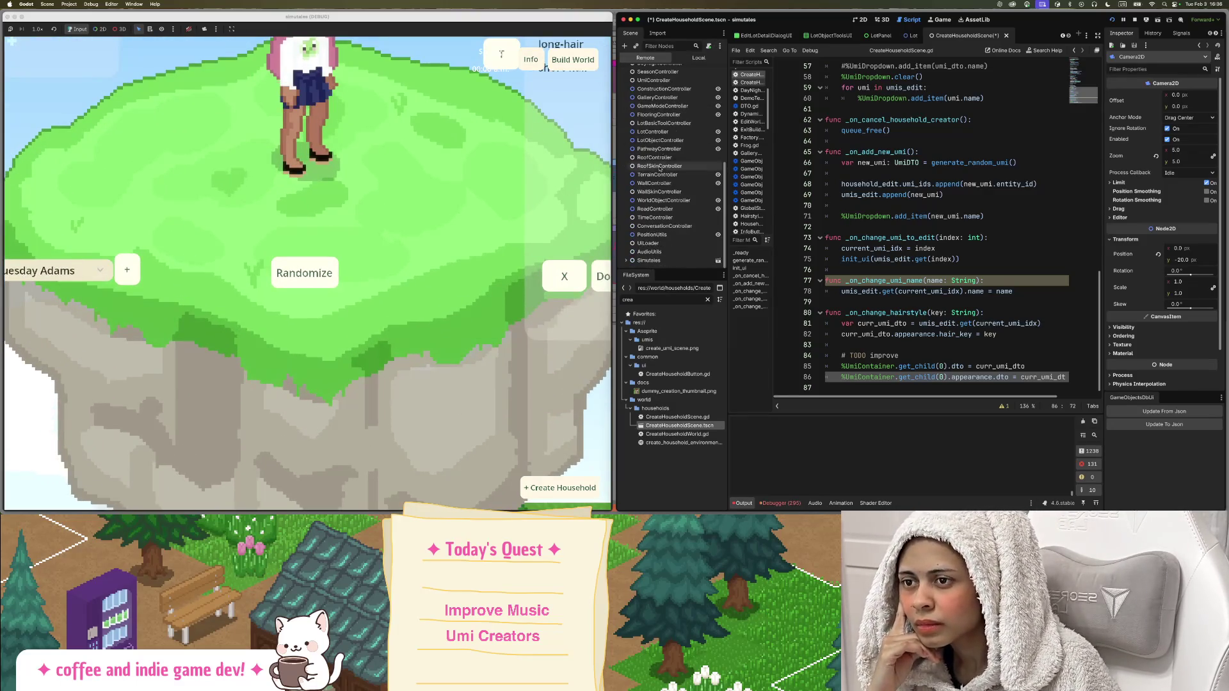
left_click(628, 260)
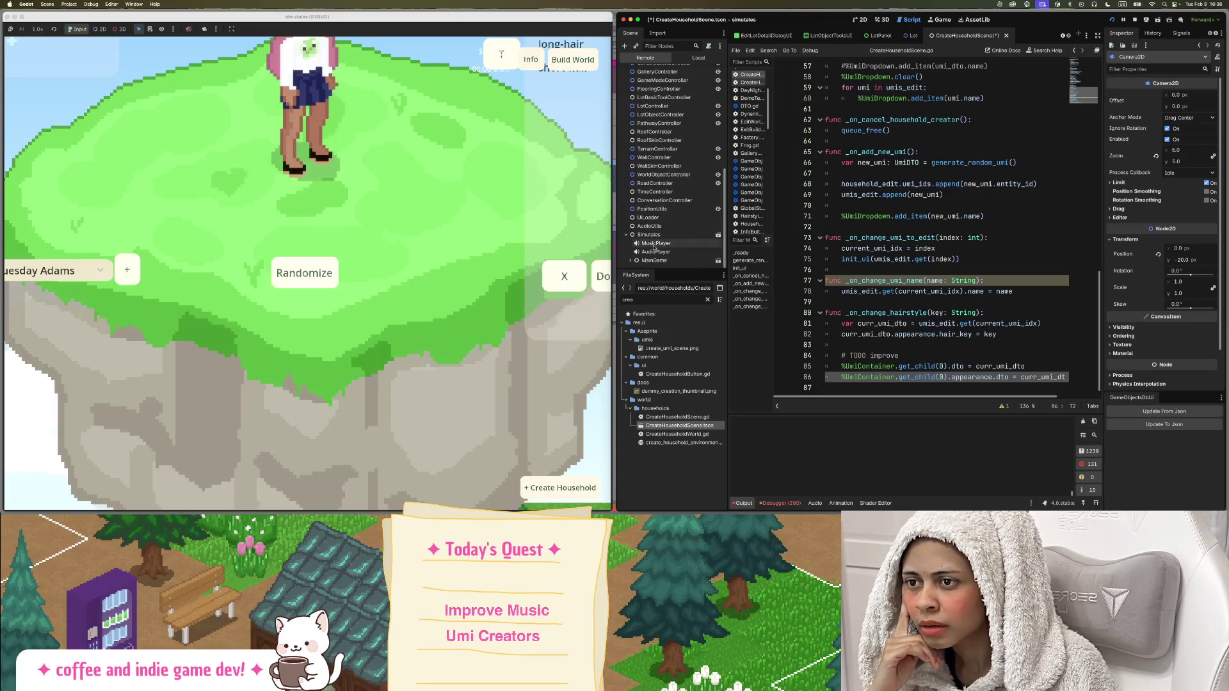
left_click(632, 260)
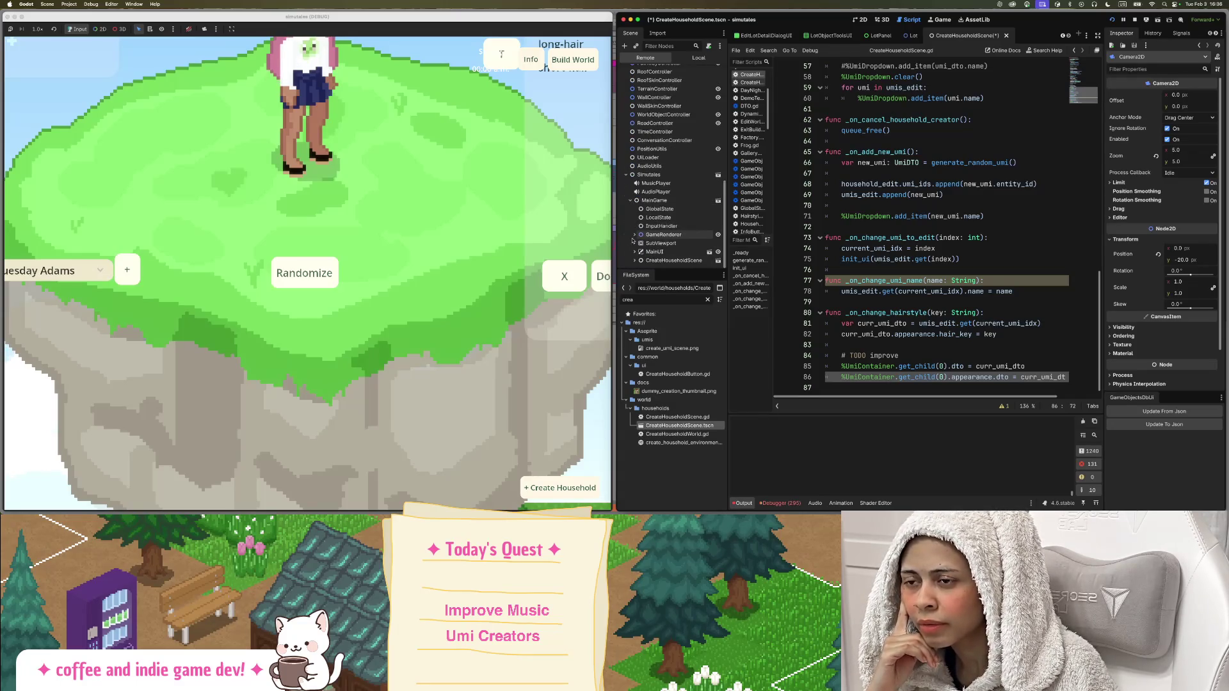
left_click(634, 235)
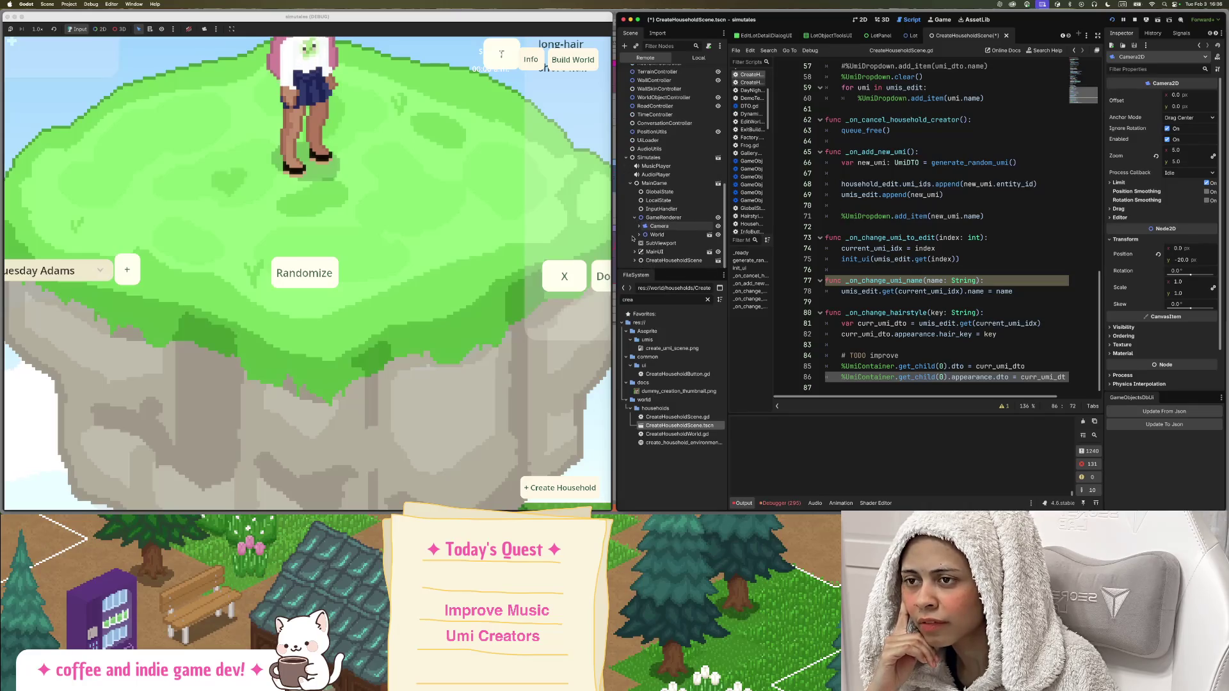
Expand Camera and select the World node to view its live properties.
scroll(637, 232, "down", 1)
left_click(638, 226)
scroll(642, 234, "down", 1)
left_click(643, 236)
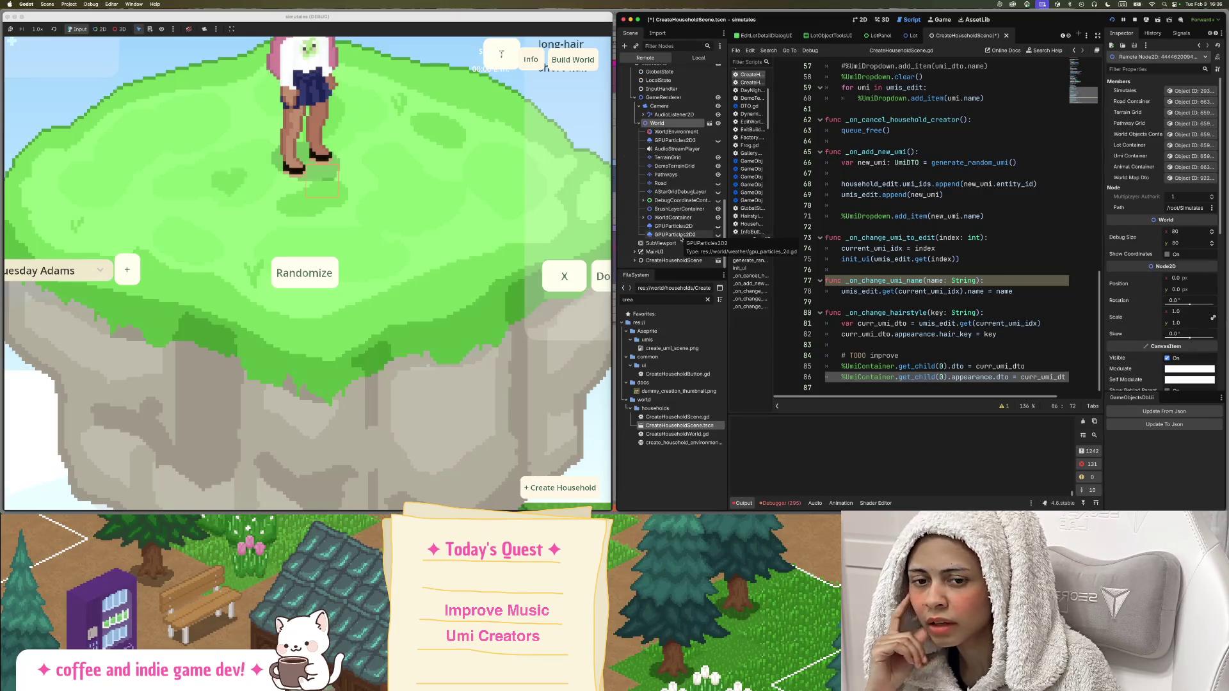
scroll(555, 290, "down", 5)
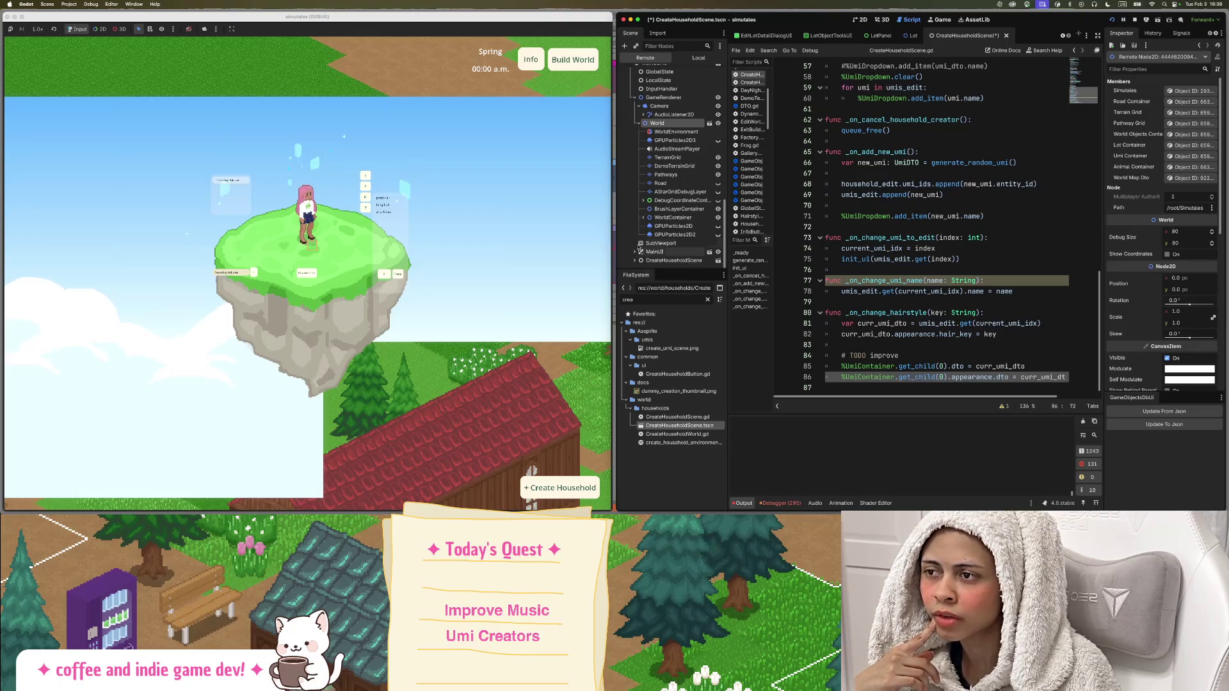
scroll(486, 250, "up", 3)
scroll(559, 256, "up", 3)
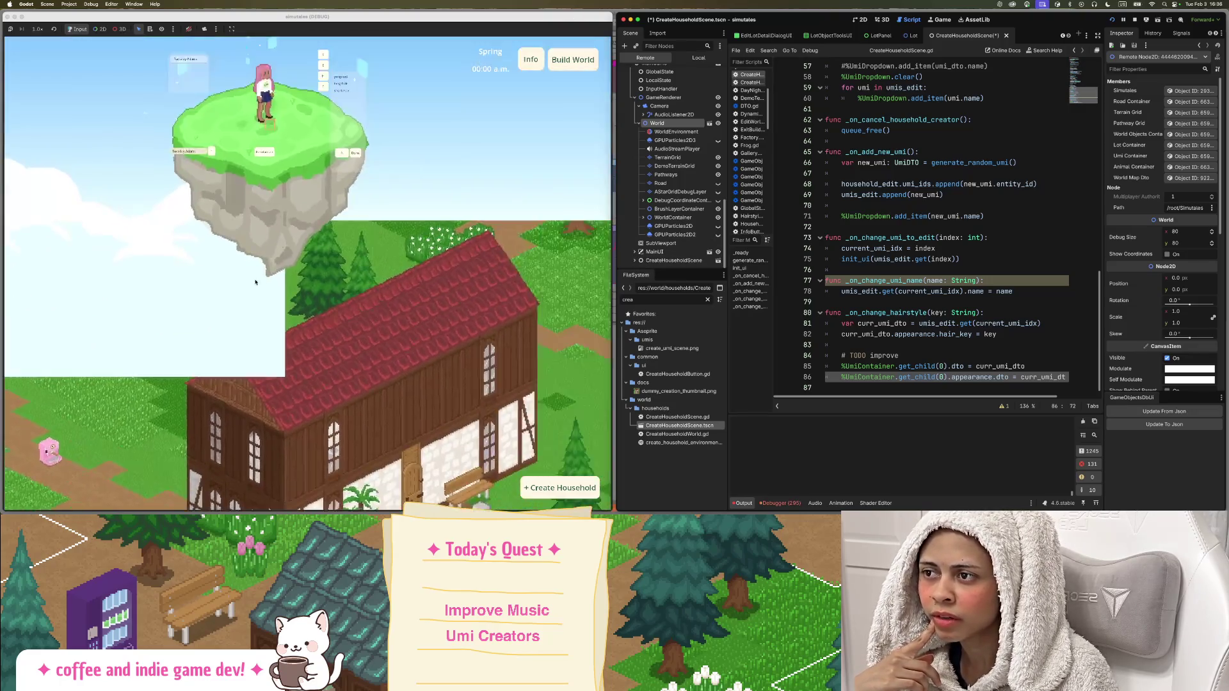
scroll(487, 307, "down", 3)
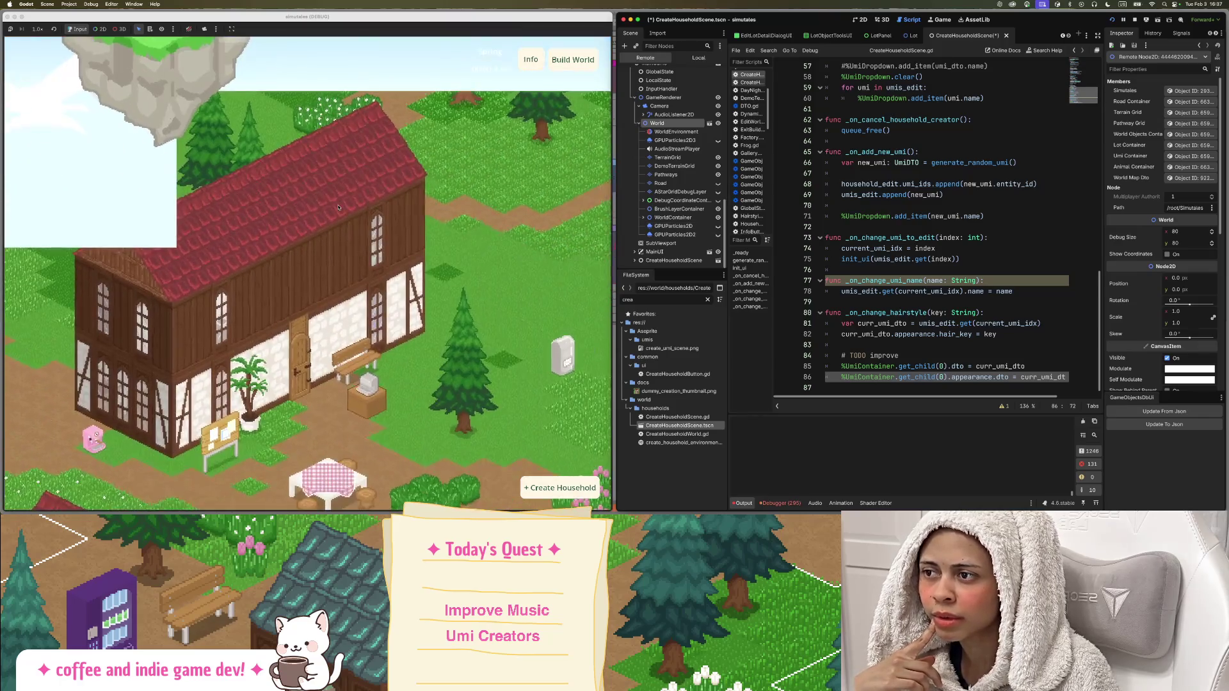
scroll(521, 297, "up", 3)
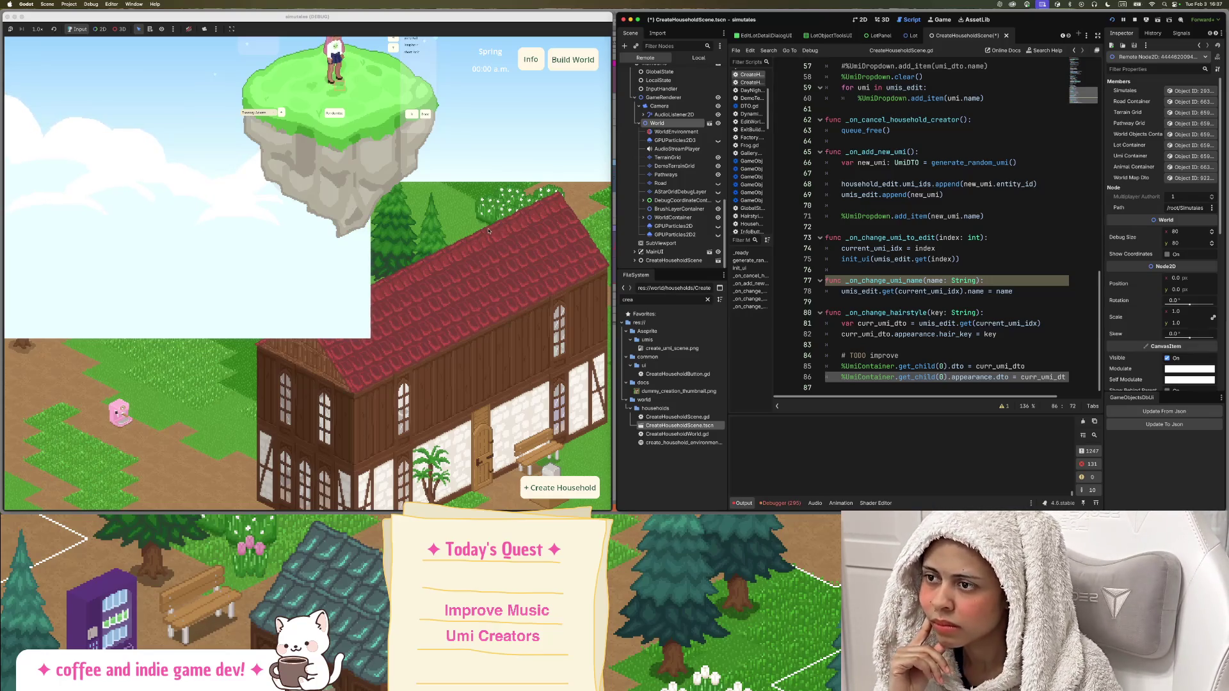
scroll(489, 230, "up", 2)
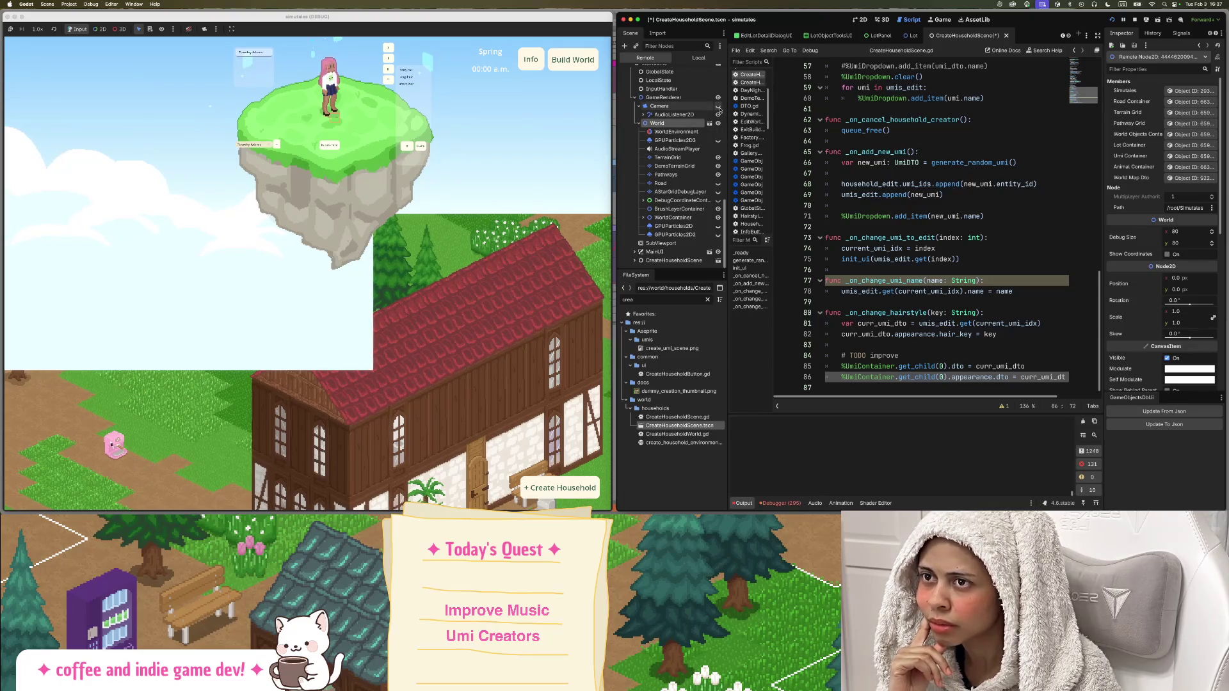
scroll(377, 205, "up", 2)
scroll(376, 205, "down", 4)
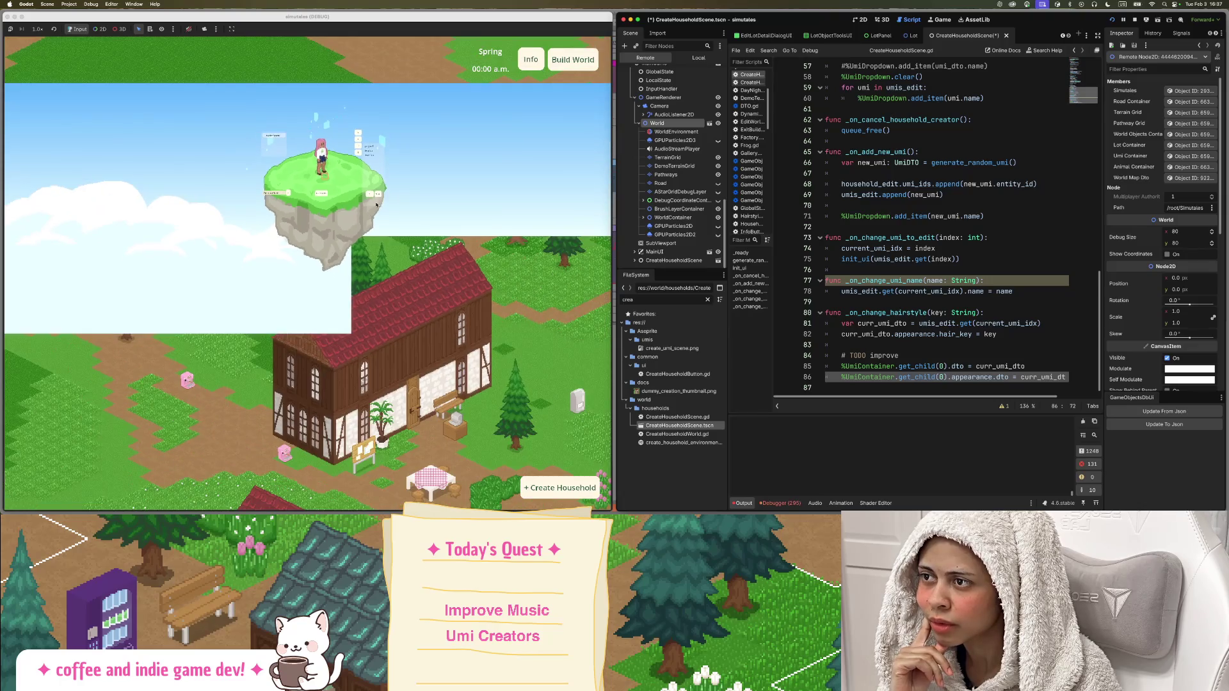
scroll(435, 244, "up", 3)
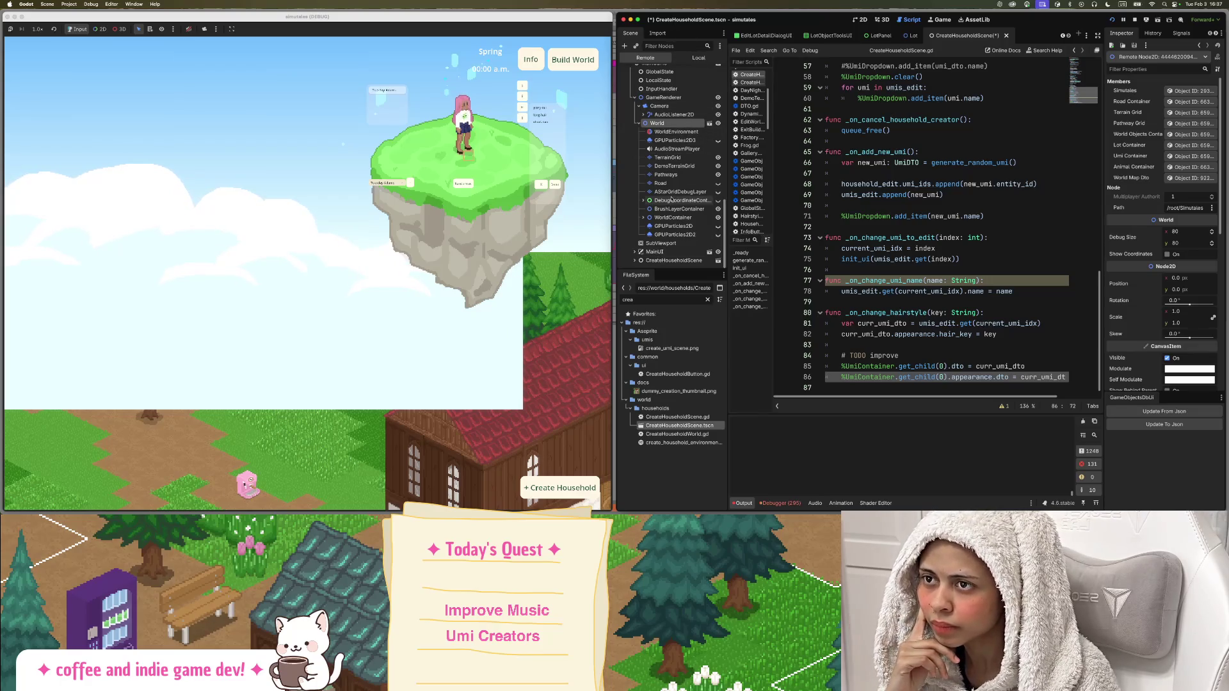
scroll(635, 252, "up", 1)
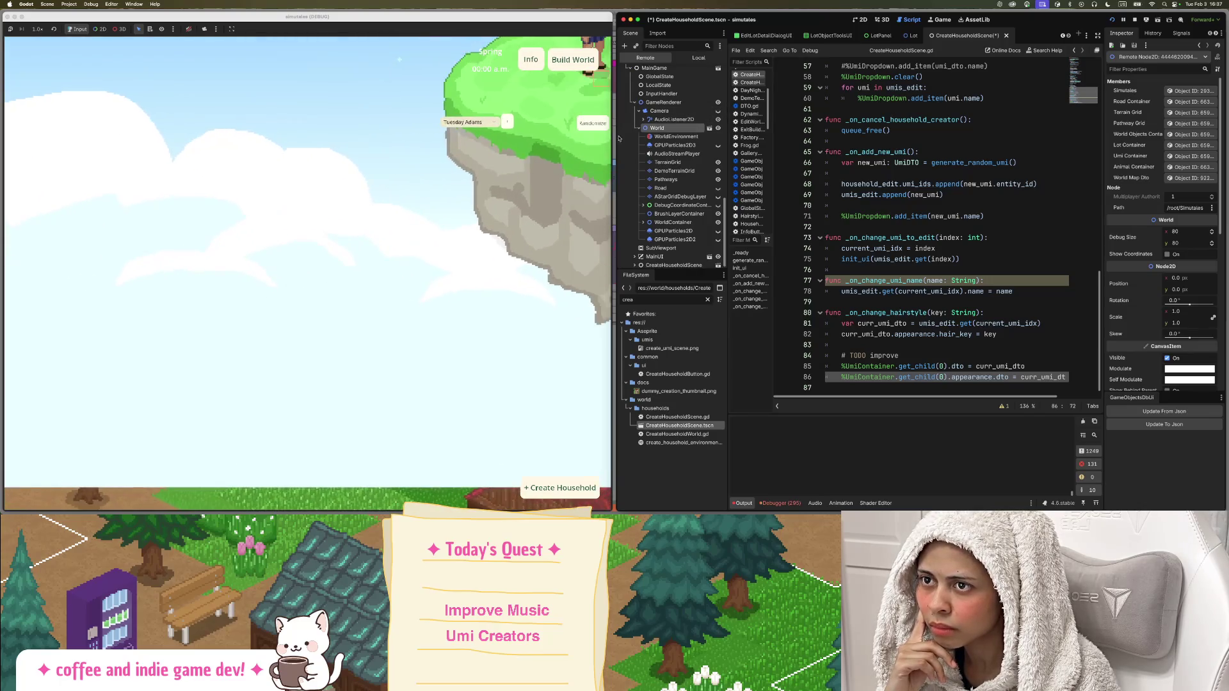
left_click(723, 112)
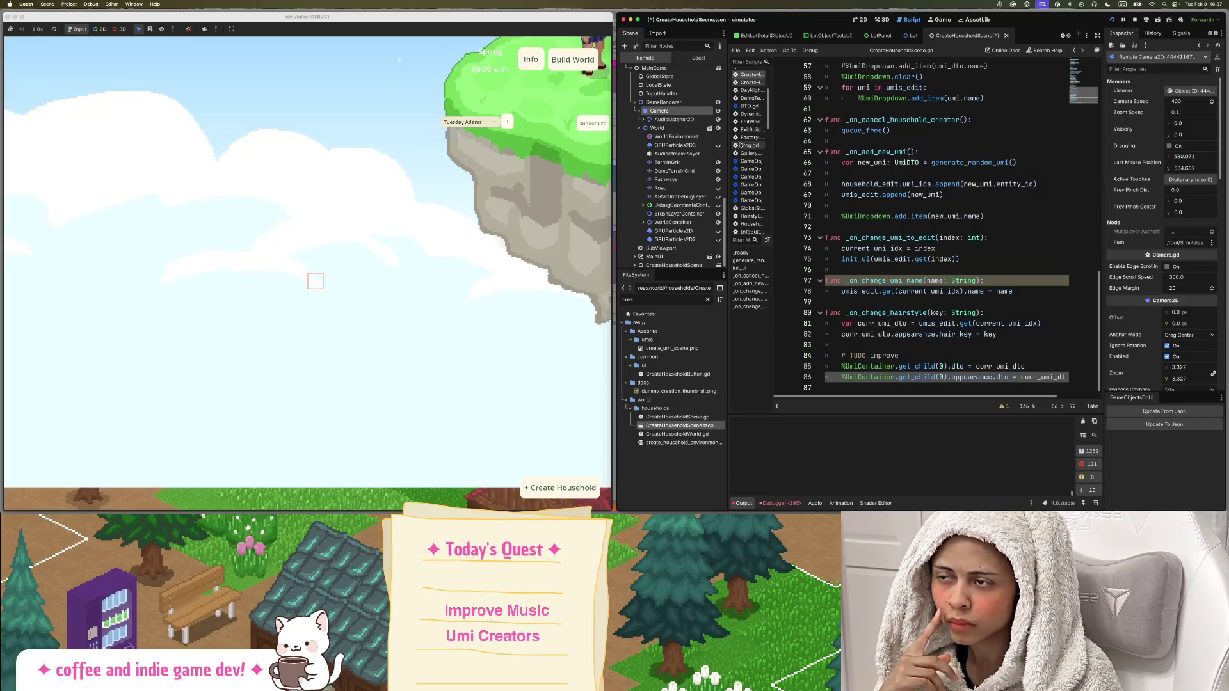
Pan the running game's camera around the island and zoom out from 3.327 to 1.295.
scroll(390, 221, "down", 5)
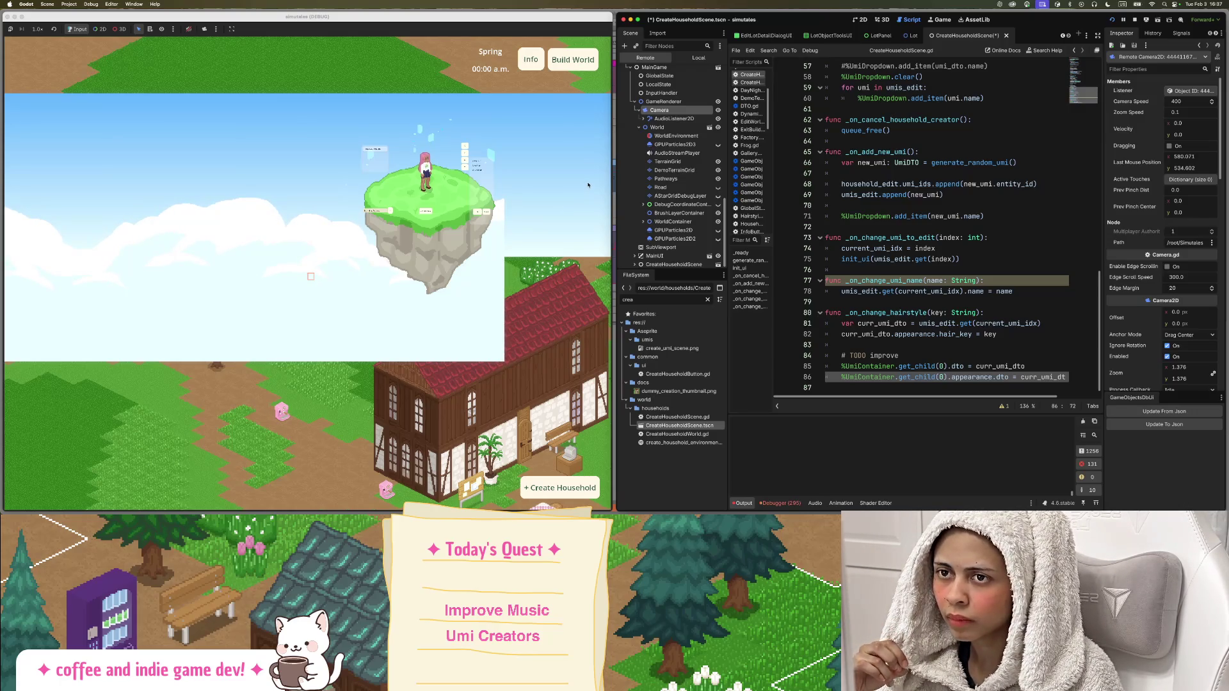
mouse_move(576, 198)
left_mouse_down()
mouse_move(411, 184)
mouse_move(401, 197)
left_mouse_up()
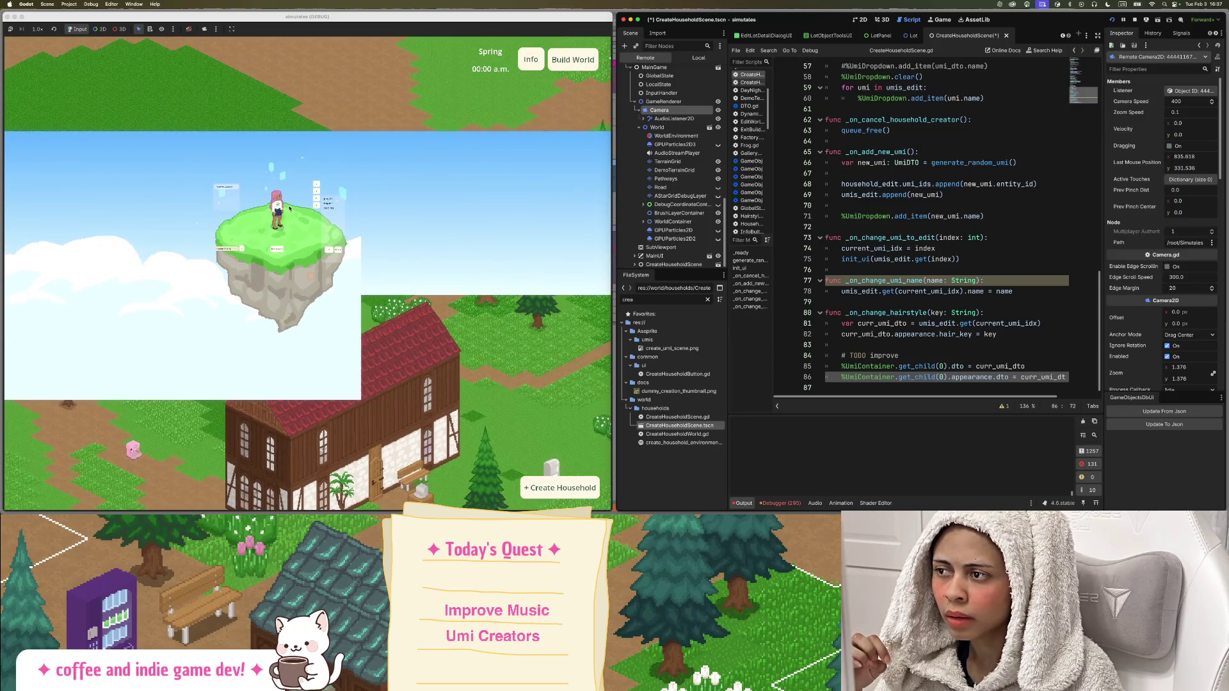
left_click_drag(322, 206, 488, 186)
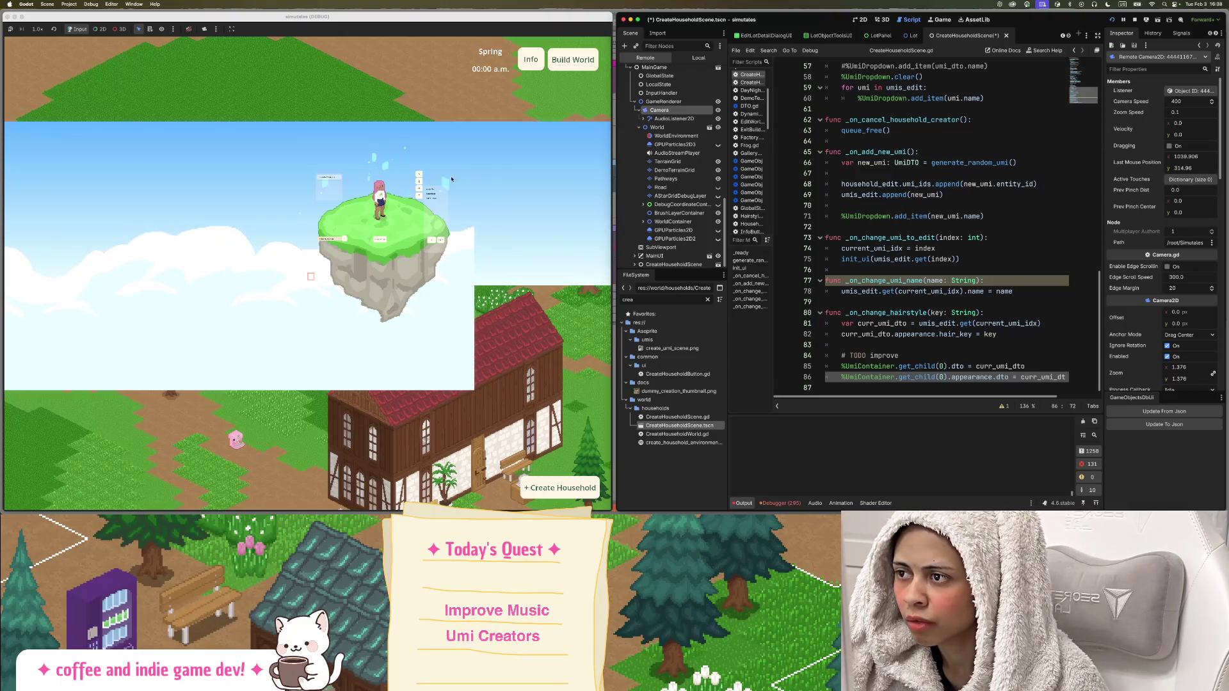
mouse_move(435, 194)
left_mouse_down()
mouse_move(368, 170)
mouse_move(510, 109)
mouse_move(359, 338)
left_mouse_up()
scroll(358, 338, "up", 5)
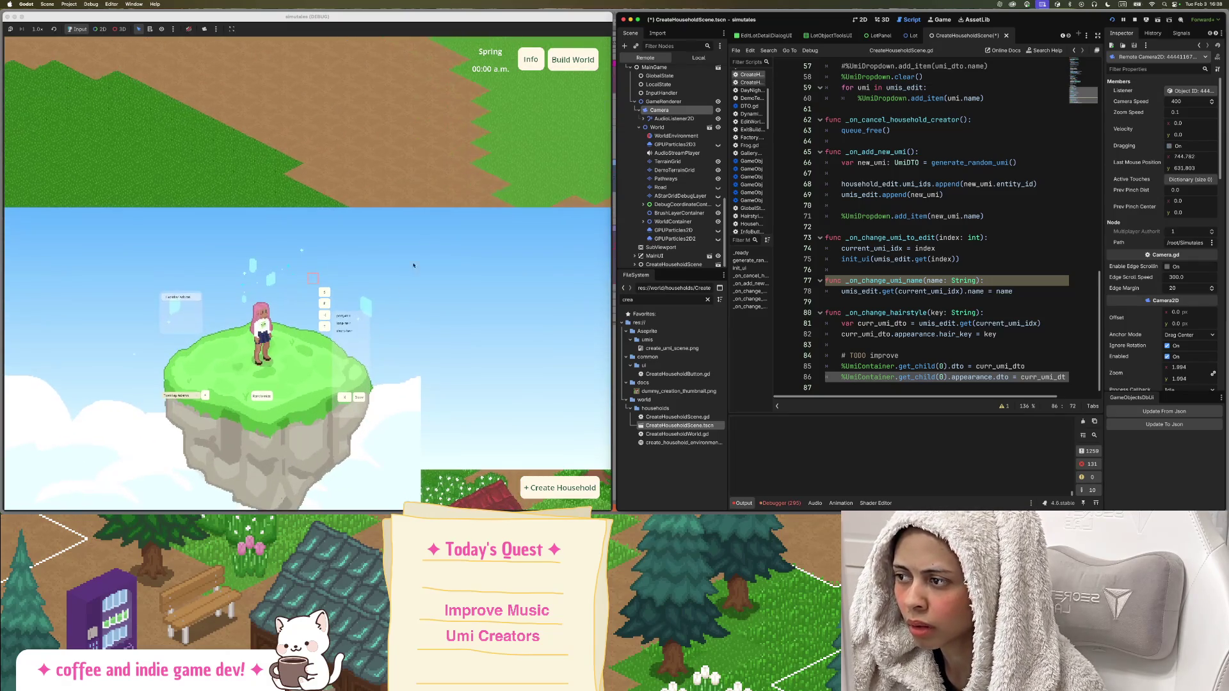
left_click_drag(414, 307, 517, 178)
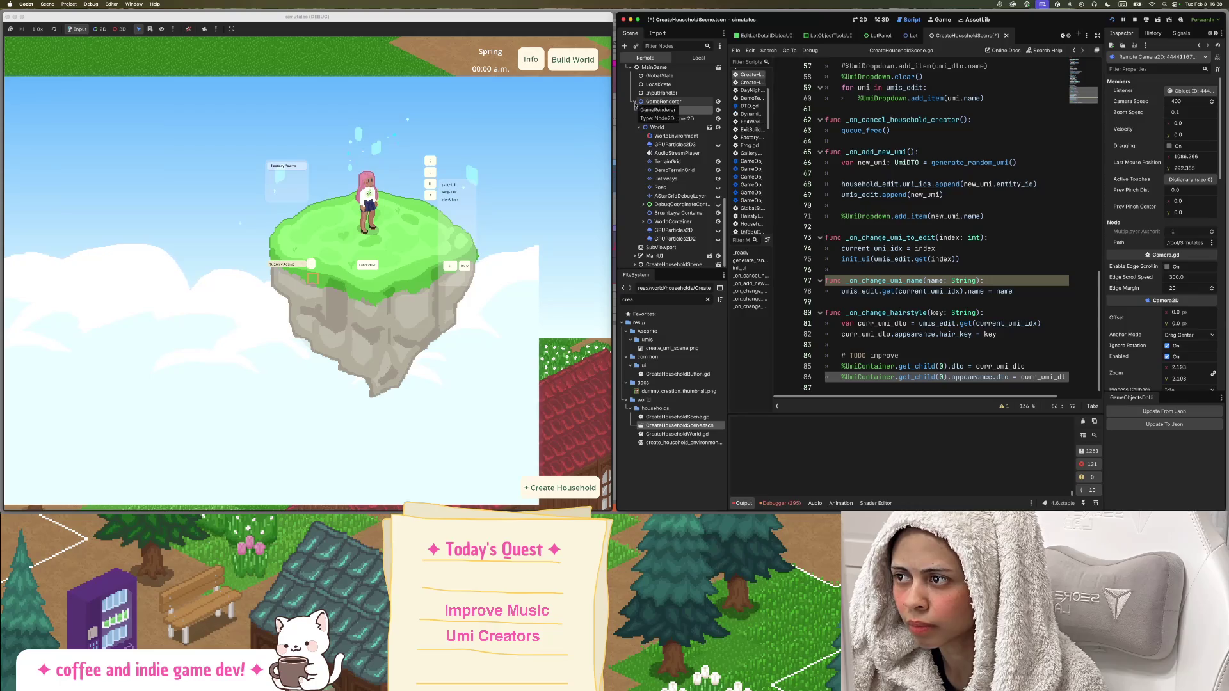
scroll(512, 197, "down", 4)
scroll(512, 198, "down", 3)
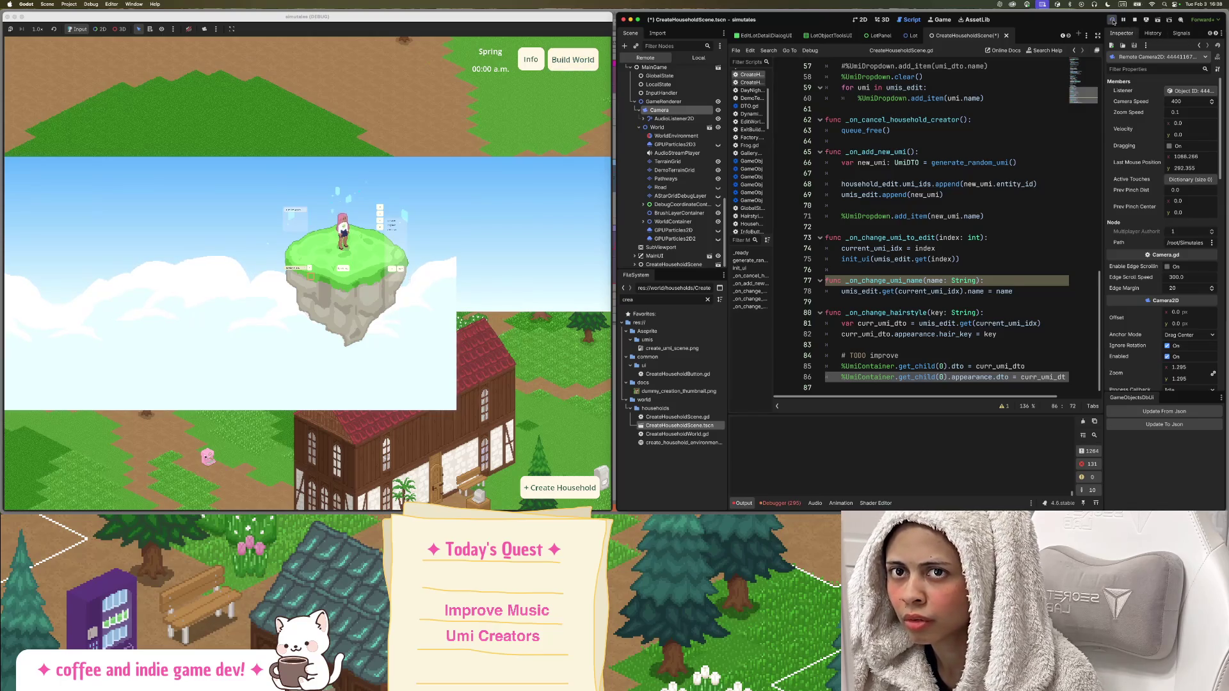
Rerun the project, choose Start Game from the main menu, and load tulip_town.
left_click(1113, 20)
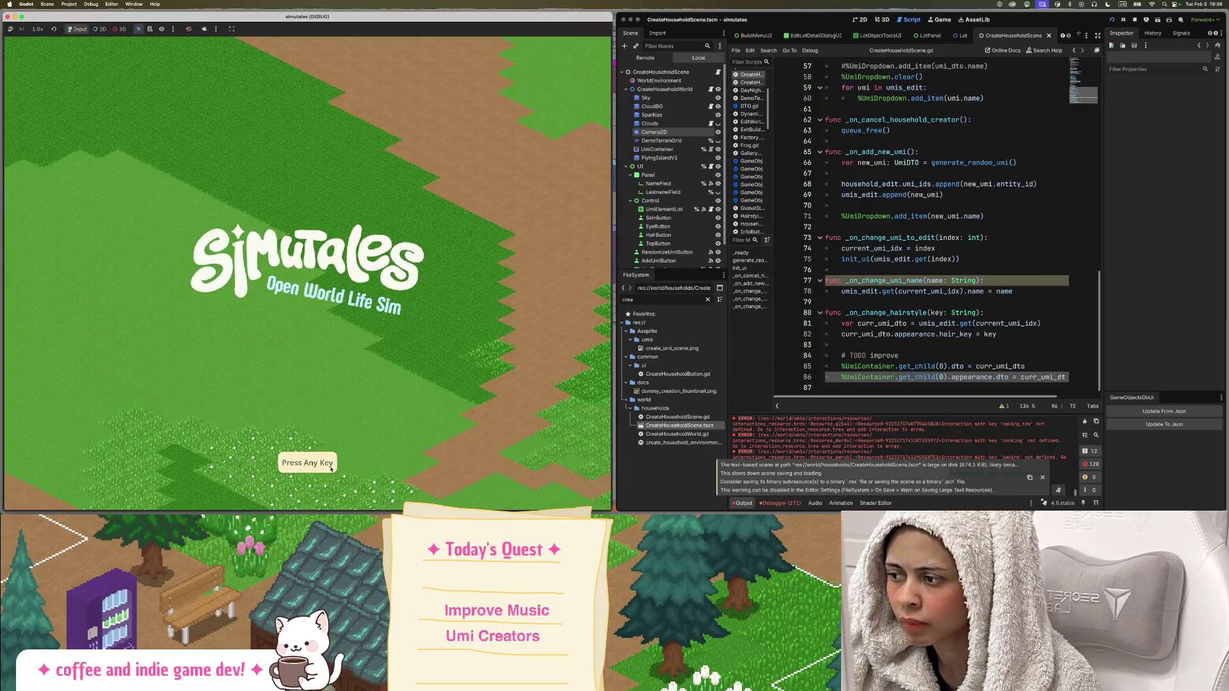
left_click(331, 469)
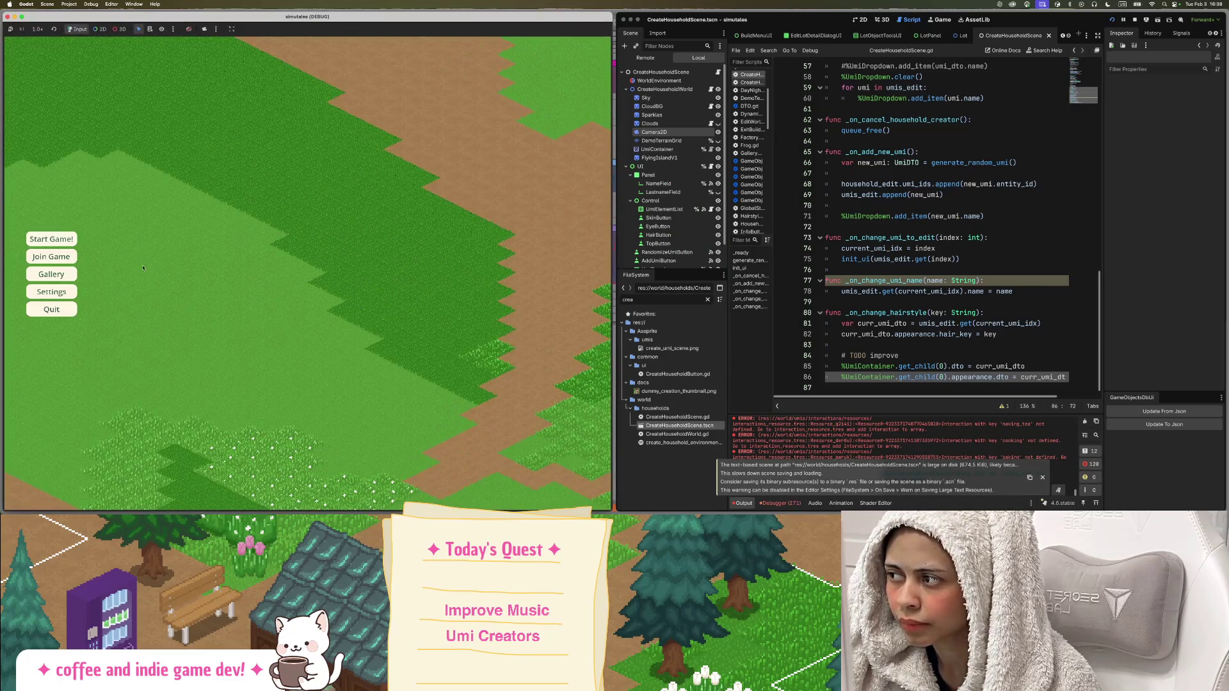
left_click(52, 239)
left_click(87, 266)
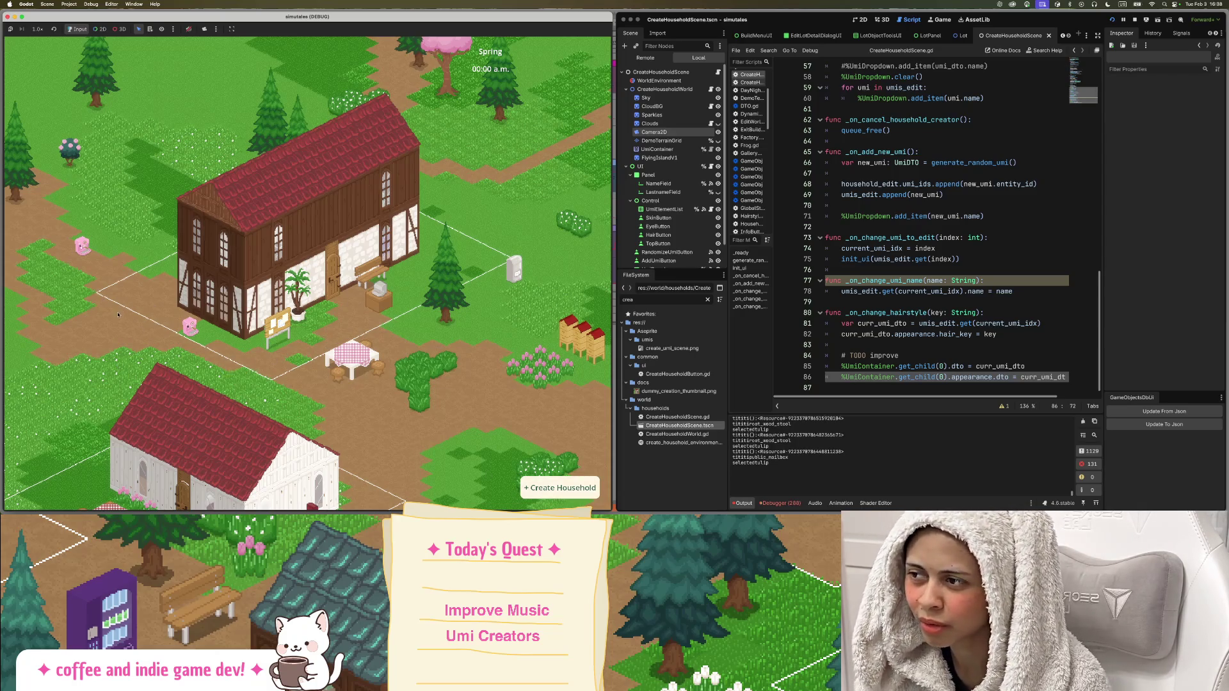
Pan across the town with the A and D keys and enter household creation.
key("a")
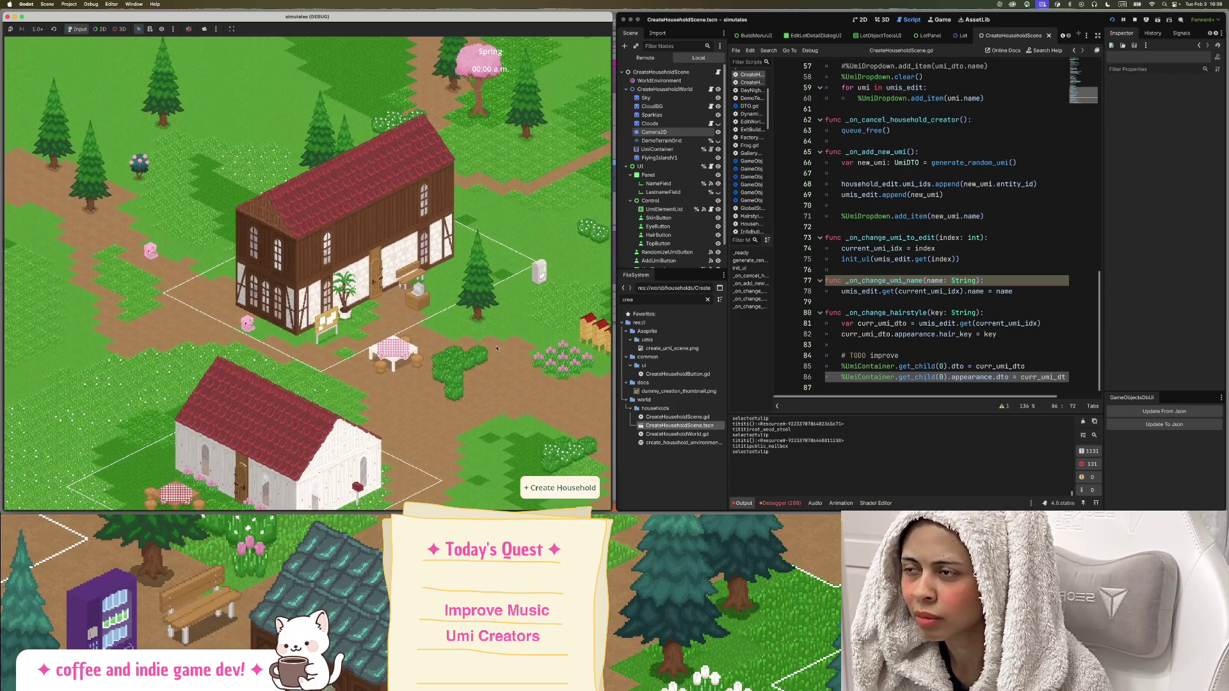
key("d")
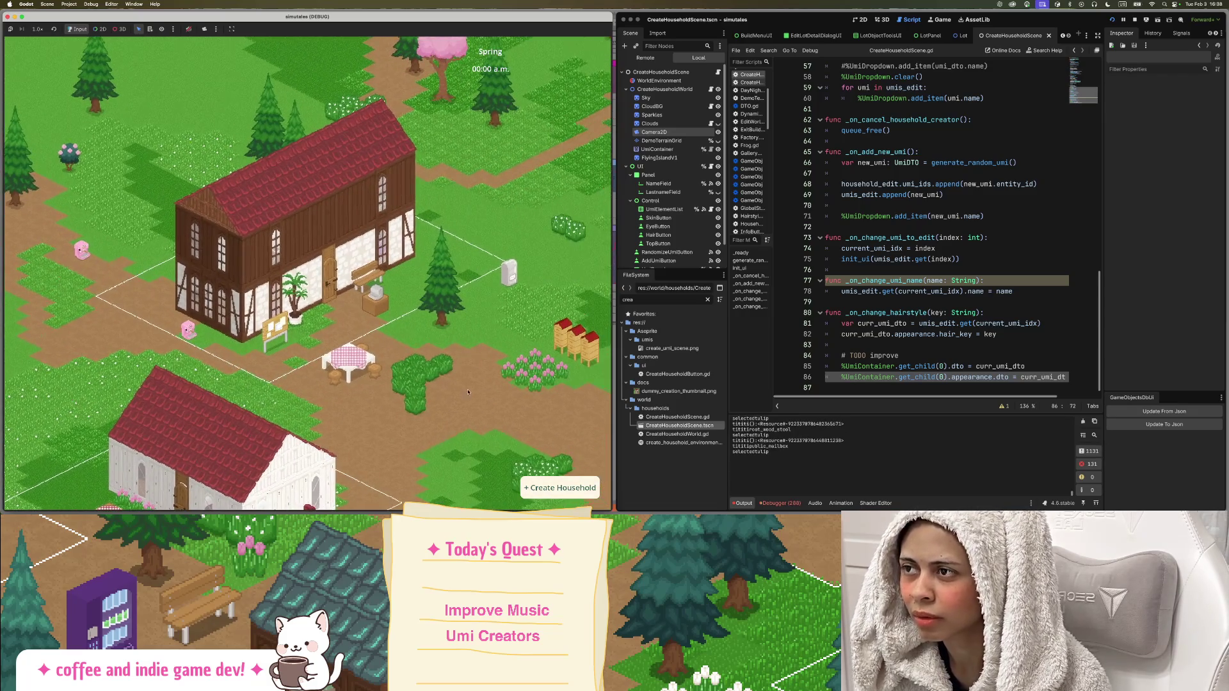
left_click(569, 487)
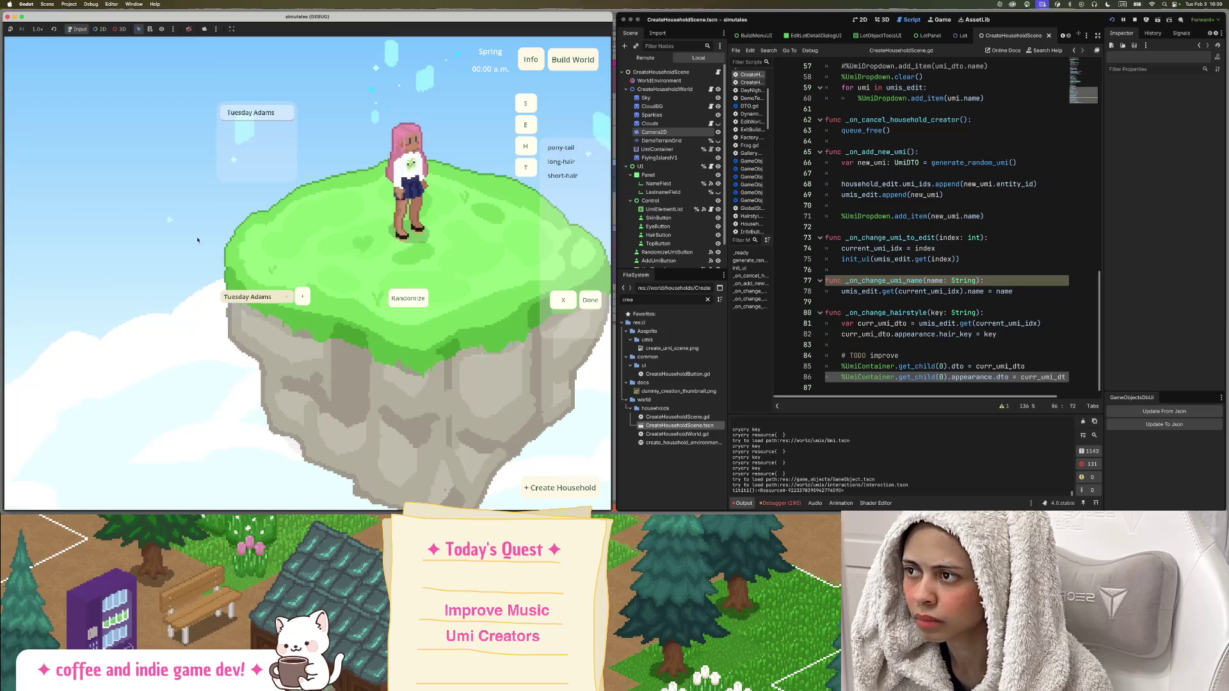
Zoom out and pan until the floating island with Umi sits above the town.
scroll(299, 249, "down", 2)
scroll(276, 237, "down", 2)
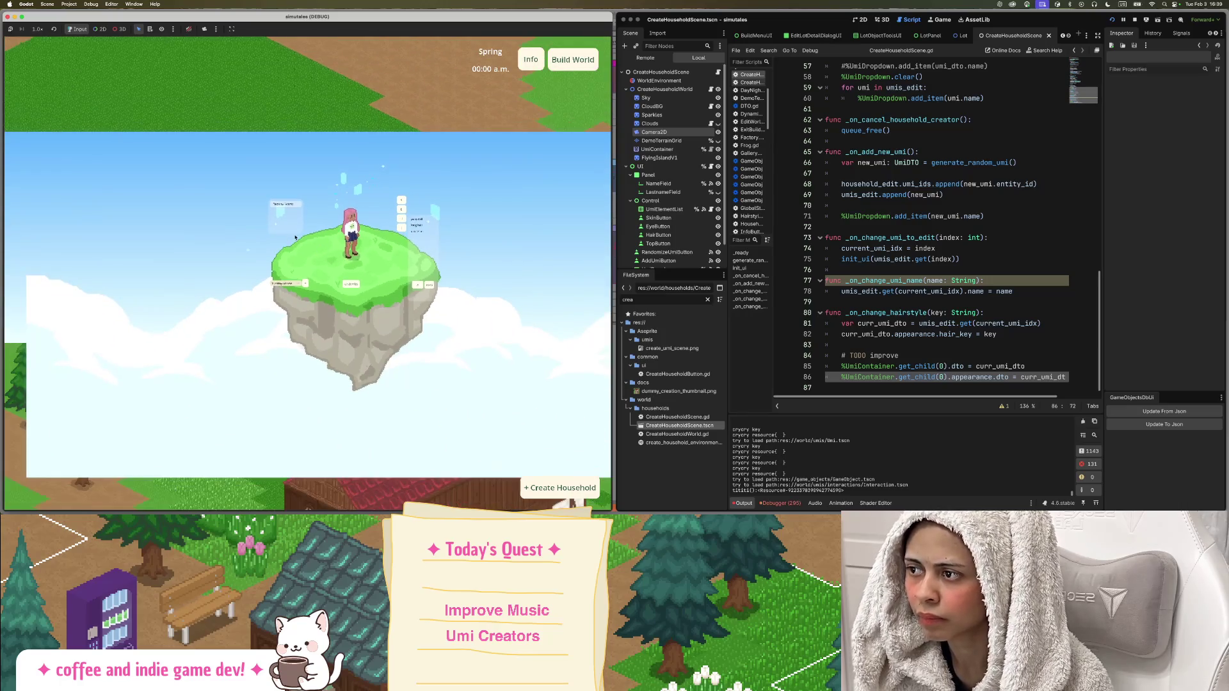
scroll(444, 287, "down", 2)
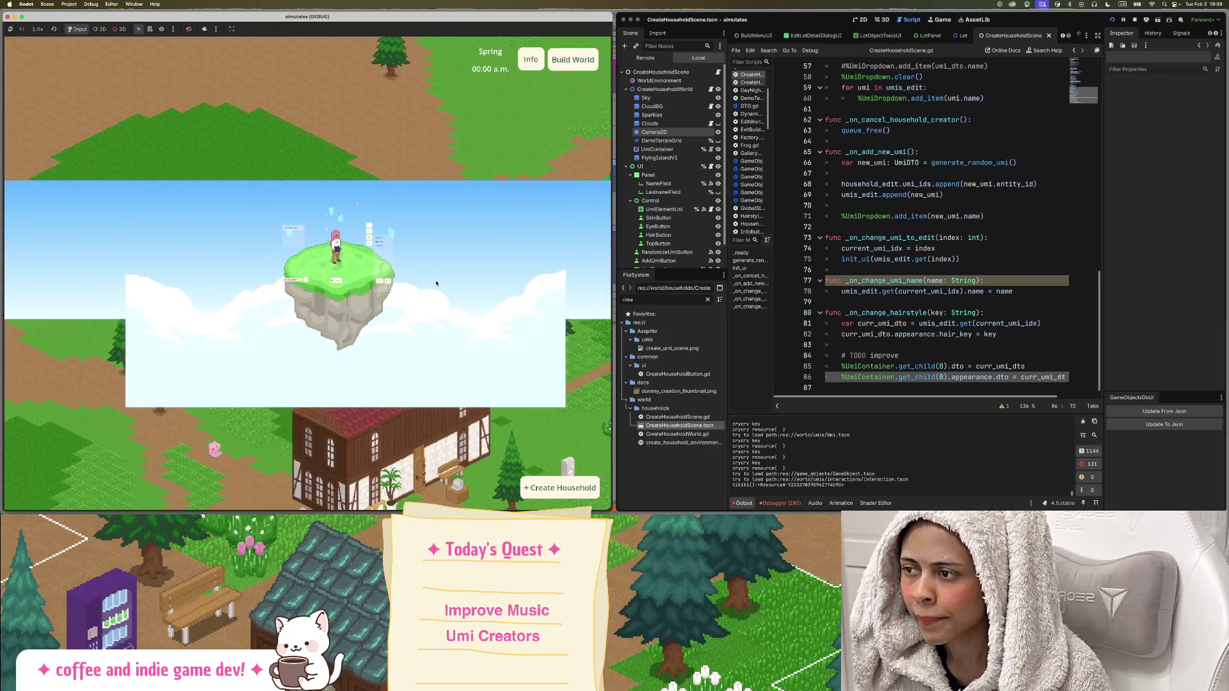
scroll(438, 285, "up", 1)
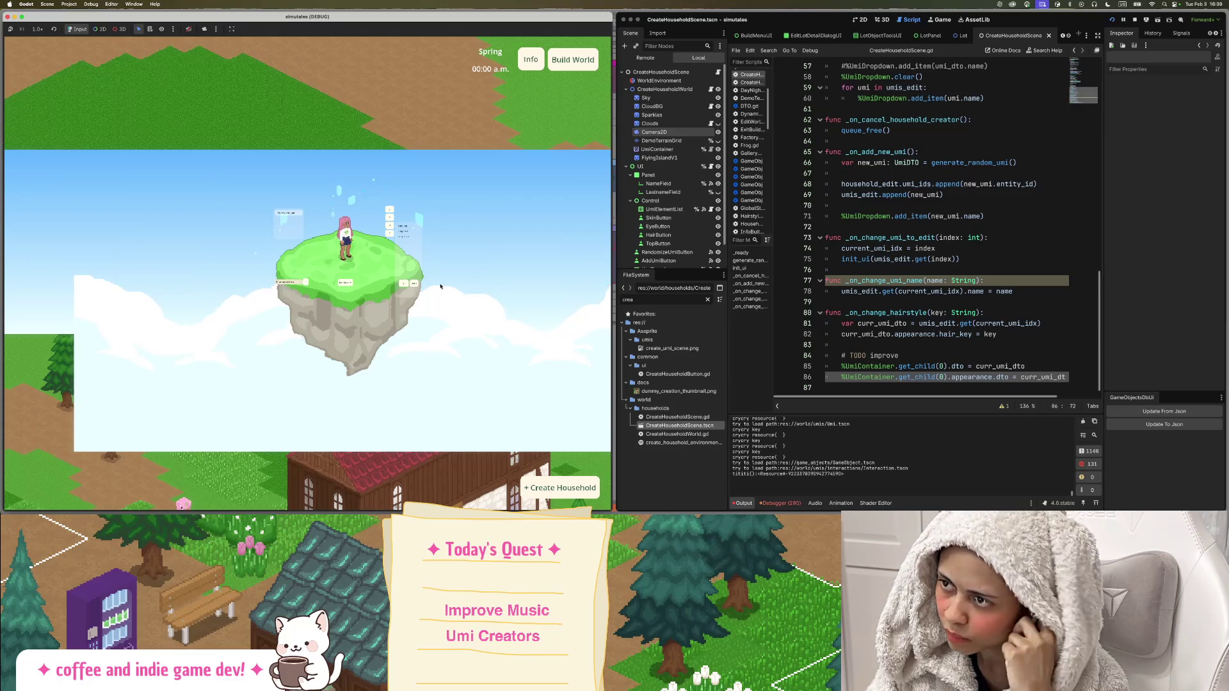
mouse_move(440, 287)
left_mouse_down()
mouse_move(372, 170)
mouse_move(441, 210)
left_mouse_up()
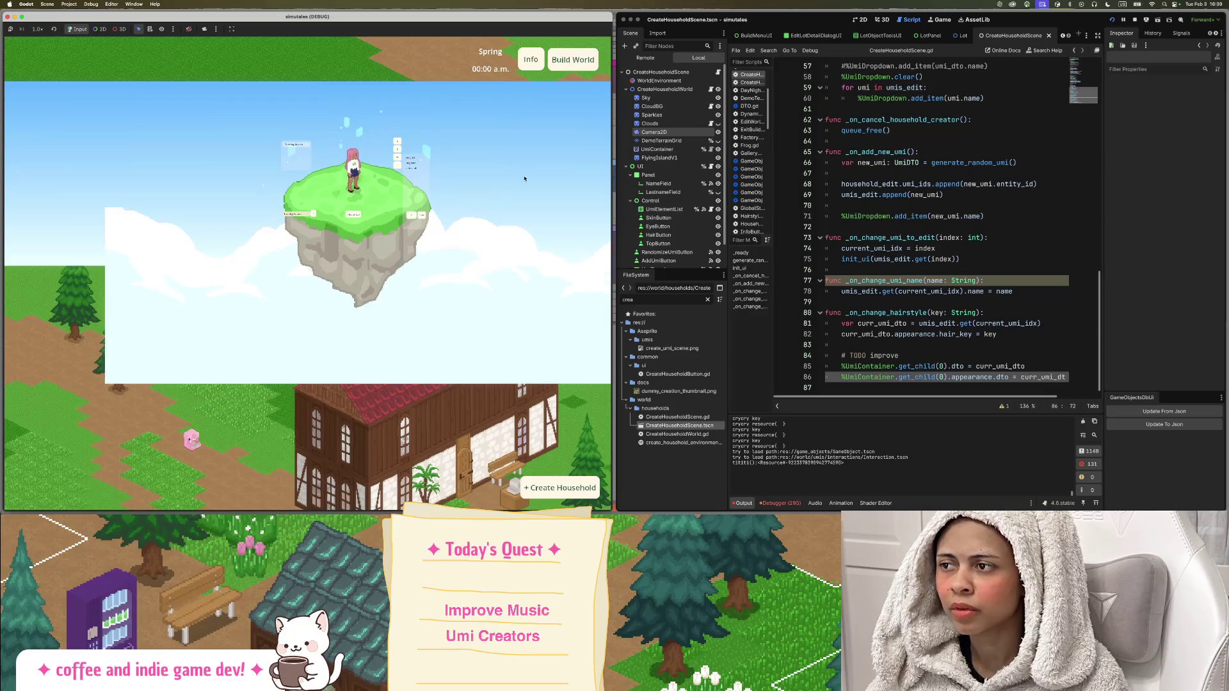
scroll(492, 207, "down", 3)
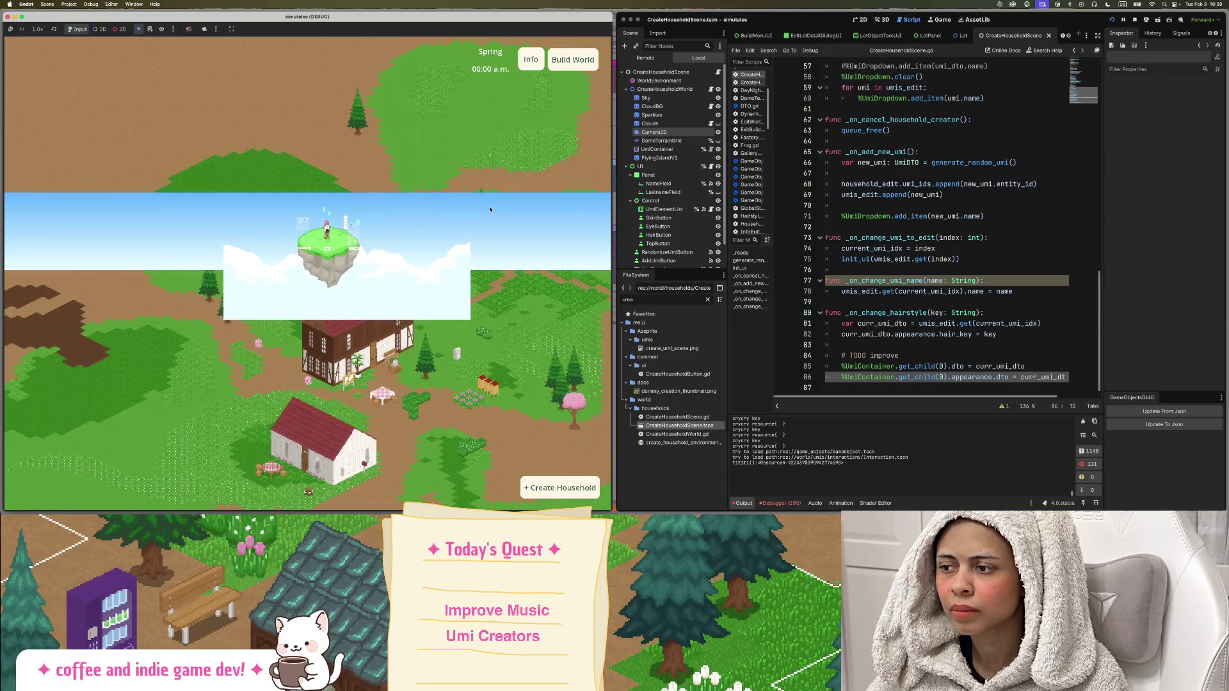
scroll(491, 209, "up", 3)
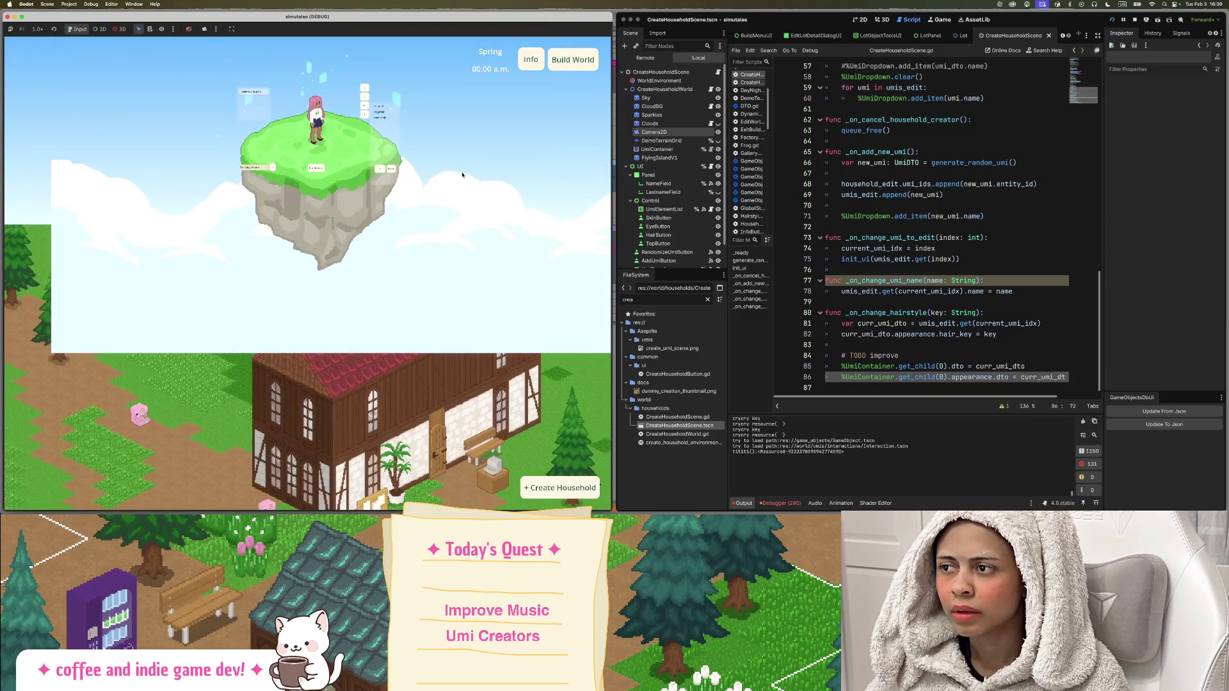
mouse_move(462, 174)
left_mouse_down()
mouse_move(347, 221)
mouse_move(365, 241)
left_mouse_up()
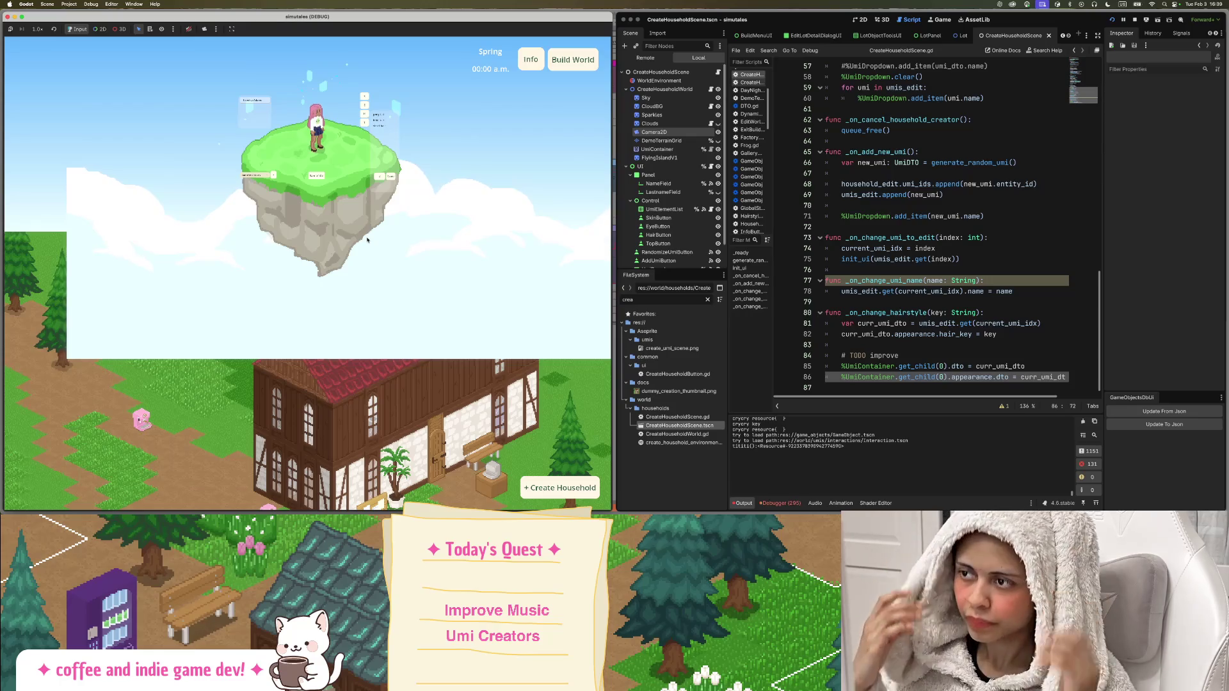
scroll(369, 236, "down", 1)
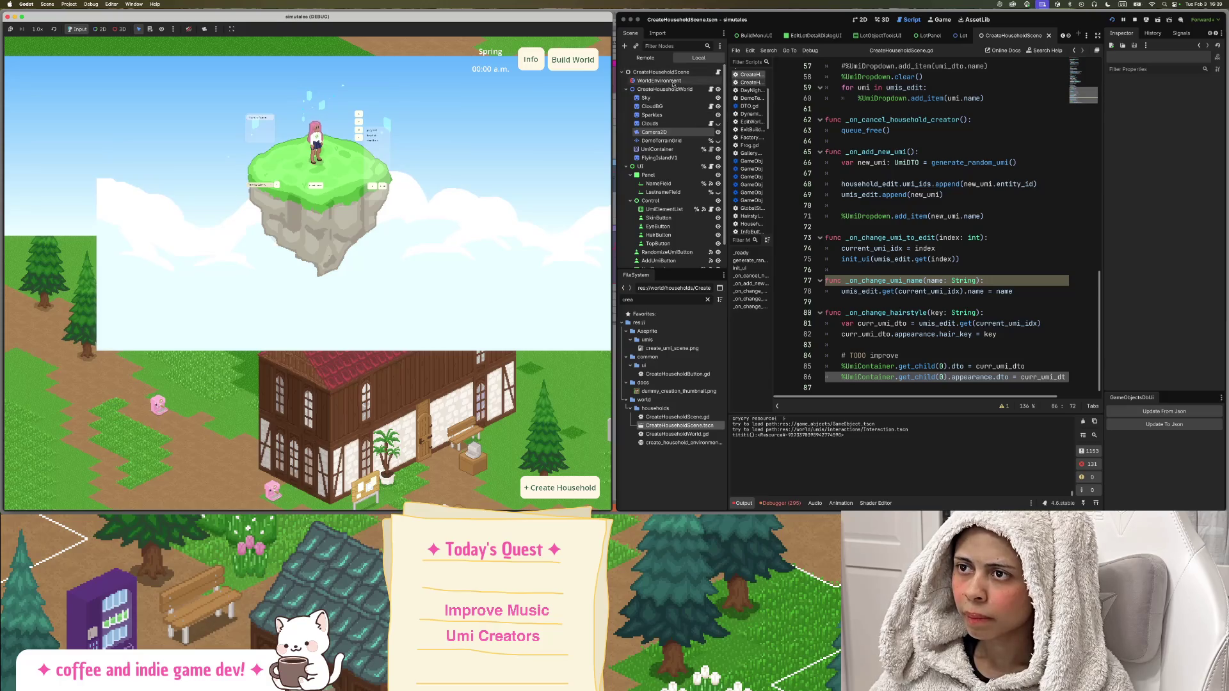
Clear the old text from the FileSystem filter.
double_click(644, 300)
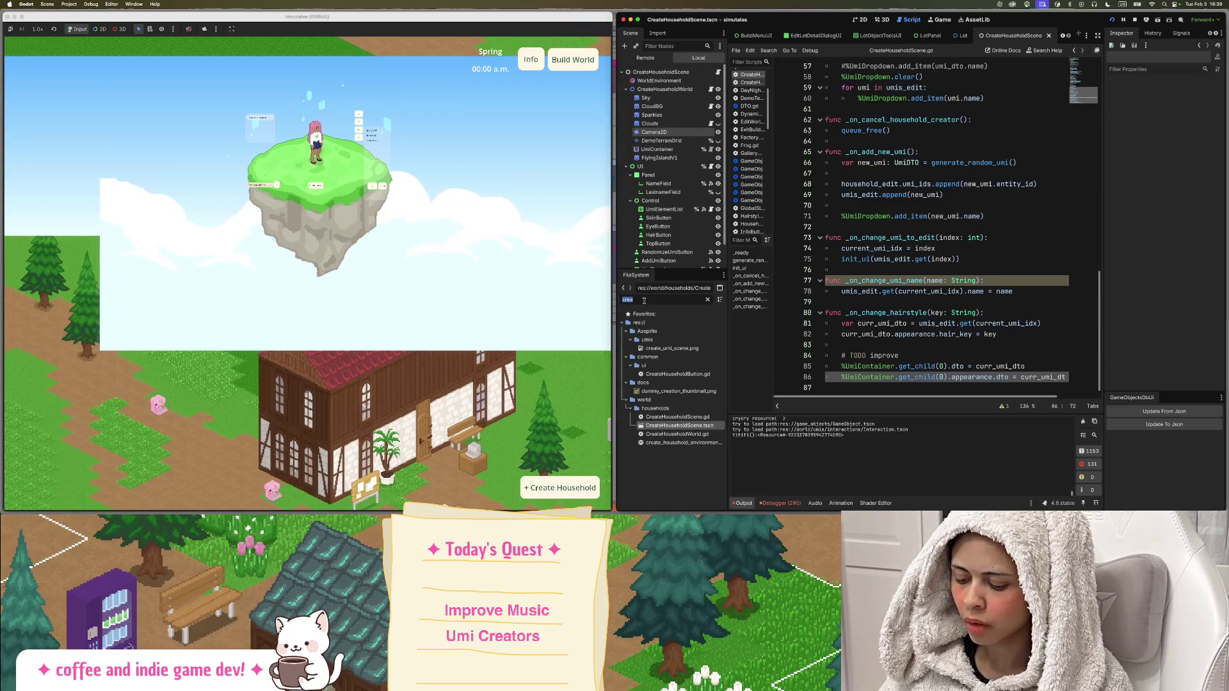
type("c")
key("BackSpace")
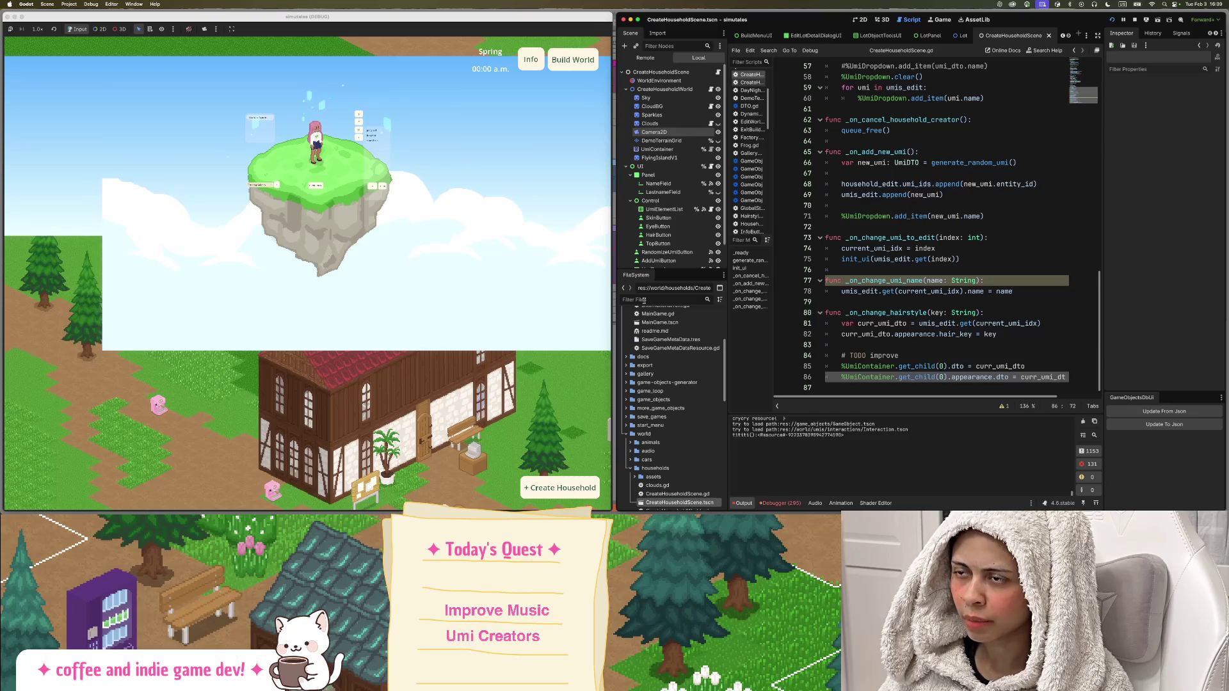
Inspect the live Camera node (zoom 1.506), then filter files for 'came' to find Camera.gd.
left_click(645, 58)
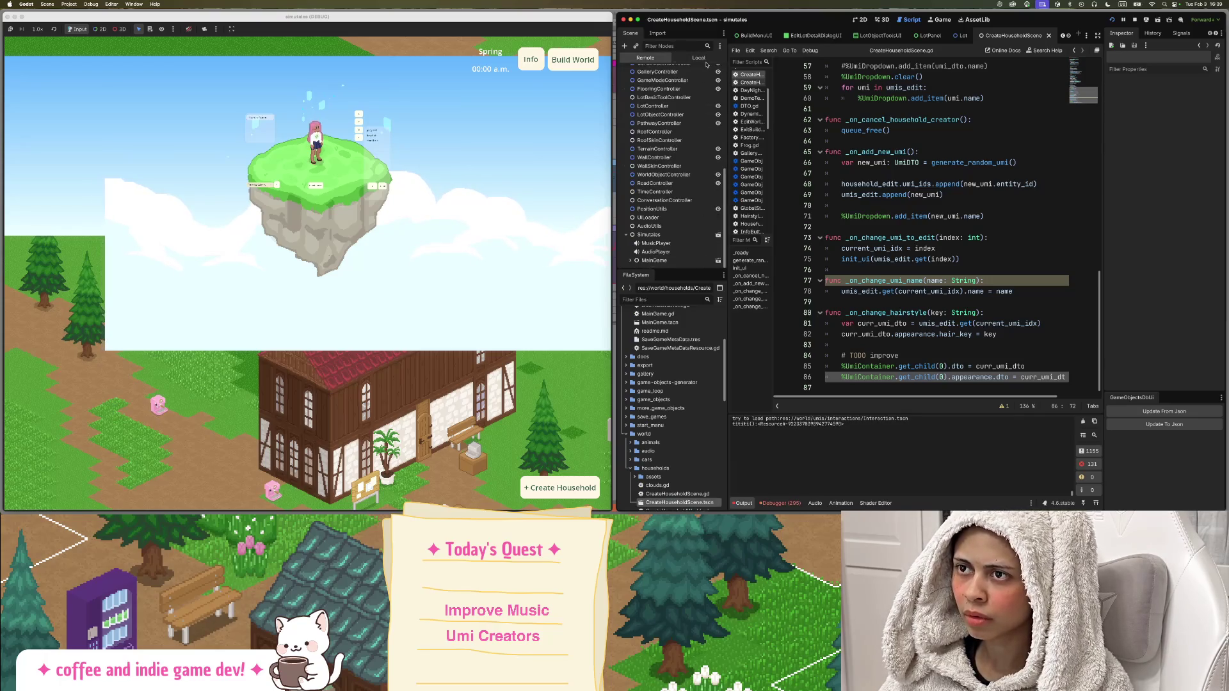
left_click(630, 261)
scroll(655, 253, "down", 2)
left_click(663, 235)
left_click(634, 234)
left_click(639, 244)
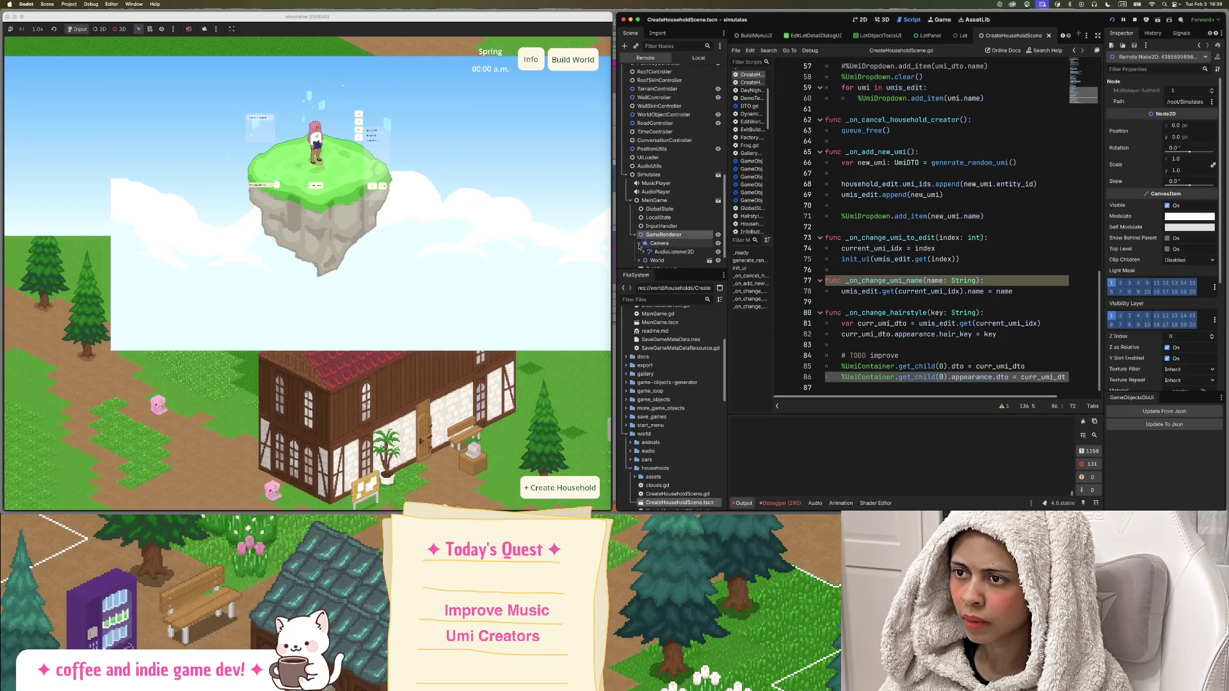
scroll(666, 237, "down", 1)
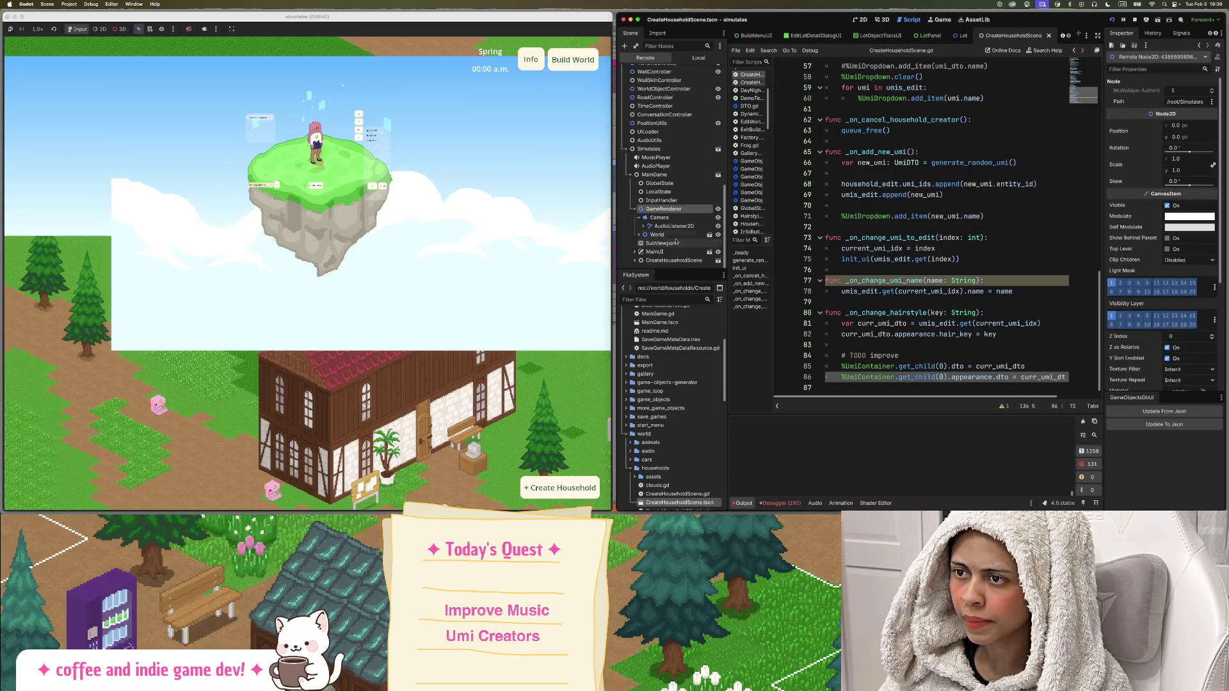
left_click(708, 219)
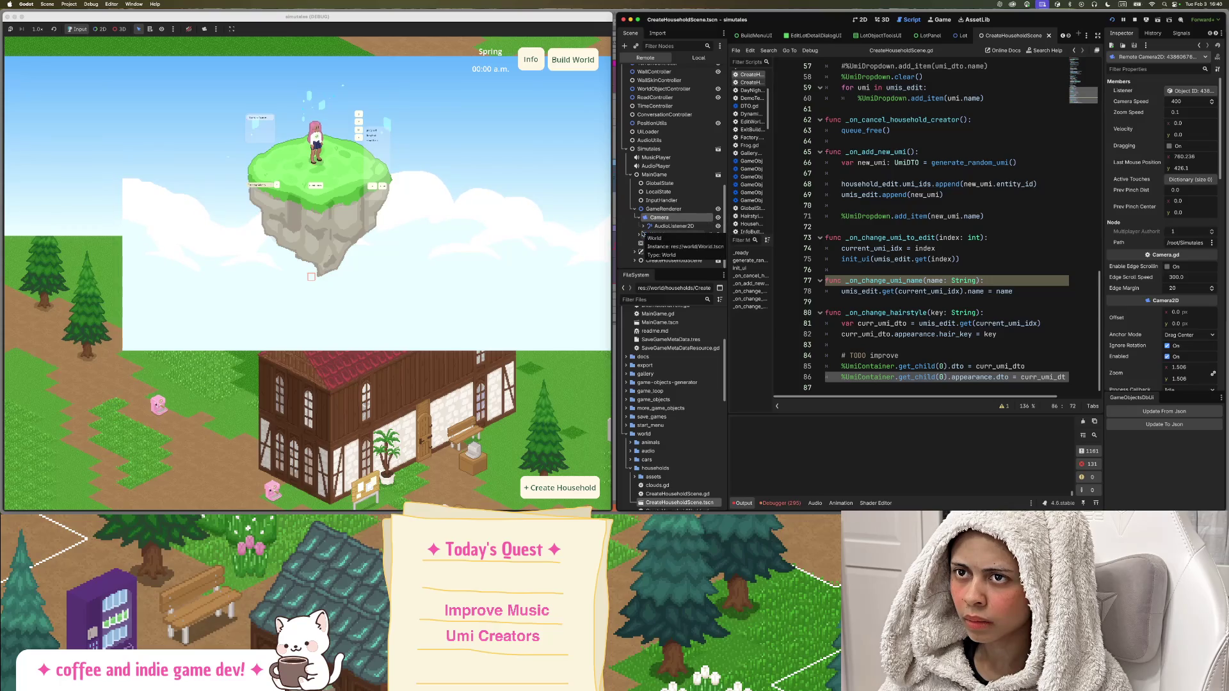
left_click(636, 299)
type("came")
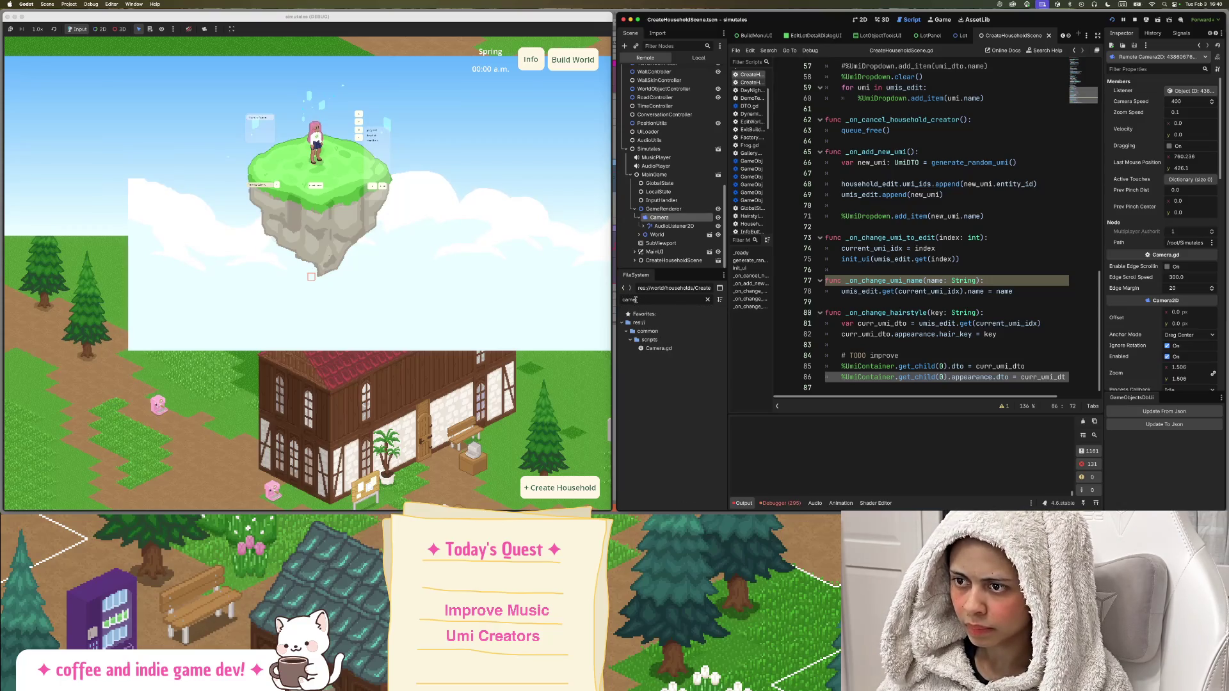
key("BackSpace")
key("BackSpace")
key("BackSpace")
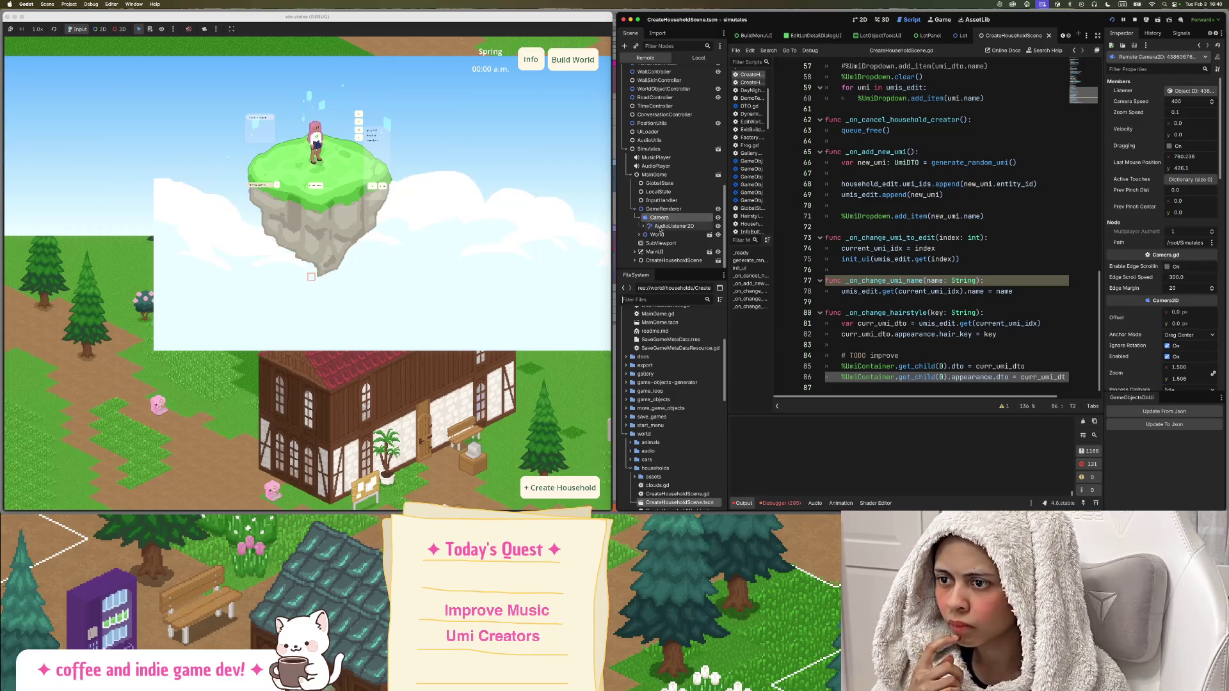
left_click(889, 217)
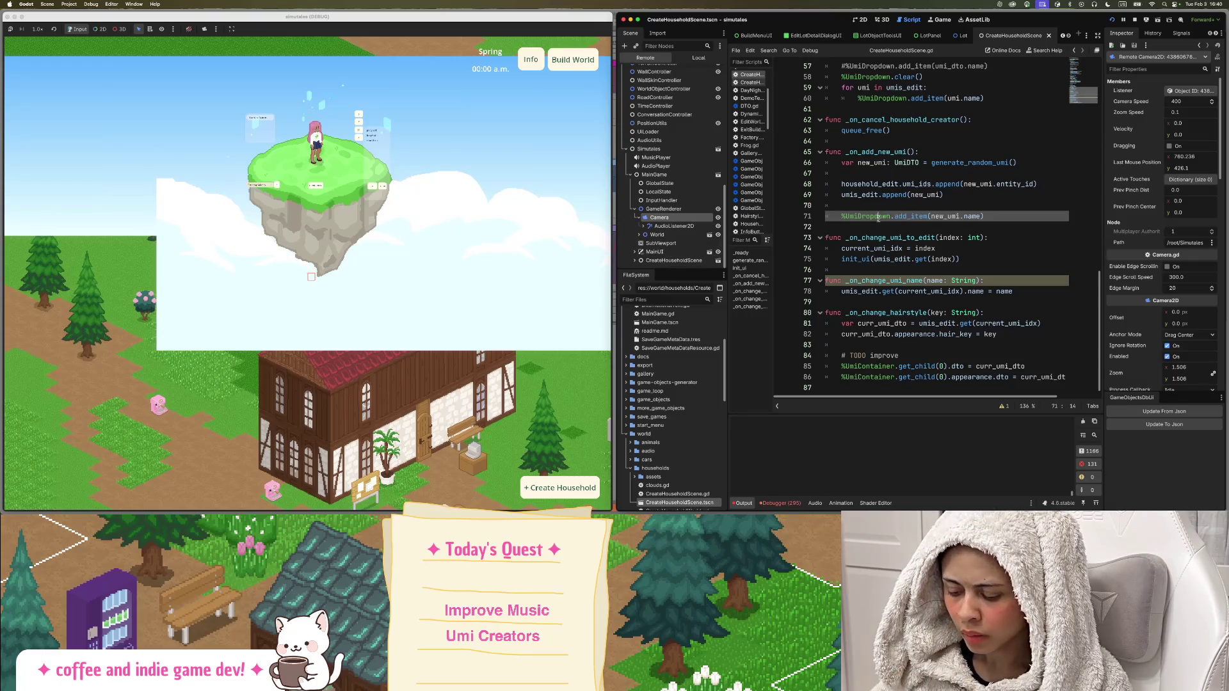
scroll(803, 151, "up", 10)
scroll(804, 151, "up", 4)
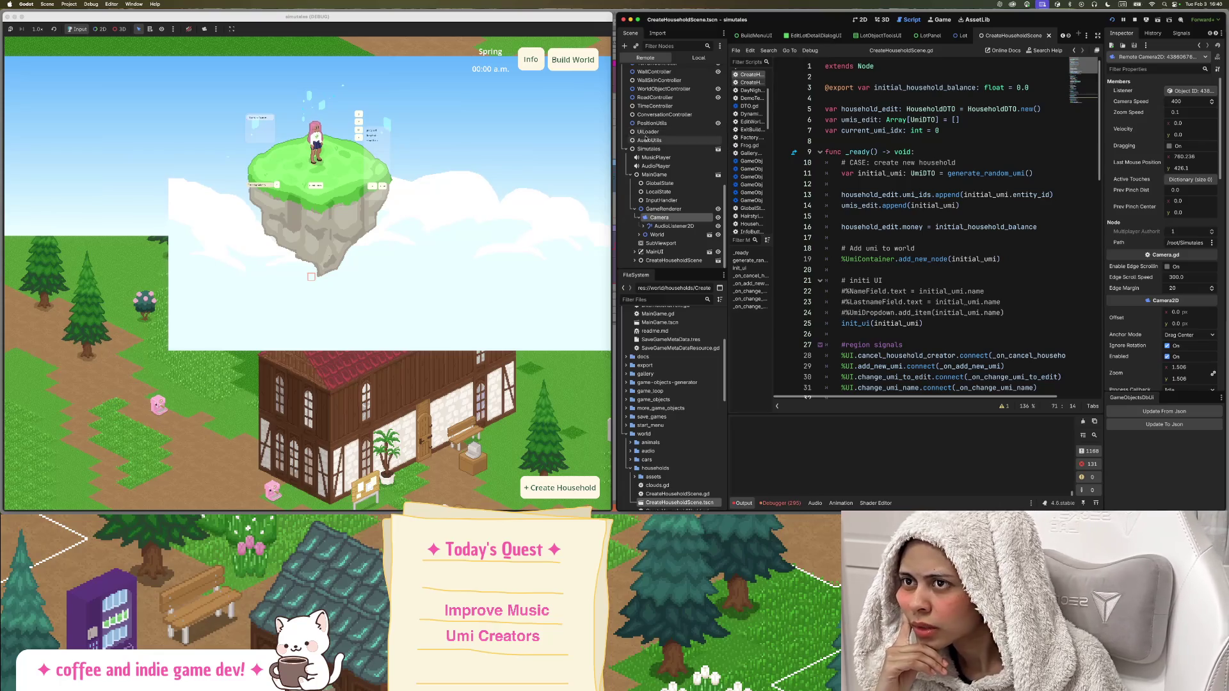
scroll(481, 123, "up", 5)
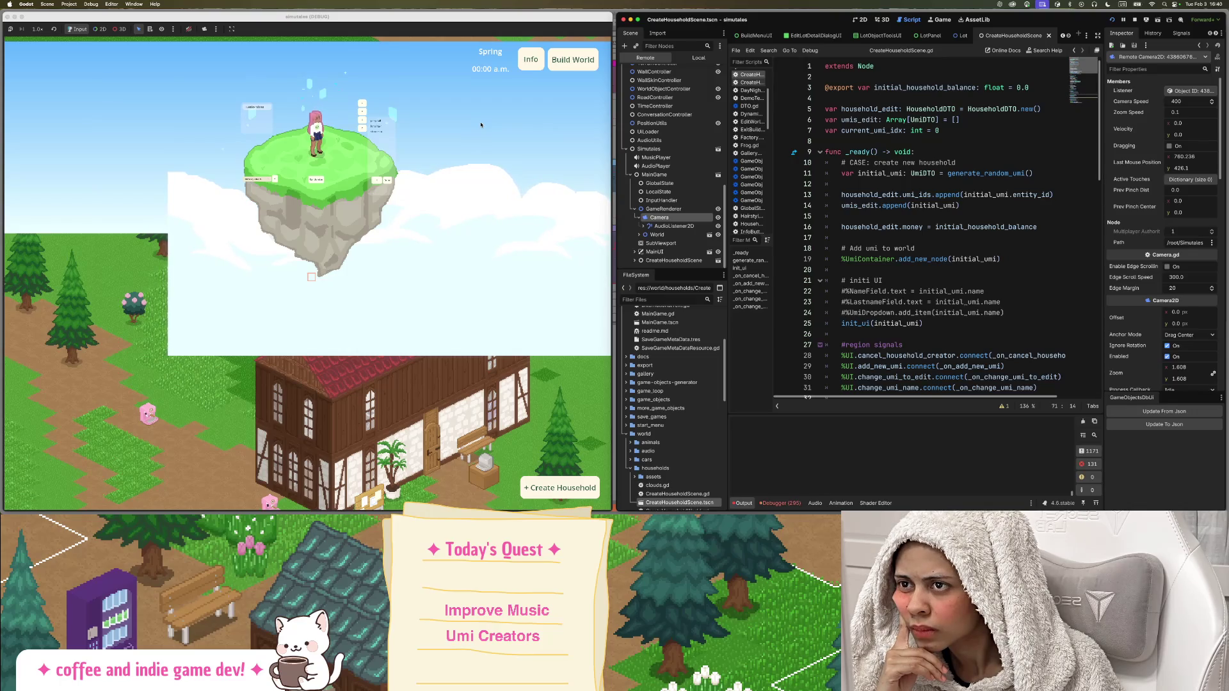
scroll(672, 166, "up", 8)
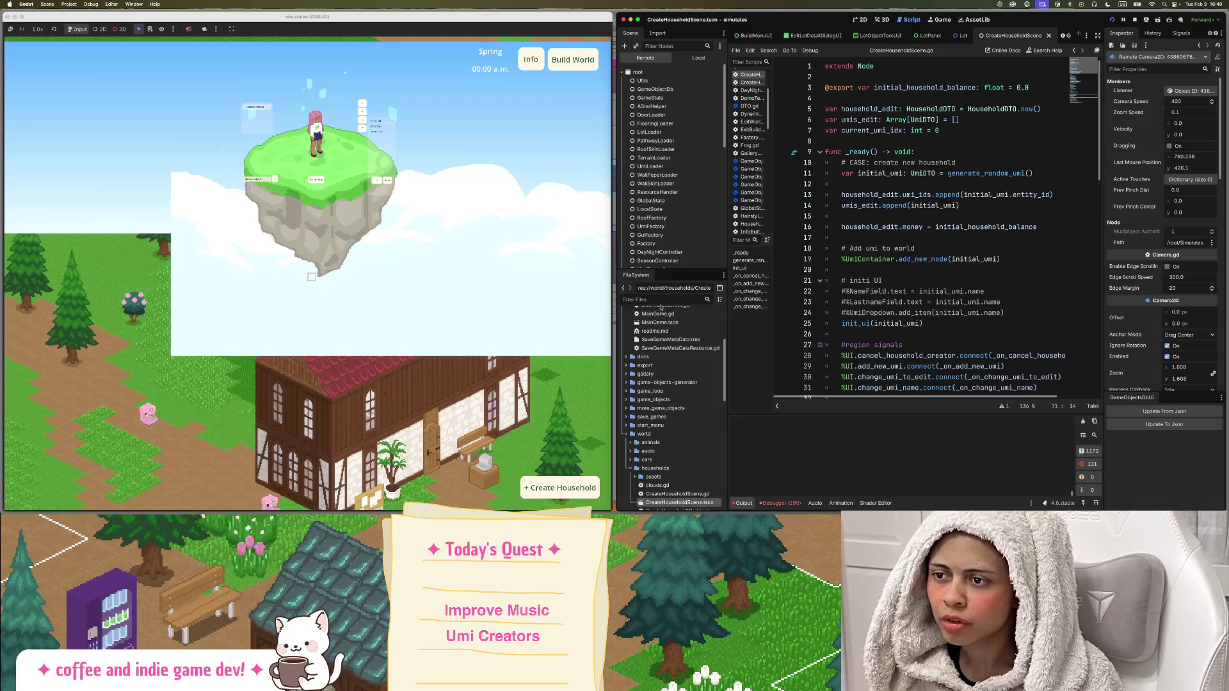
type("maing")
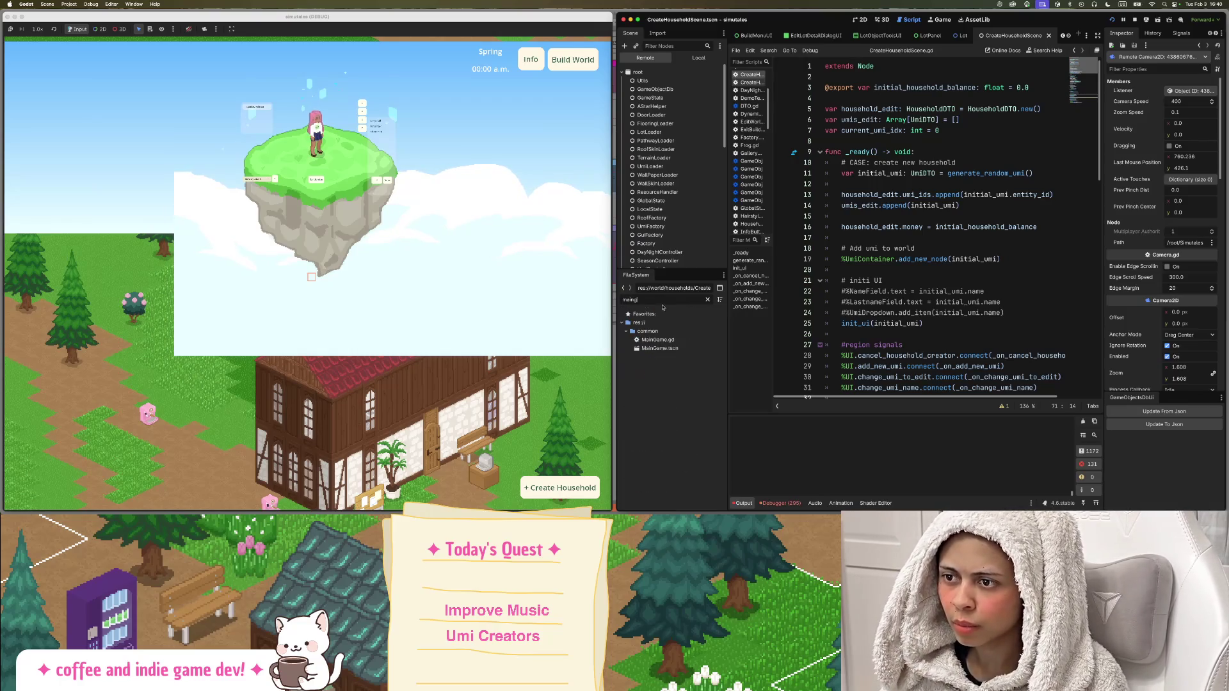
Open the MainGame scene, return to its local tree, and open MainGame.gd.
double_click(671, 348)
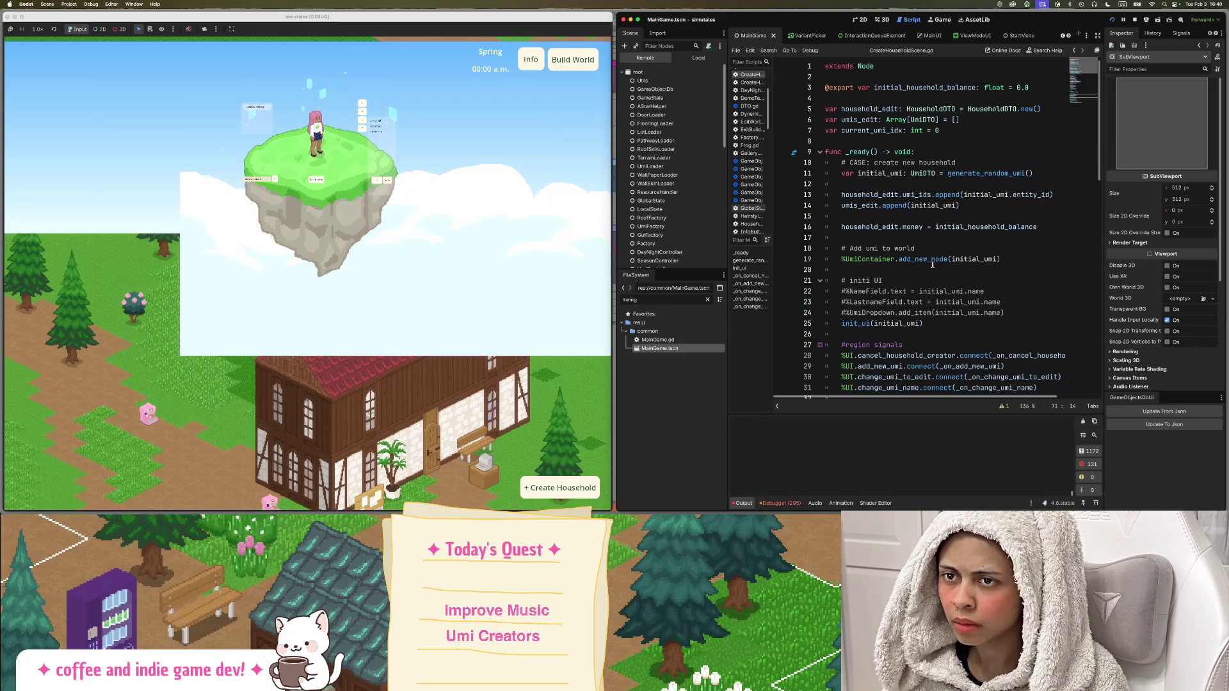
scroll(928, 259, "down", 5)
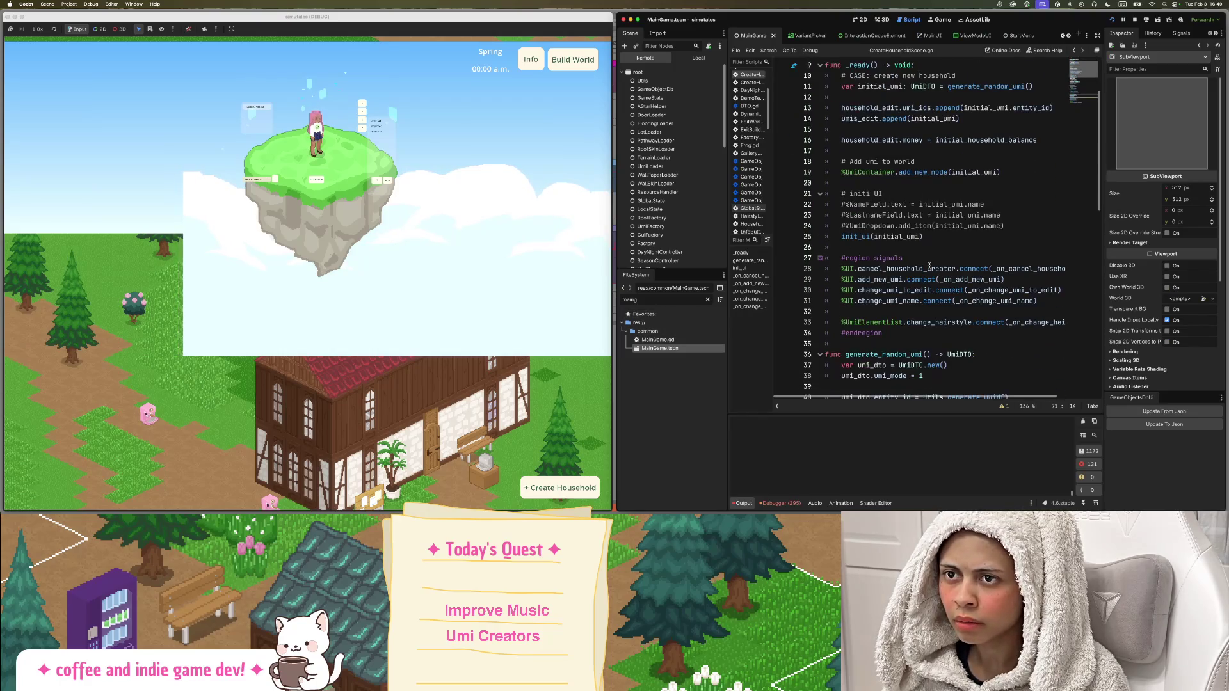
scroll(918, 237, "up", 4)
scroll(918, 237, "down", 10)
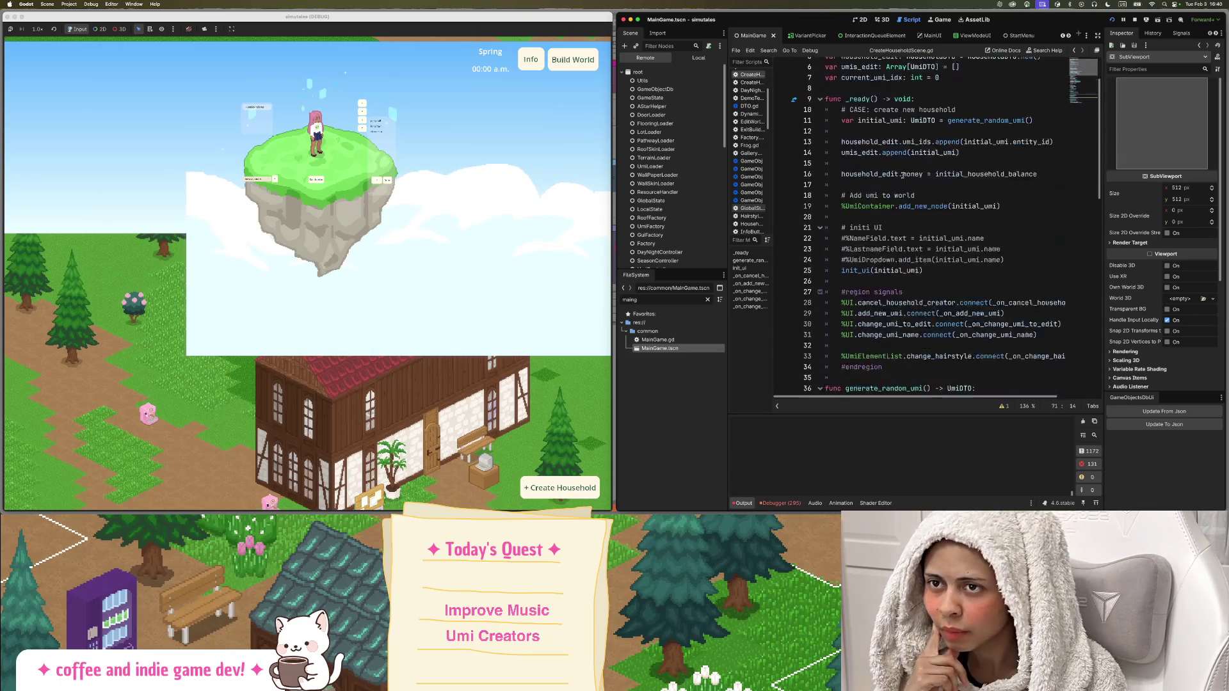
scroll(902, 179, "down", 3)
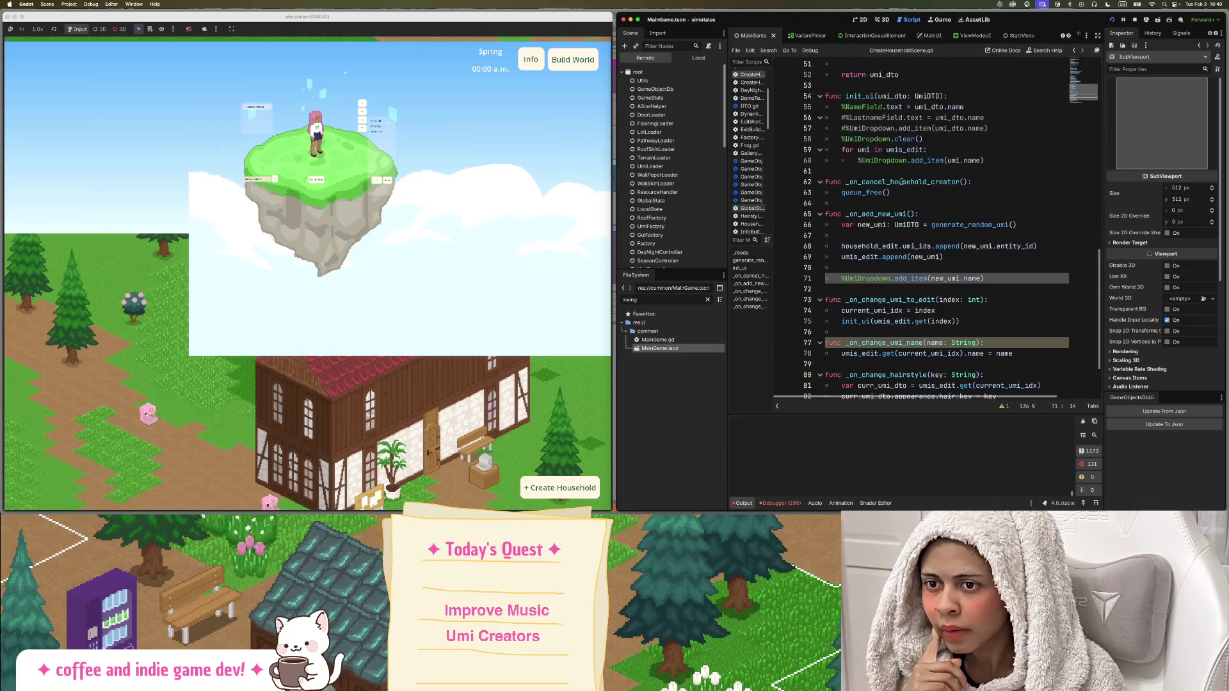
scroll(901, 182, "up", 15)
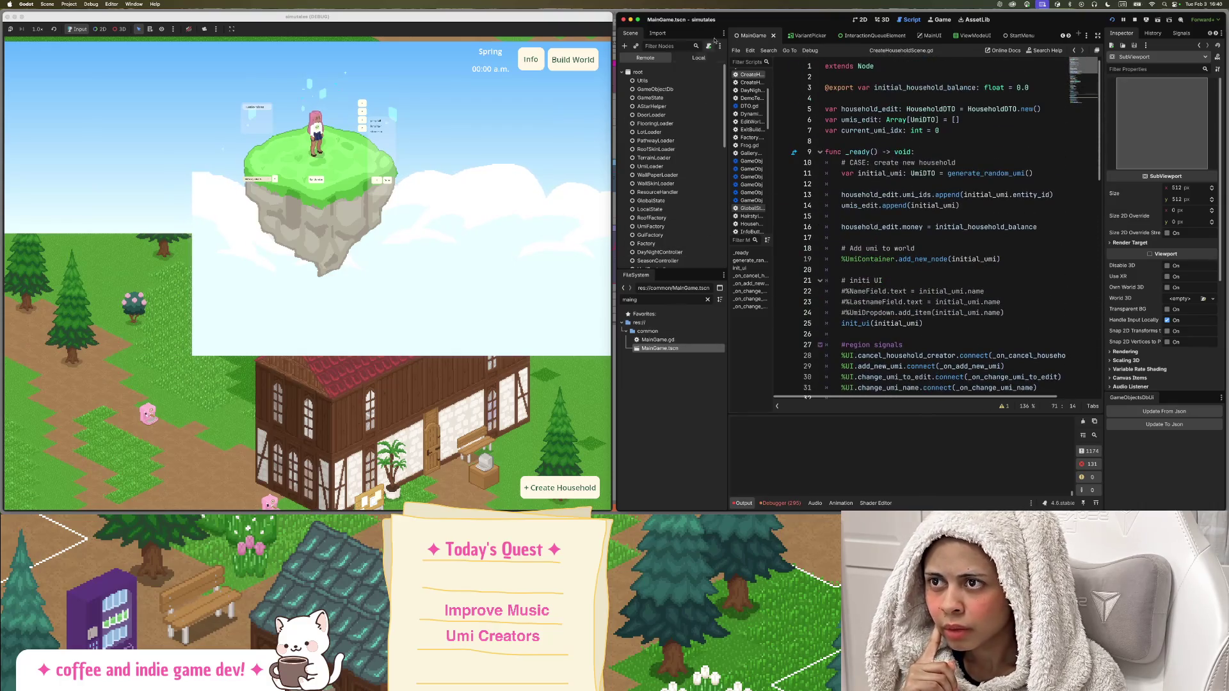
left_click(698, 57)
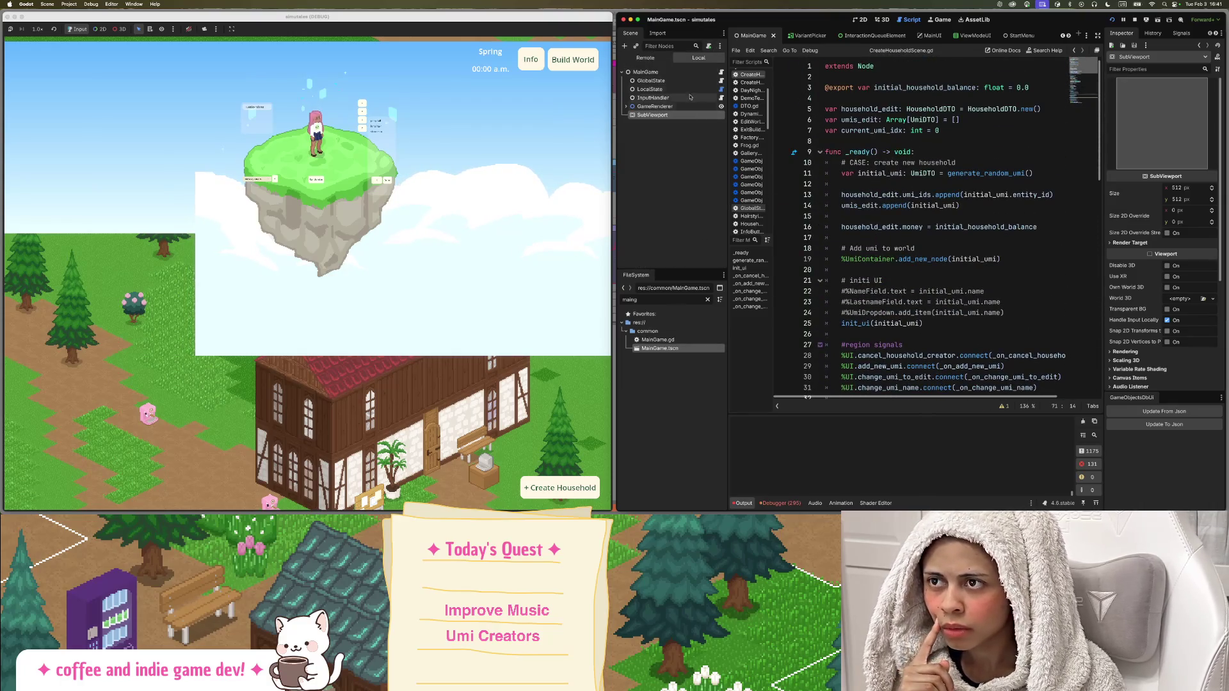
left_click(722, 71)
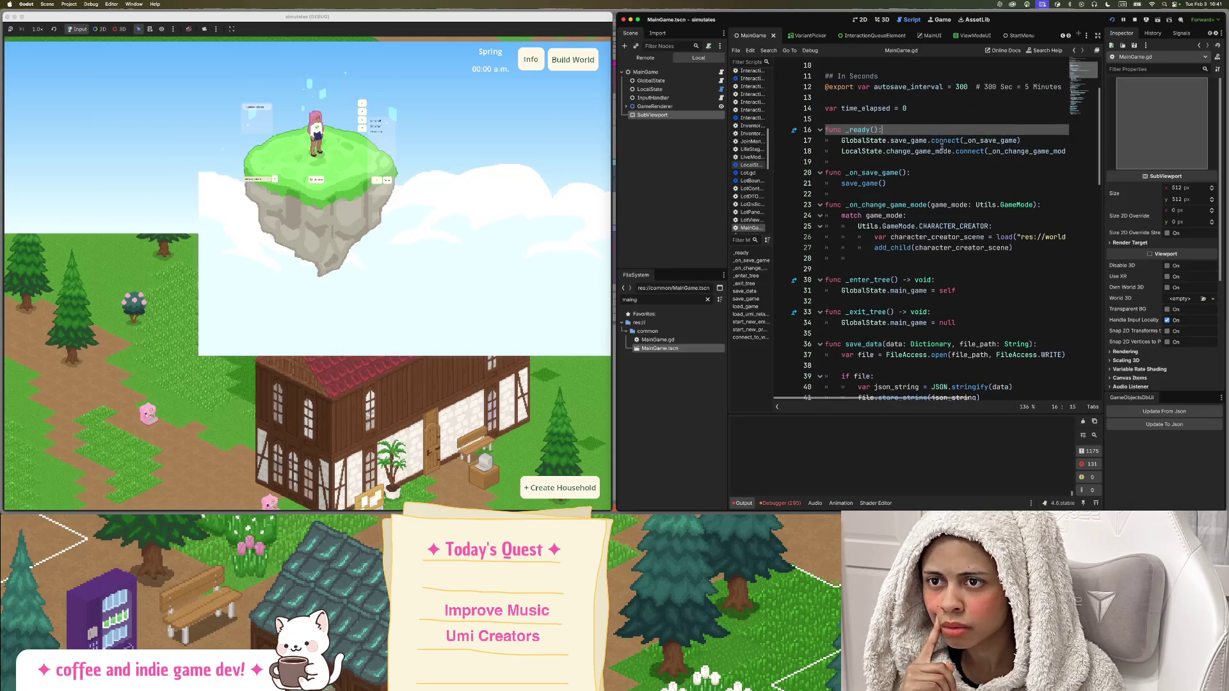
Insert a blank line 28 after add_child(character_creator_scene).
scroll(923, 164, "down", 2)
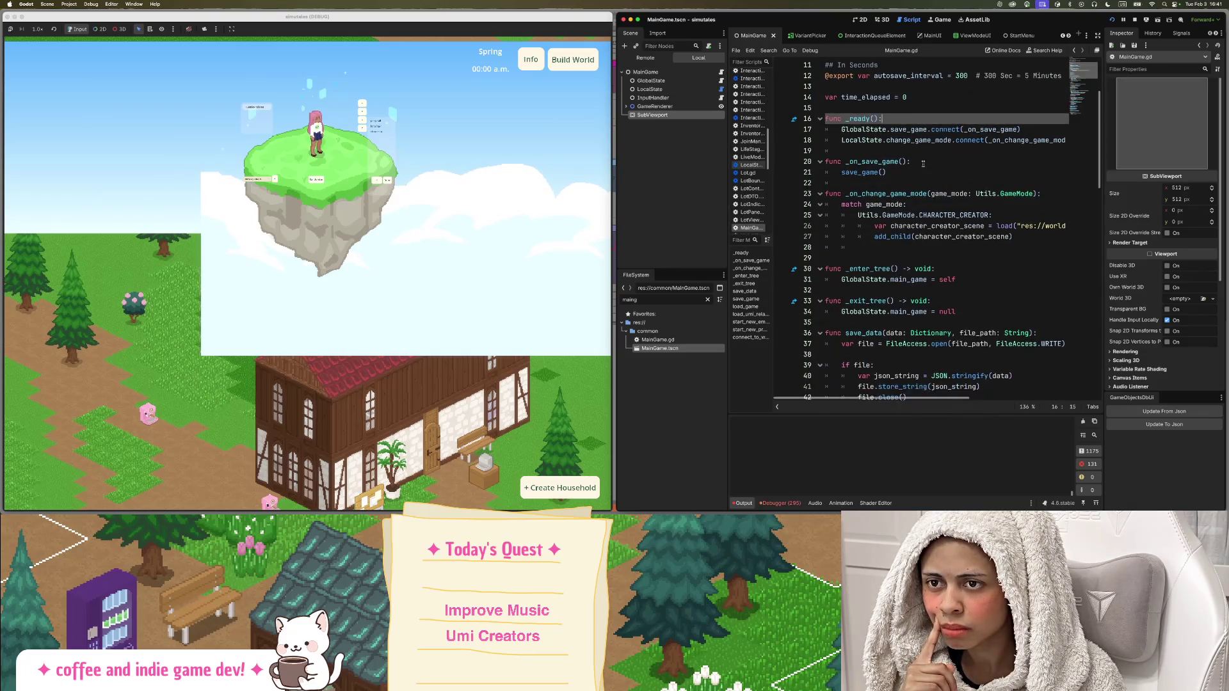
left_click(1031, 209)
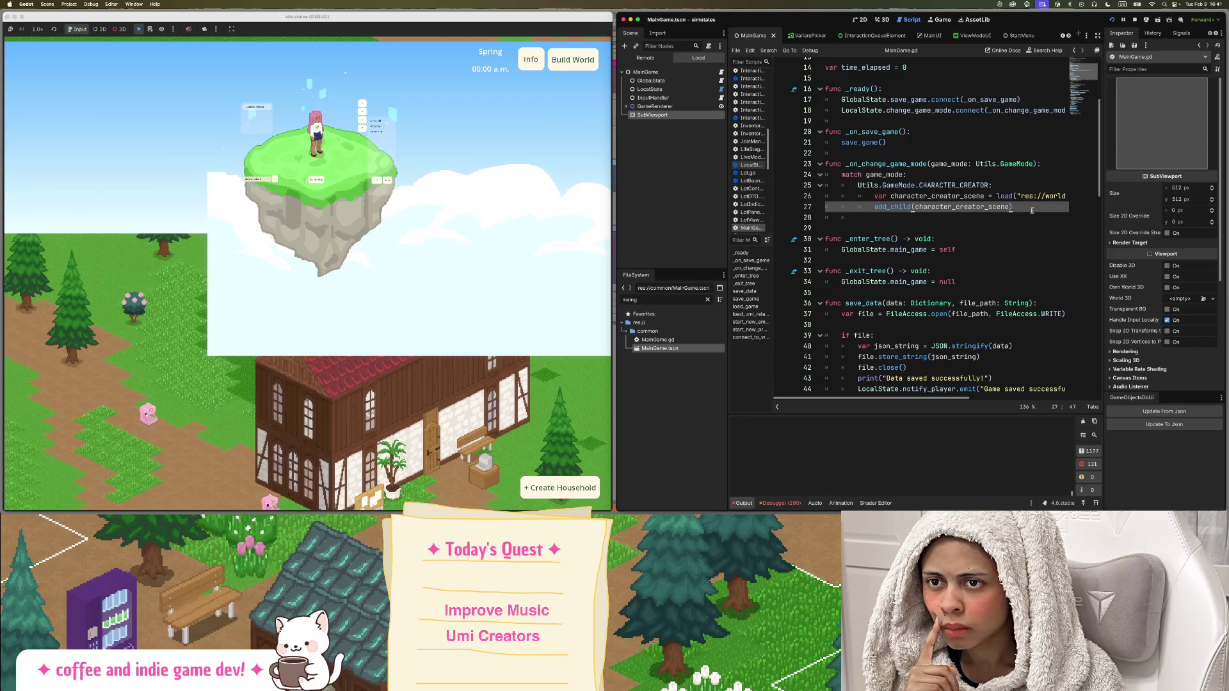
key("Return")
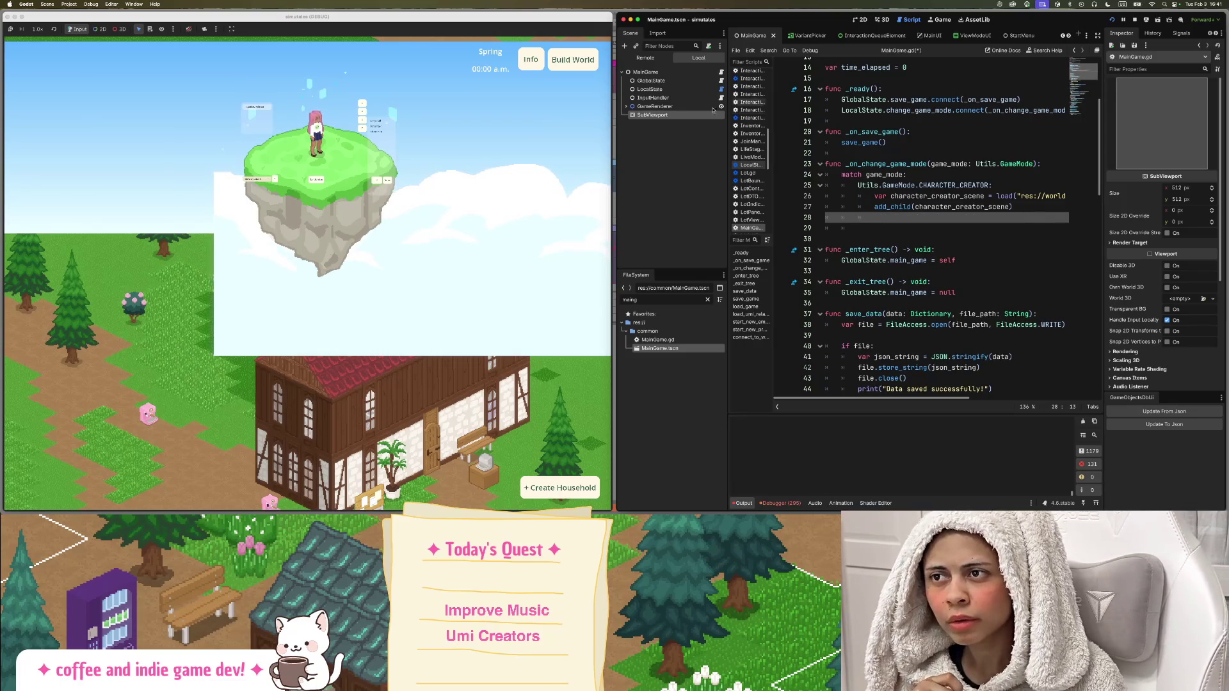
right_click(650, 106)
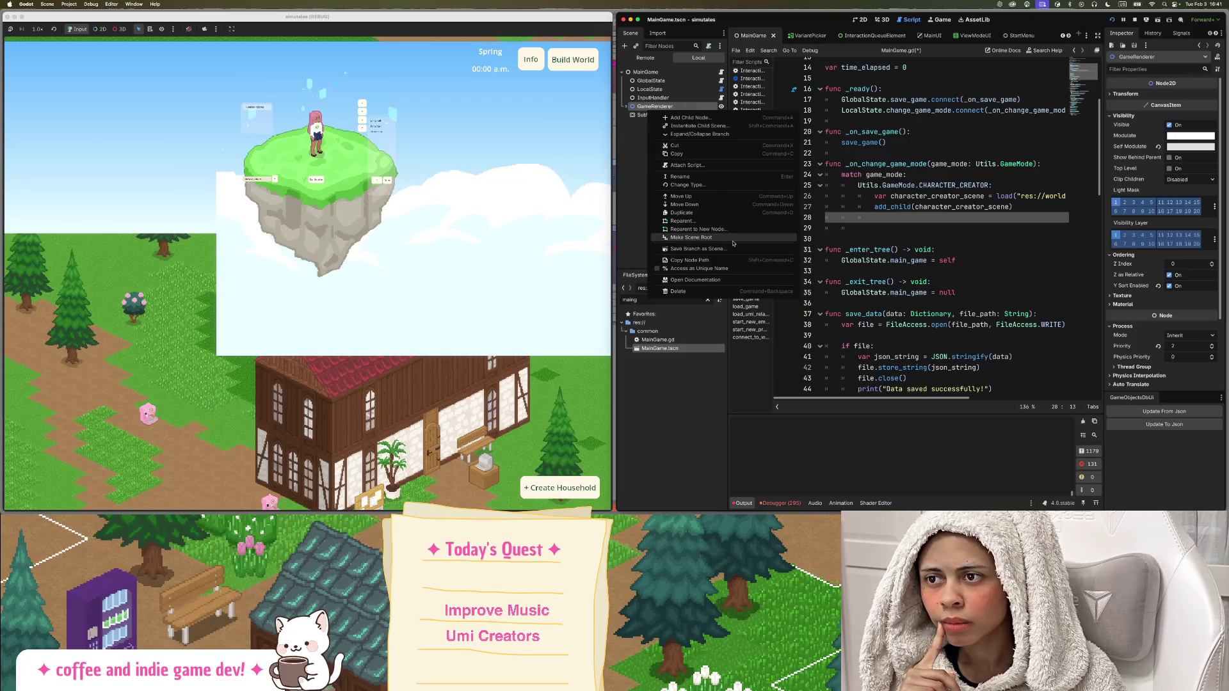
Mark GameRenderer as a scene-unique name and start line 28 with %GameRenderer.
left_click(698, 269)
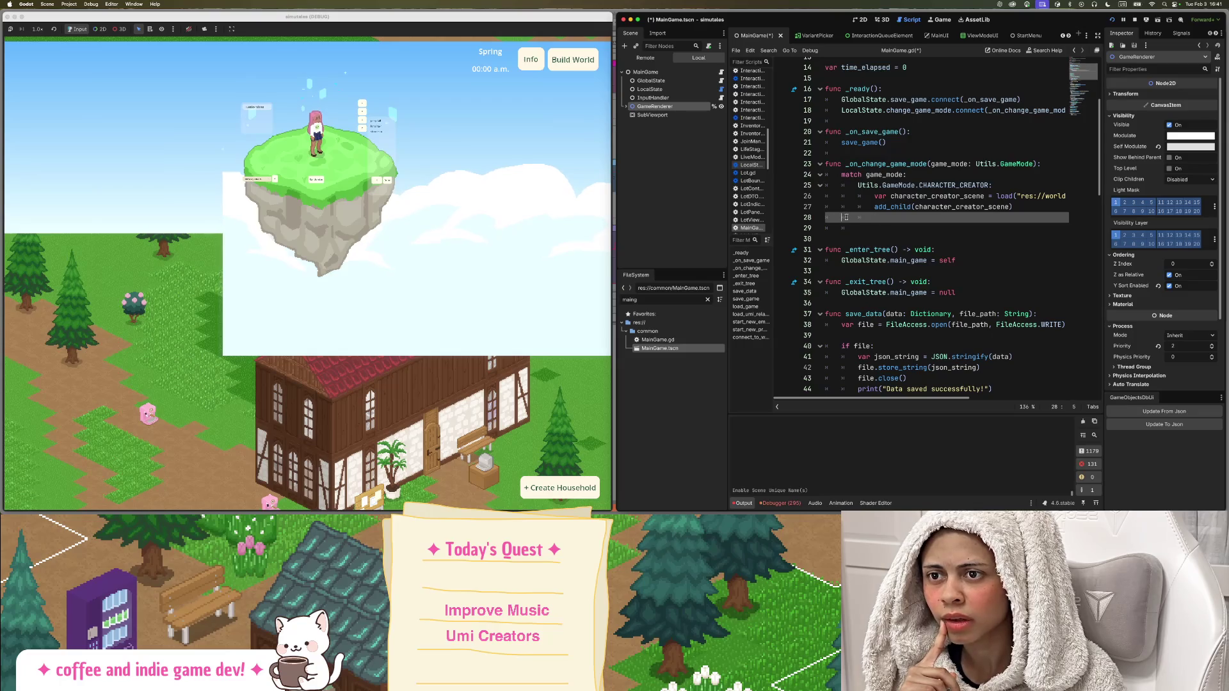
key("Tab")
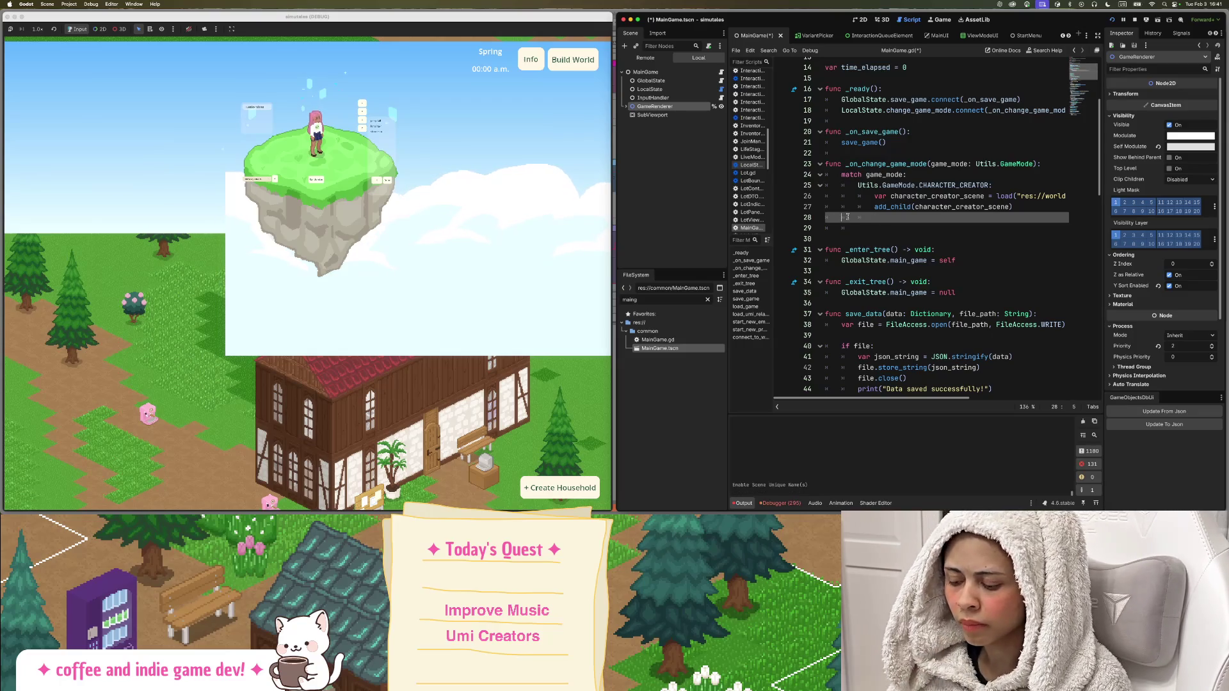
type("%")
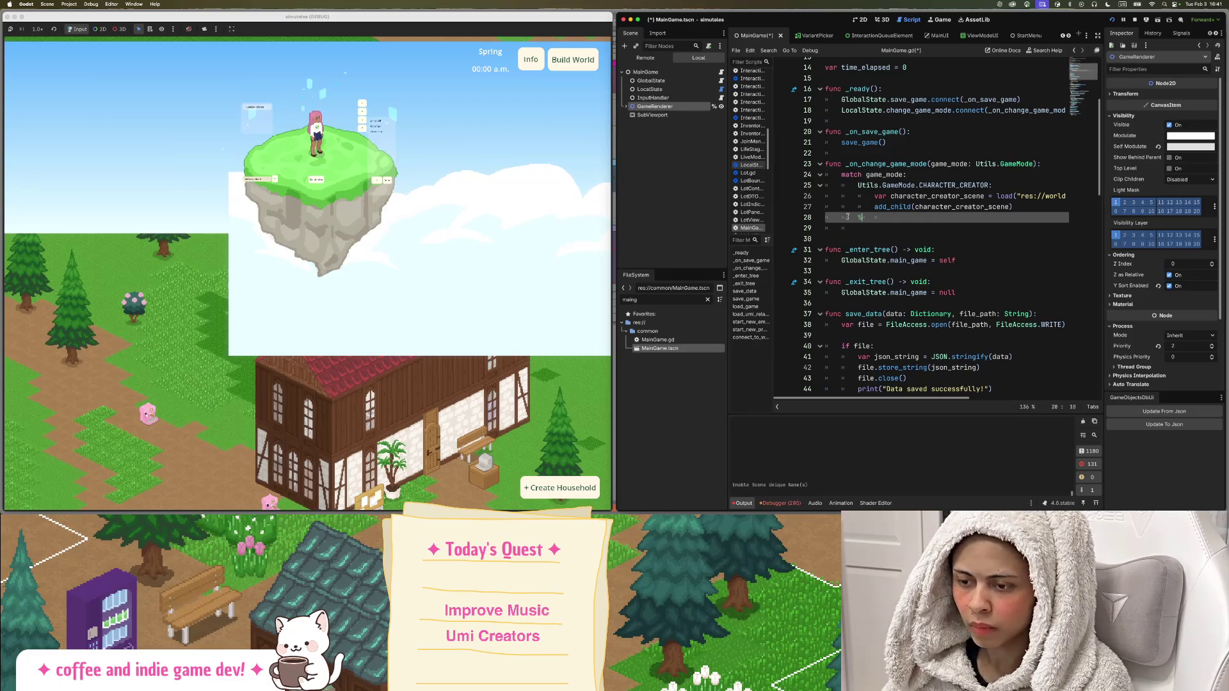
type("G")
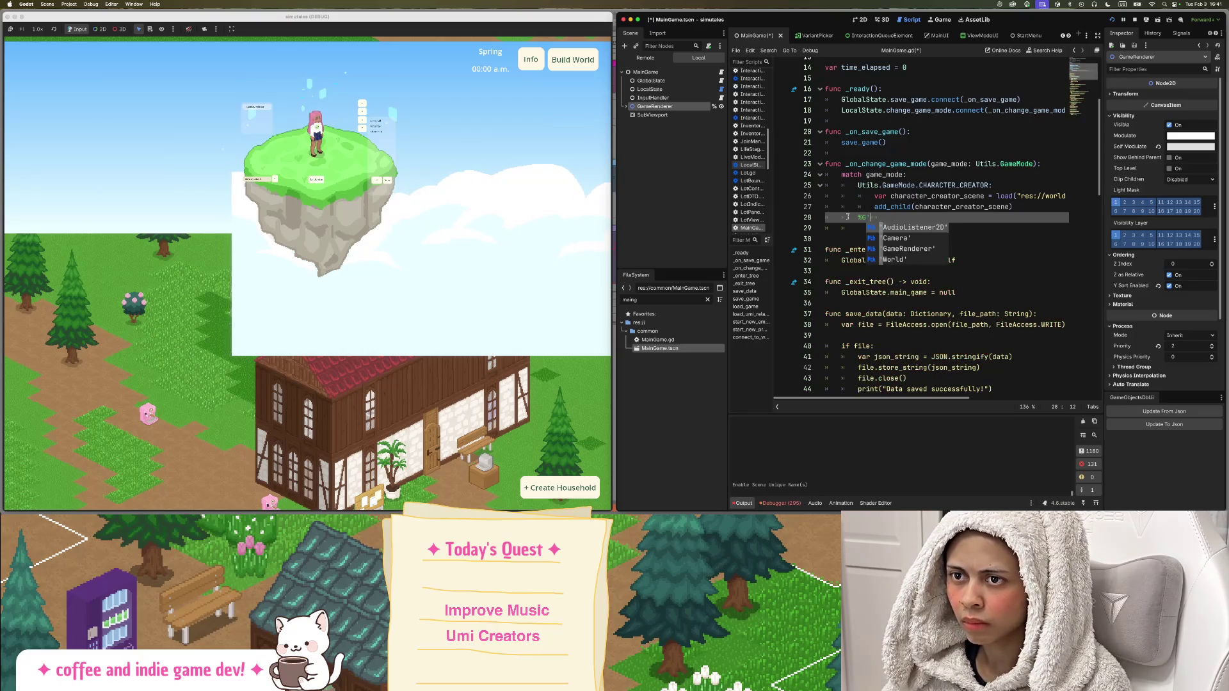
key("Return")
type(".")
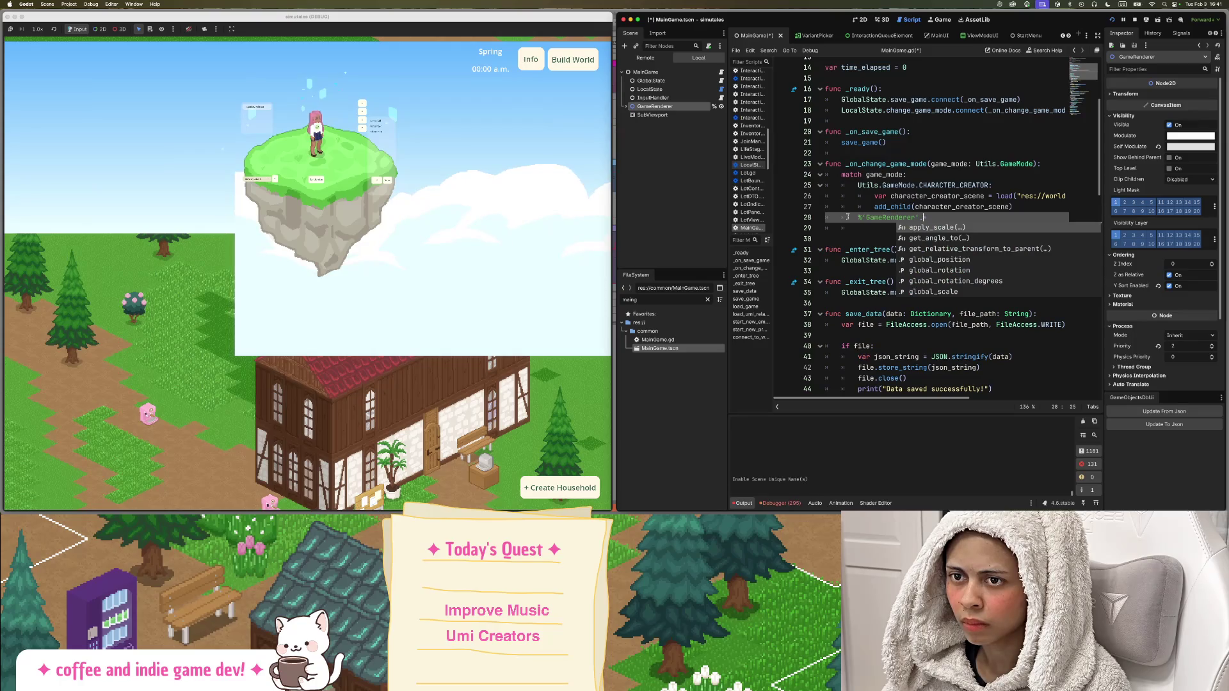
Correct line 28 to %GameRenderer.queue_free() and save MainGame.gd.
scroll(847, 217, "up", 1)
type("de")
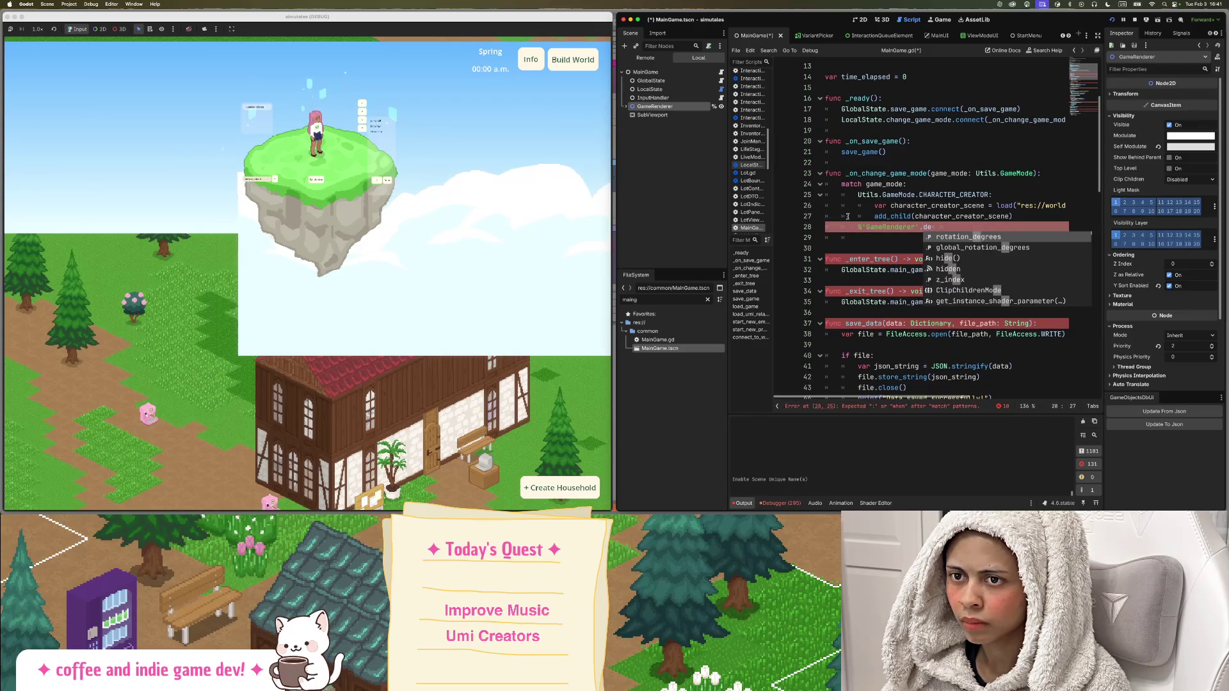
key("BackSpace")
key("BackSpace")
key("BackSpace")
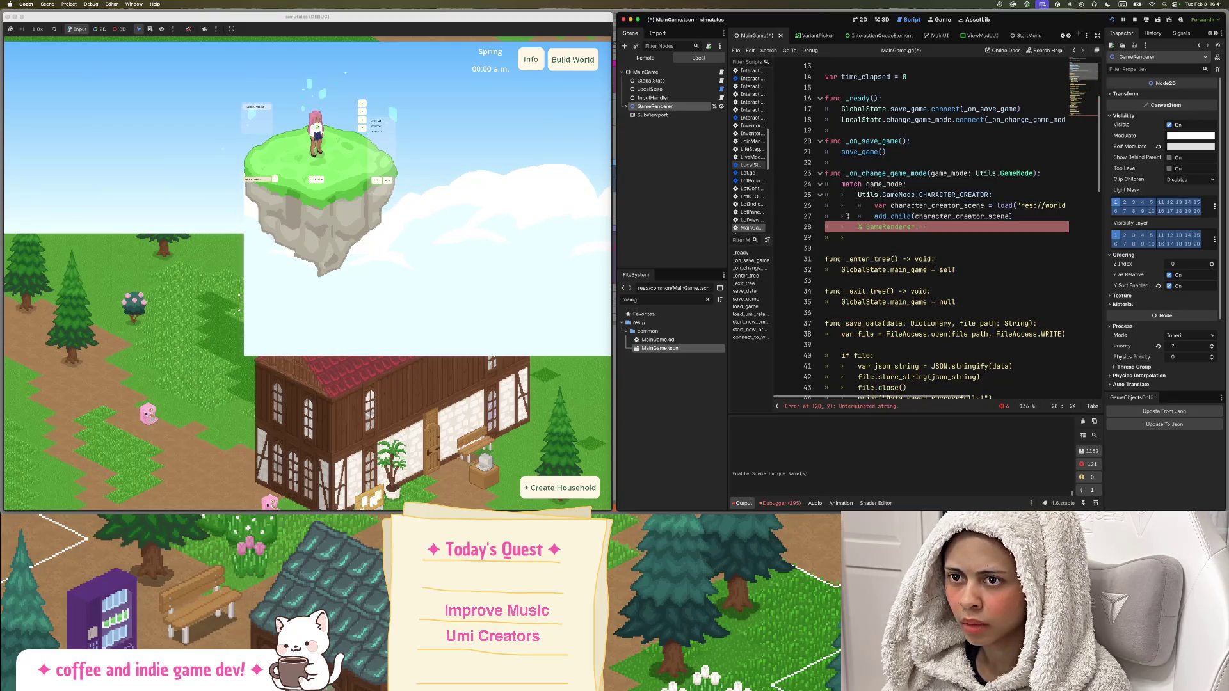
left_click(866, 227)
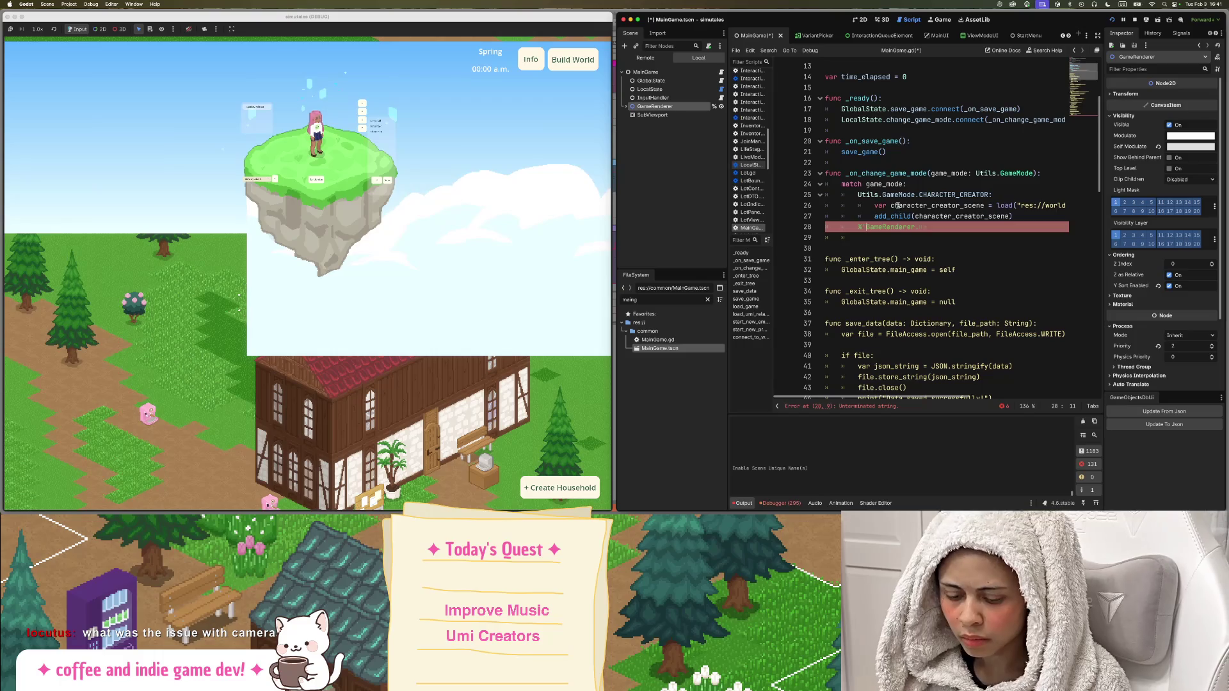
key("BackSpace")
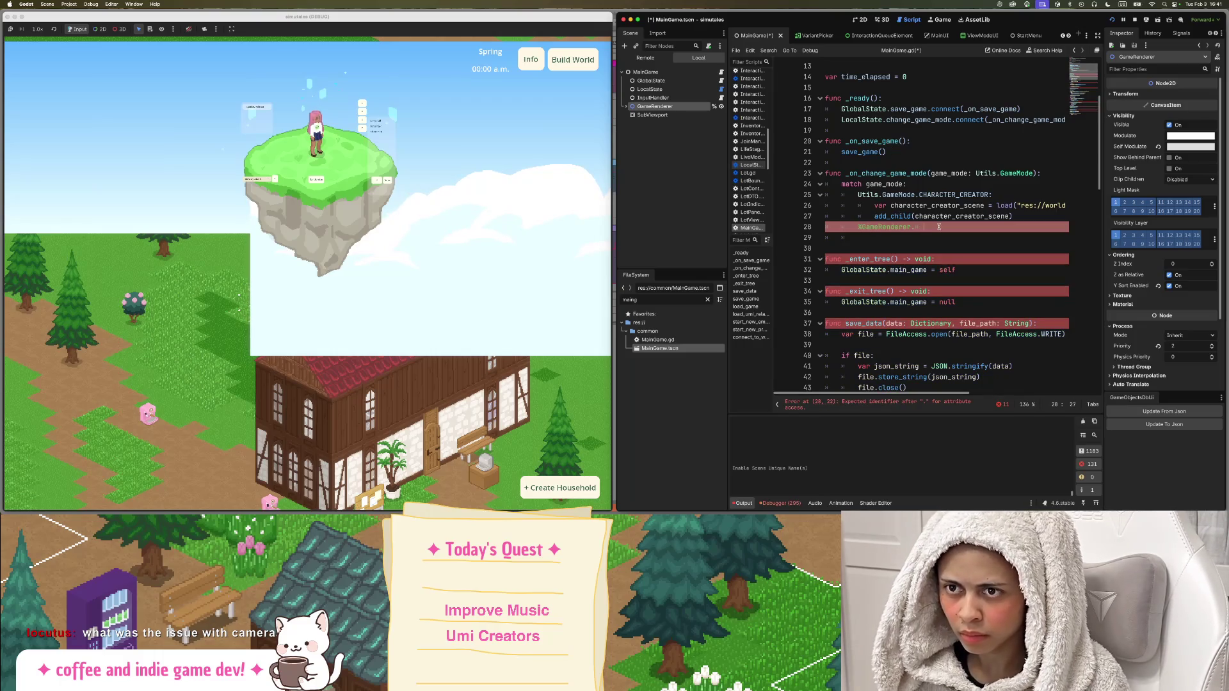
key("BackSpace")
key("BackSpace")
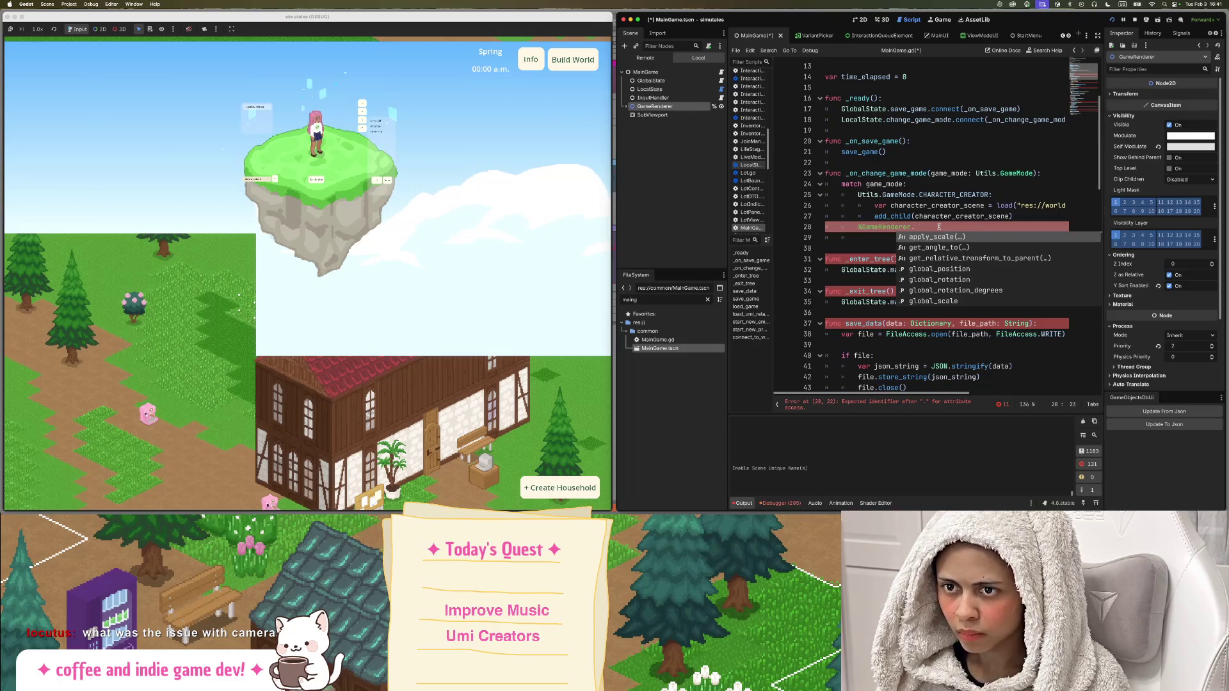
type("qu")
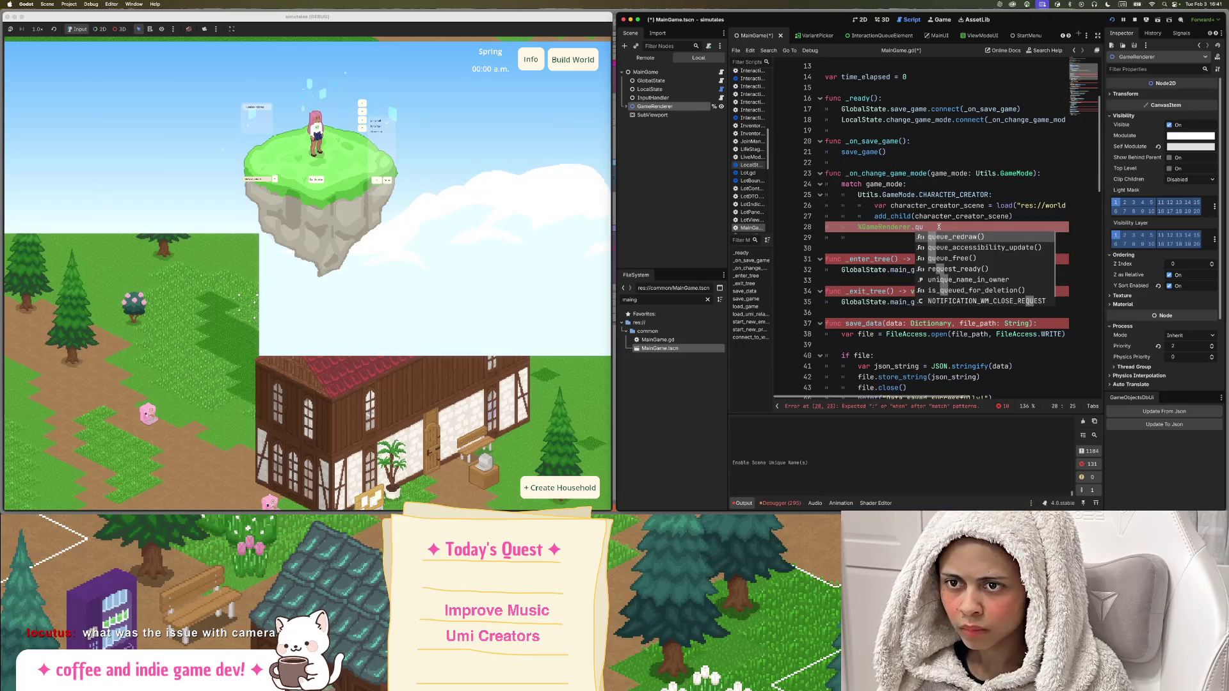
key("Return")
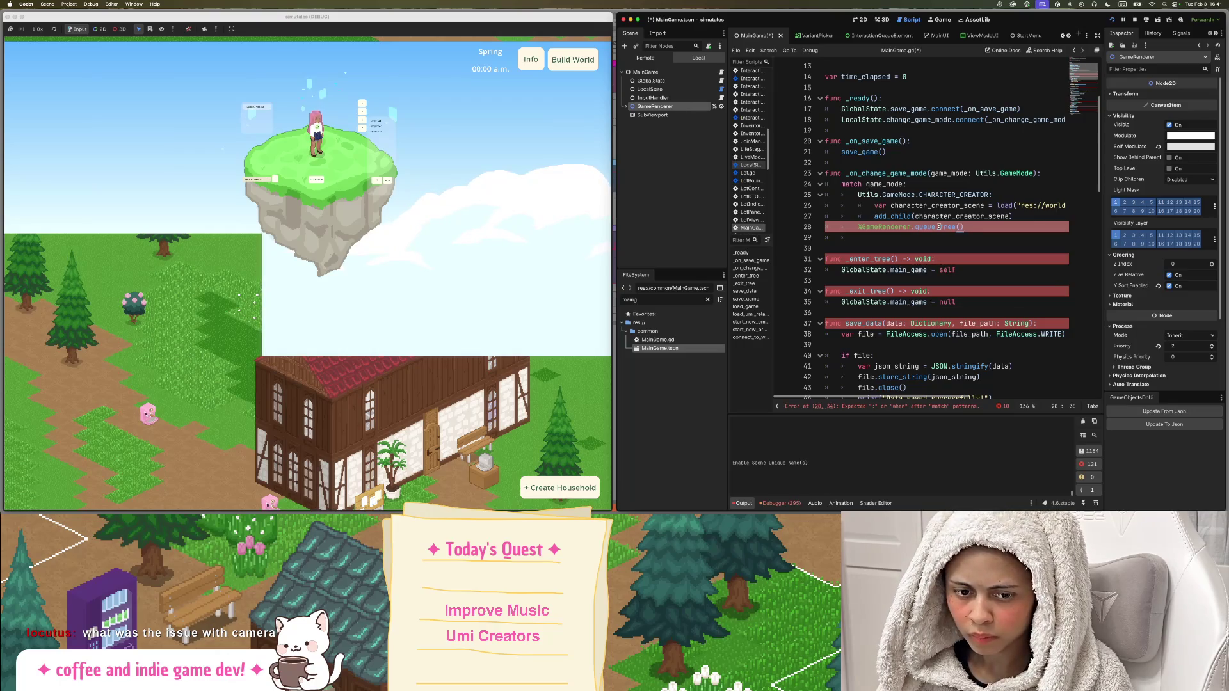
key("ctrl+s")
Fix the indentation of line 28 to match the match case.
left_click(864, 228)
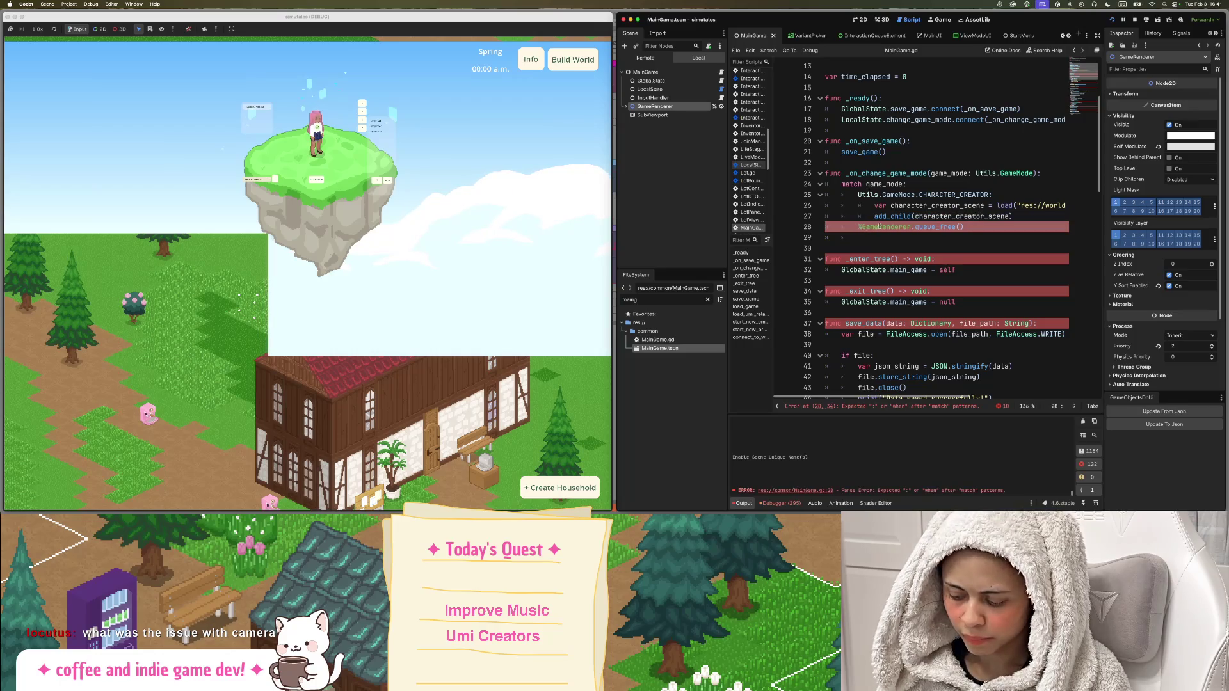
key("Tab")
left_click(898, 216)
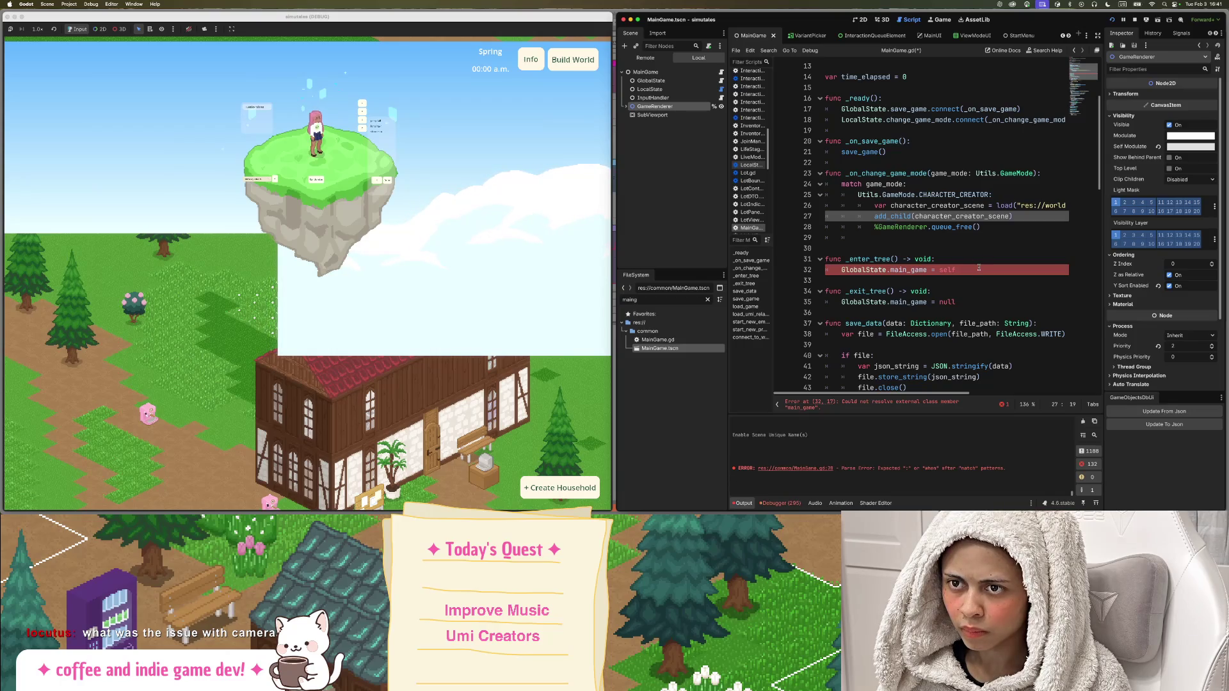
left_click(867, 270)
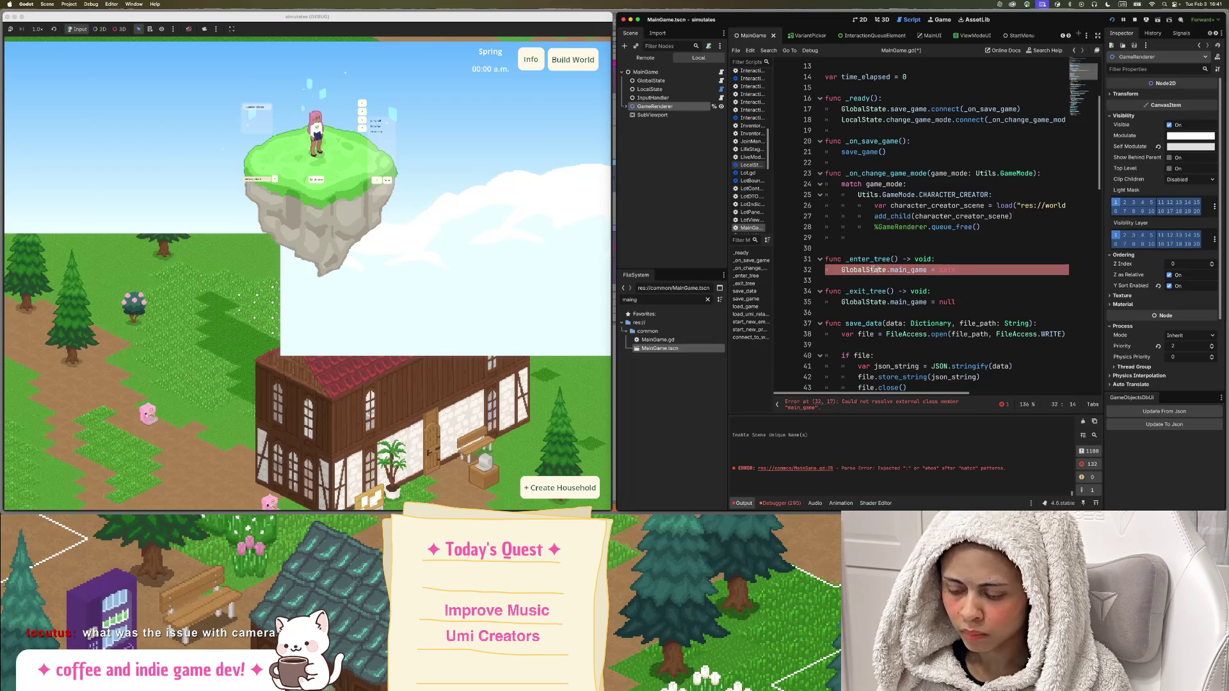
left_click(868, 270, "super")
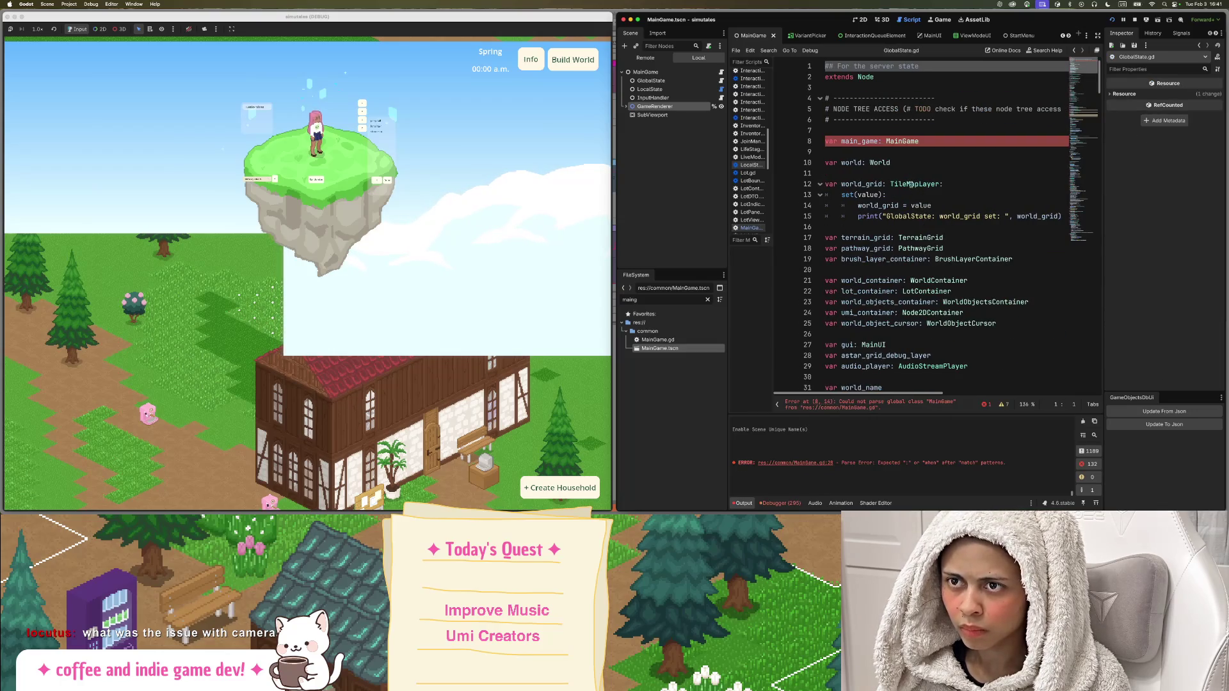
mouse_move(909, 186)
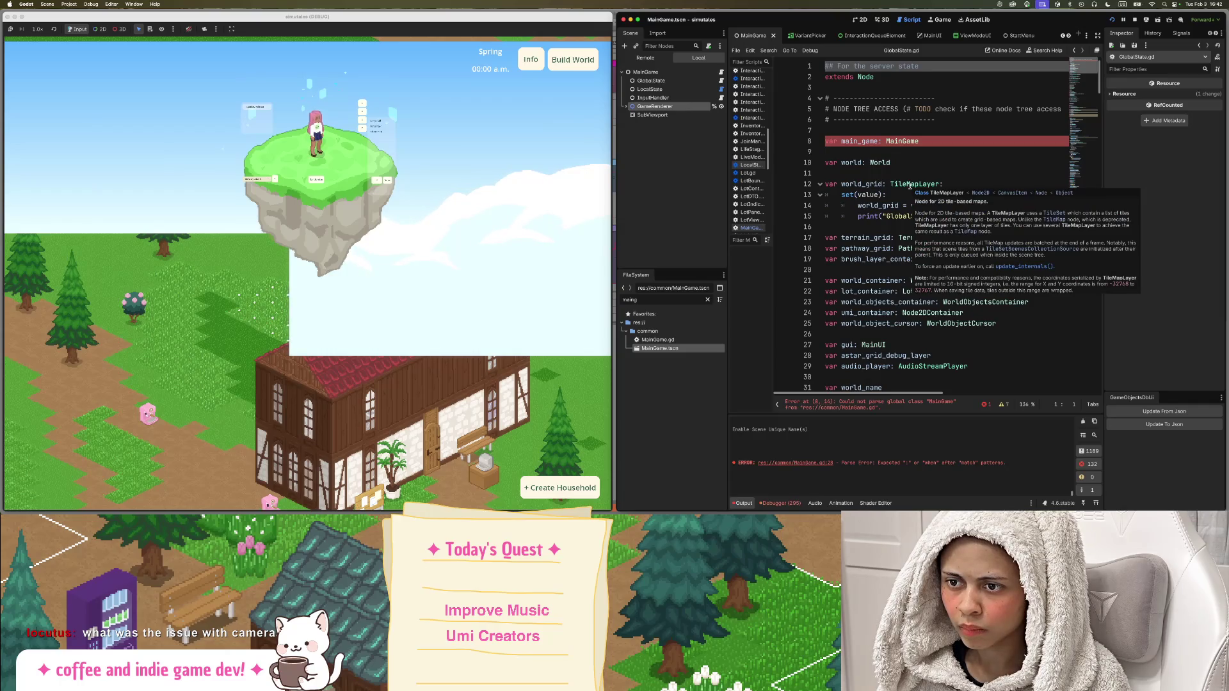
left_click(899, 142)
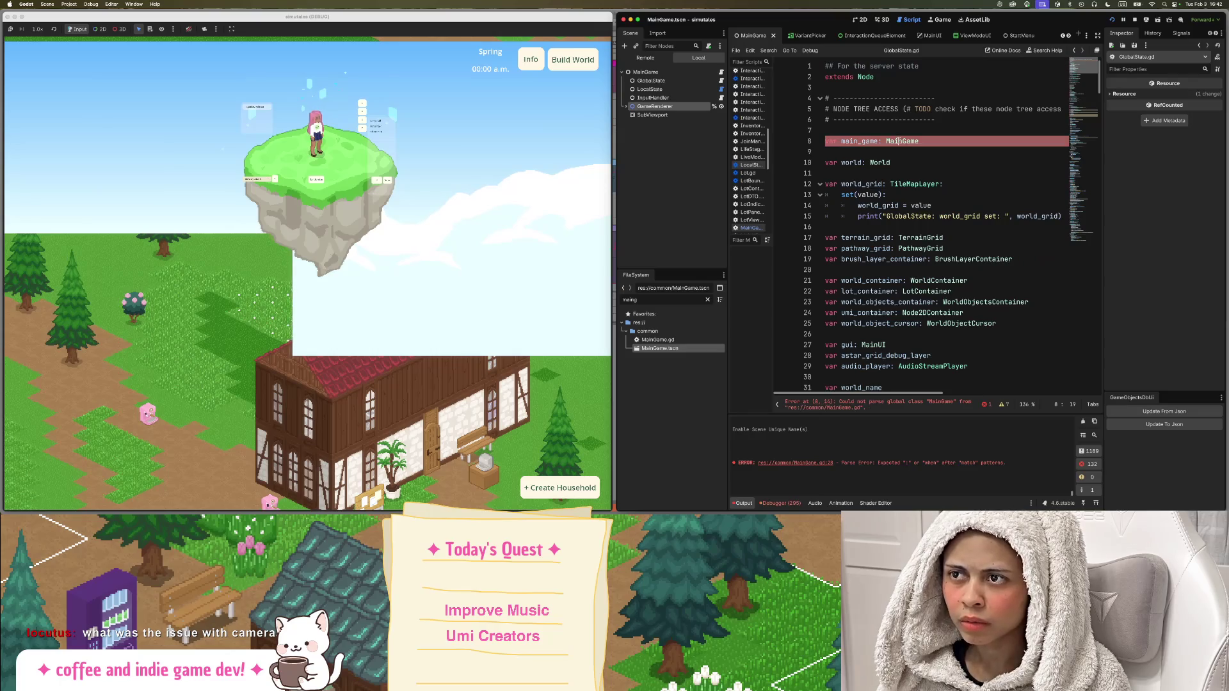
left_click(898, 142, "super")
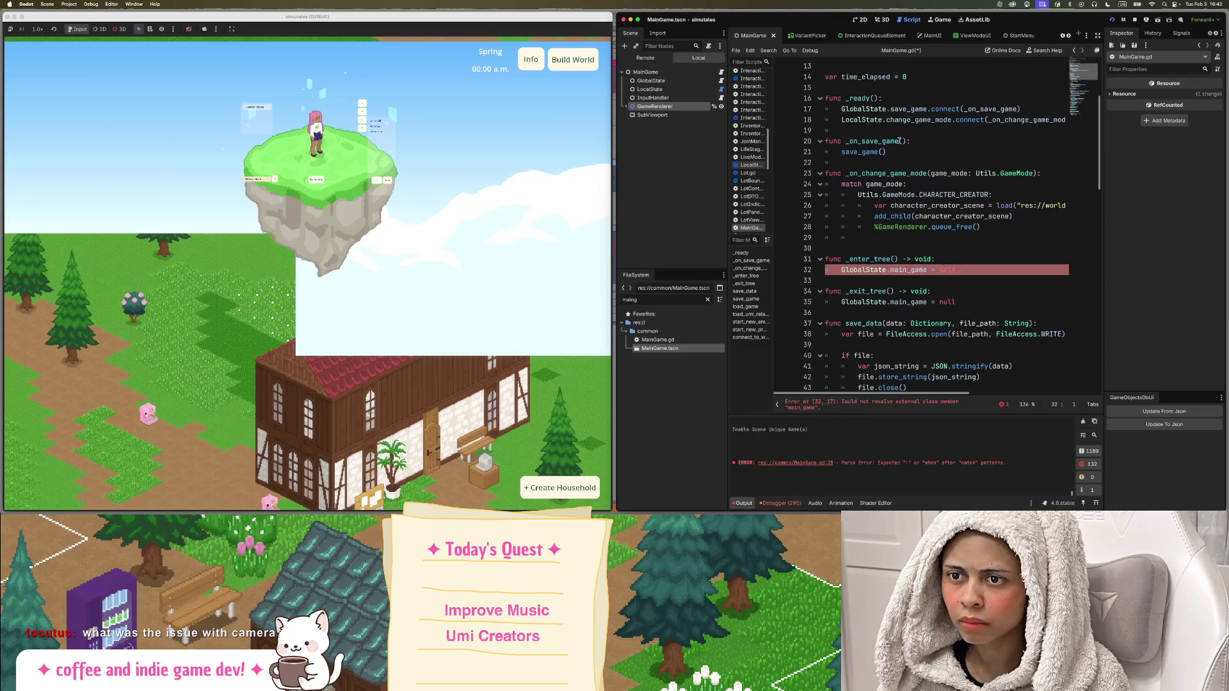
left_click(868, 274, "super")
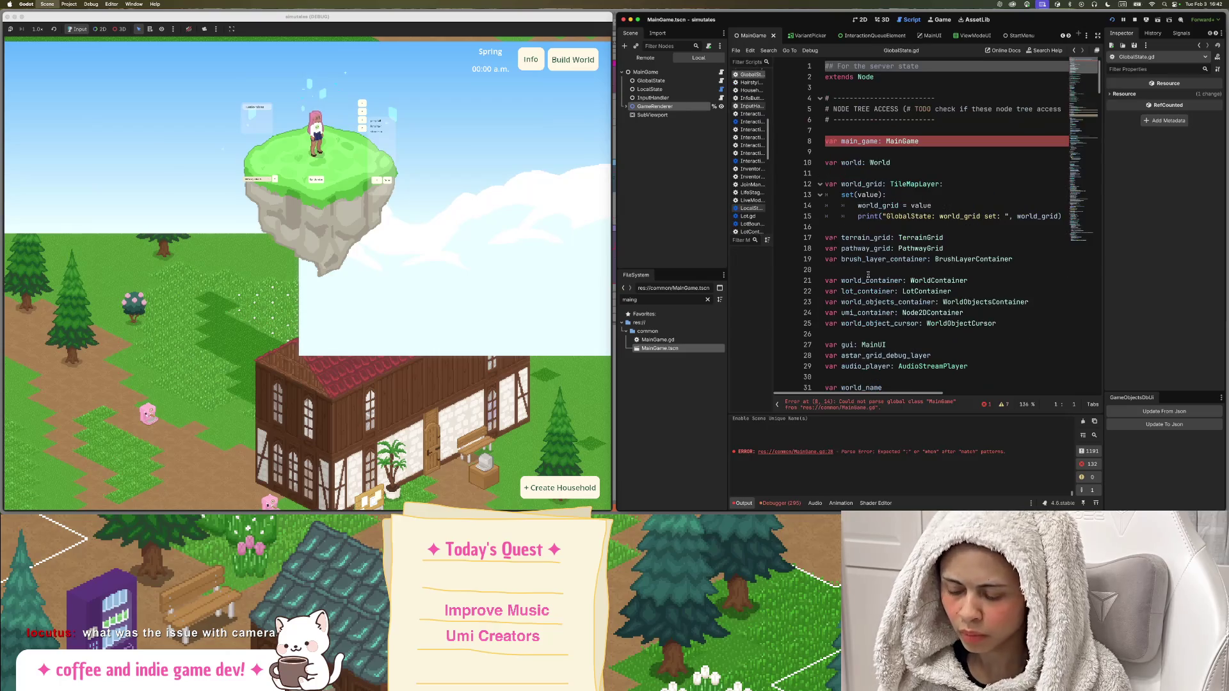
scroll(955, 197, "down", 20)
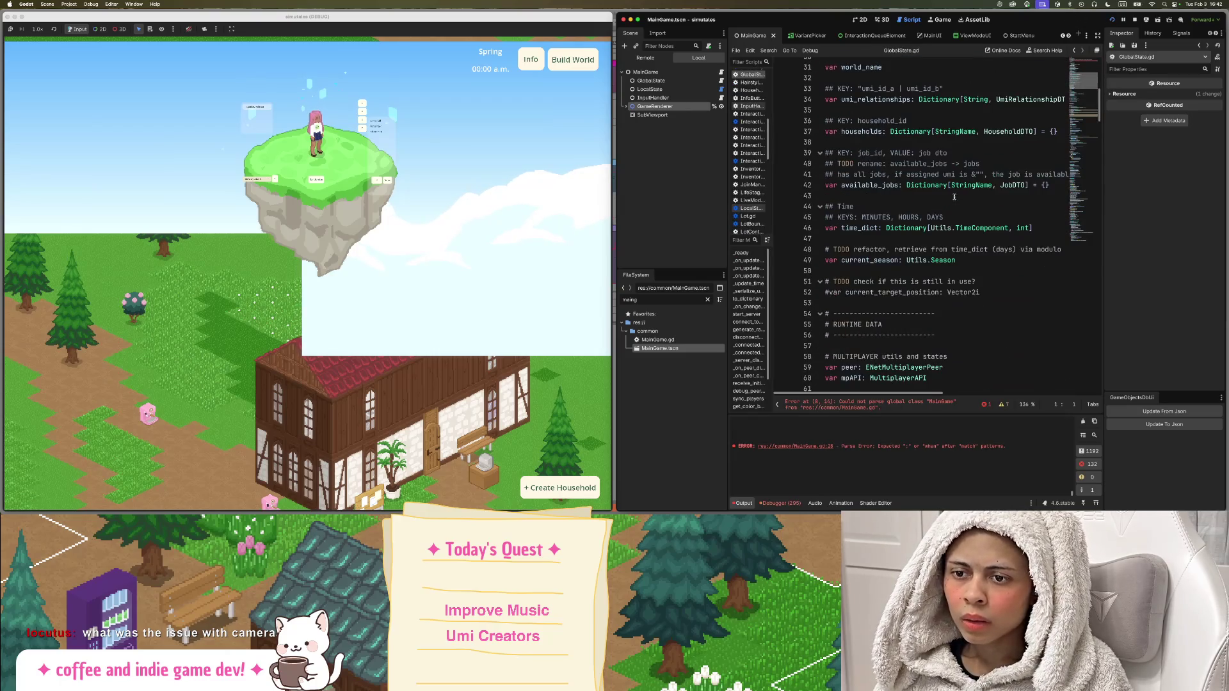
scroll(955, 197, "down", 15)
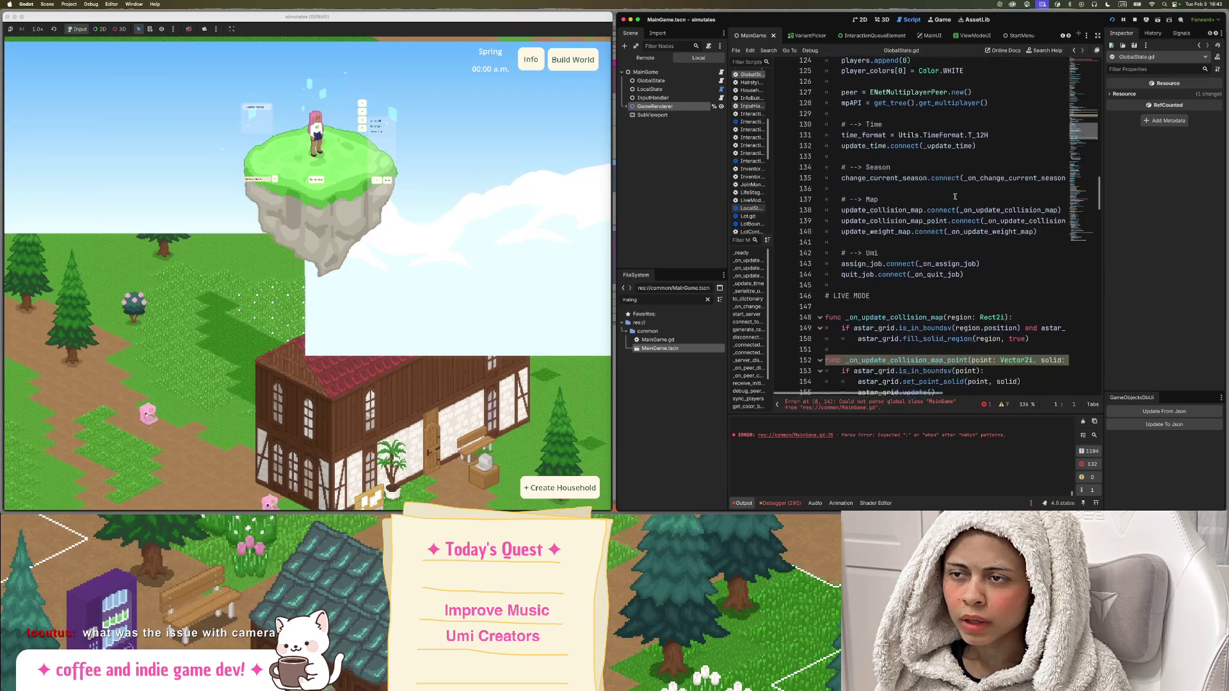
left_click(722, 72)
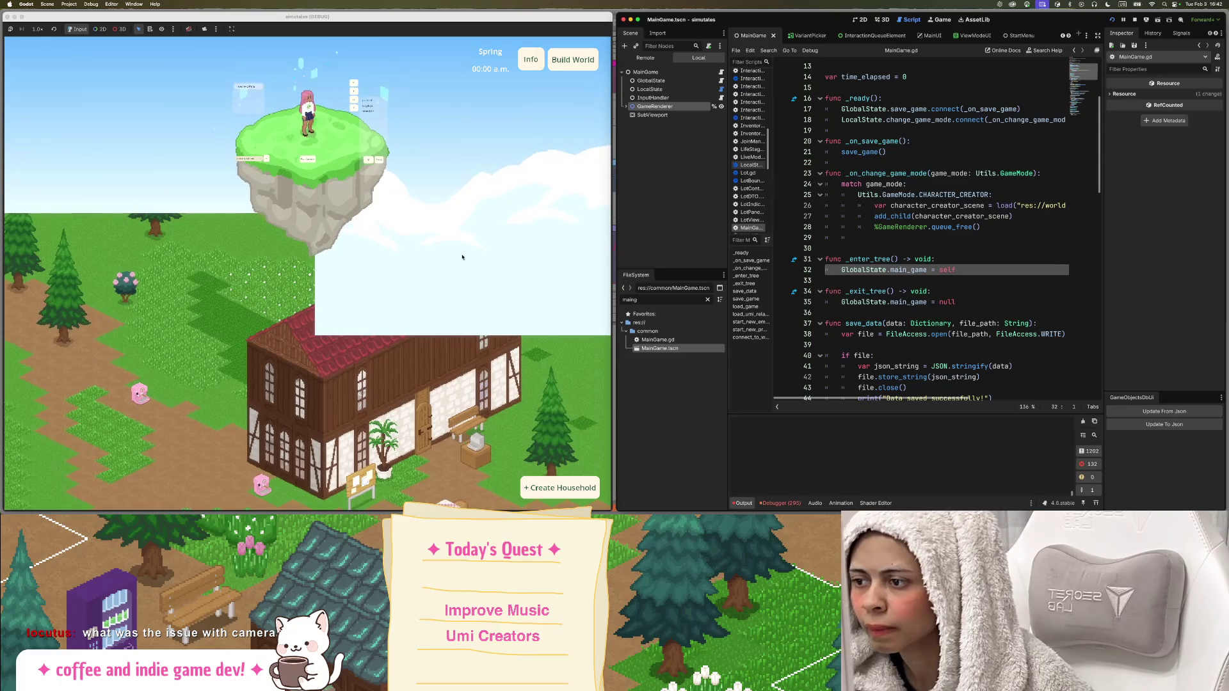
Expand GameRenderer, select World, and pan the game view across the town.
scroll(460, 267, "down", 5)
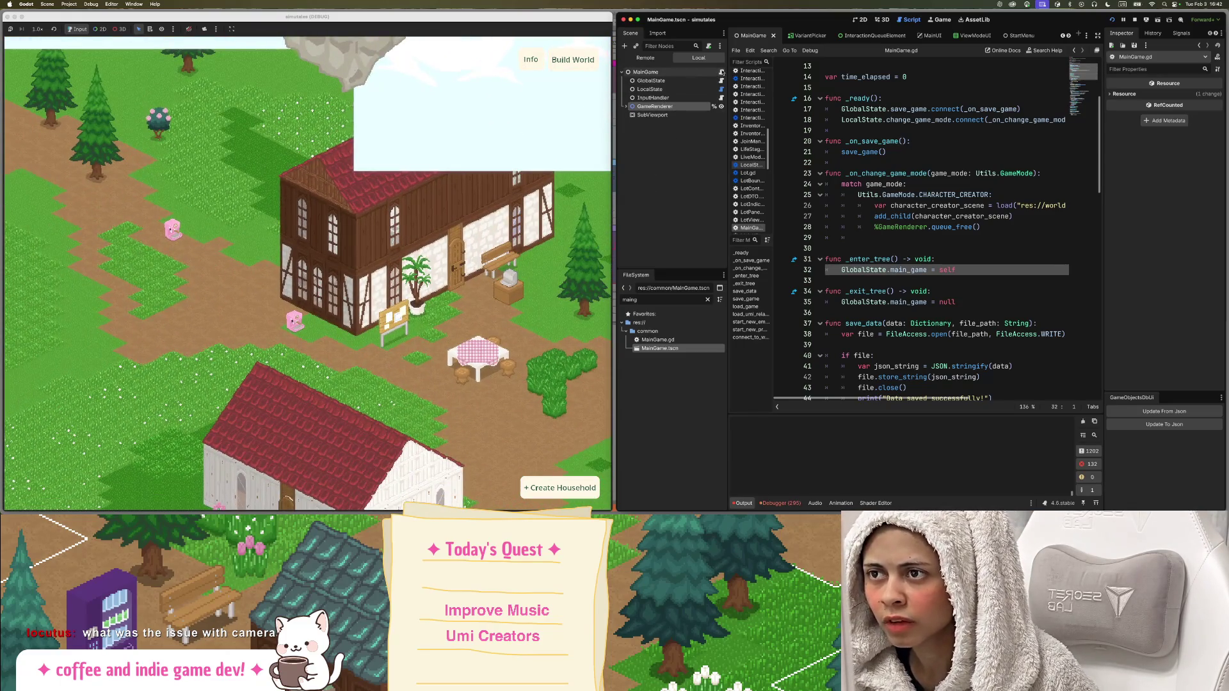
left_click(626, 107)
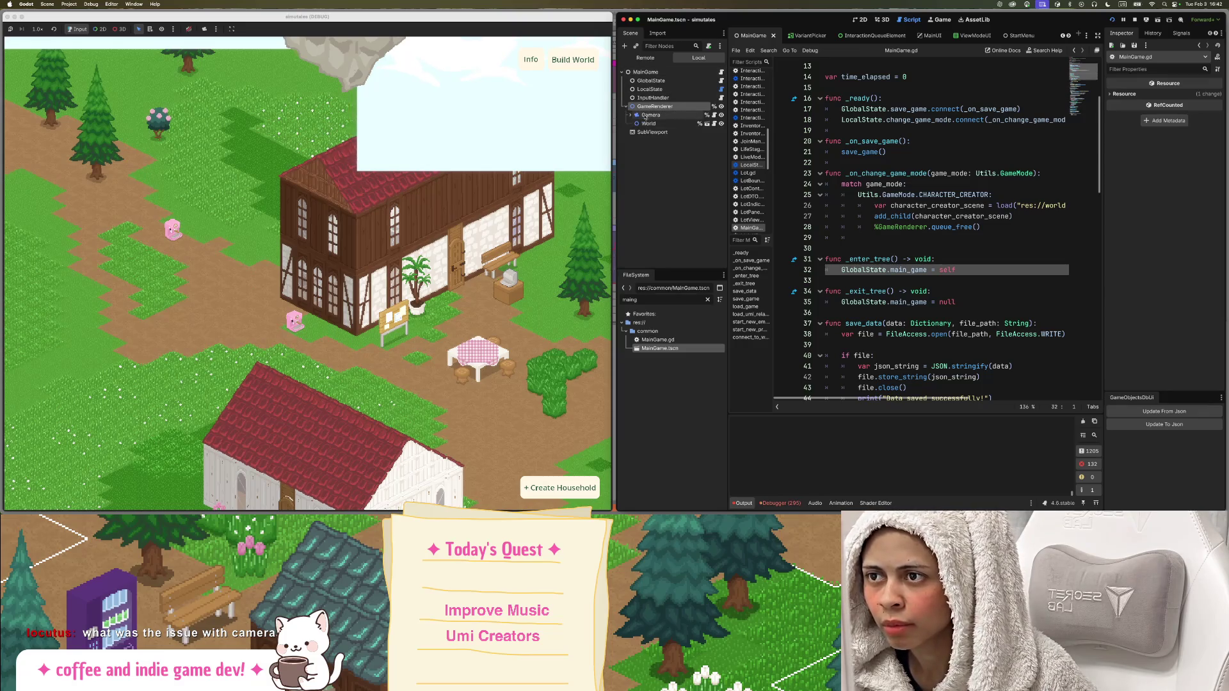
left_click(649, 123)
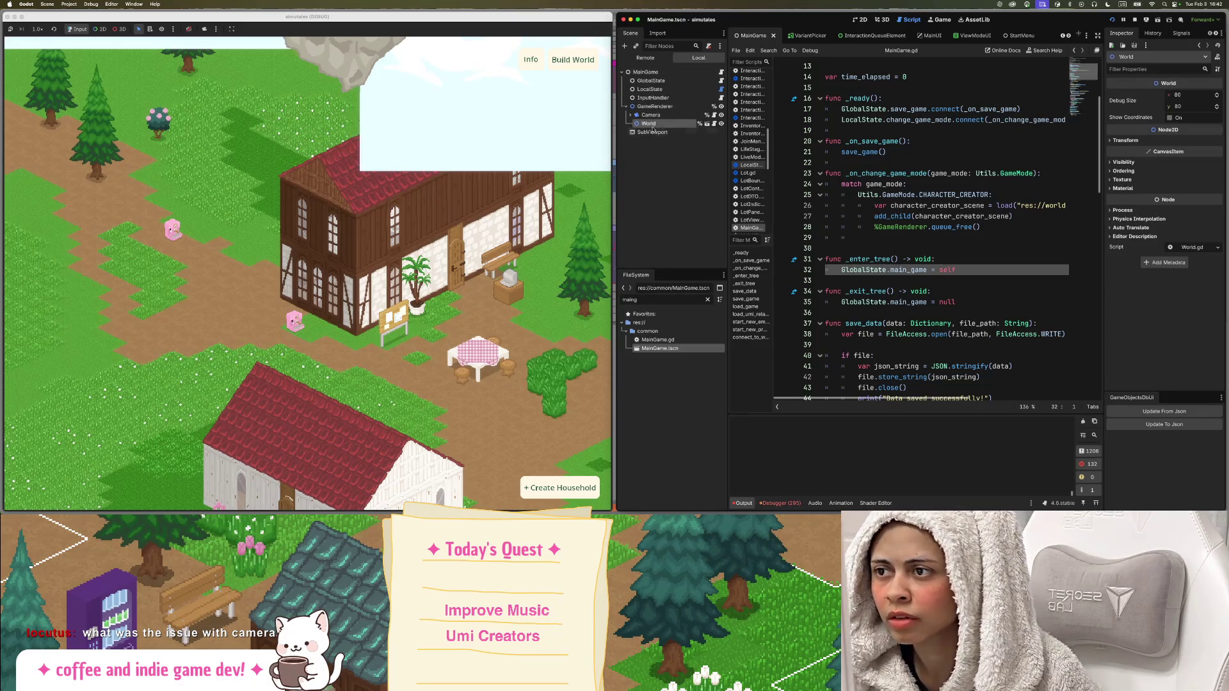
left_click_drag(438, 362, 373, 229)
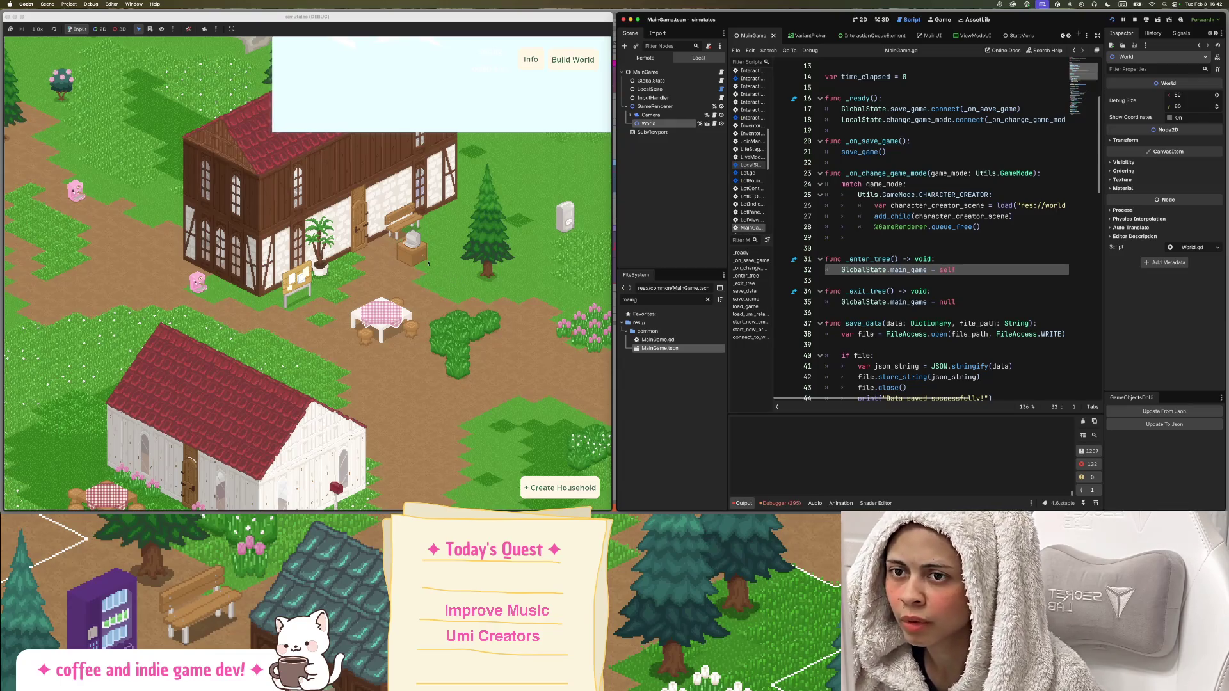
left_click_drag(431, 246, 403, 287)
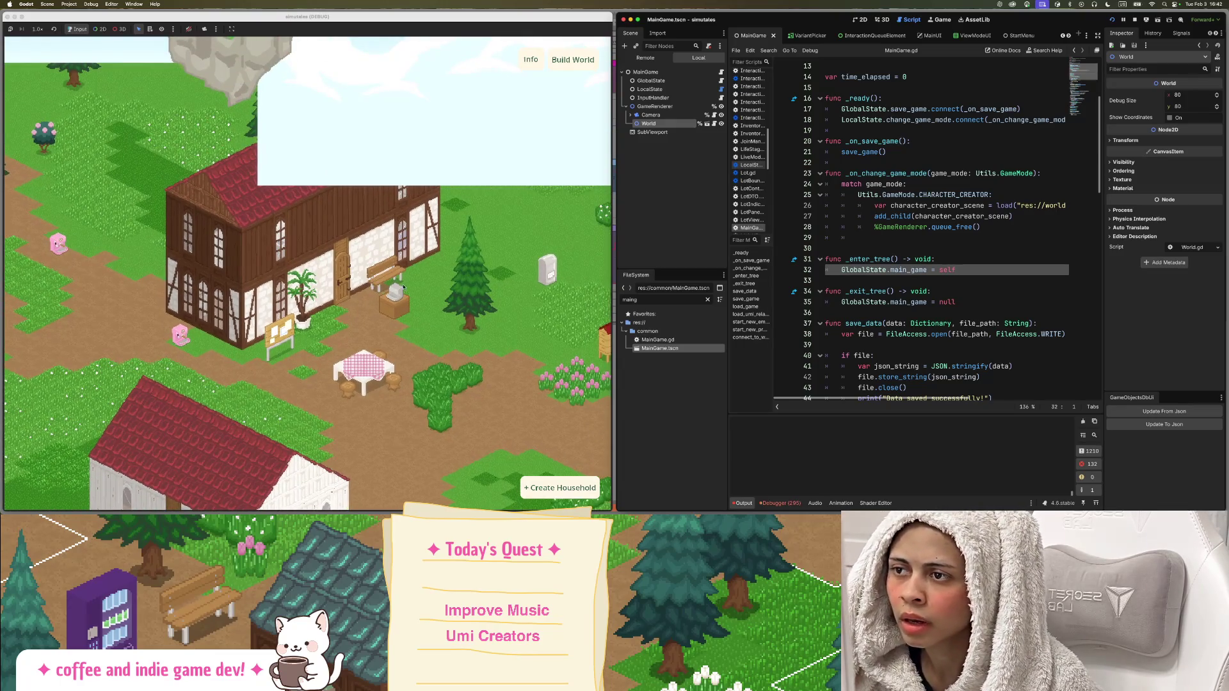
Select MainGame and pan and zoom around the character creator's floating island.
left_click(626, 106)
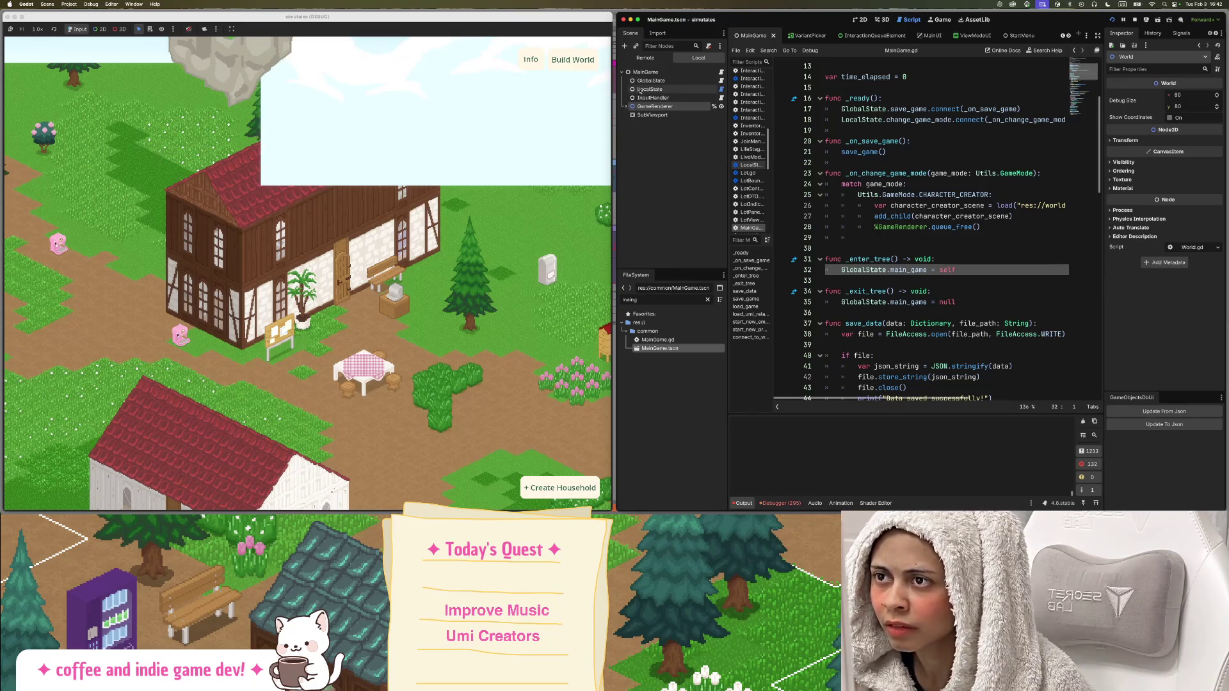
left_click(644, 73)
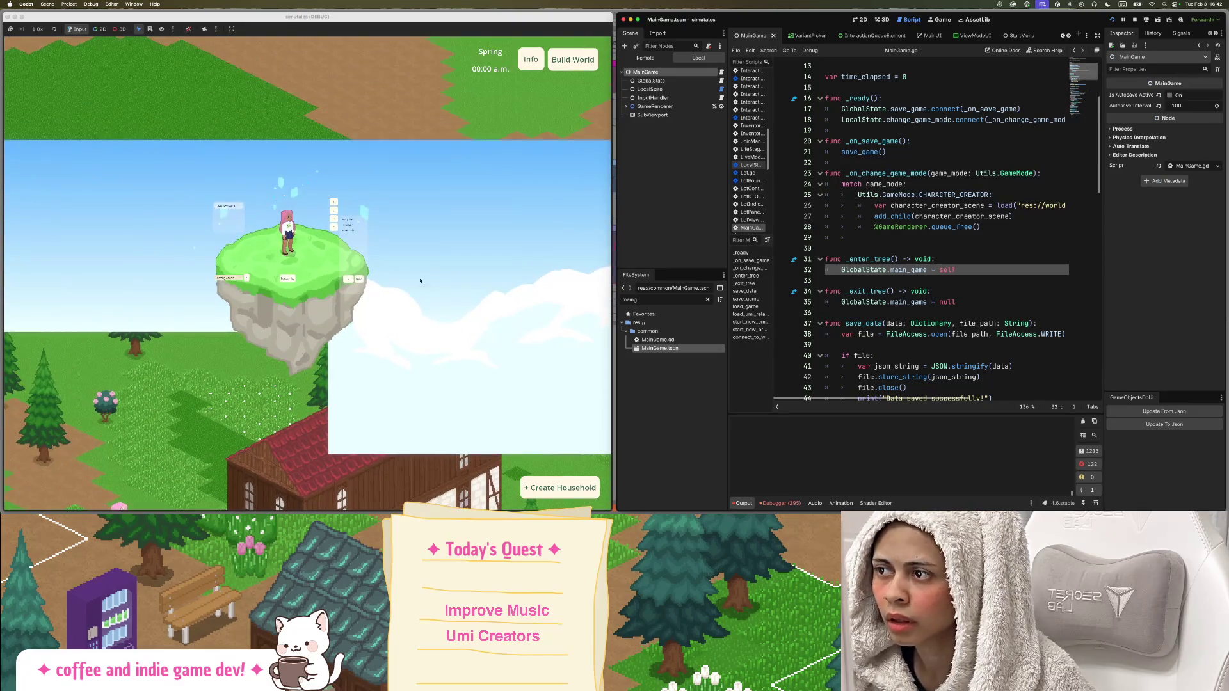
left_click(413, 292)
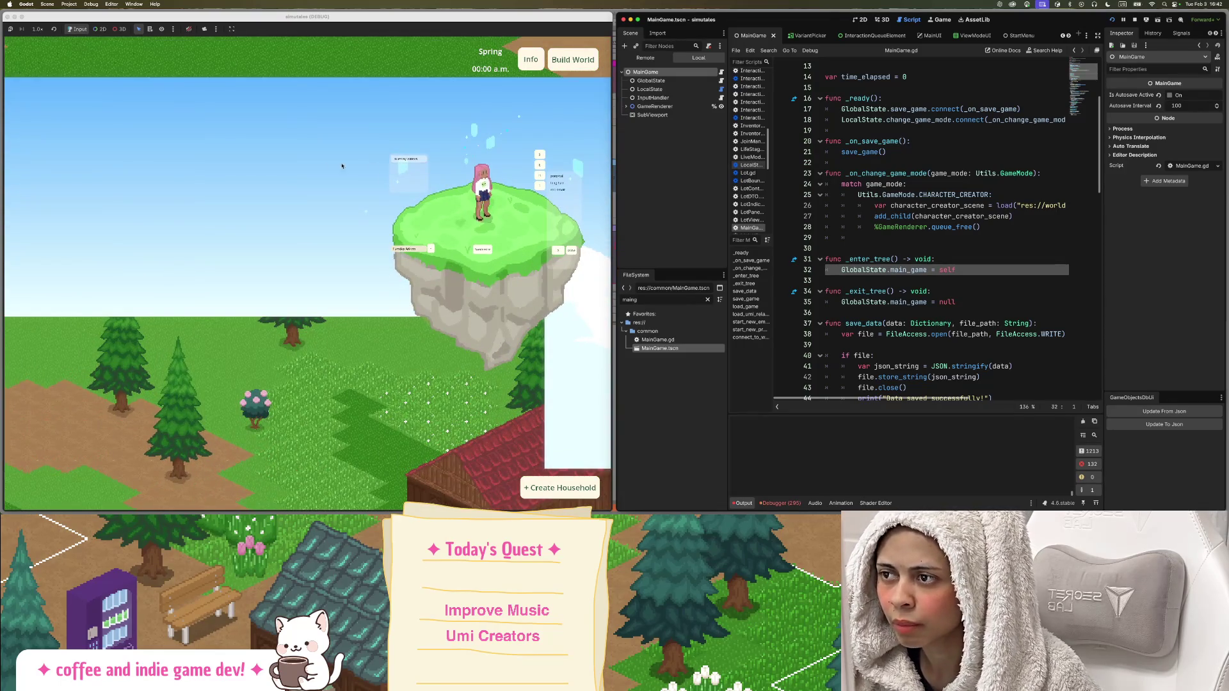
scroll(296, 192, "down", 1)
left_click_drag(375, 198, 248, 174)
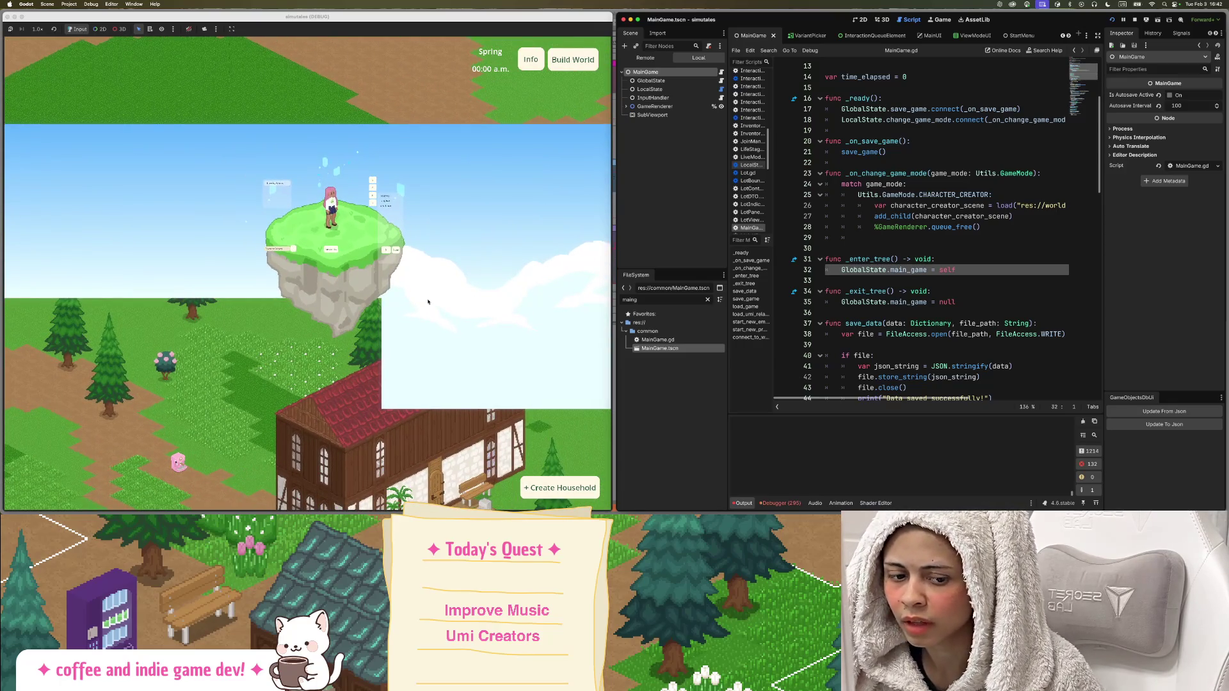
scroll(384, 282, "up", 2)
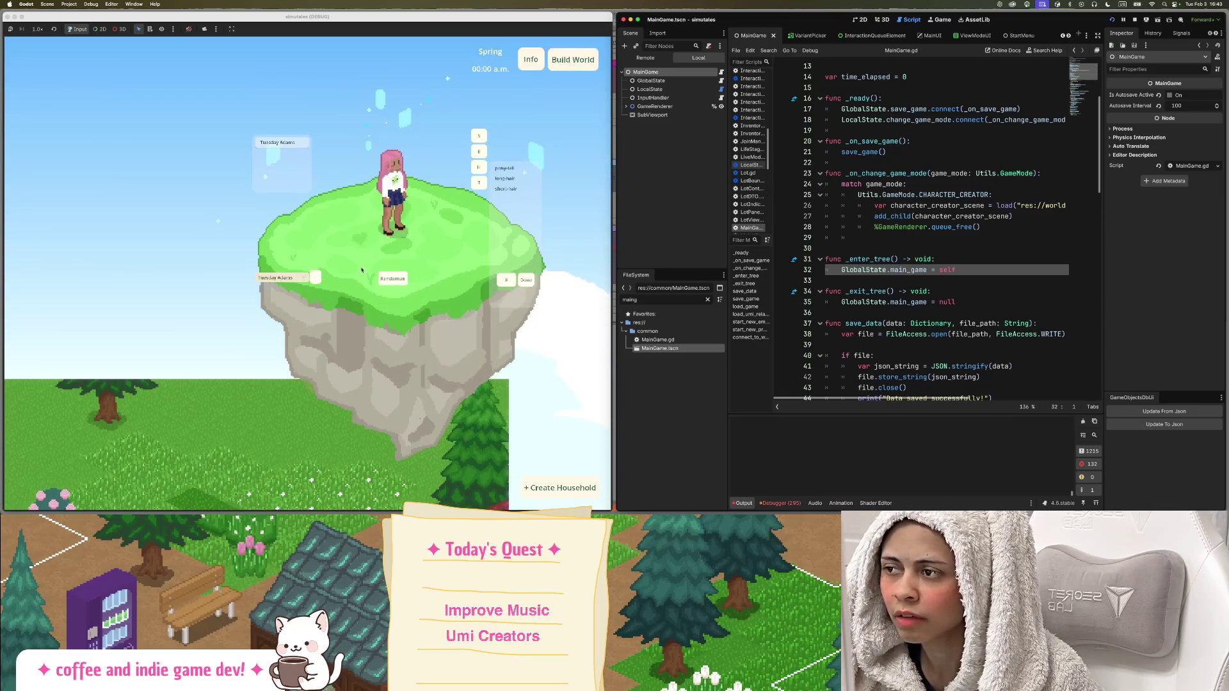
scroll(298, 260, "down", 1)
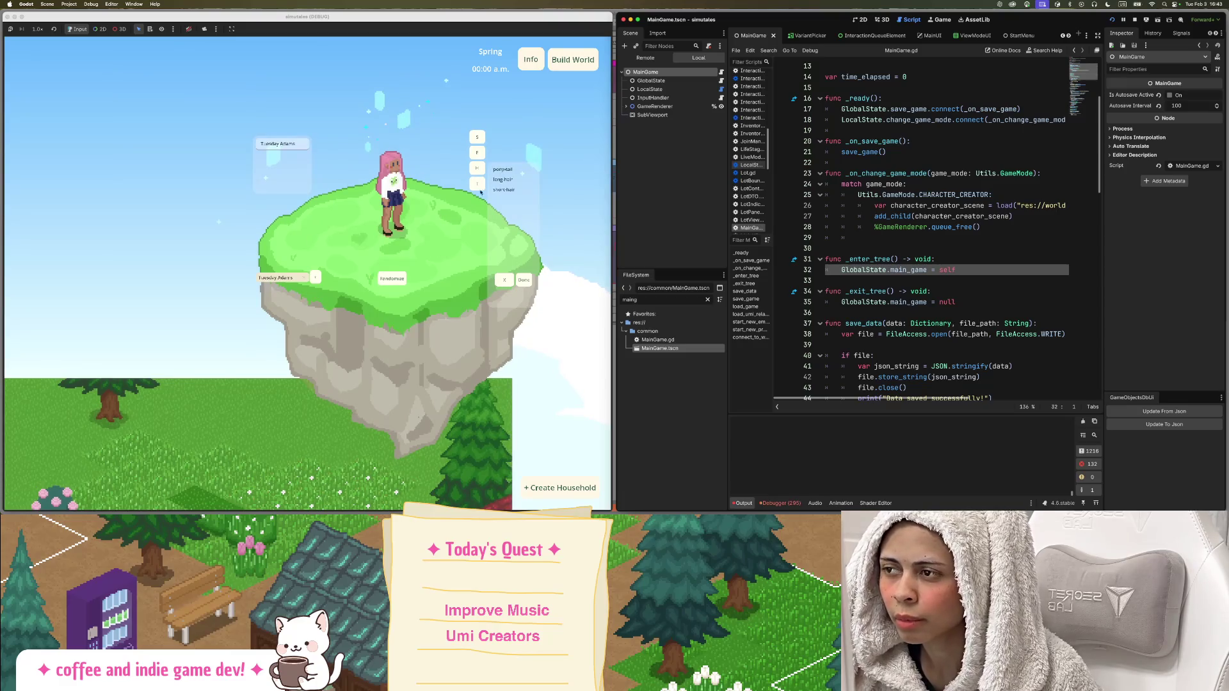
scroll(559, 129, "down", 1)
scroll(438, 165, "up", 3)
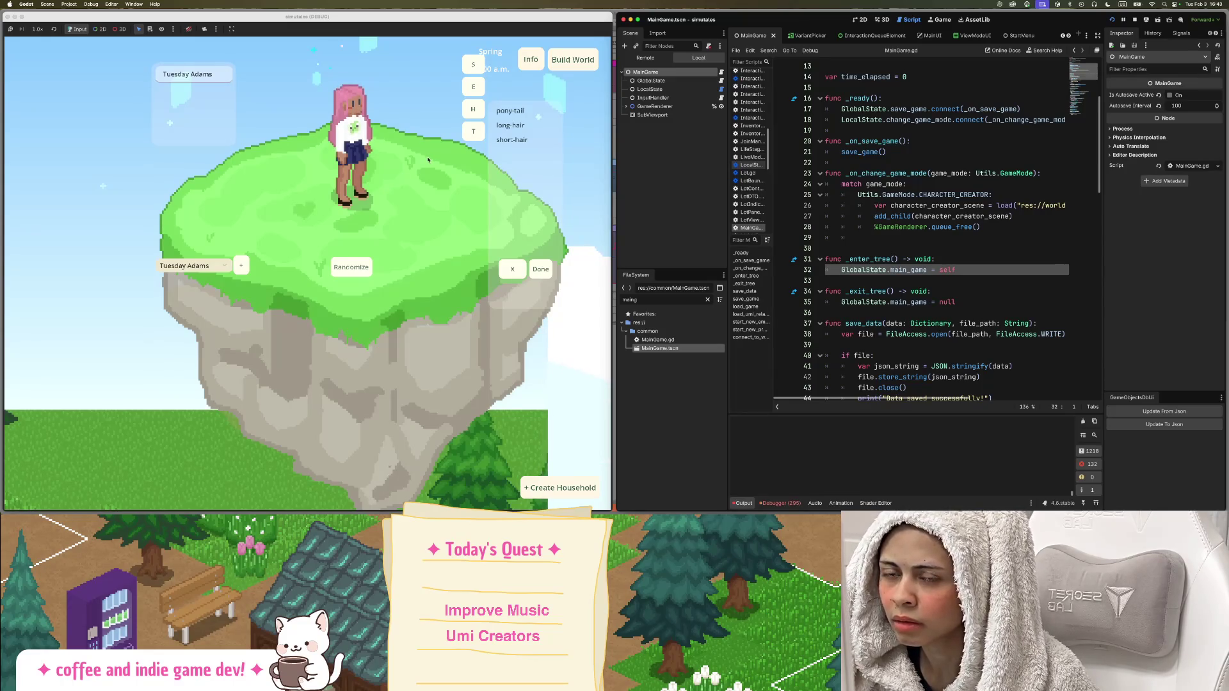
scroll(427, 163, "down", 3)
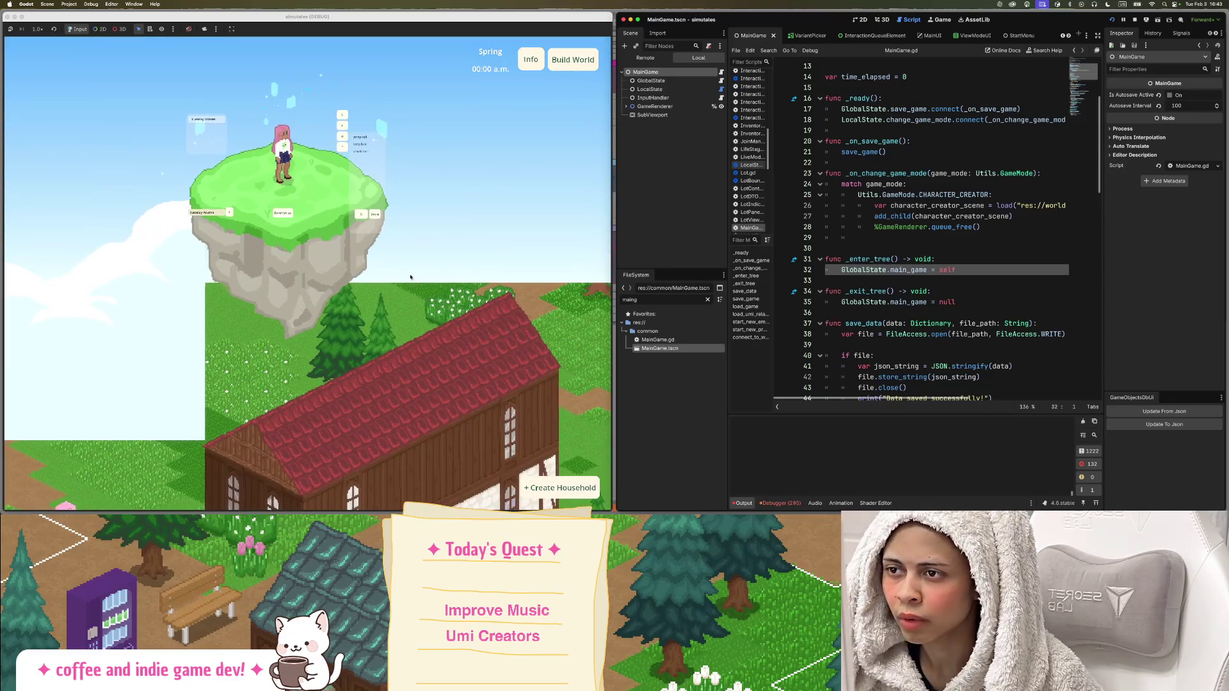
In the Remote tree, expand CreateHouseholdScene and compare its Camera2D with the world Camera.
left_click(645, 58)
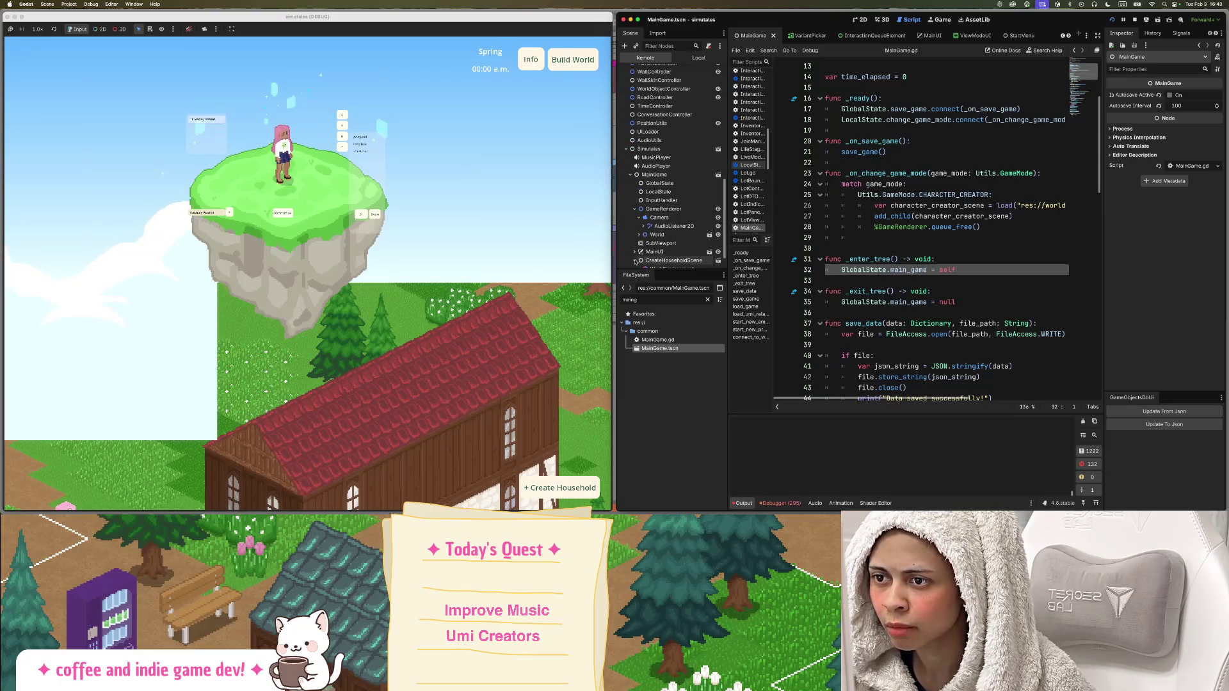
left_click(635, 261)
scroll(680, 243, "down", 5)
left_click(668, 226)
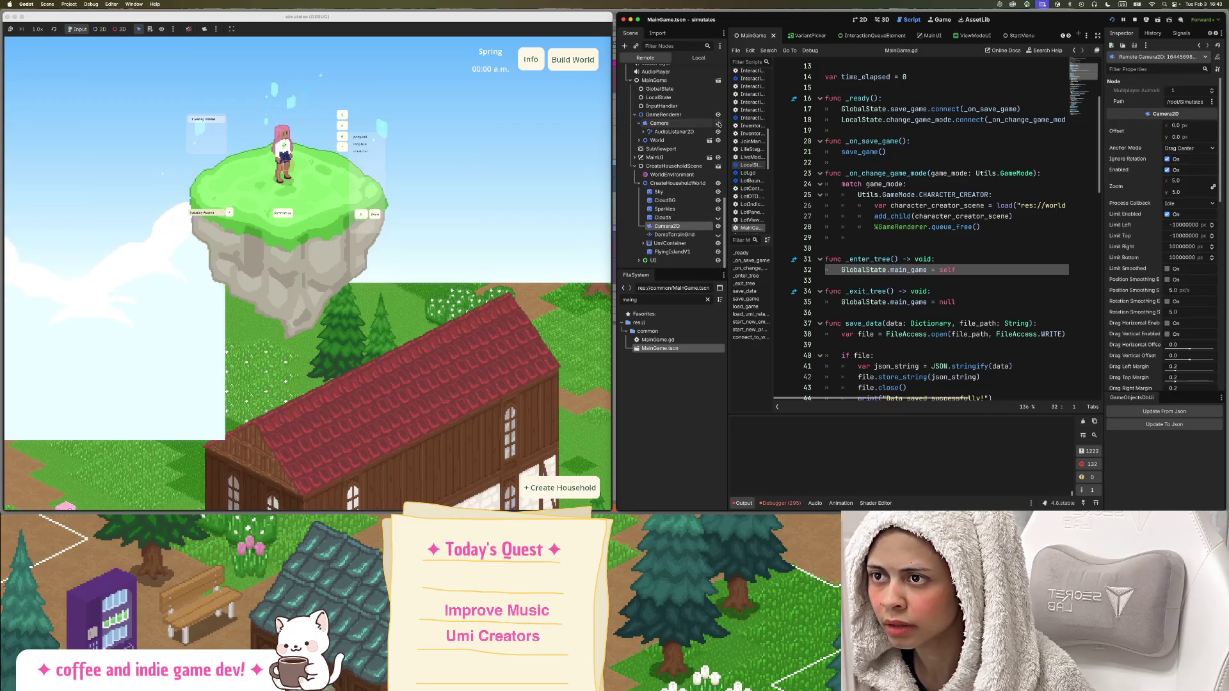
left_click(660, 123)
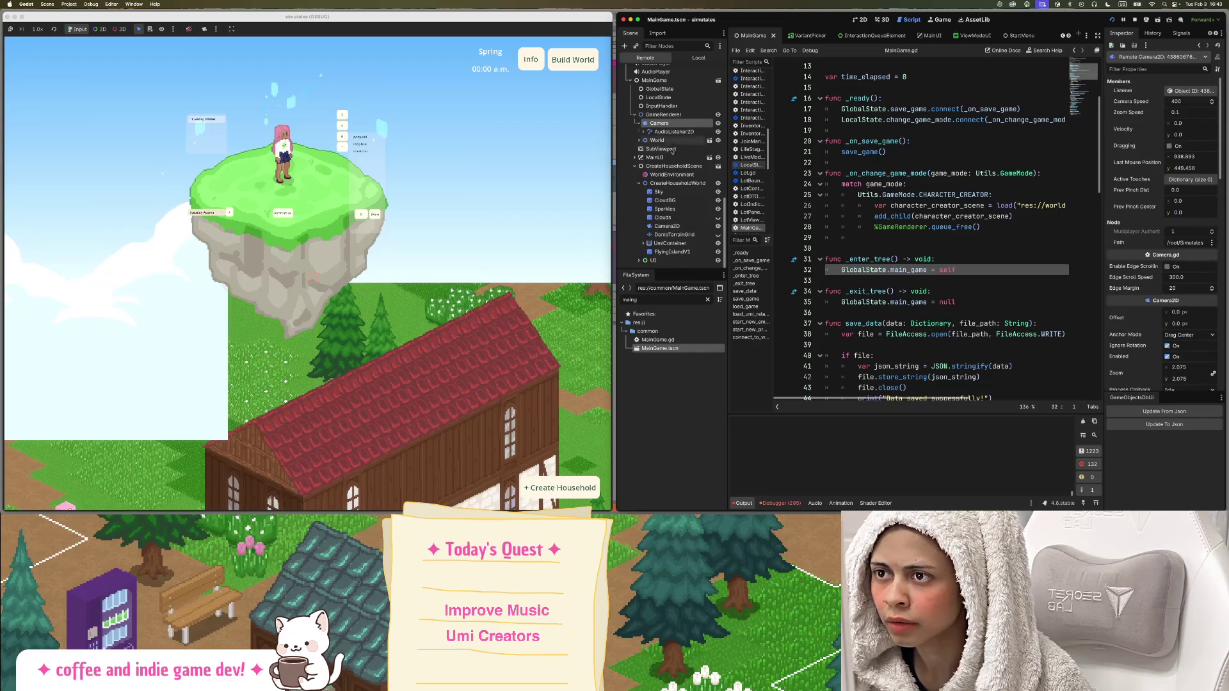
left_click(667, 227)
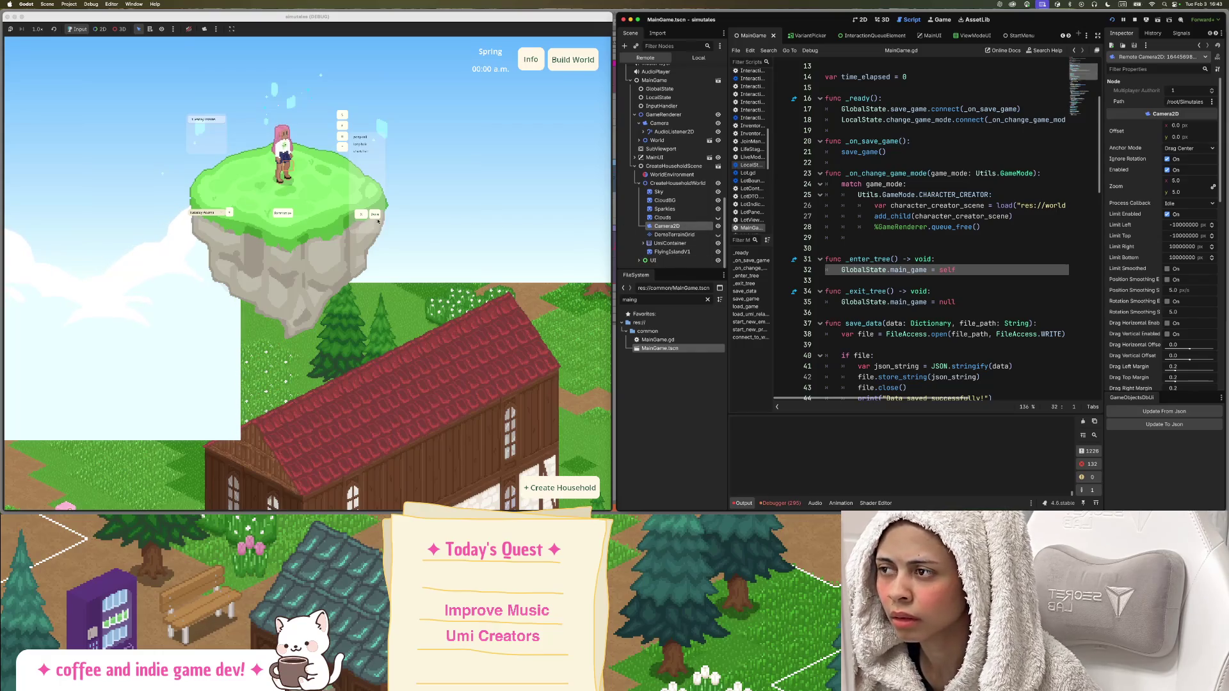
Zoom the game in on the character creator and reselect Camera, showing zoom 5.106.
scroll(422, 215, "up", 2)
scroll(410, 209, "up", 2)
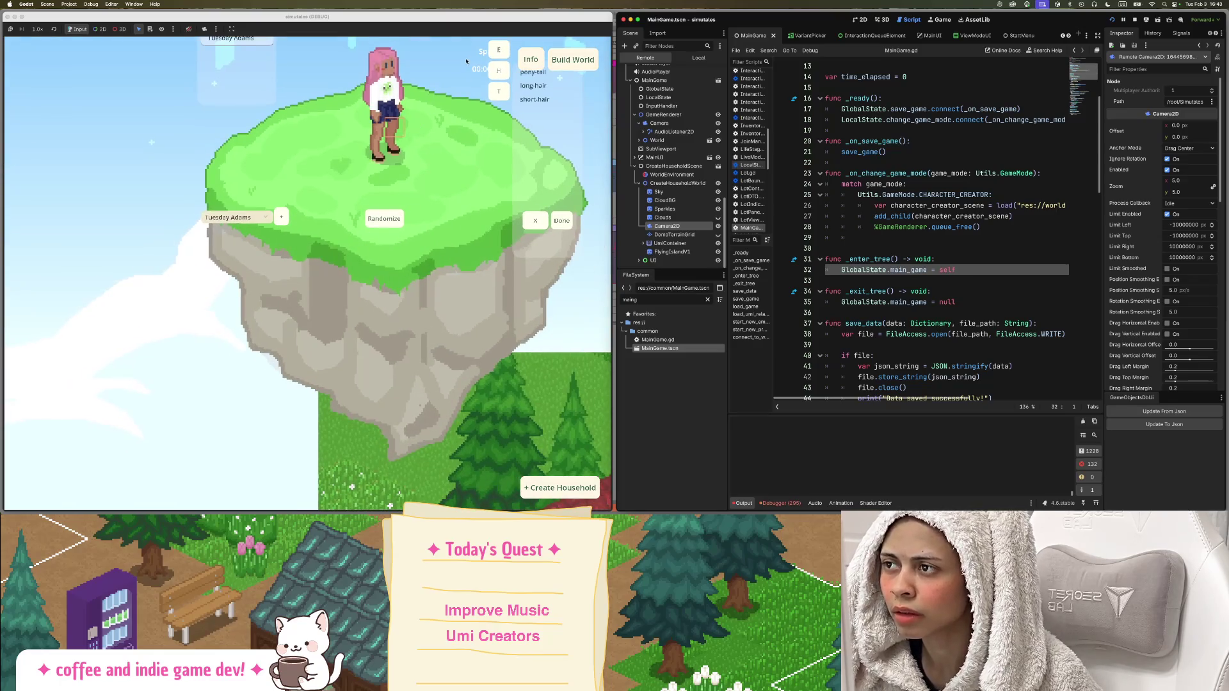
scroll(467, 71, "up", 2)
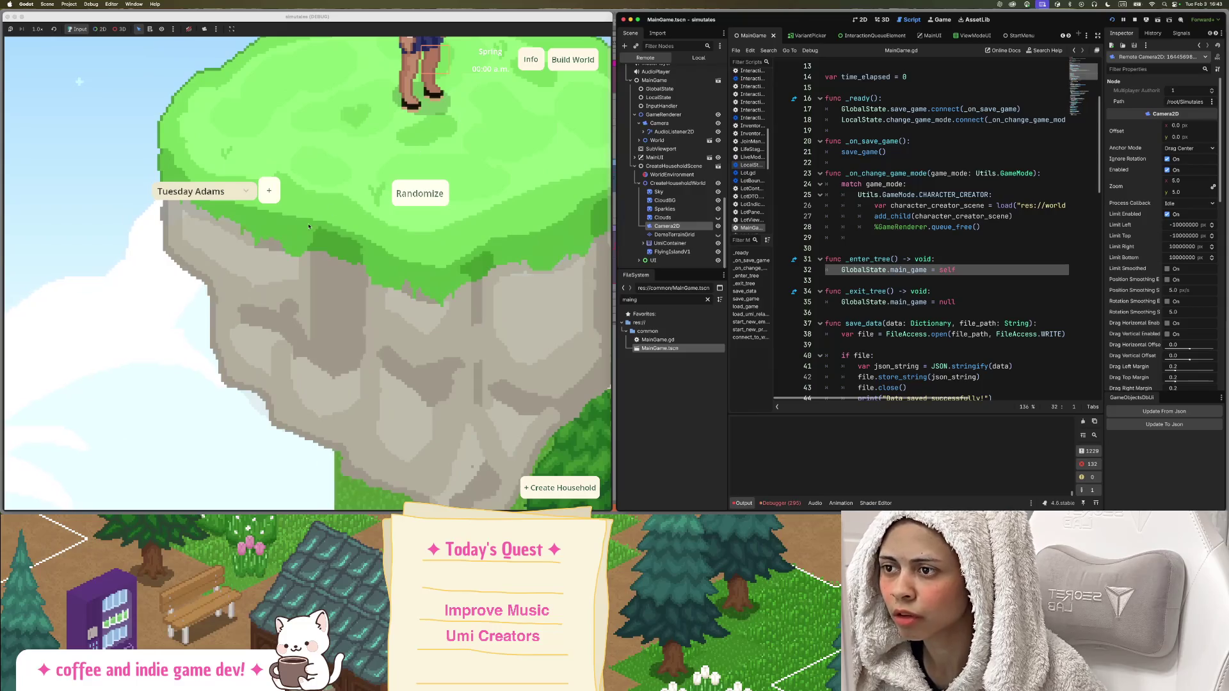
scroll(378, 166, "down", 5)
scroll(376, 126, "up", 5)
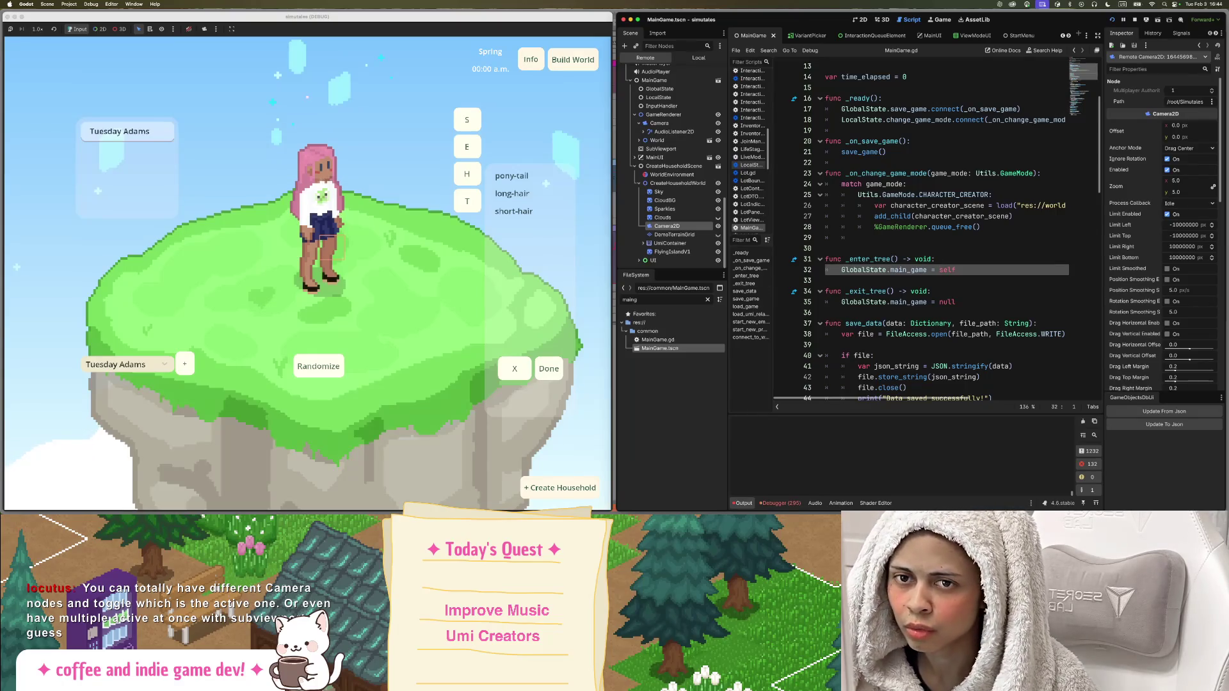
left_click(679, 123)
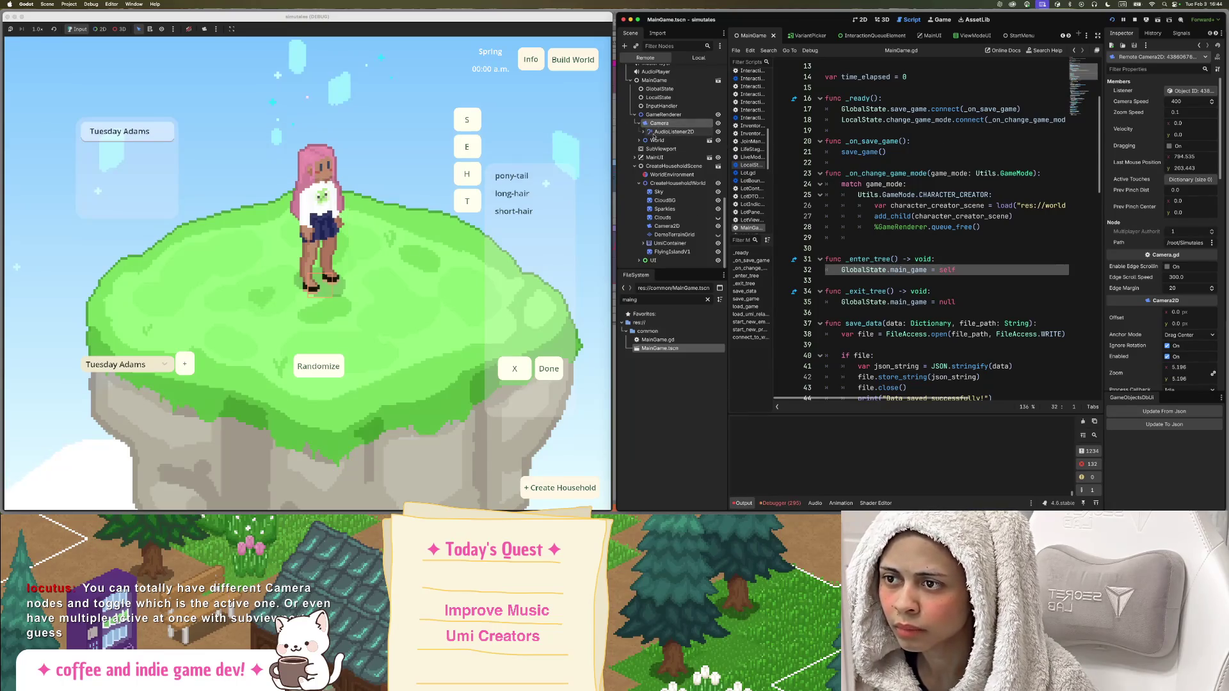
Scroll in the game view to zoom the live Camera out to 2.363.
scroll(316, 172, "up", 2)
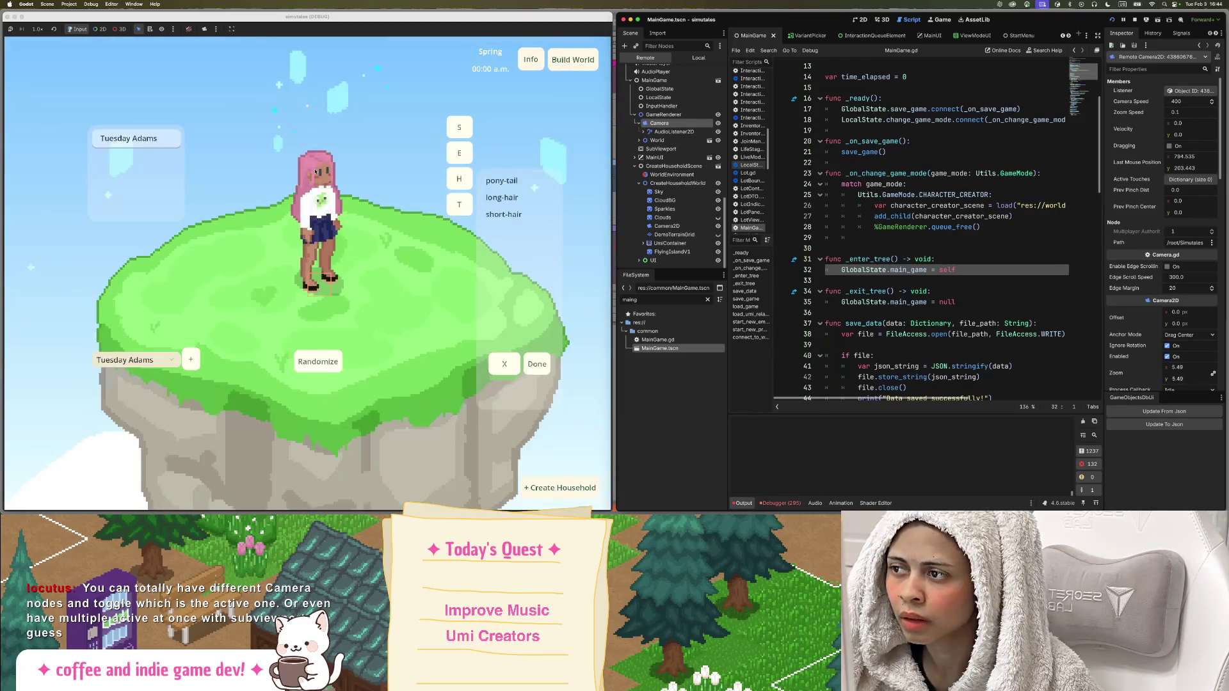
scroll(316, 171, "down", 8)
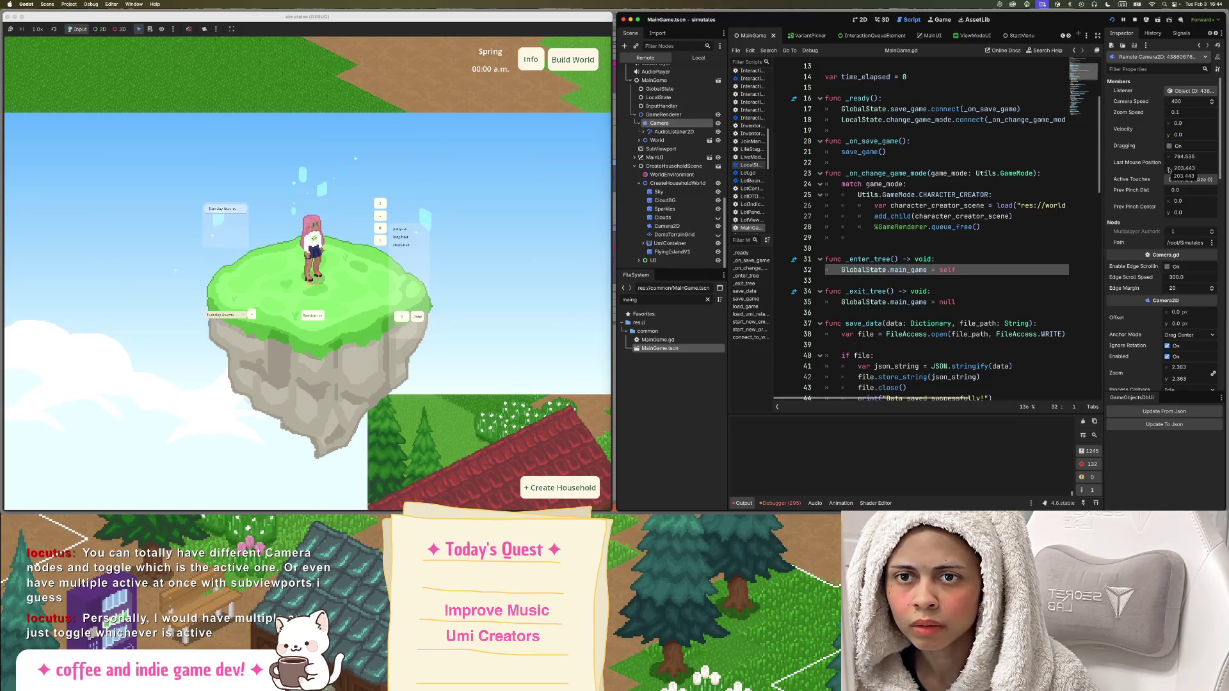
scroll(1168, 170, "down", 5)
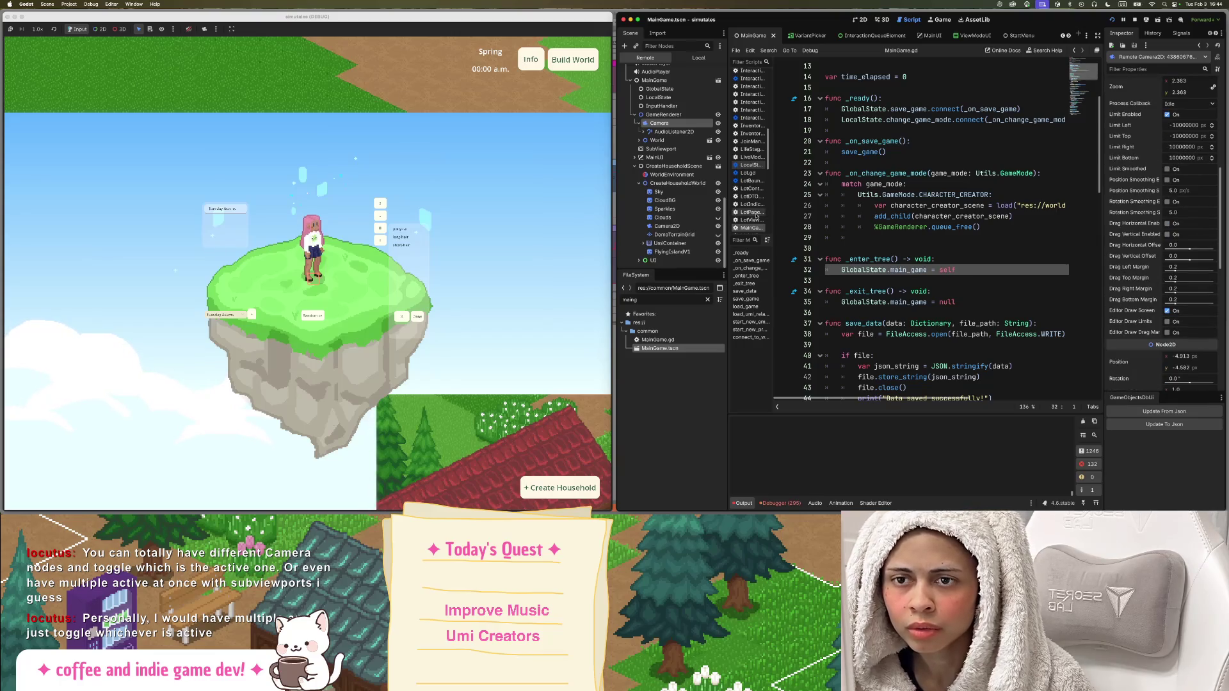
scroll(1119, 222, "up", 5)
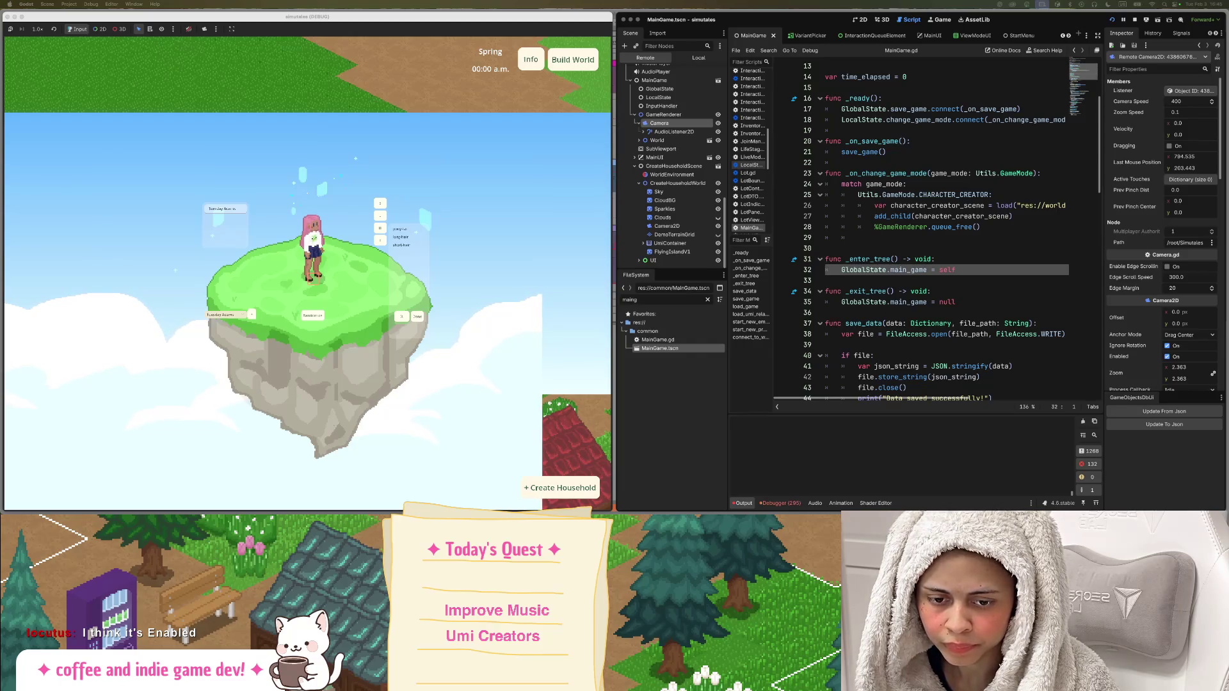
left_click(903, 181)
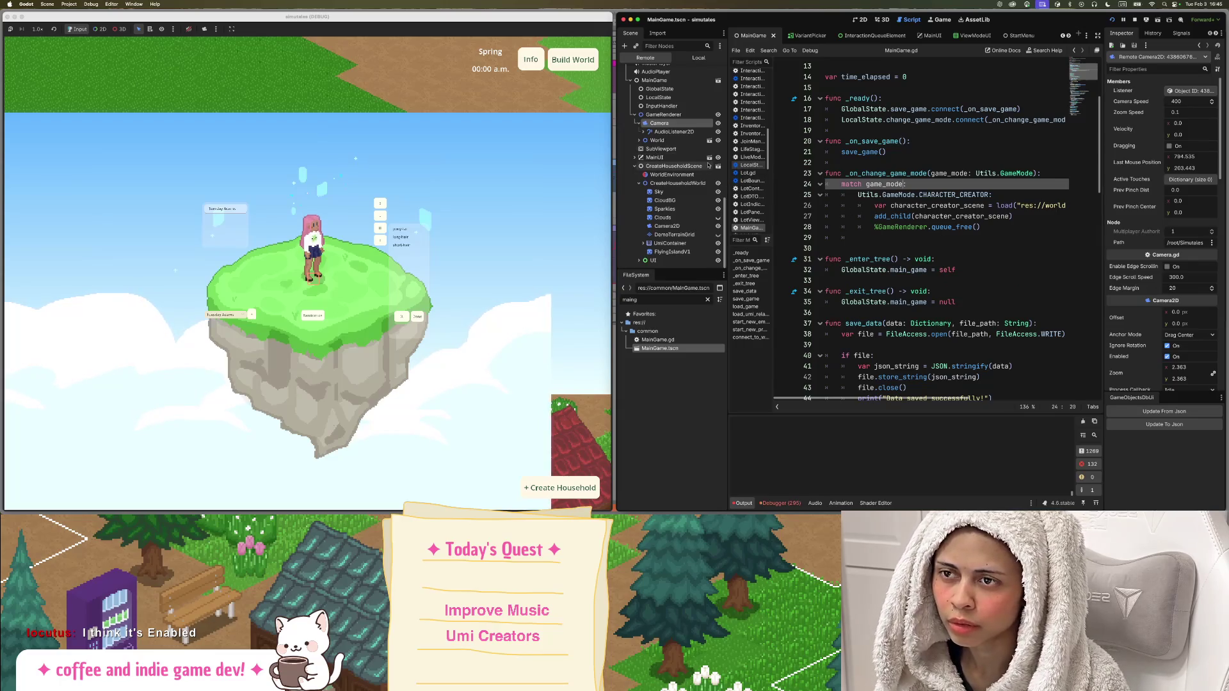
In the Local scene tree, rename the Camera node under GameRenderer to WorldCamera.
scroll(672, 160, "up", 2)
left_click(999, 227)
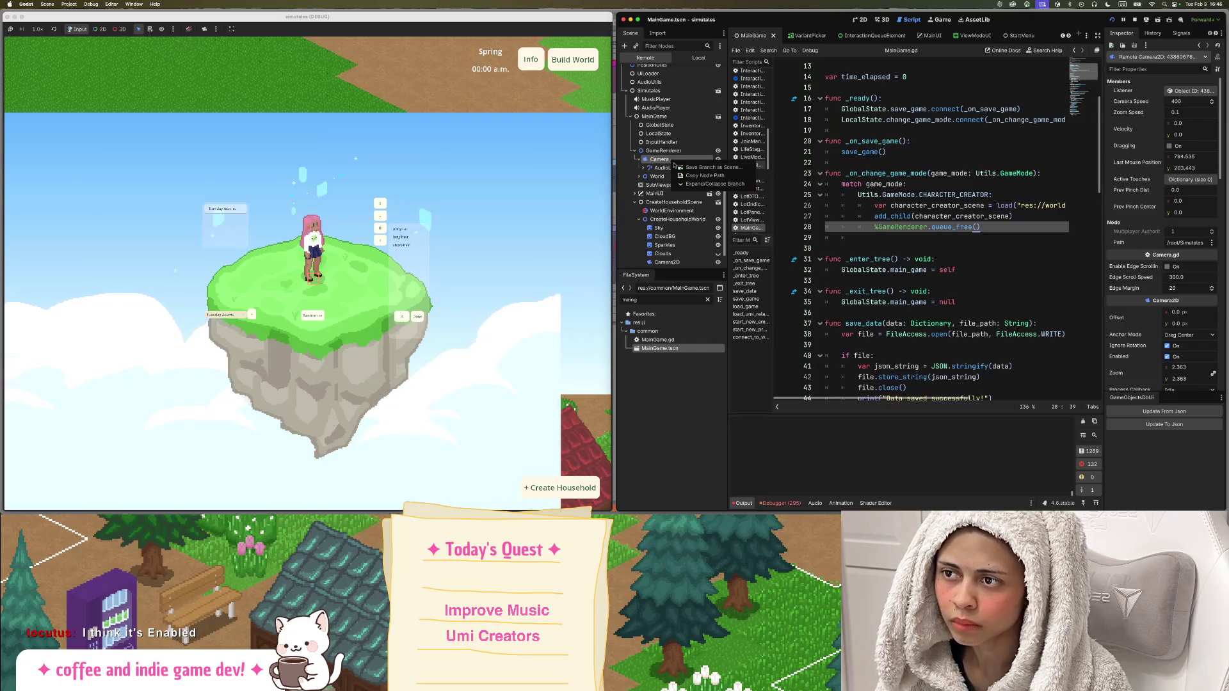
left_click(699, 58)
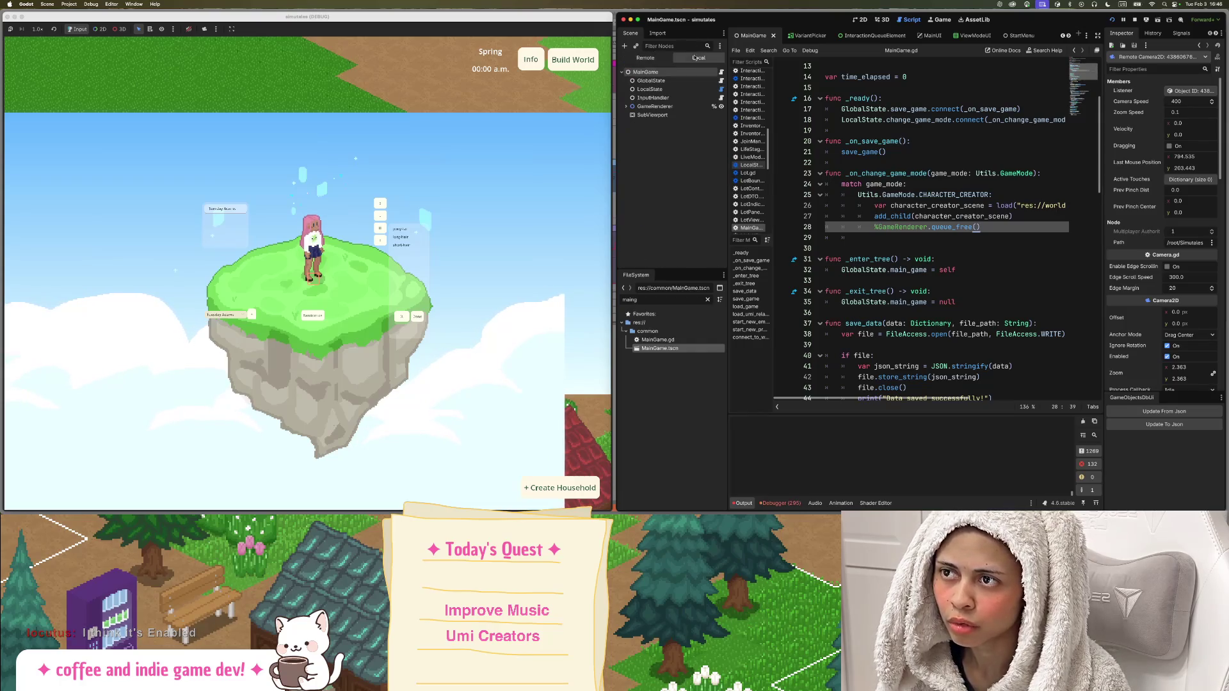
left_click(637, 106)
left_click(626, 106)
left_click(658, 116)
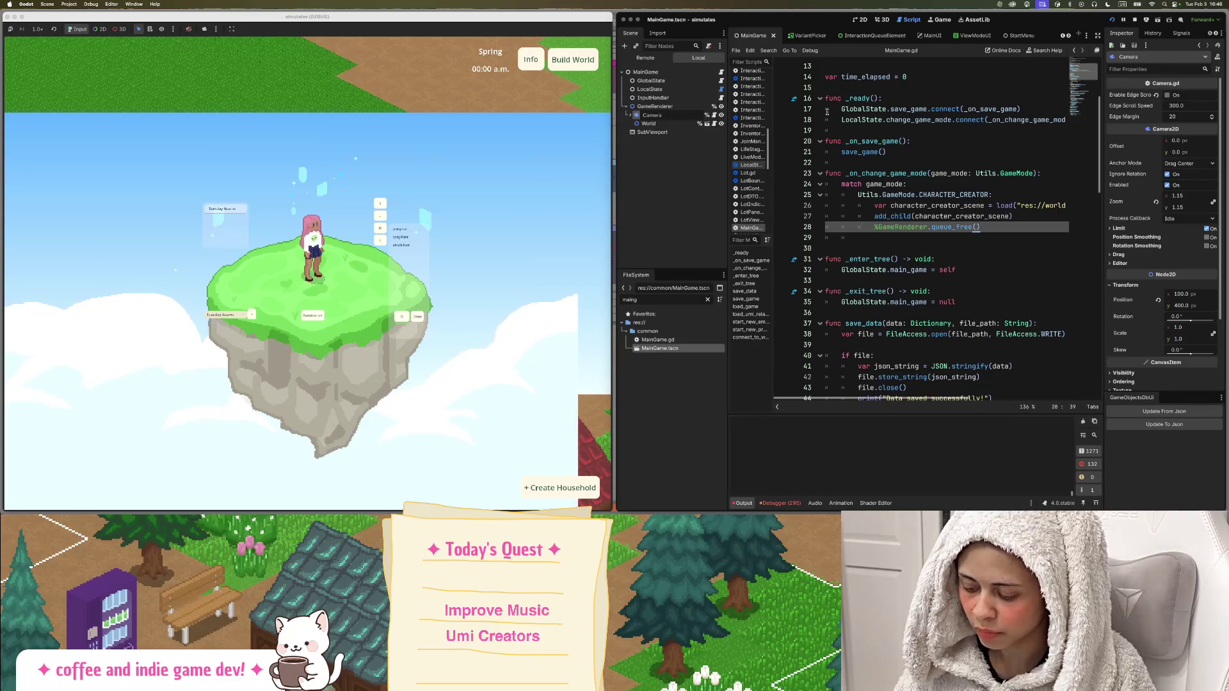
key("F2")
type("WorldCamera")
key("Return")
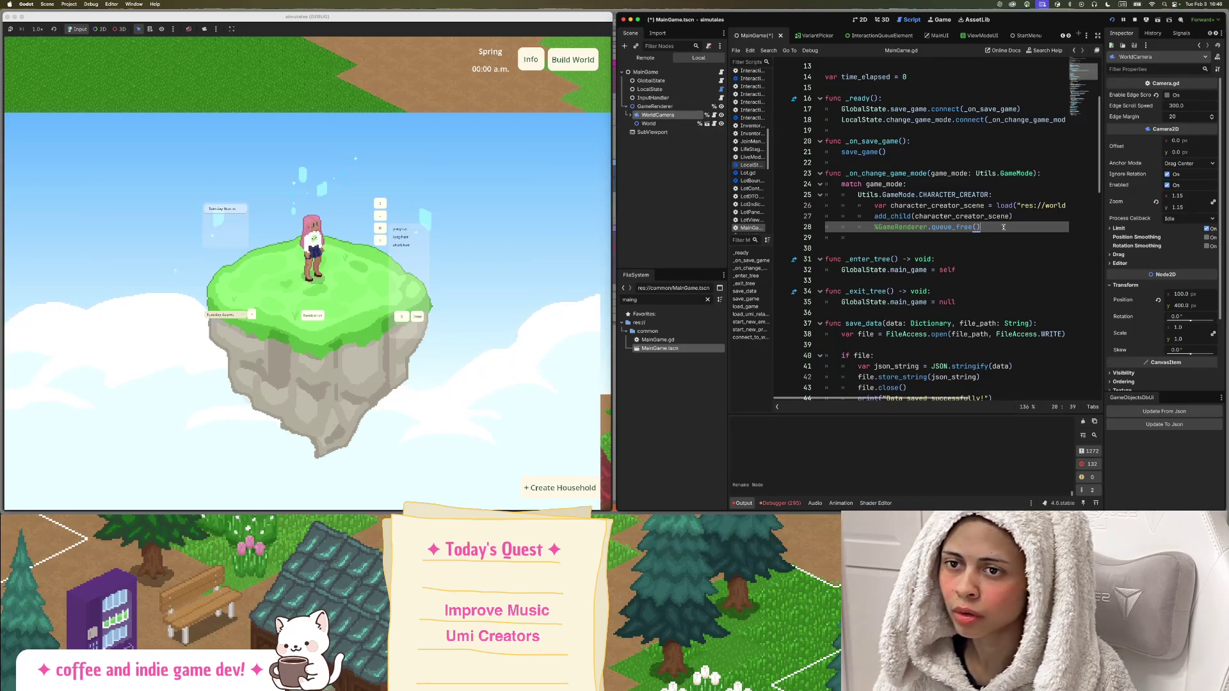
key("Return")
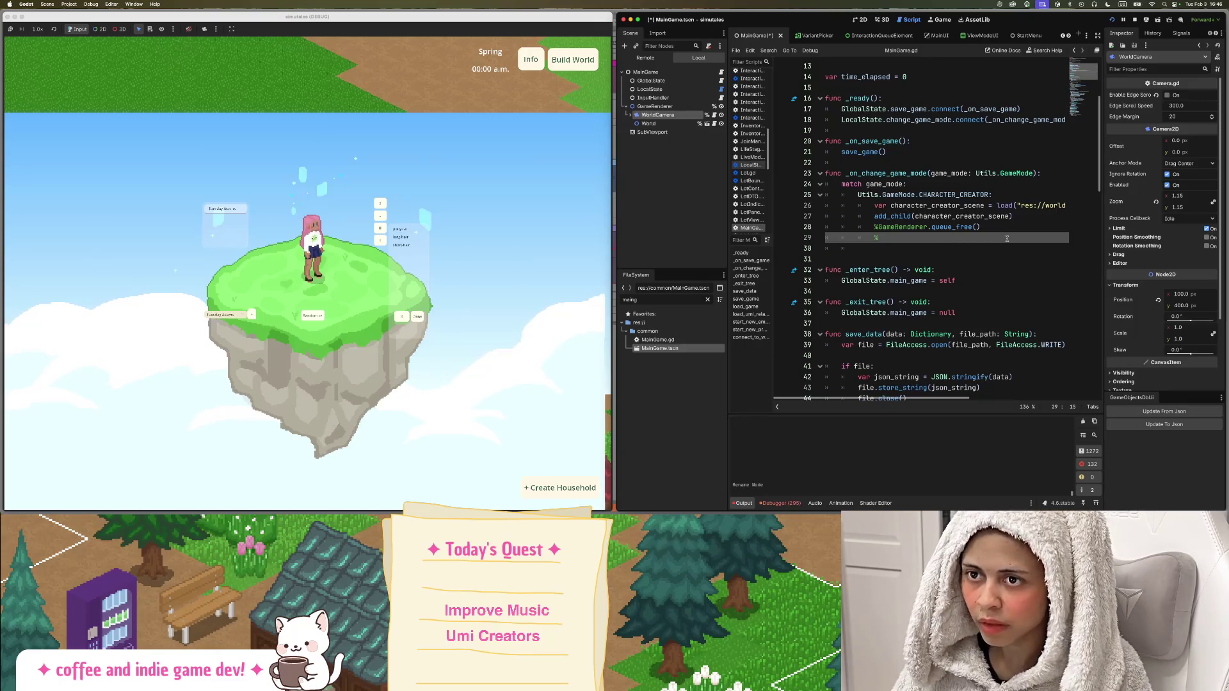
Complete line 29 as %WorldCamera.set_enabled(false) and save MainGame.gd.
type("World")
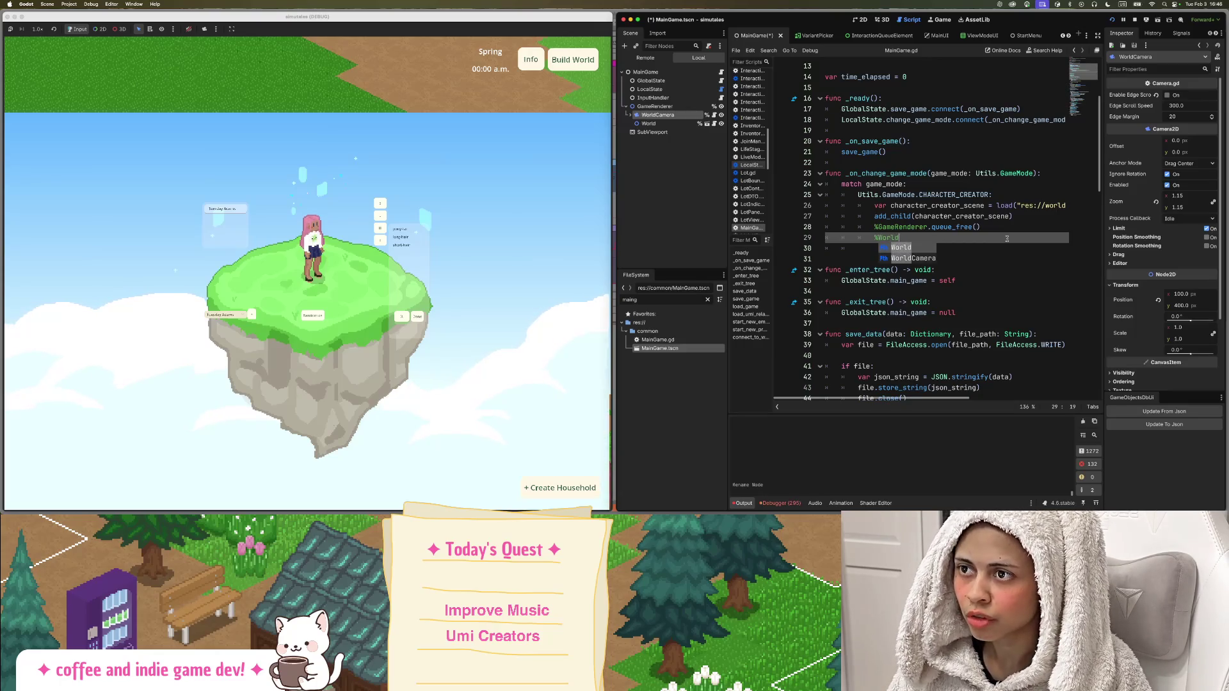
type("Camera.set_enabled")
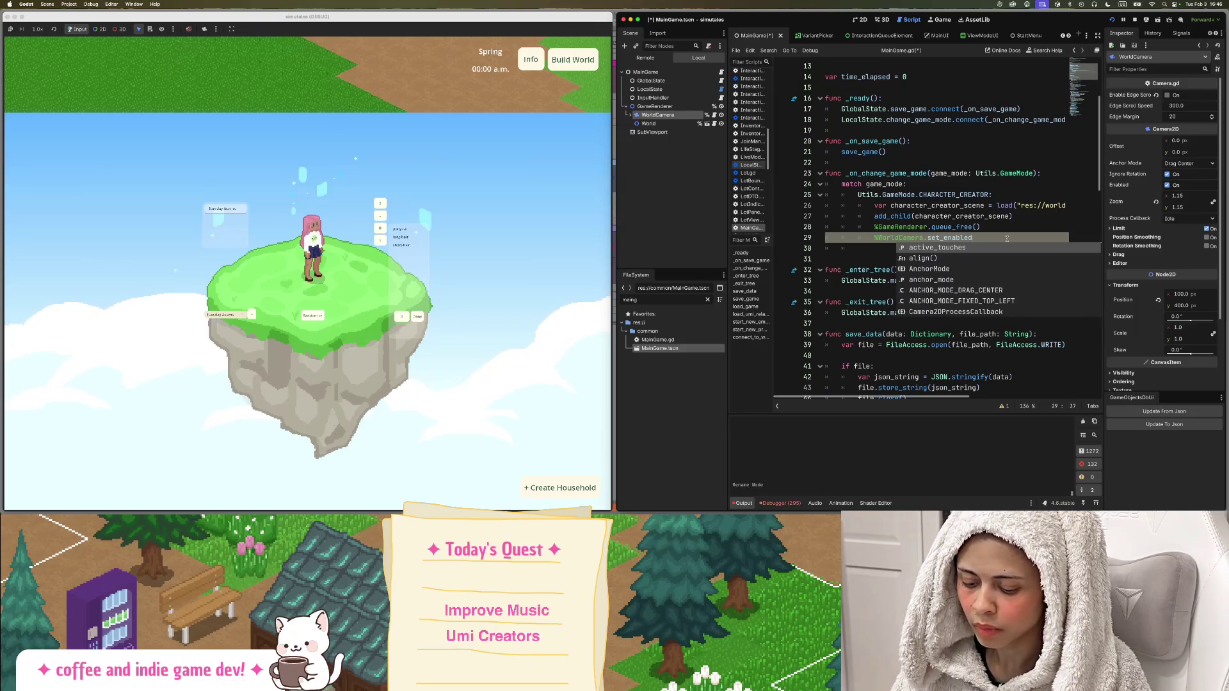
type("(false")
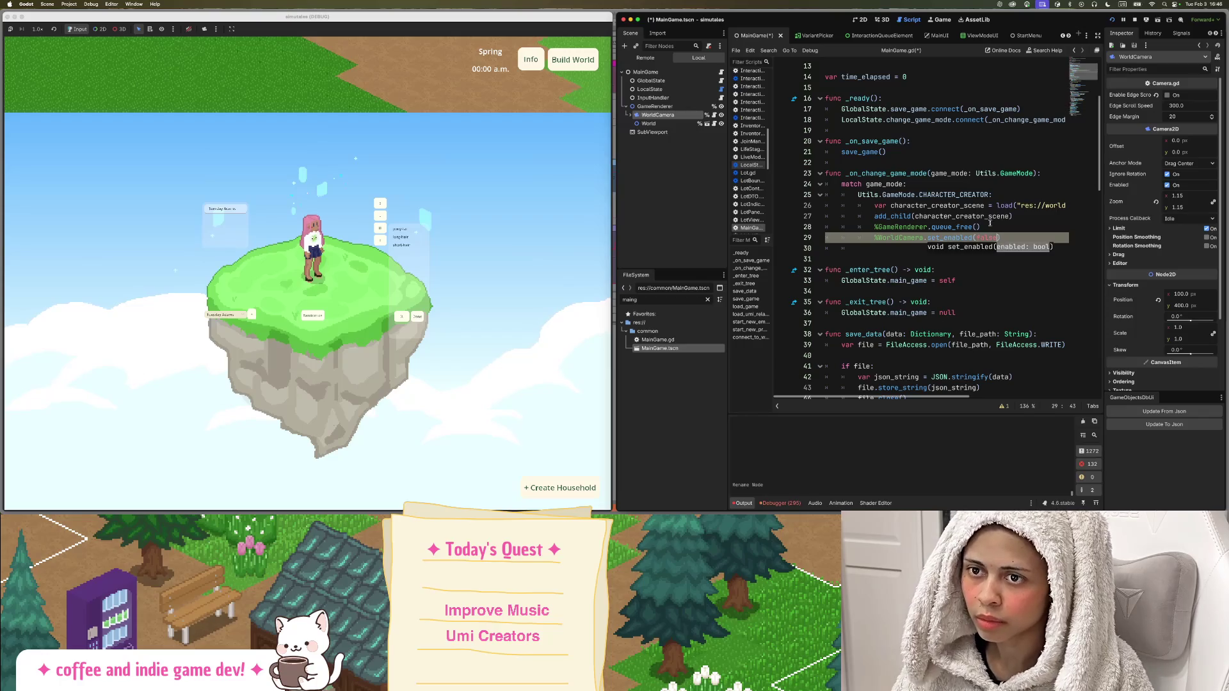
key("ctrl+s")
left_click(960, 195)
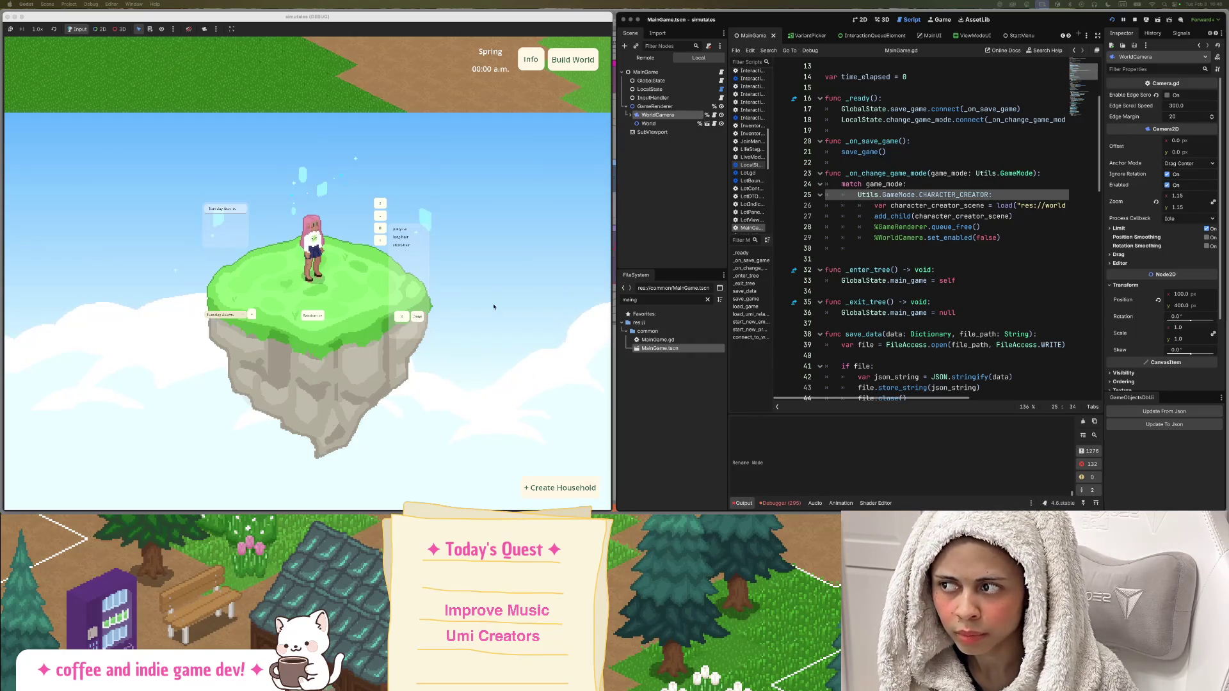
scroll(493, 307, "up", 2)
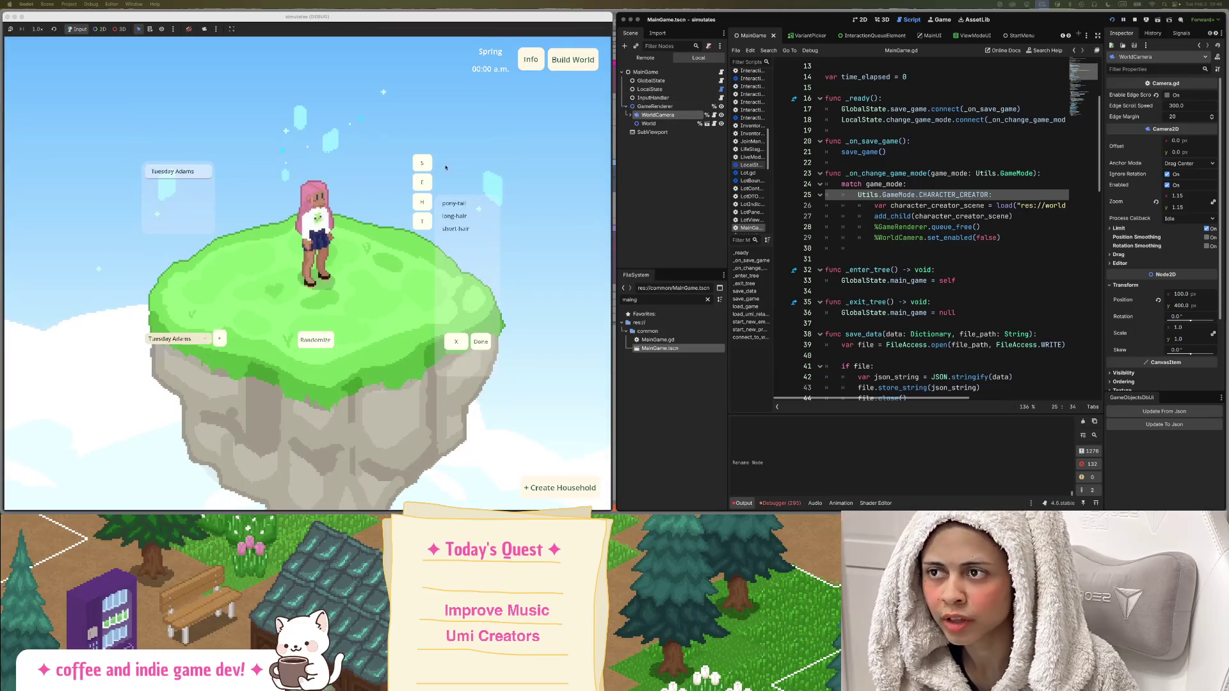
scroll(445, 168, "down", 2)
scroll(352, 183, "up", 3)
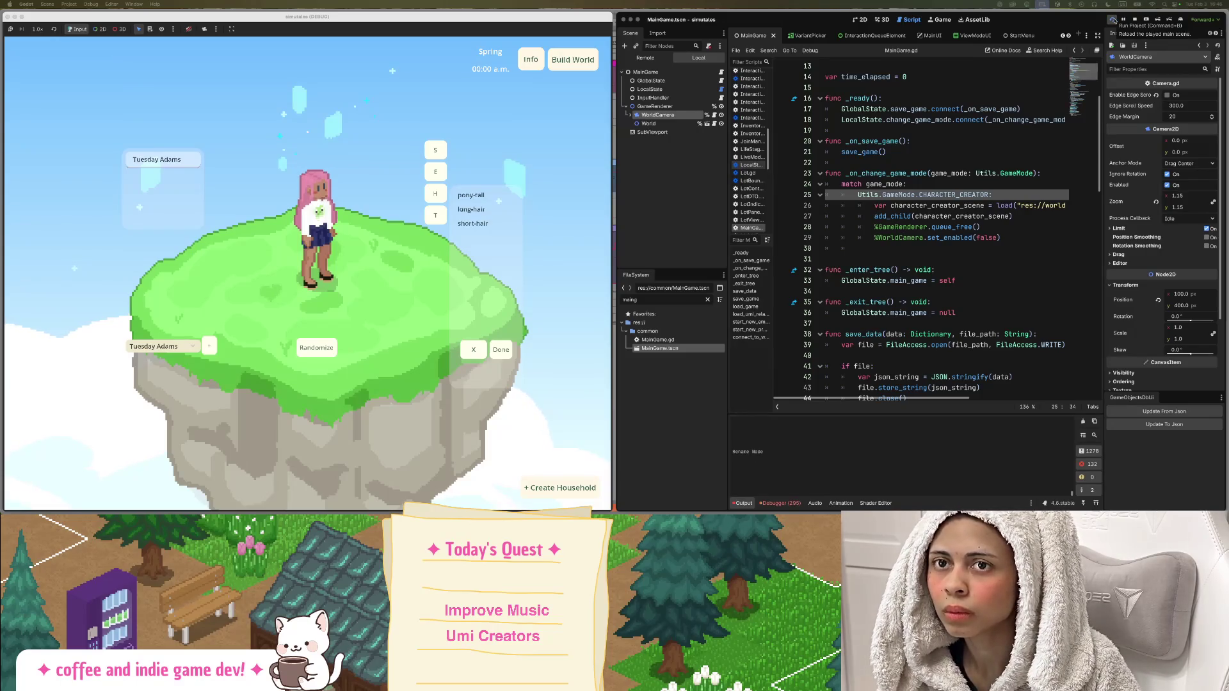
Run the project, start the game in the tulip_town world and choose + Create Household.
left_click(1113, 20)
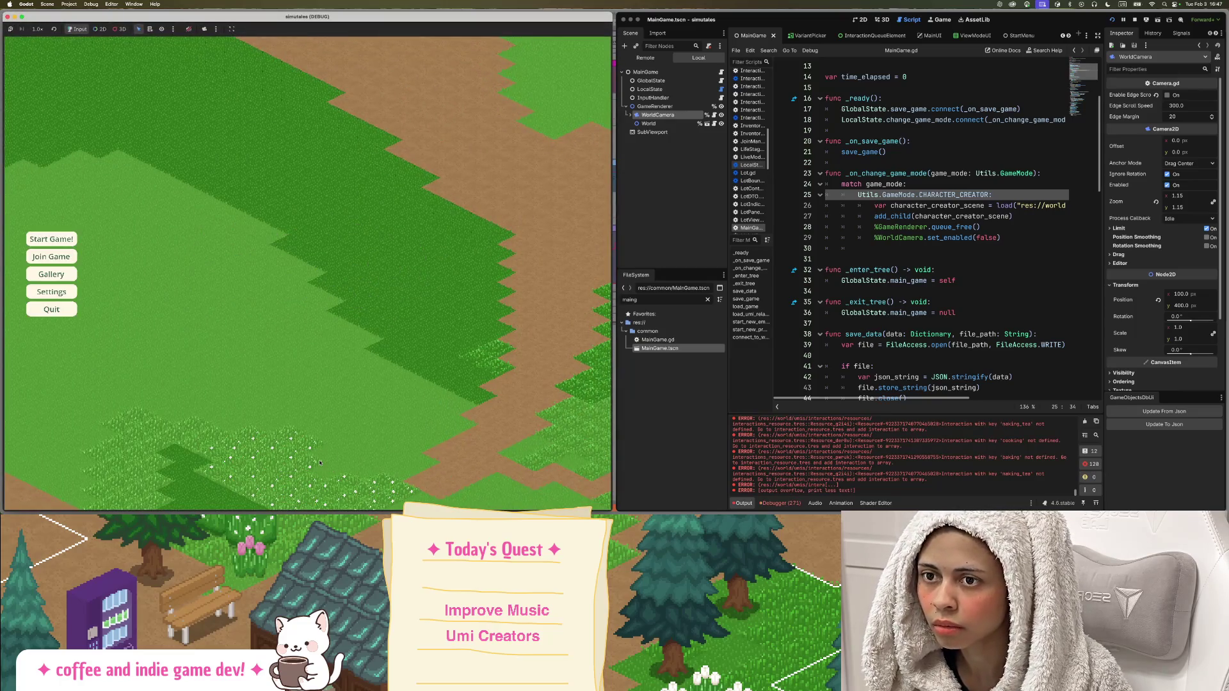
left_click(72, 240)
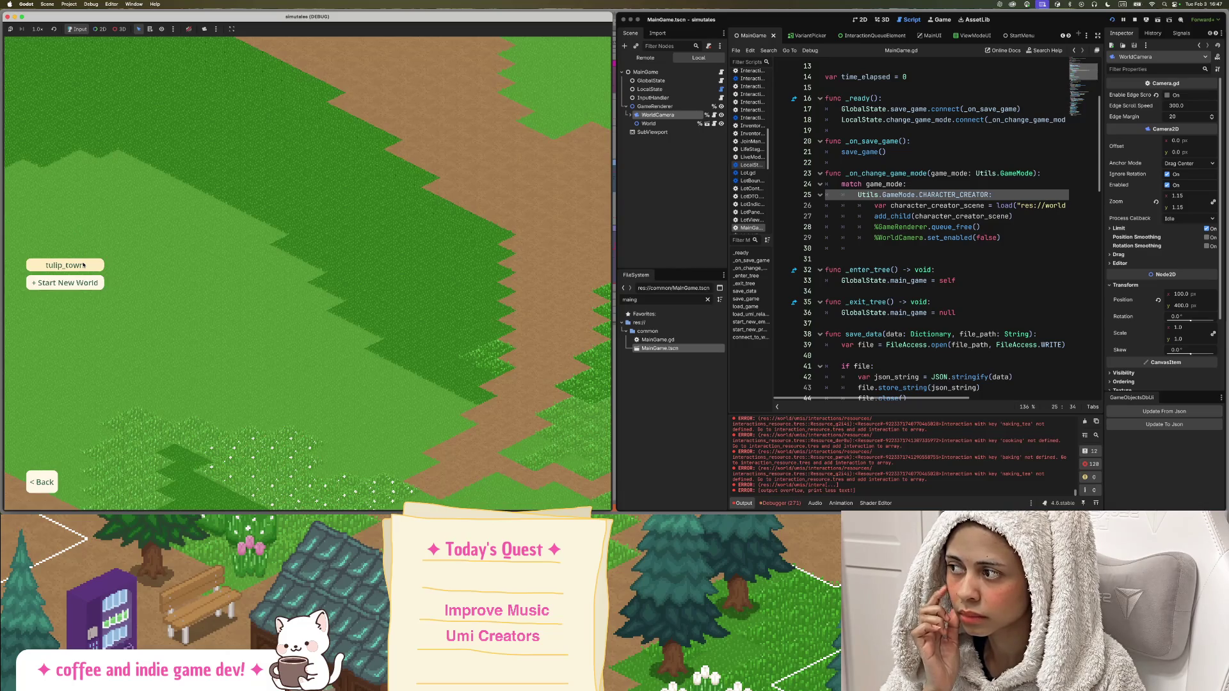
left_click(83, 265)
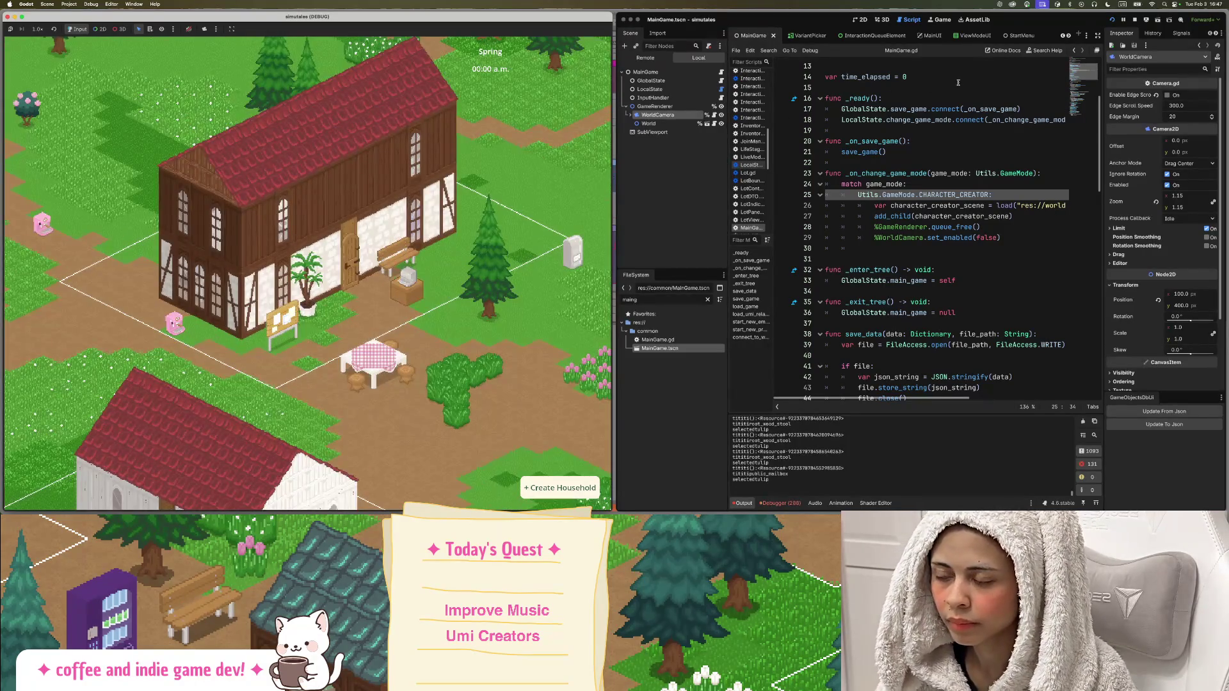
left_click(572, 490)
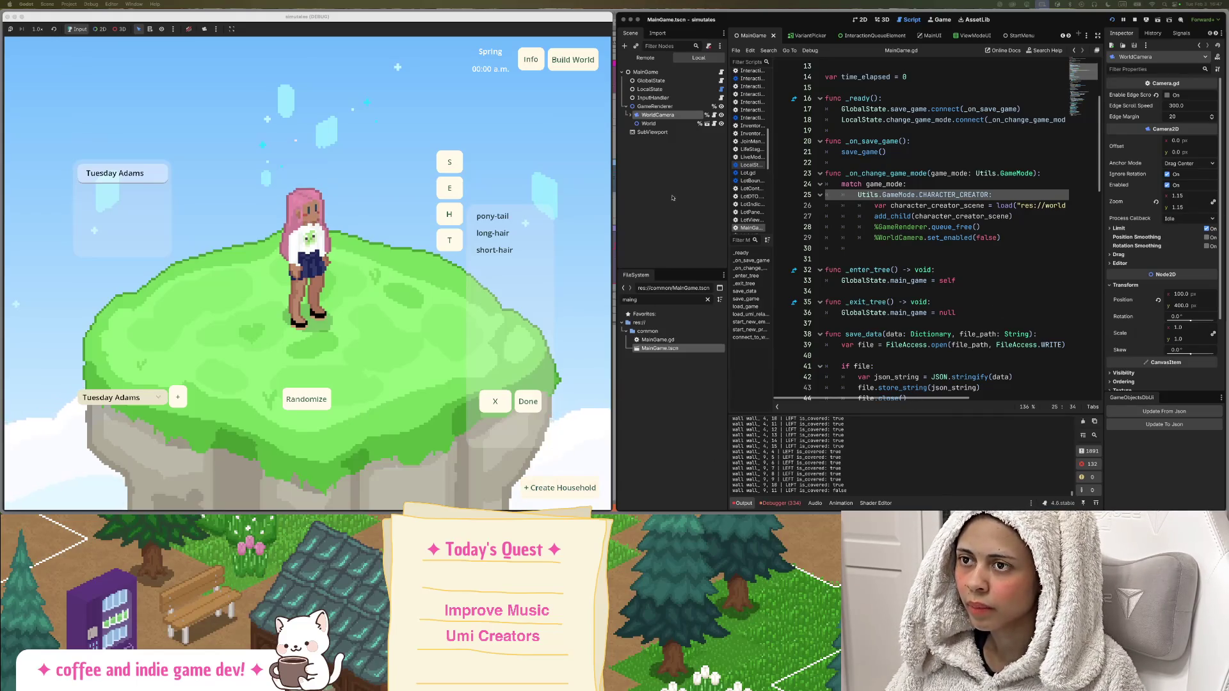
left_click(1021, 237)
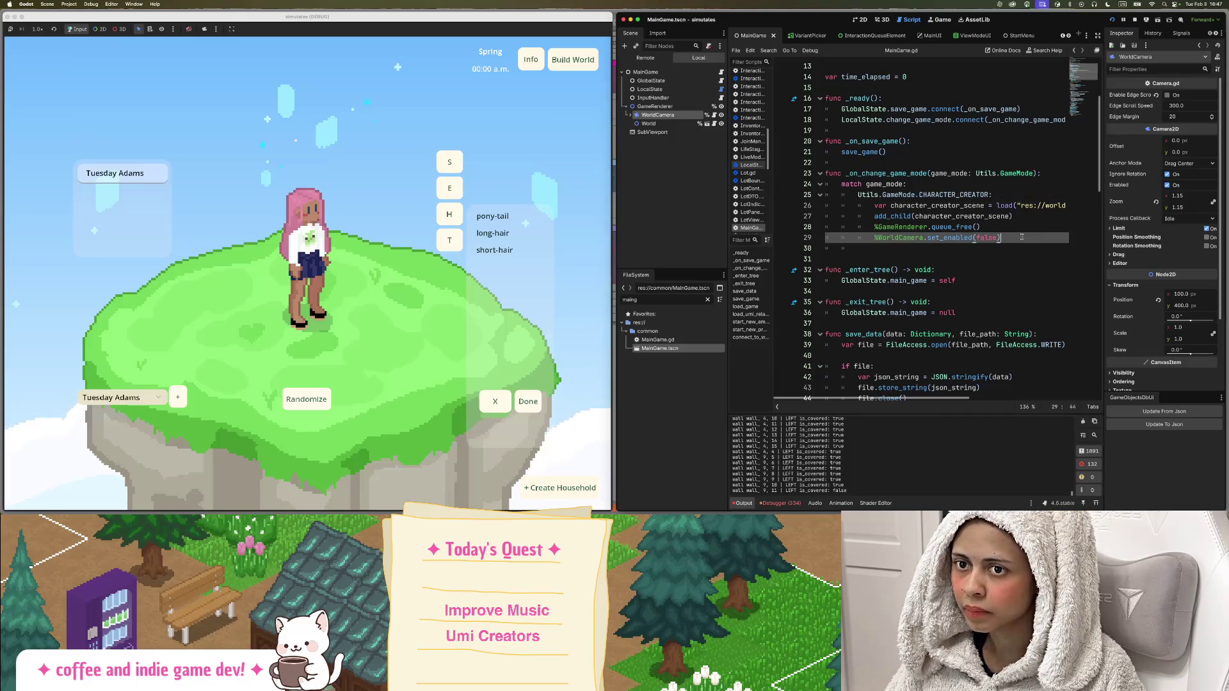
Add a default '_:' case after line 29 and paste the WorldCamera line under it.
key("Return")
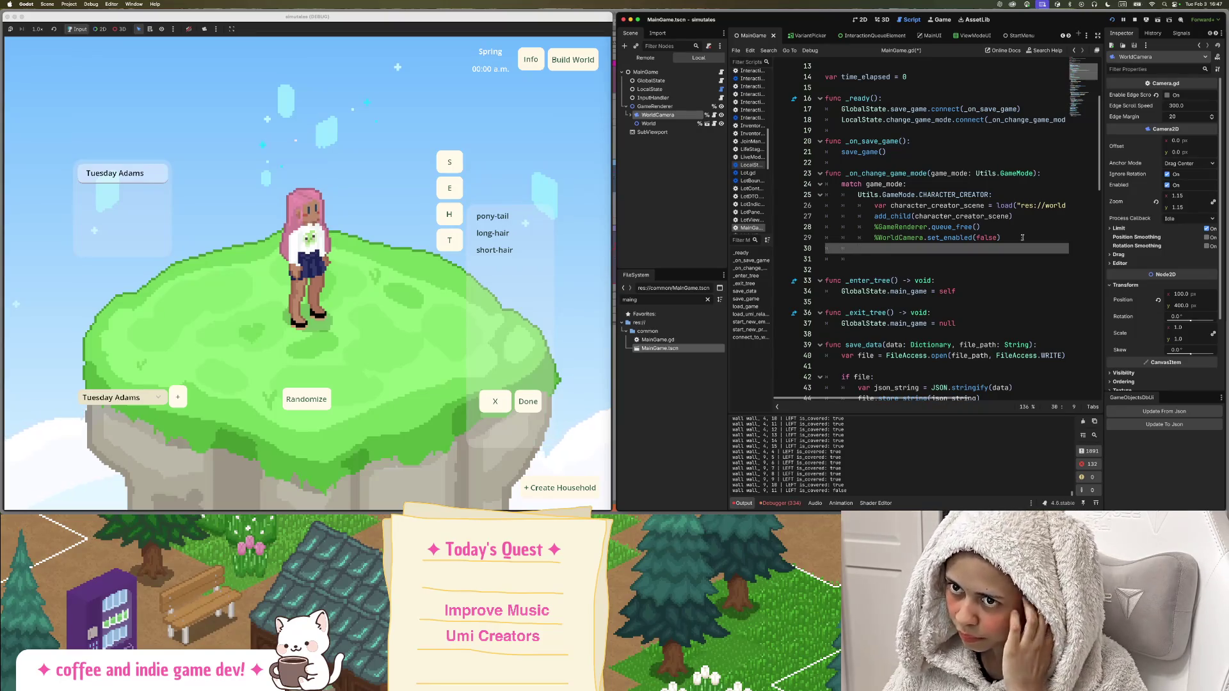
type("_:")
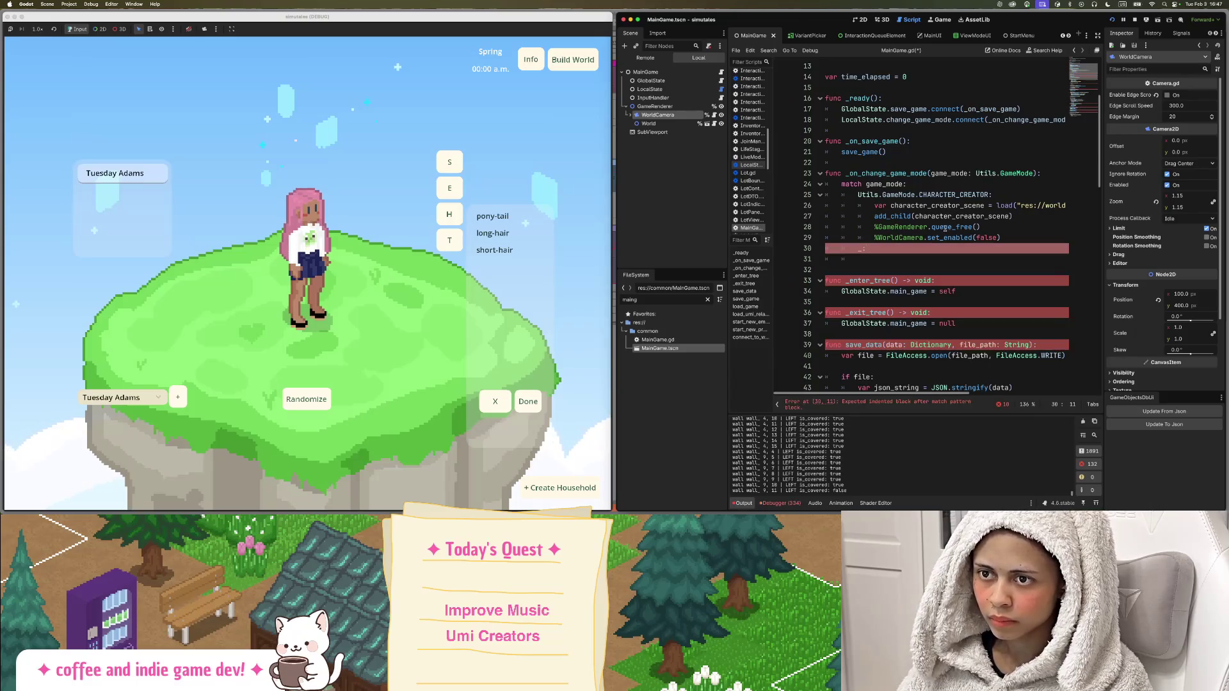
key("Return")
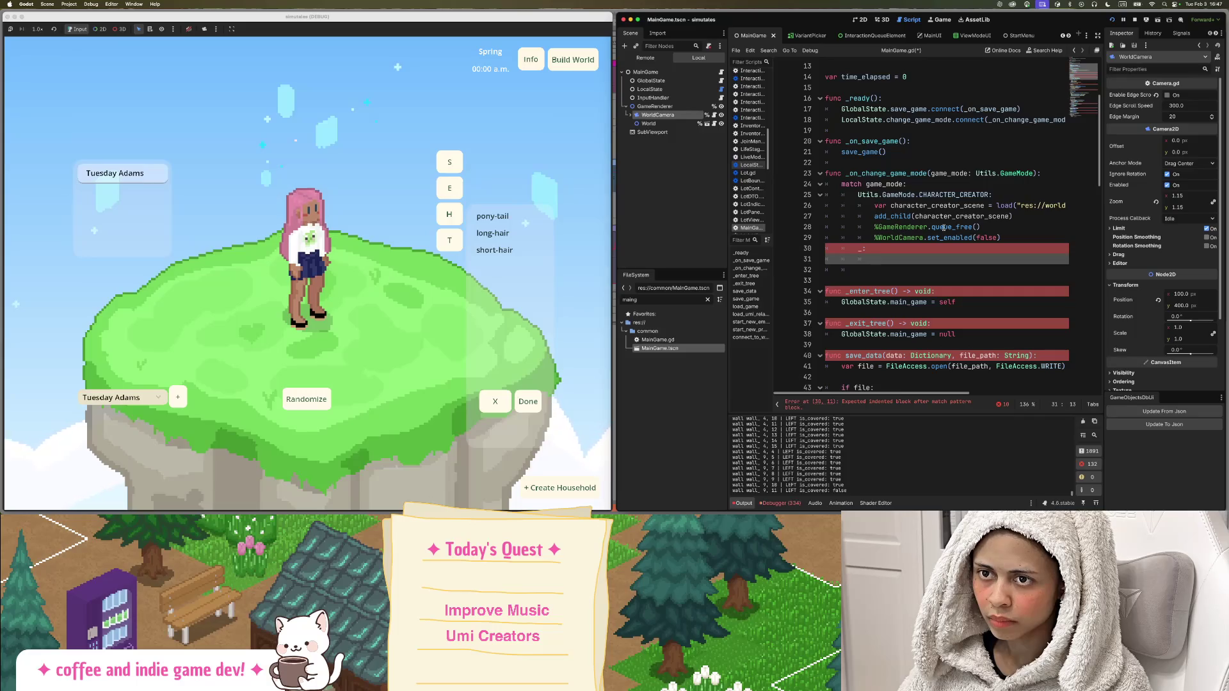
triple_click(922, 238)
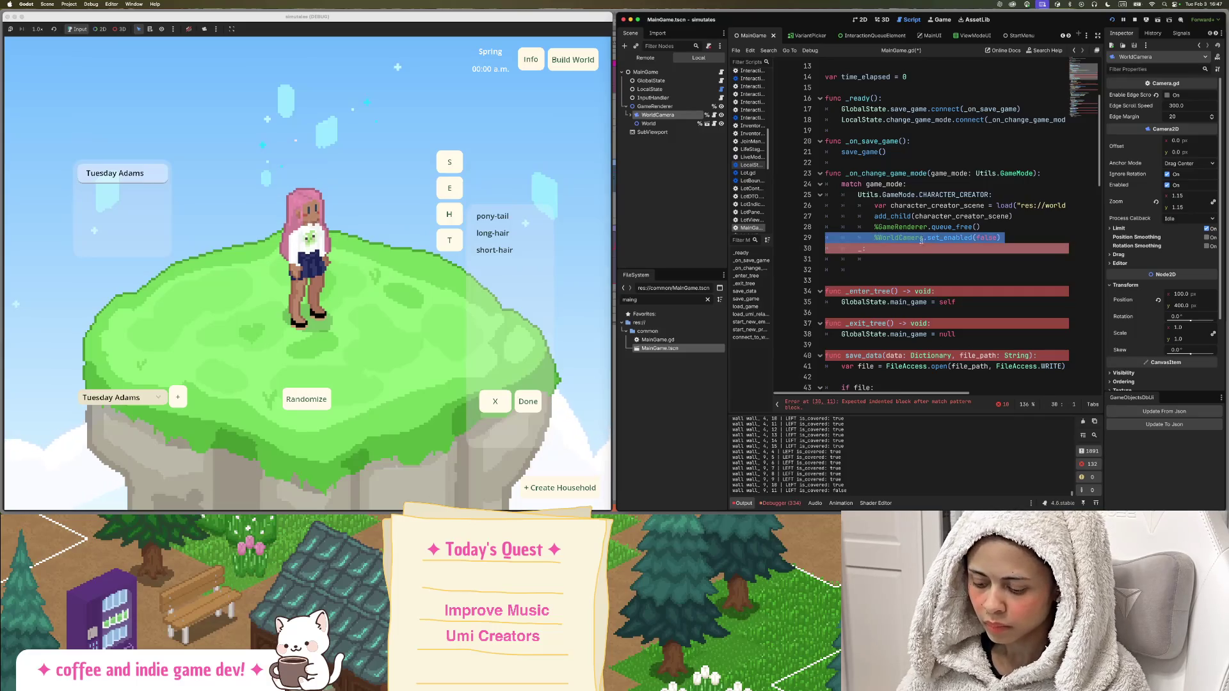
key("ctrl+c")
left_click(875, 260)
key("ctrl+v")
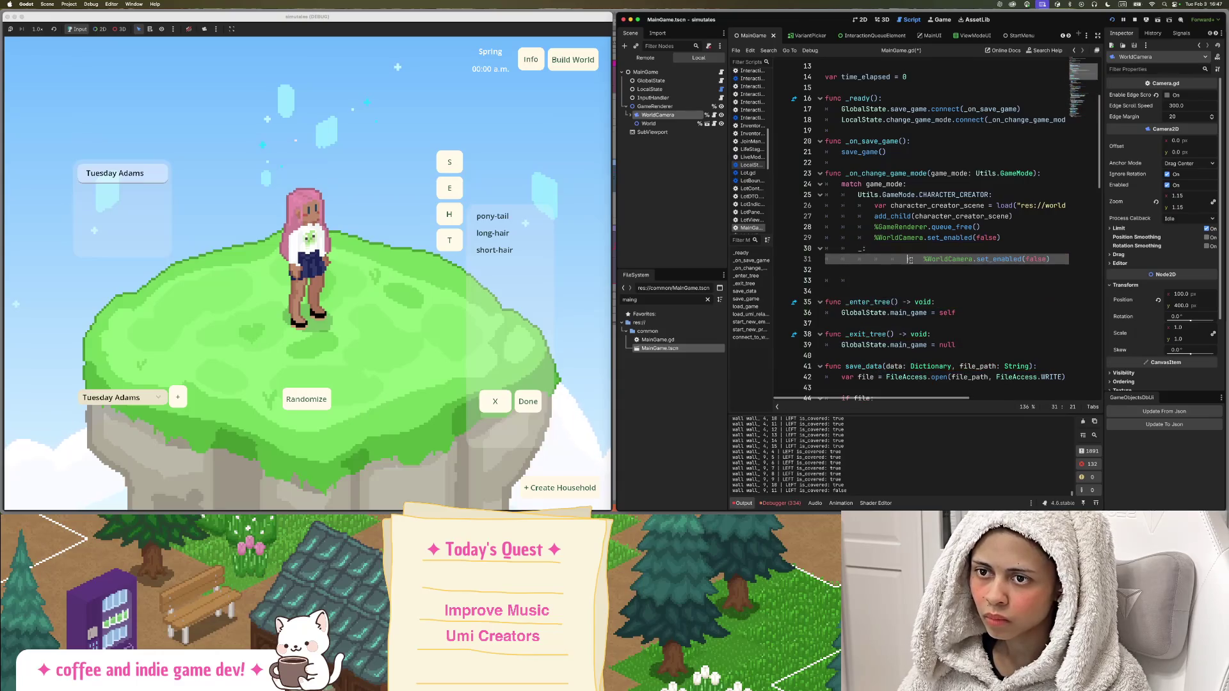
Fix the pasted line to read %WorldCamera.set_enabled(true) and save MainGame.gd.
key("BackSpace")
key("BackSpace")
key("BackSpace")
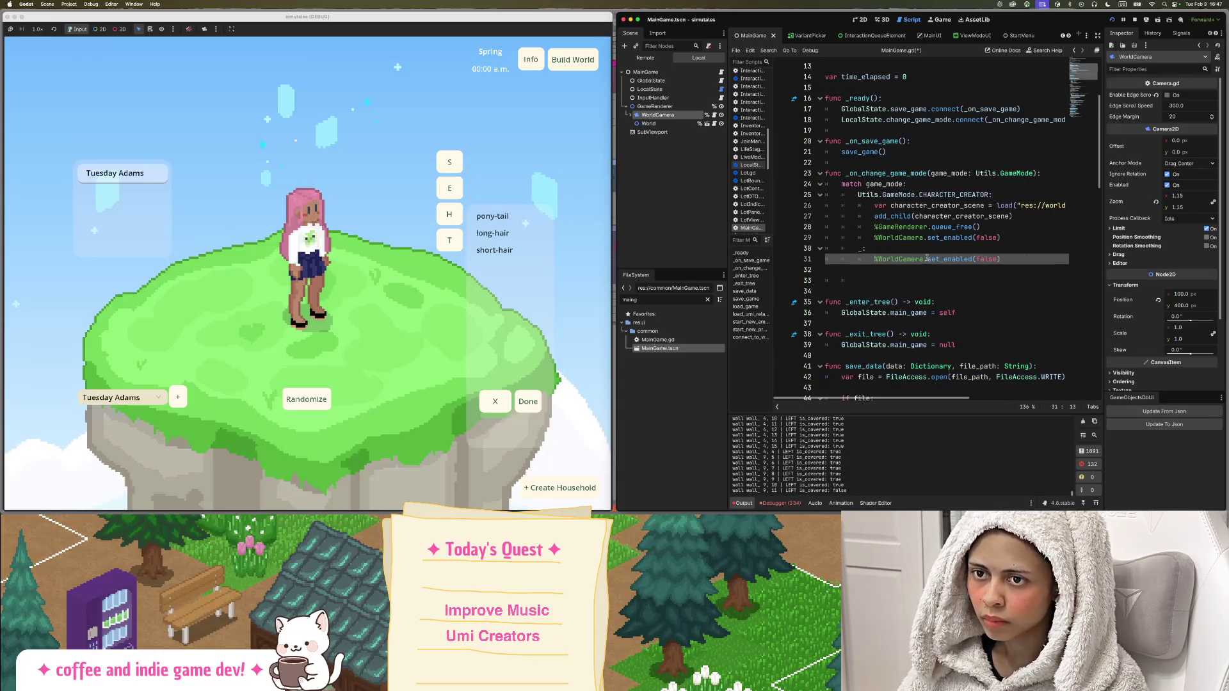
double_click(987, 259)
type("true")
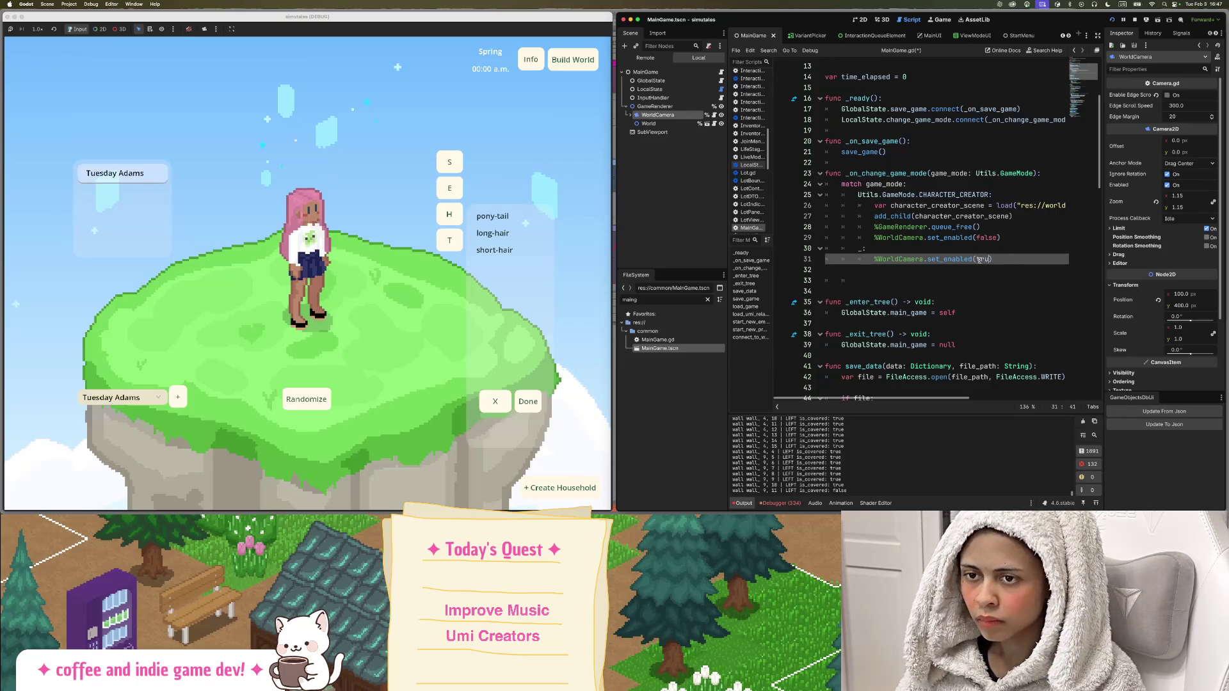
left_click(967, 195)
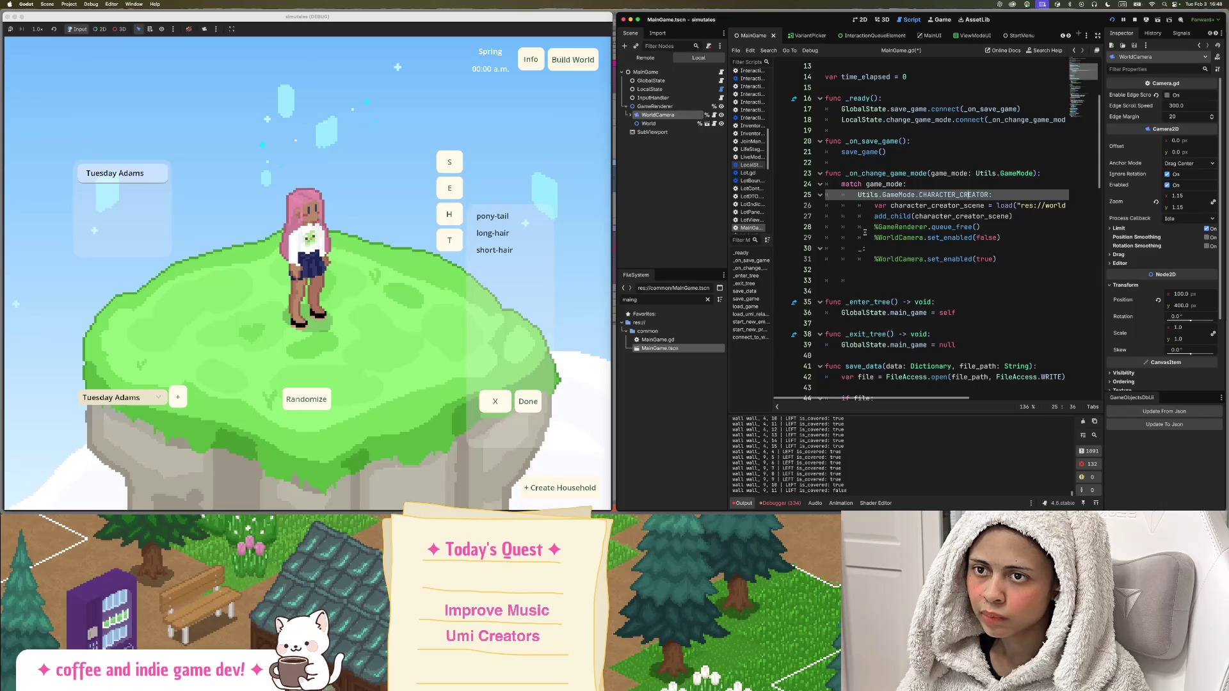
key("super+s")
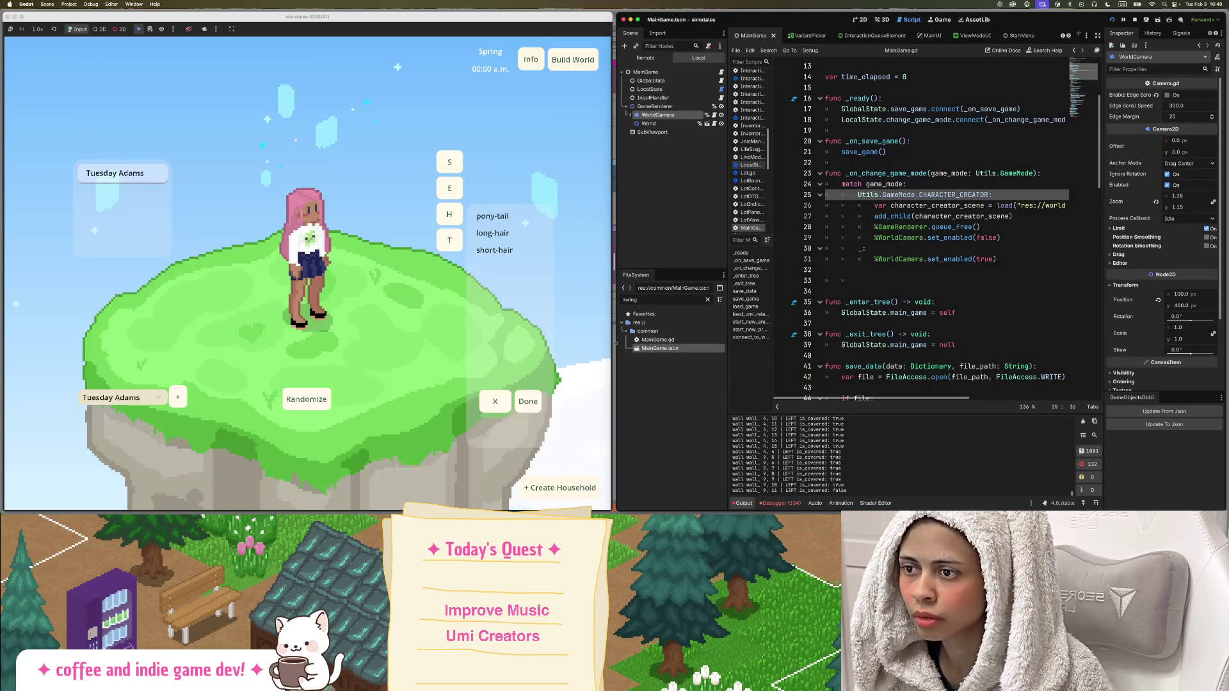
double_click(644, 301)
Filter FileSystem for 'mainui', open MainUI.tscn, and inspect HouseholdSelection, InfoButton and BuildWorldButton.
type("mainui")
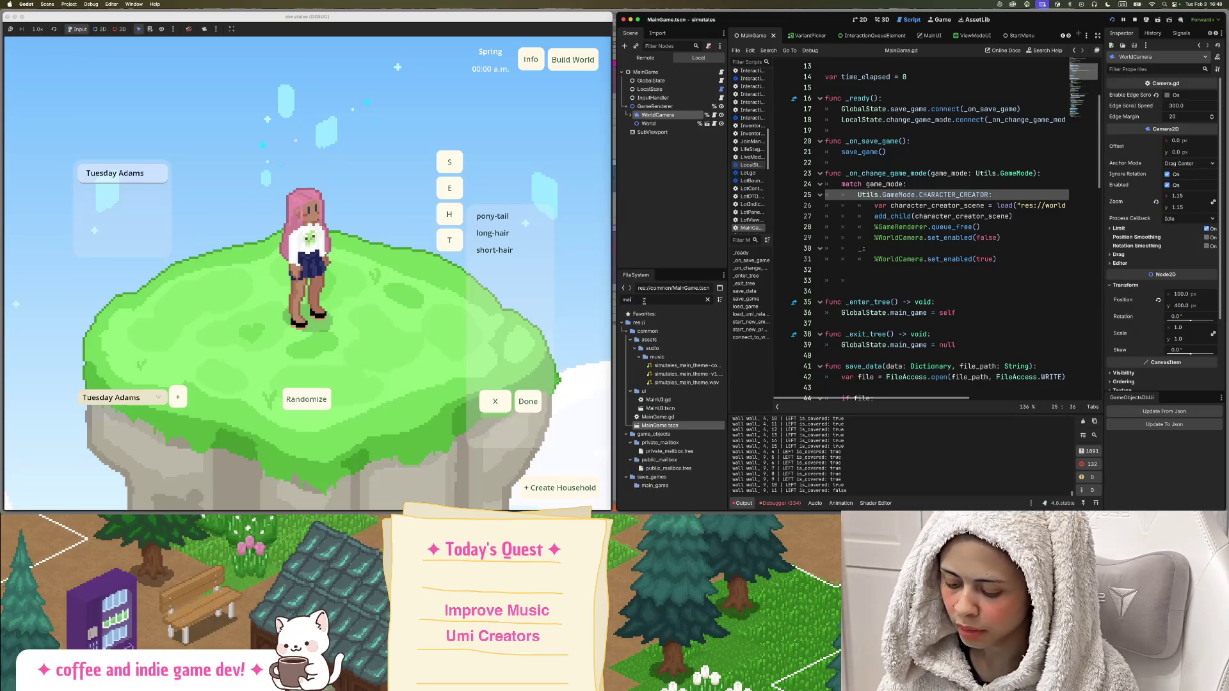
double_click(682, 357)
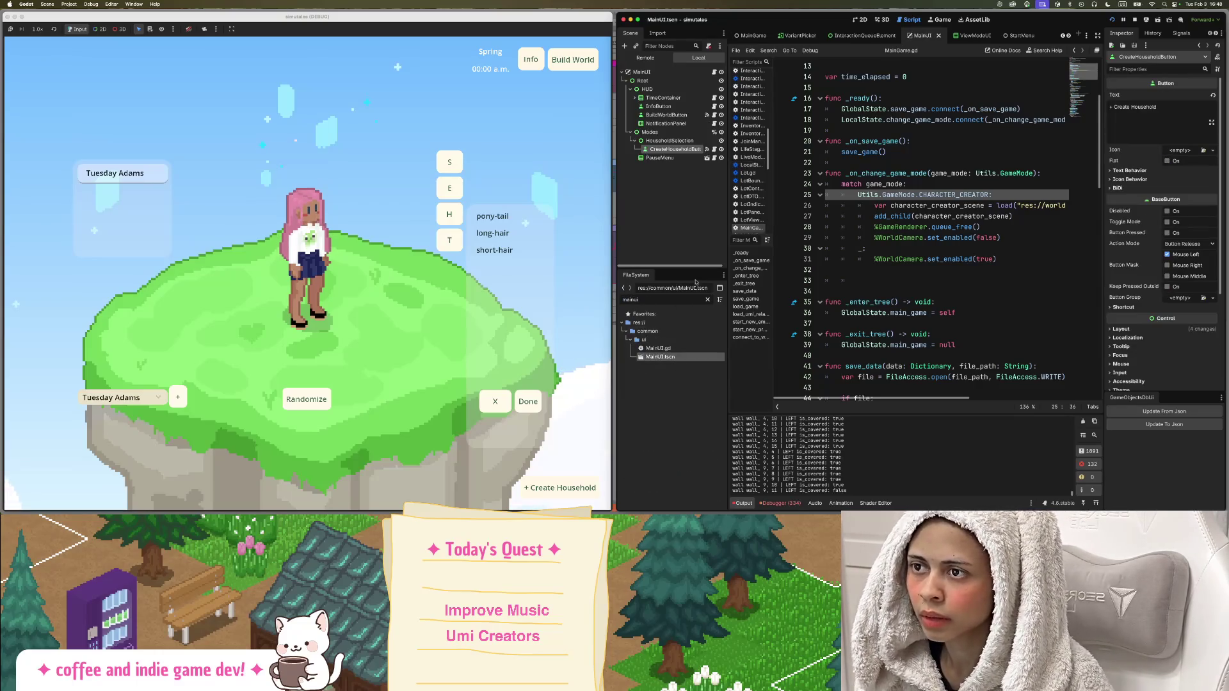
left_click(688, 141)
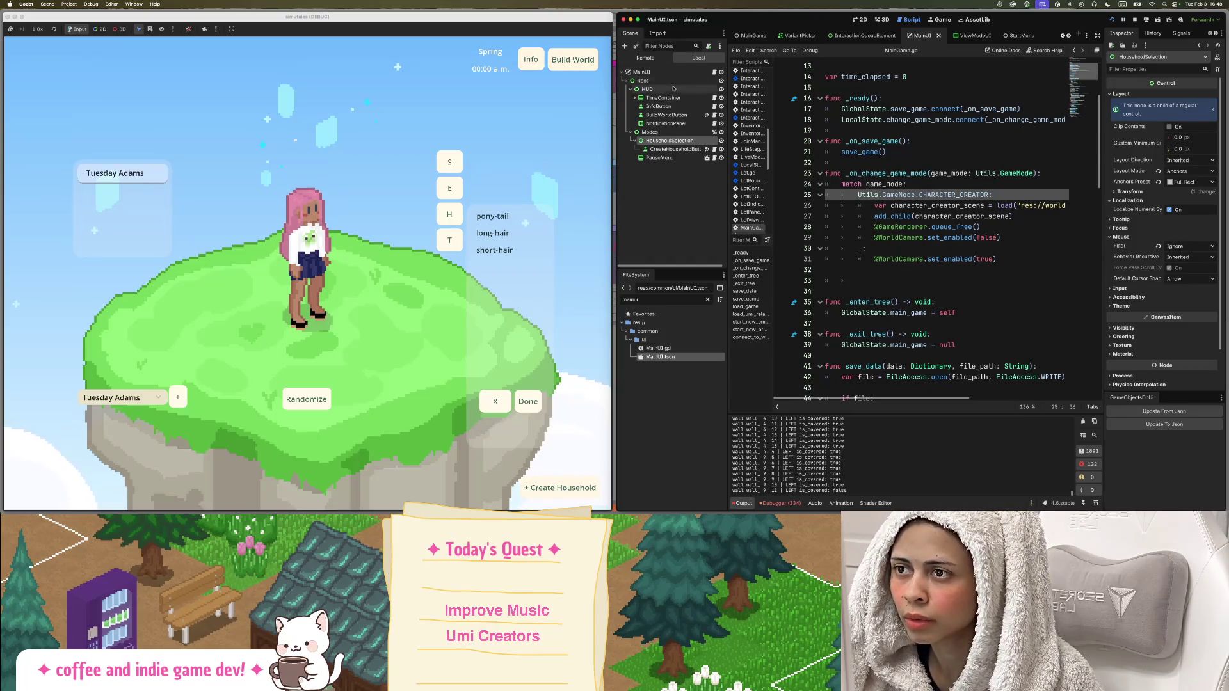
left_click(659, 106)
left_click(677, 115)
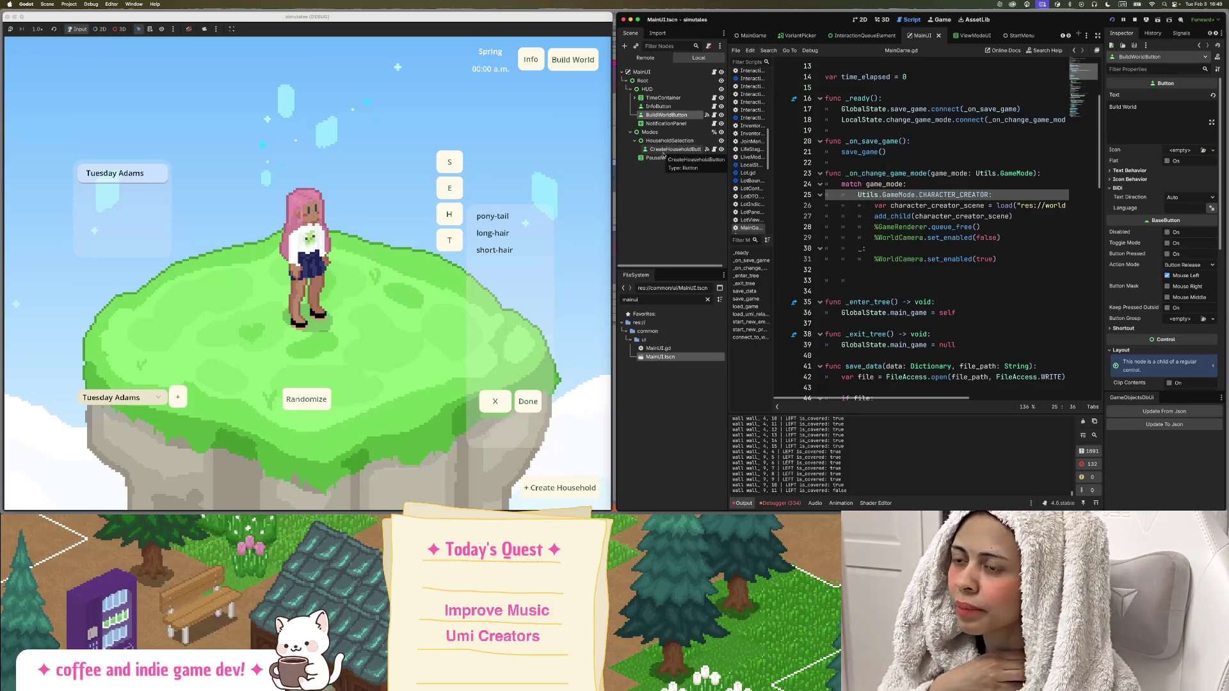
Open CreateHouseholdButton.gd from the node's script icon and review it beside the HouseholdSelection node.
left_click(715, 150)
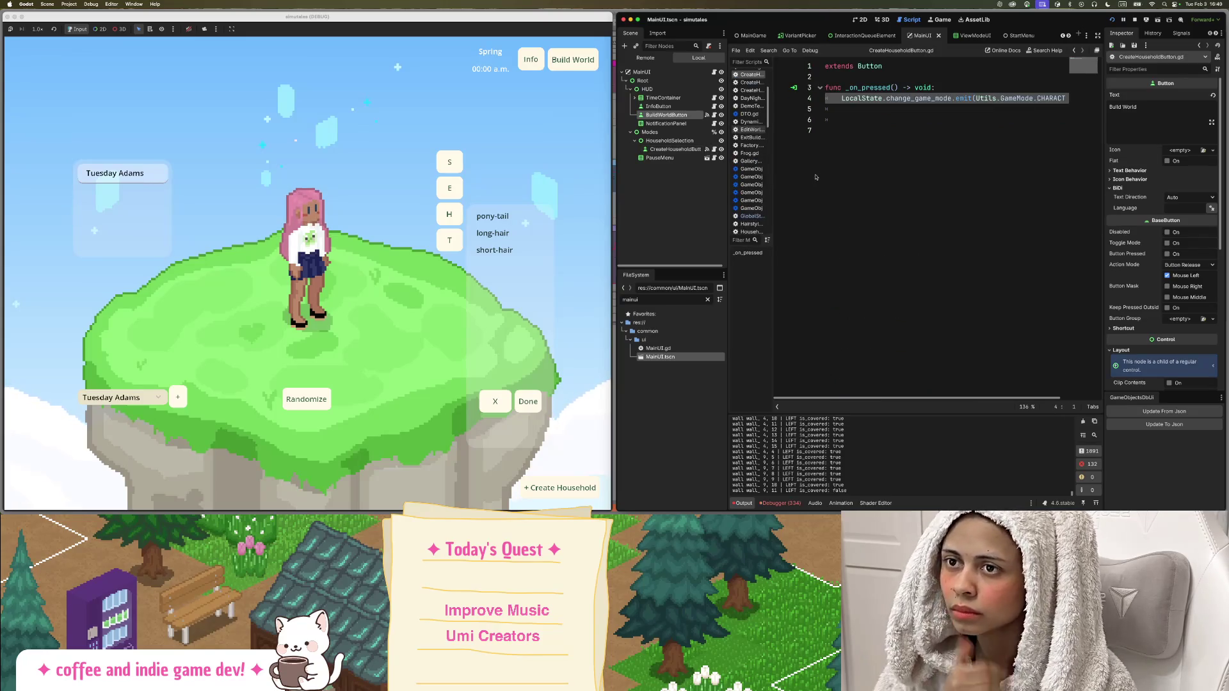
left_click(665, 139)
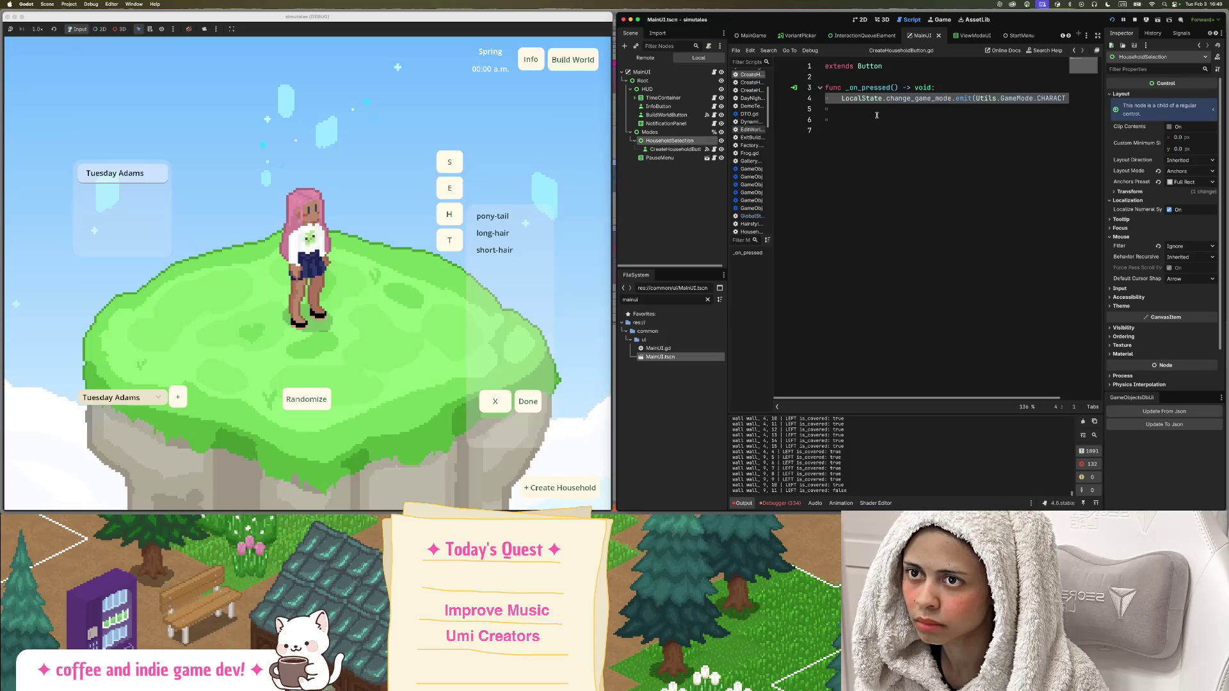
key("Down")
key("End")
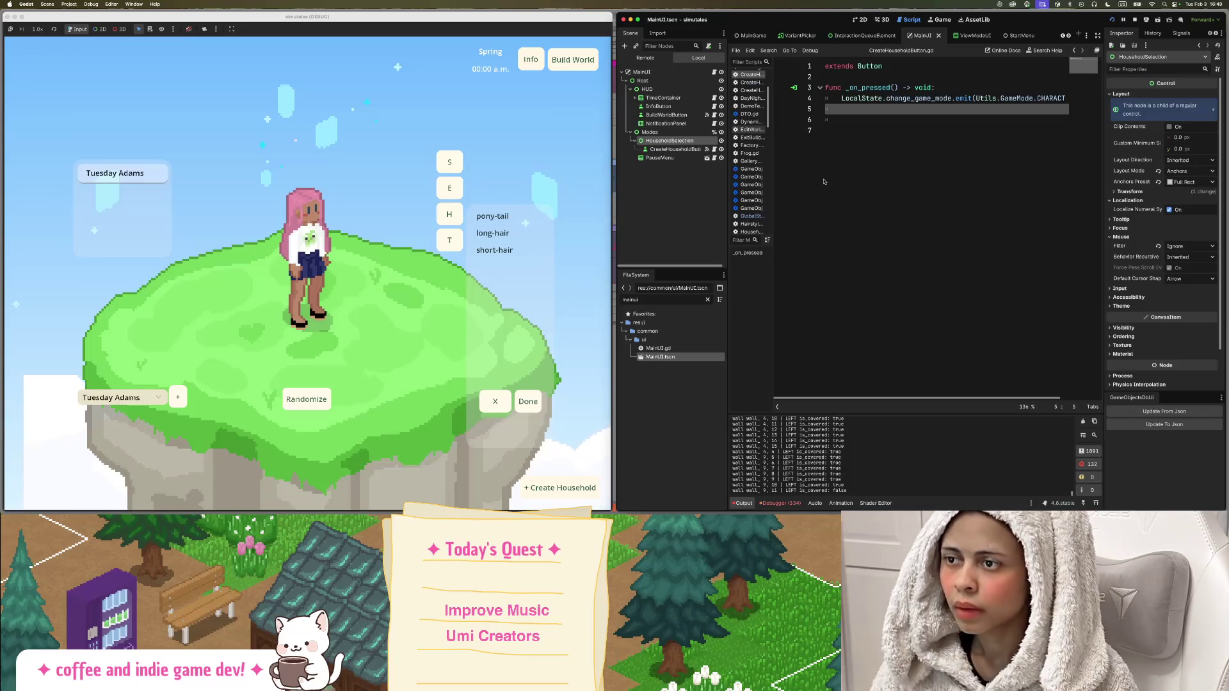
double_click(704, 142)
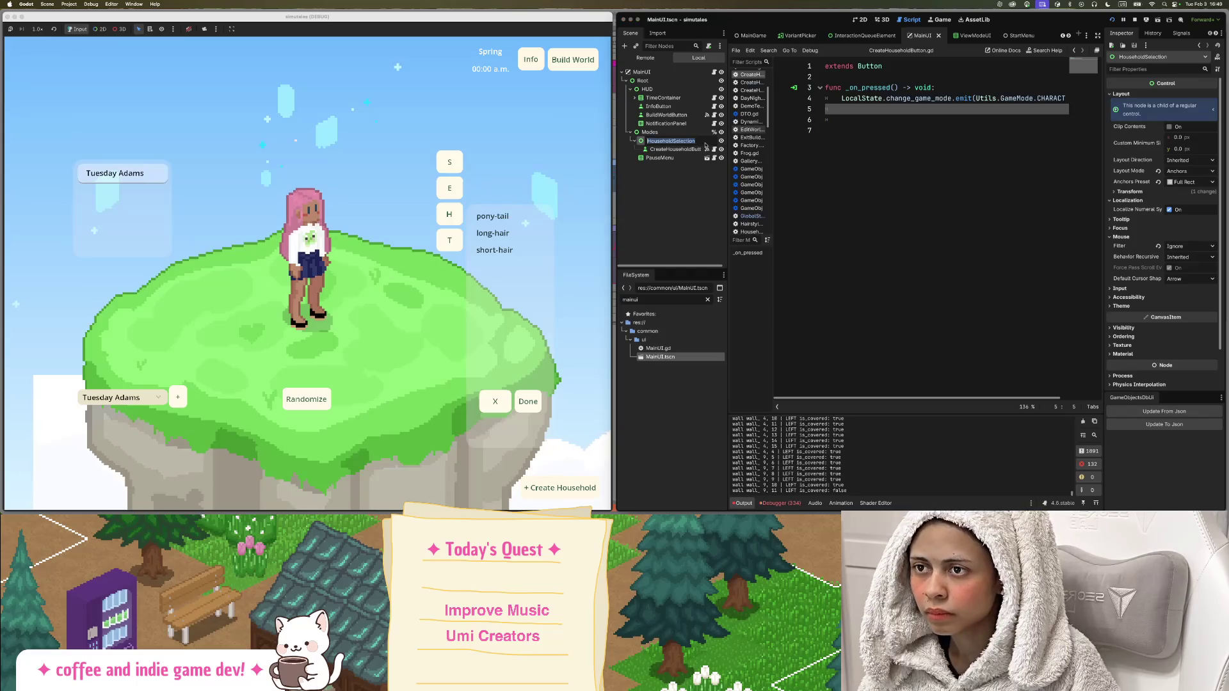
right_click(643, 142)
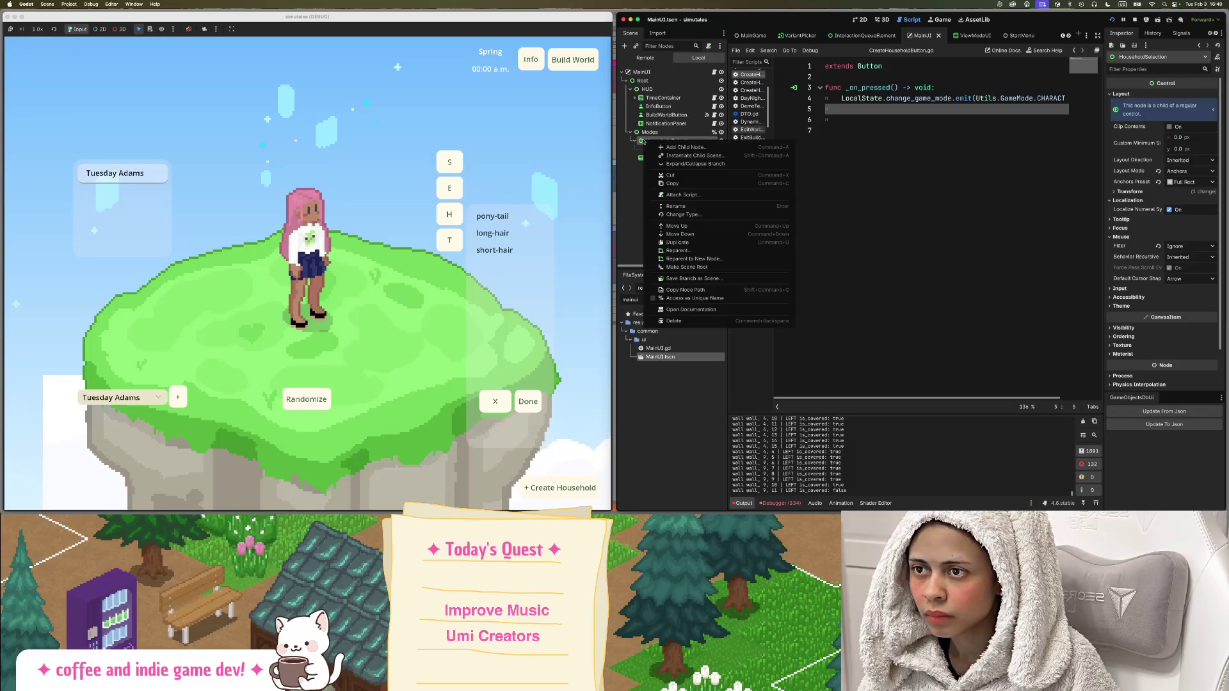
left_click(928, 156)
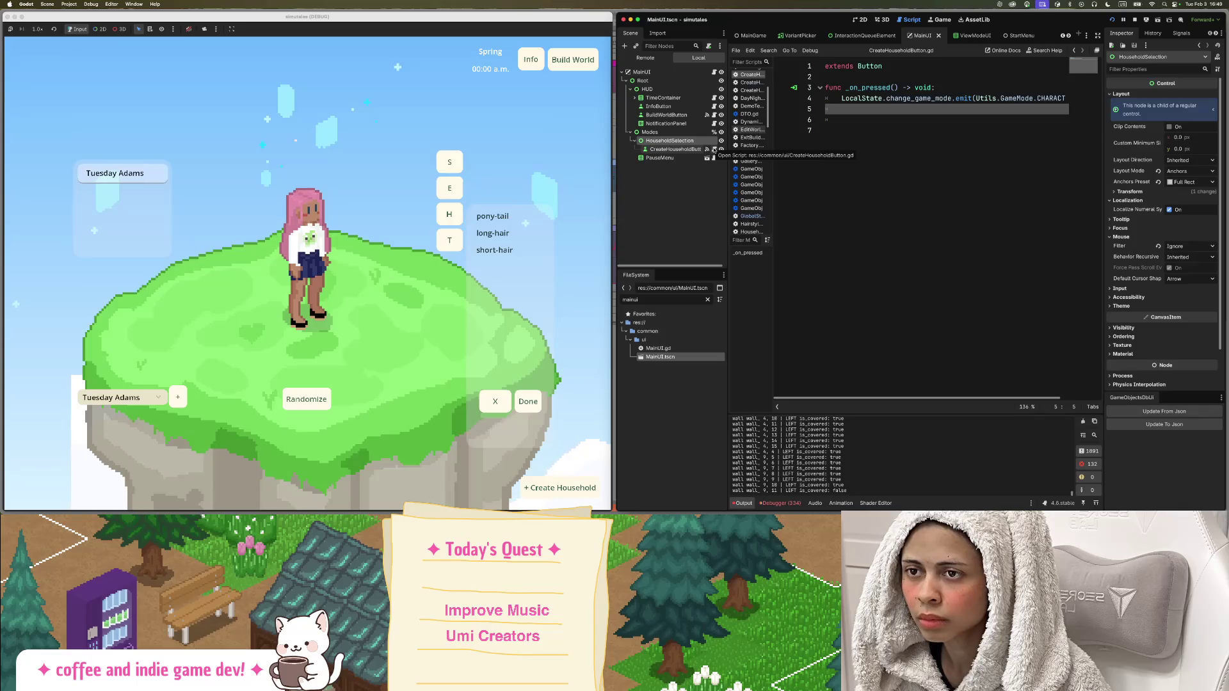
left_click(714, 150)
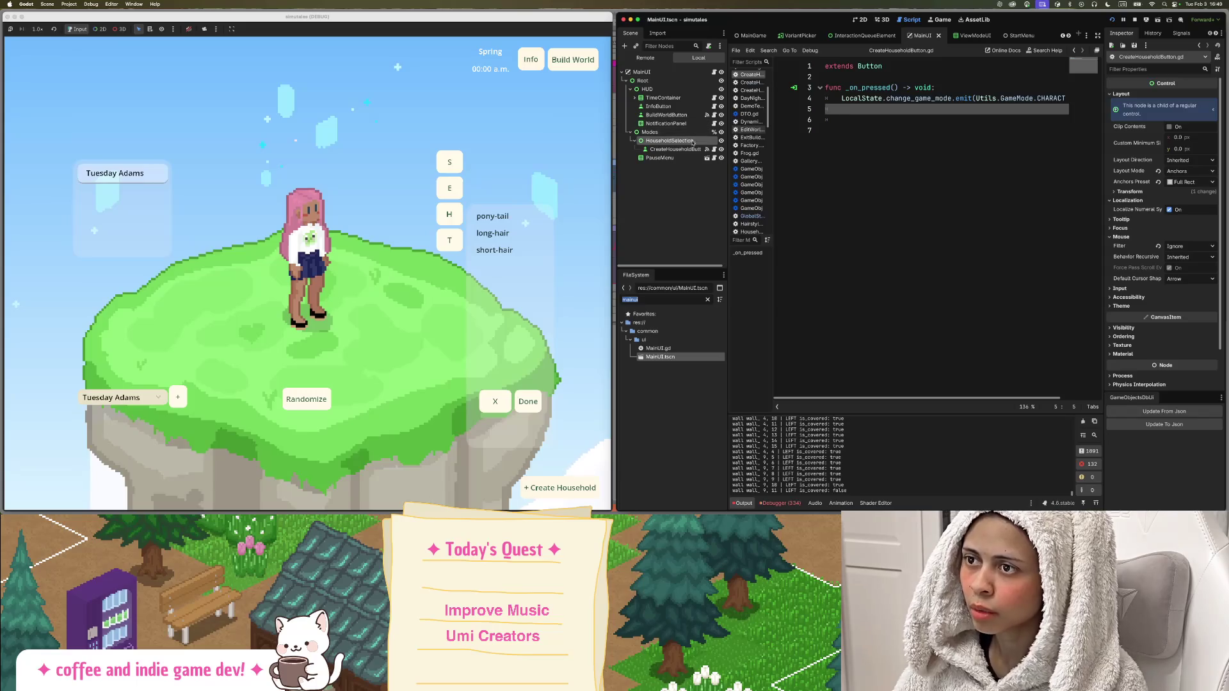
Filter for 'CreateHou' and rename CreateHouseholdButton.gd to HouseholdSelection.gd.
type("Create")
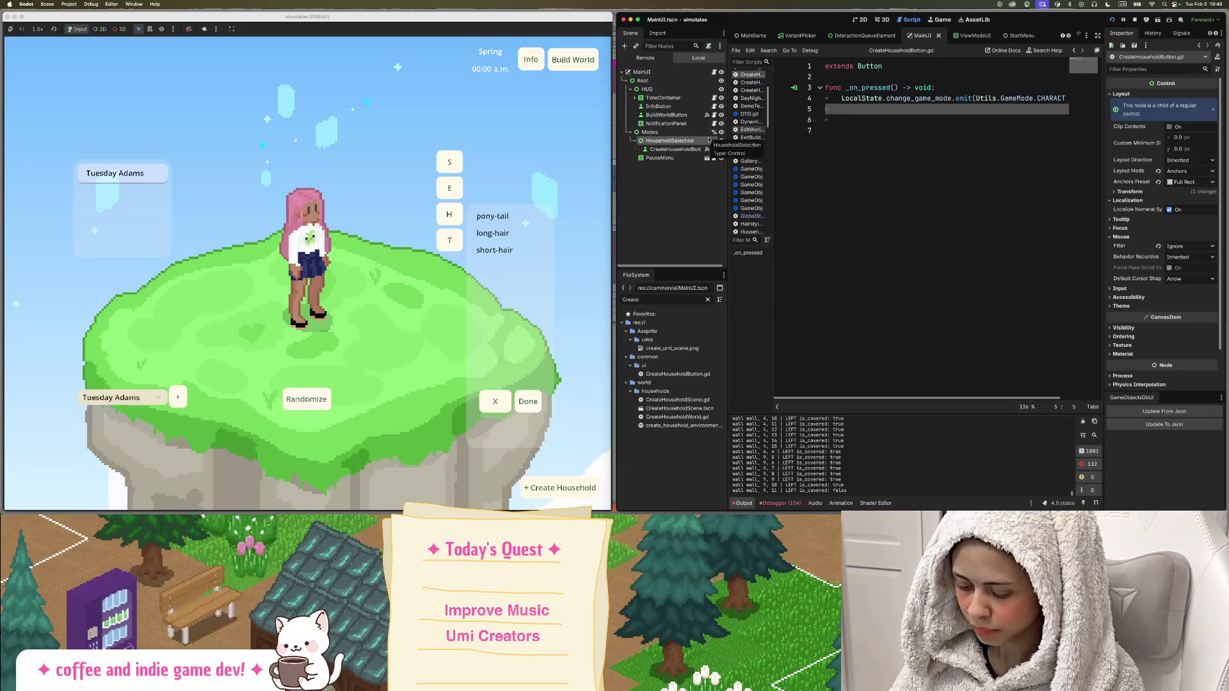
type("Hou")
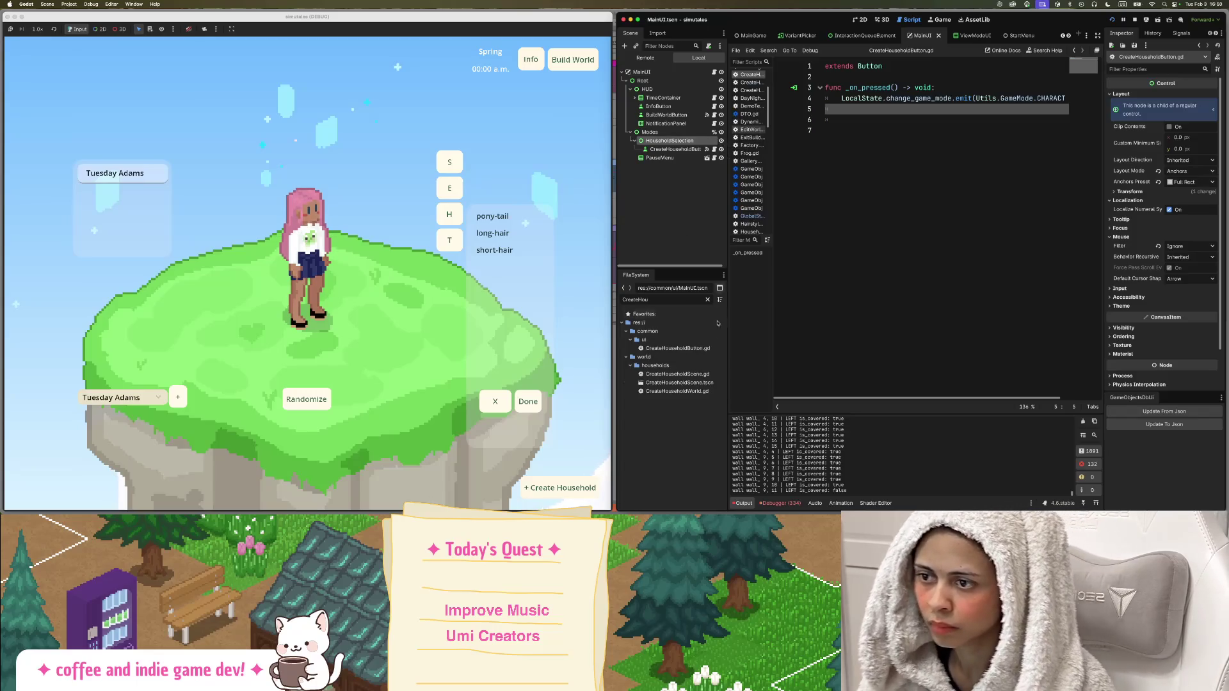
right_click(692, 351)
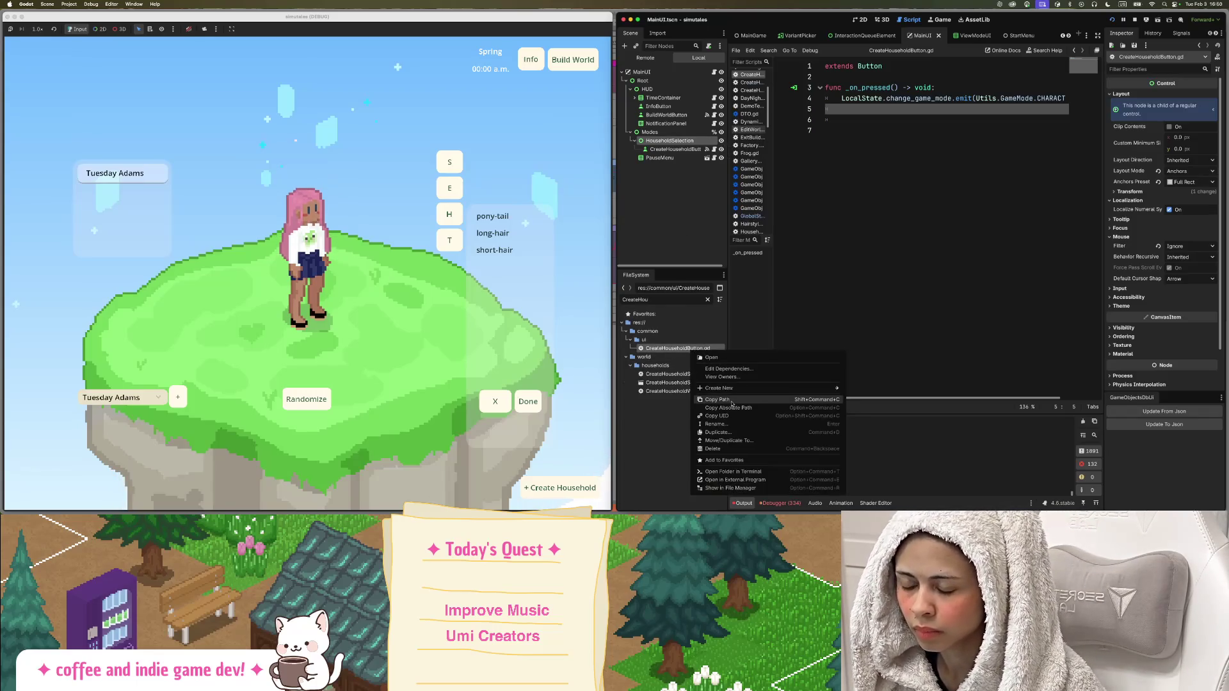
left_click(733, 424)
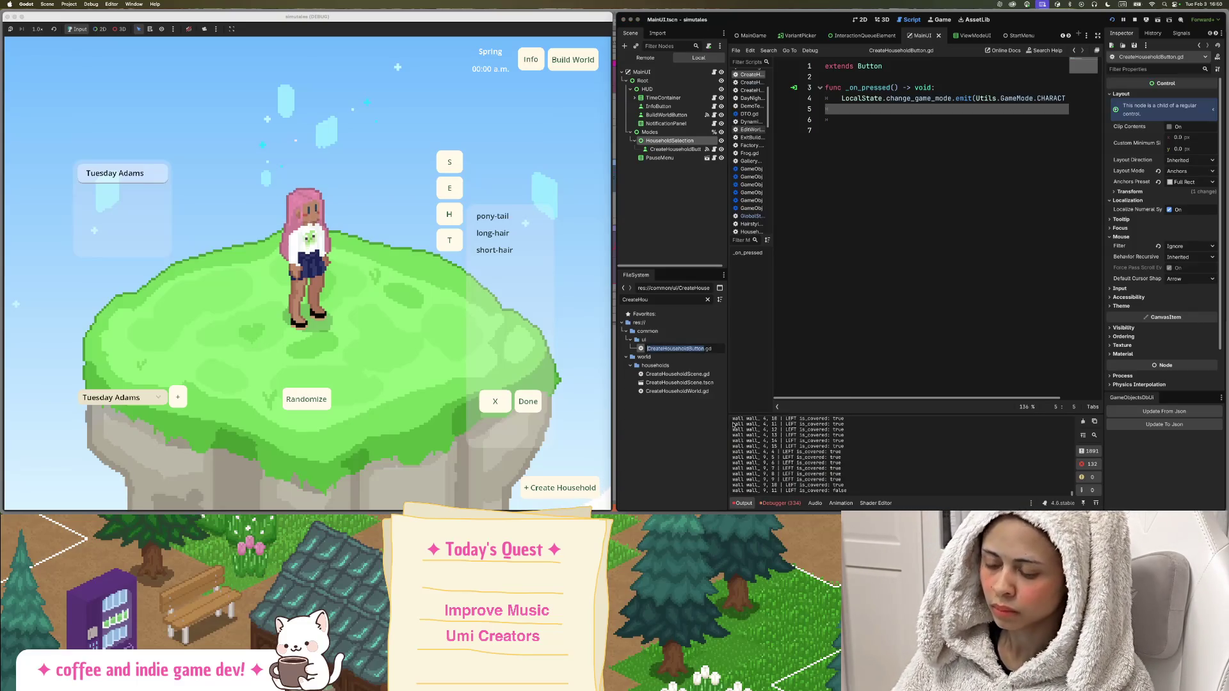
type("H")
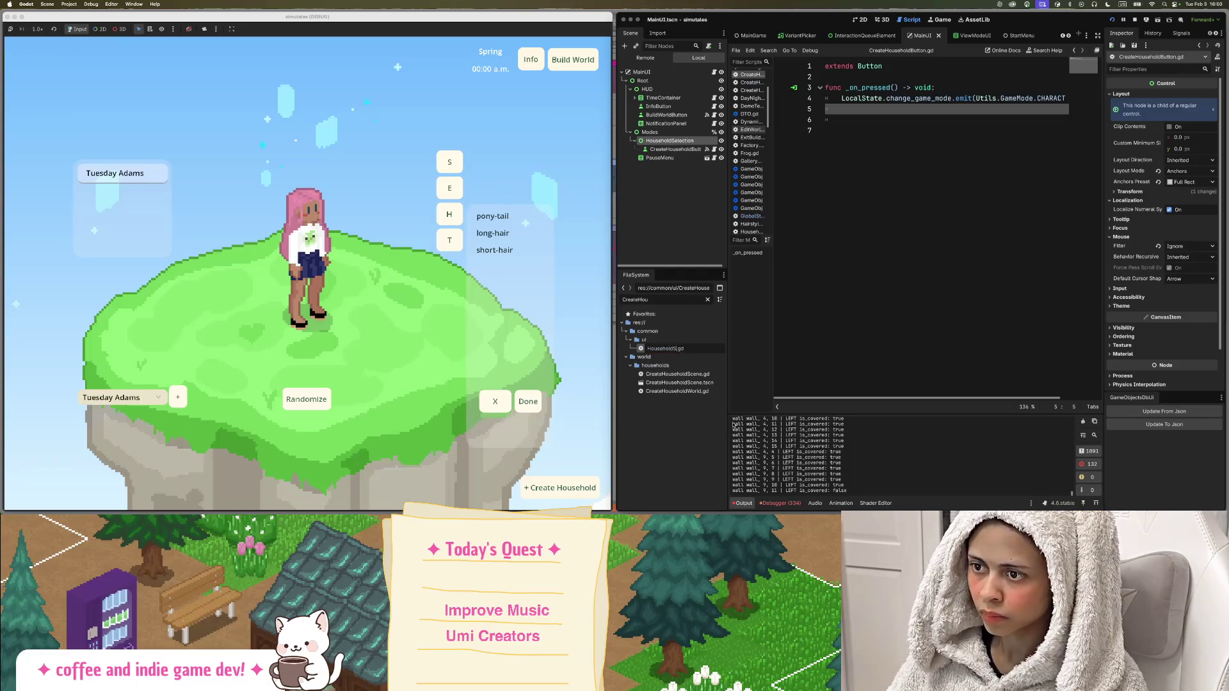
type("n")
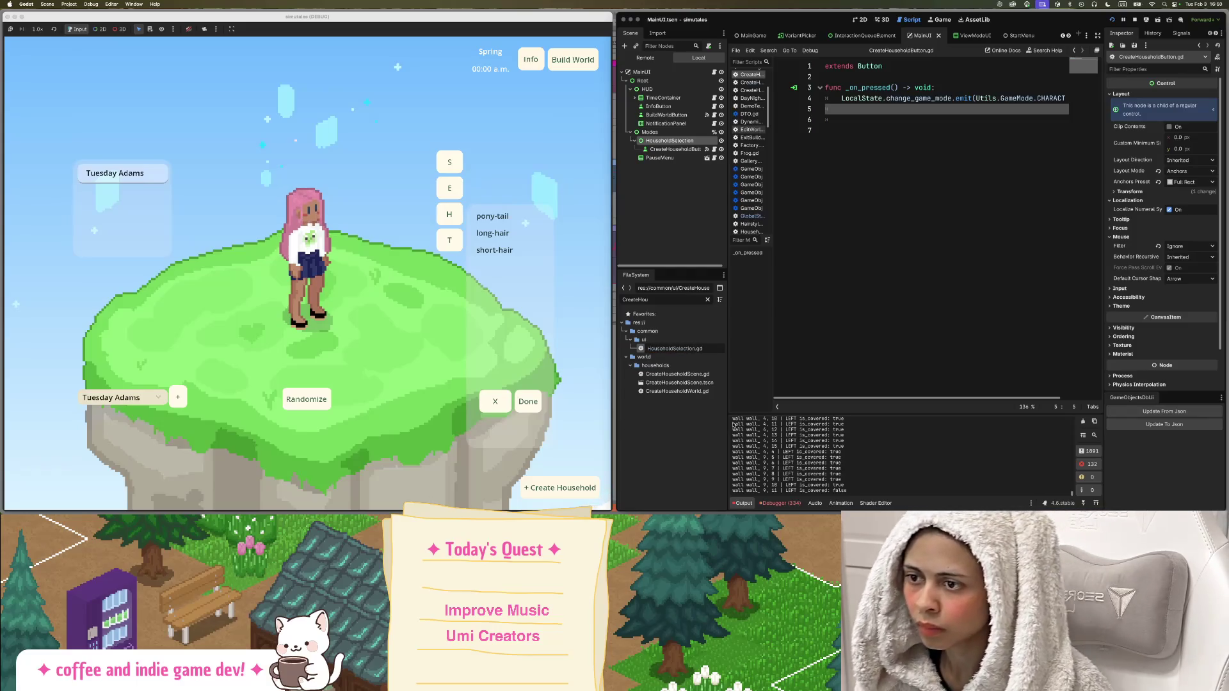
key("Return")
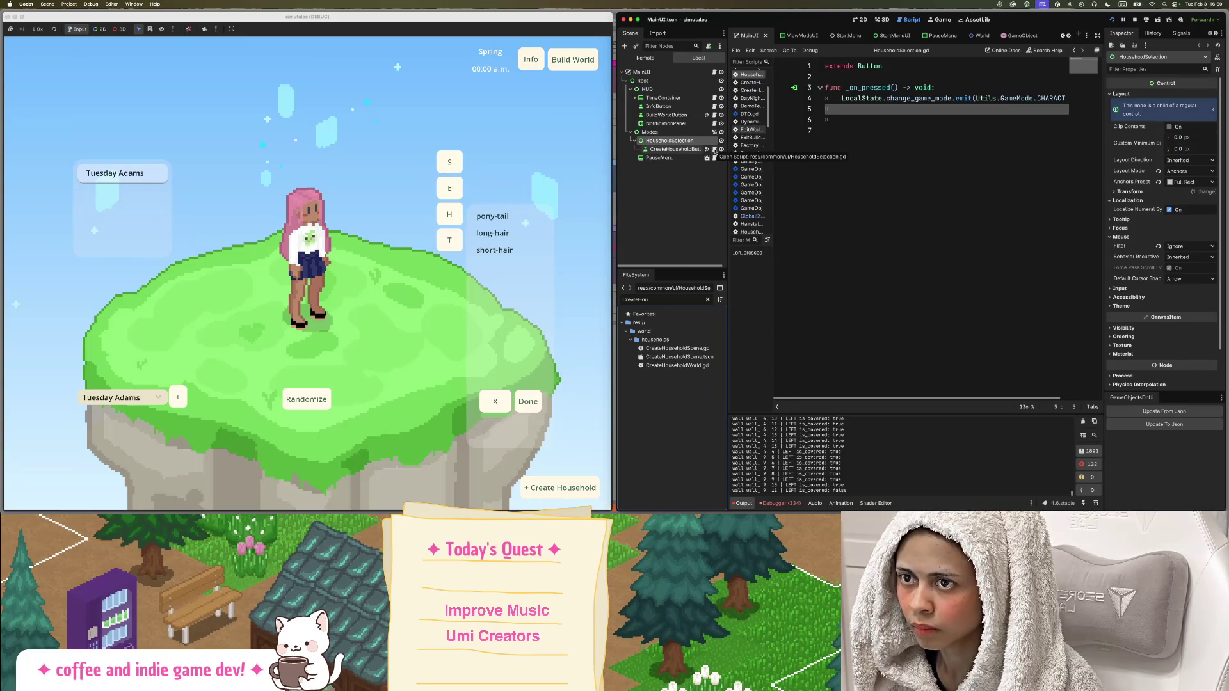
Attach the existing HouseholdSelection.gd script to the HouseholdSelection node.
right_click(703, 142)
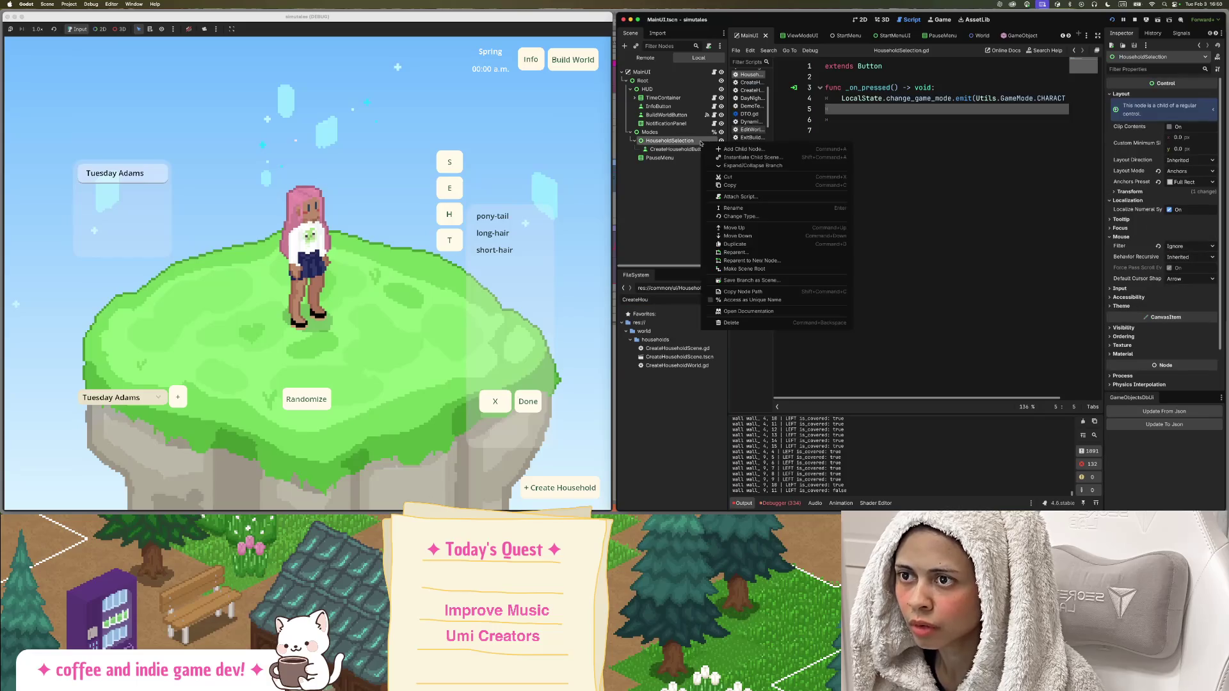
left_click(740, 196)
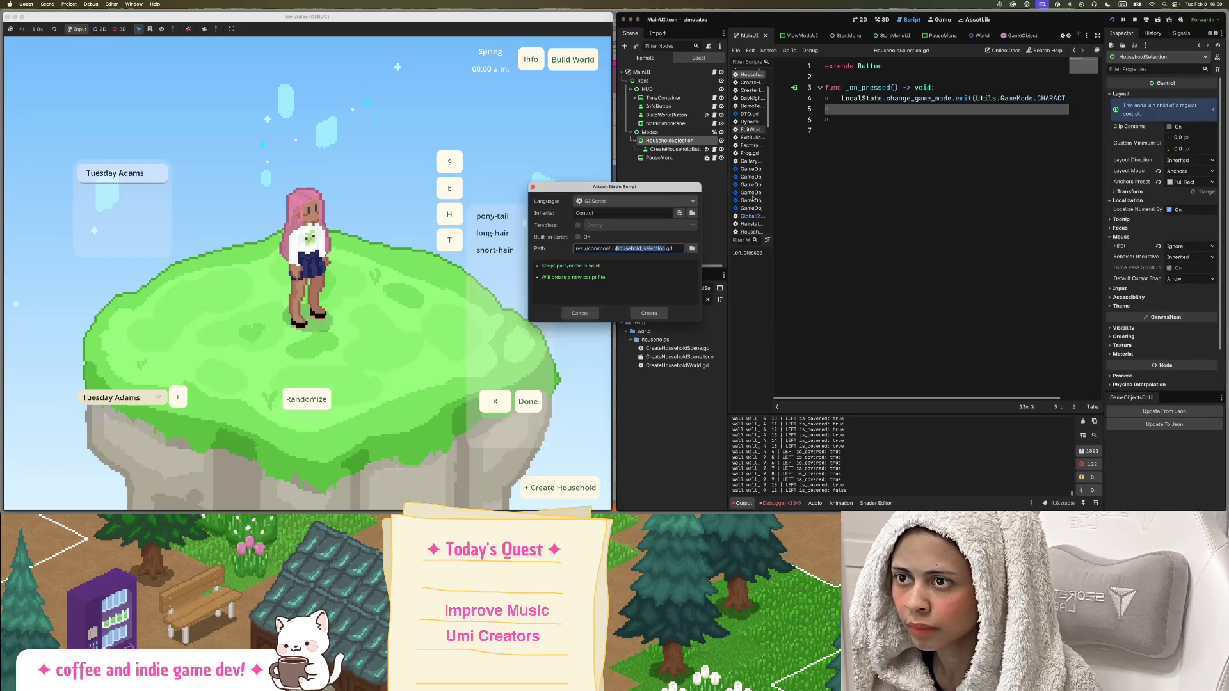
left_click(692, 248)
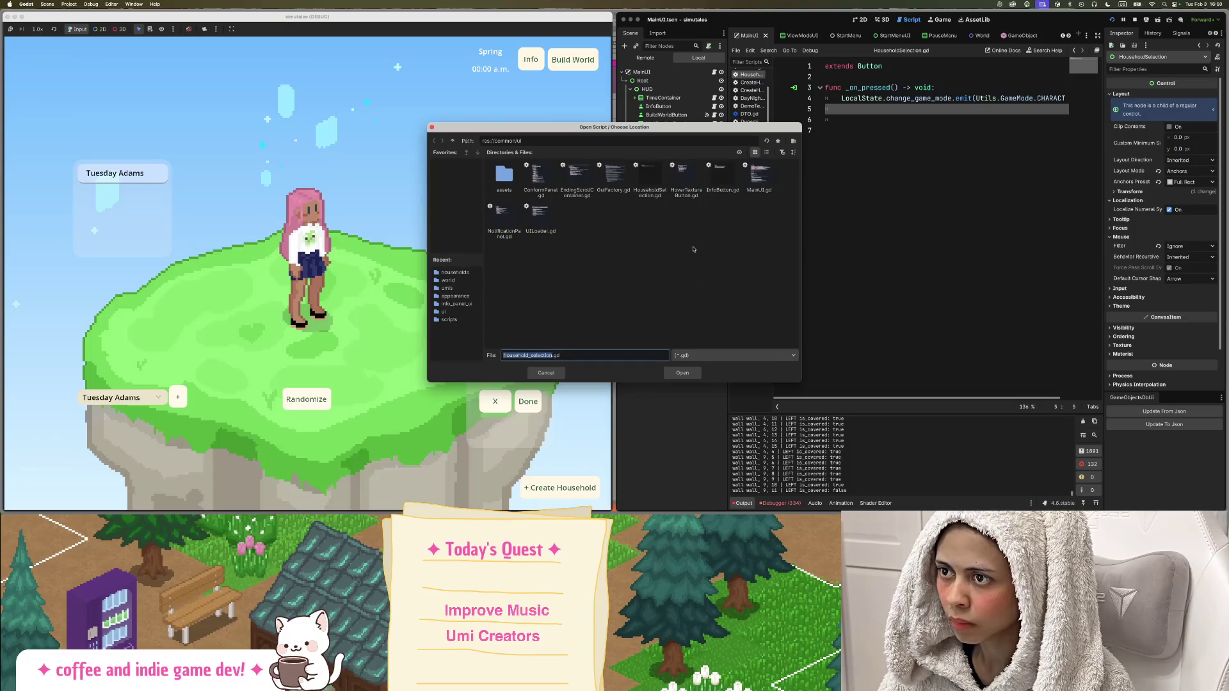
double_click(653, 190)
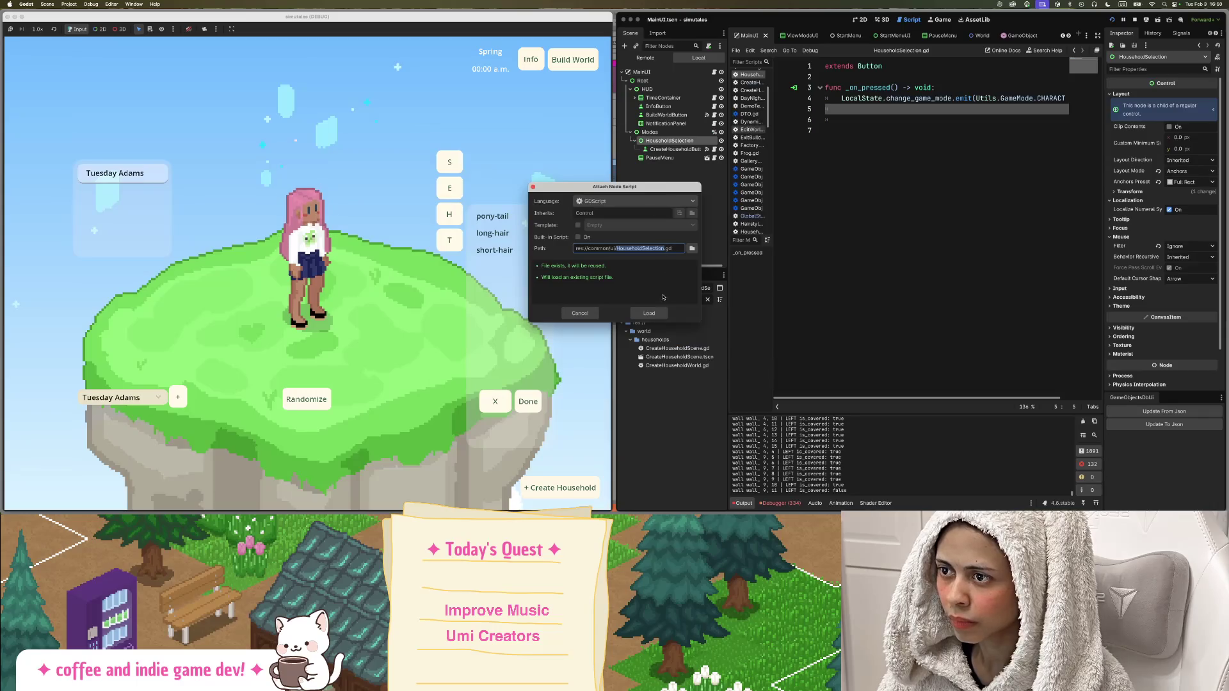
left_click(648, 313)
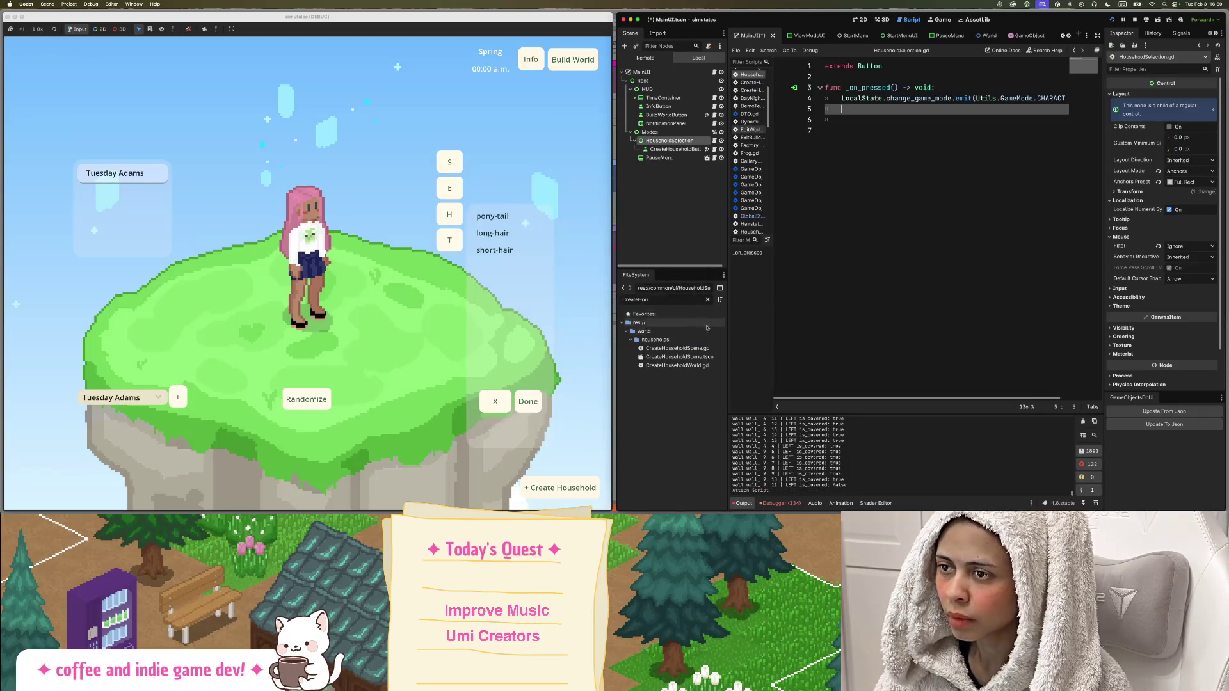
Detach the script from CreateHouseholdButton and review its pressed signal connections.
right_click(690, 152)
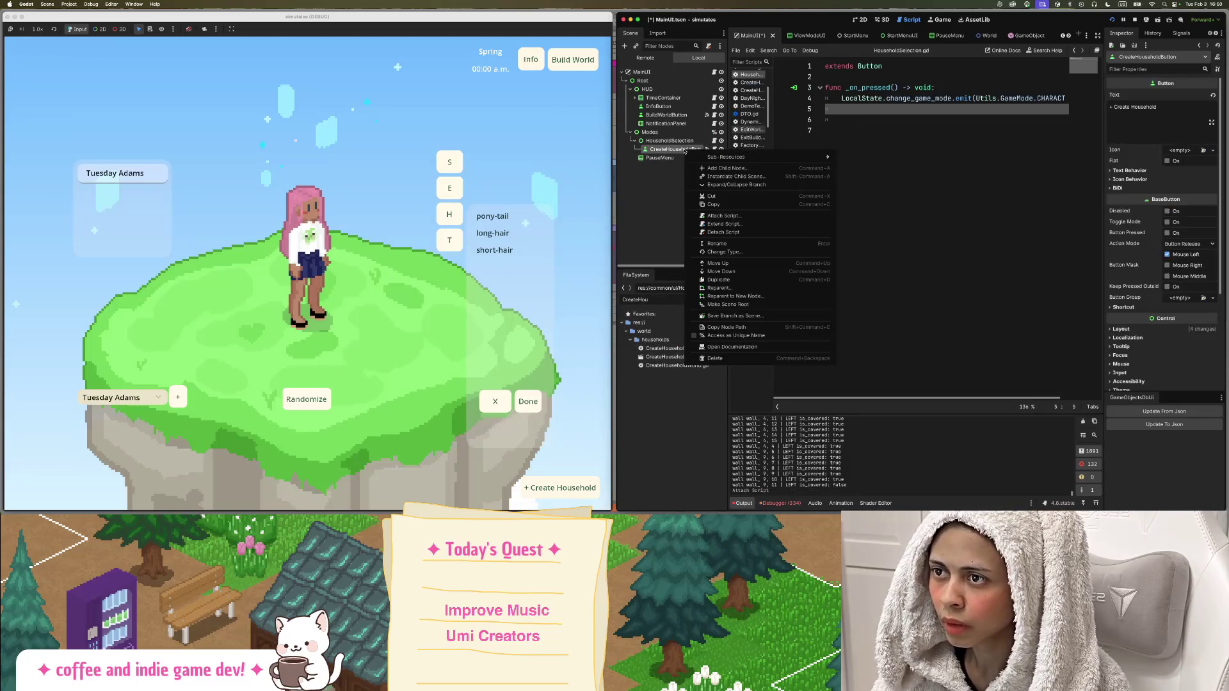
left_click(733, 233)
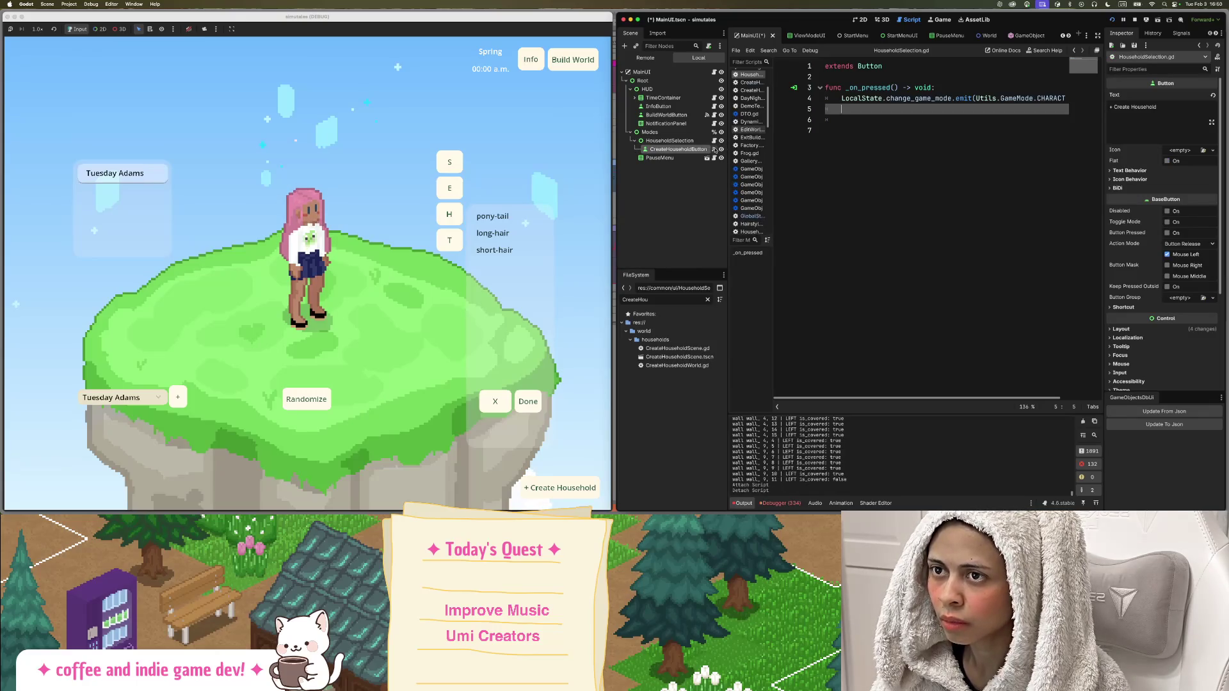
left_click(795, 88)
left_click(612, 302)
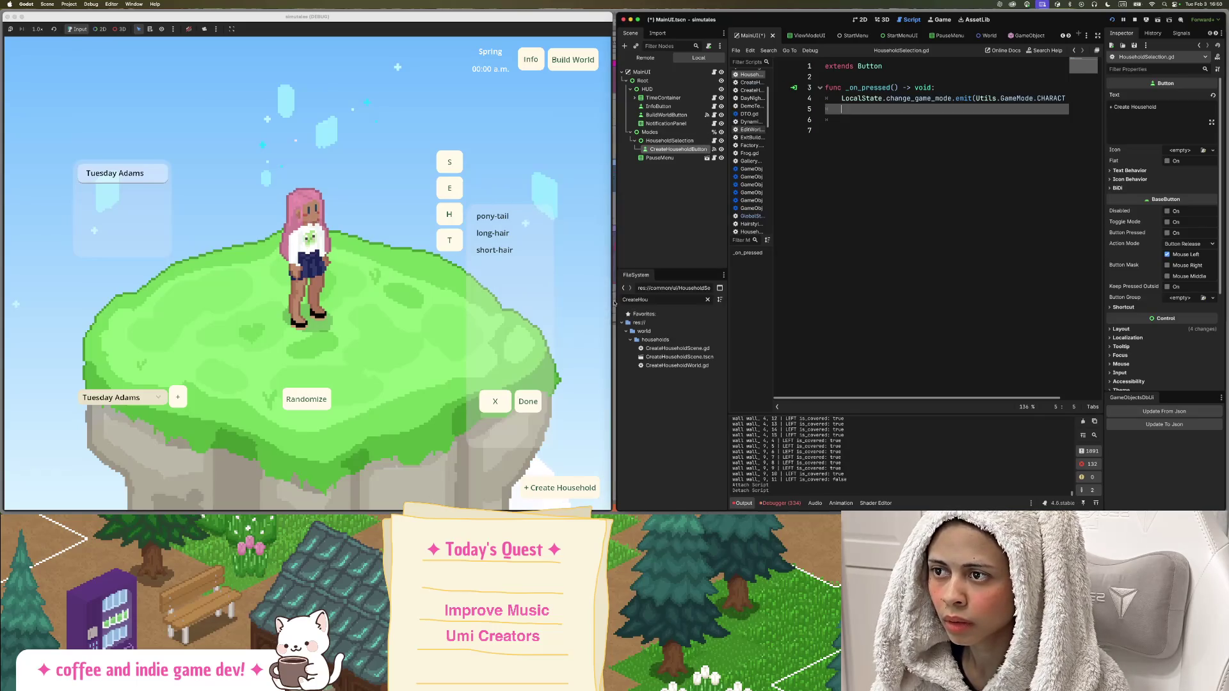
left_click(1181, 32)
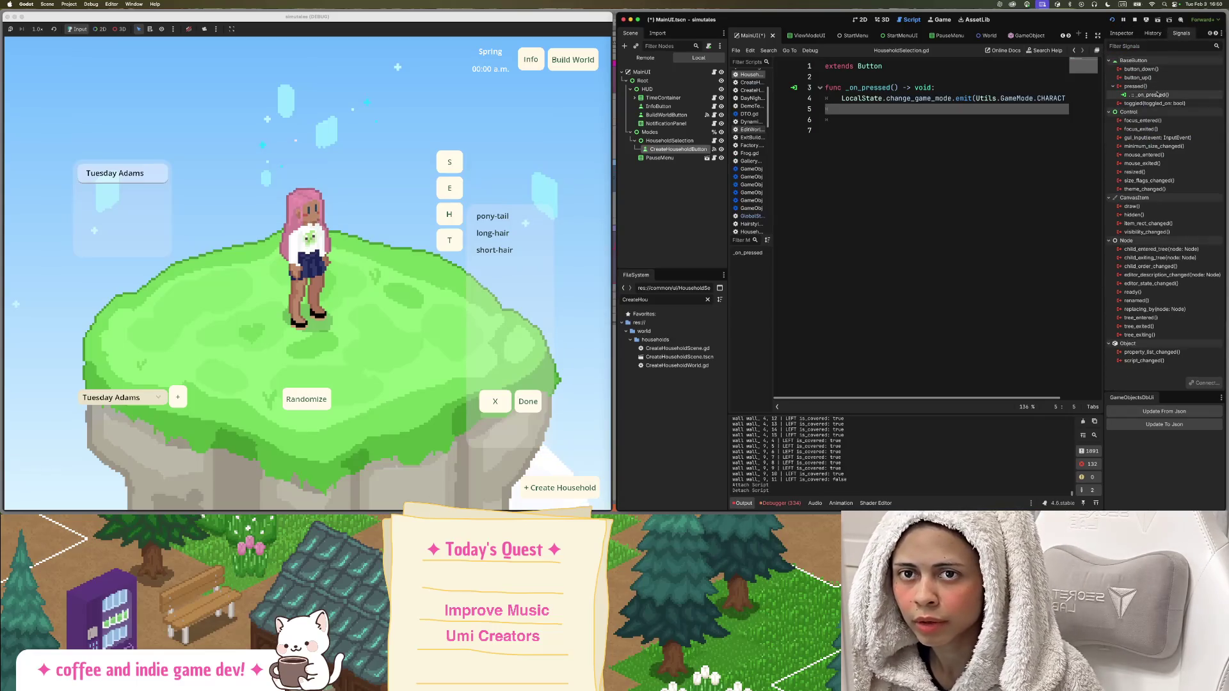
Disconnect the button's pressed signal and reconnect it to a new handler on HouseholdSelection.
right_click(1146, 86)
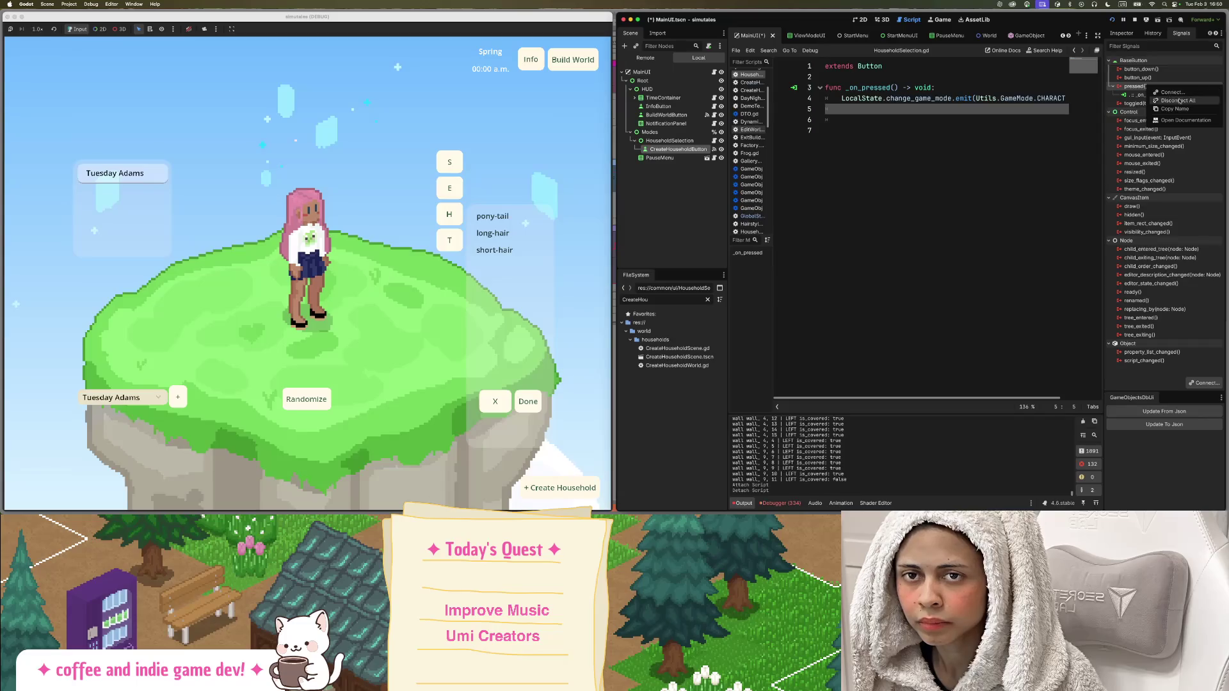
left_click(1172, 100)
left_click(651, 264)
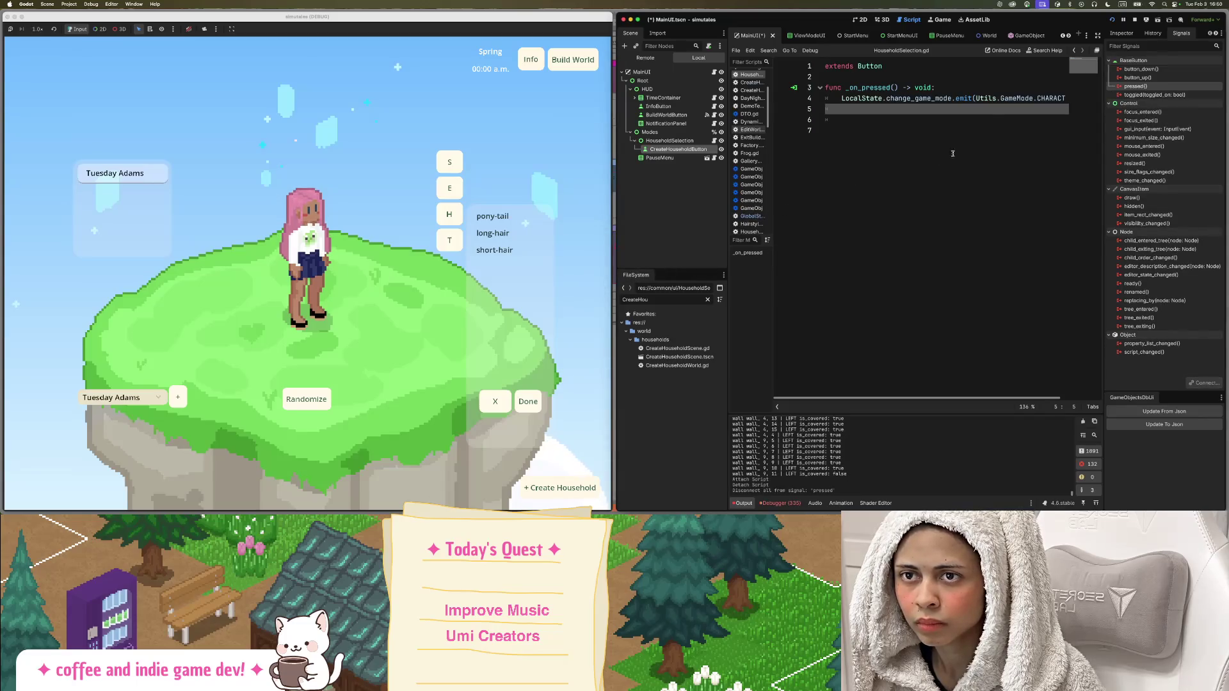
double_click(1136, 87)
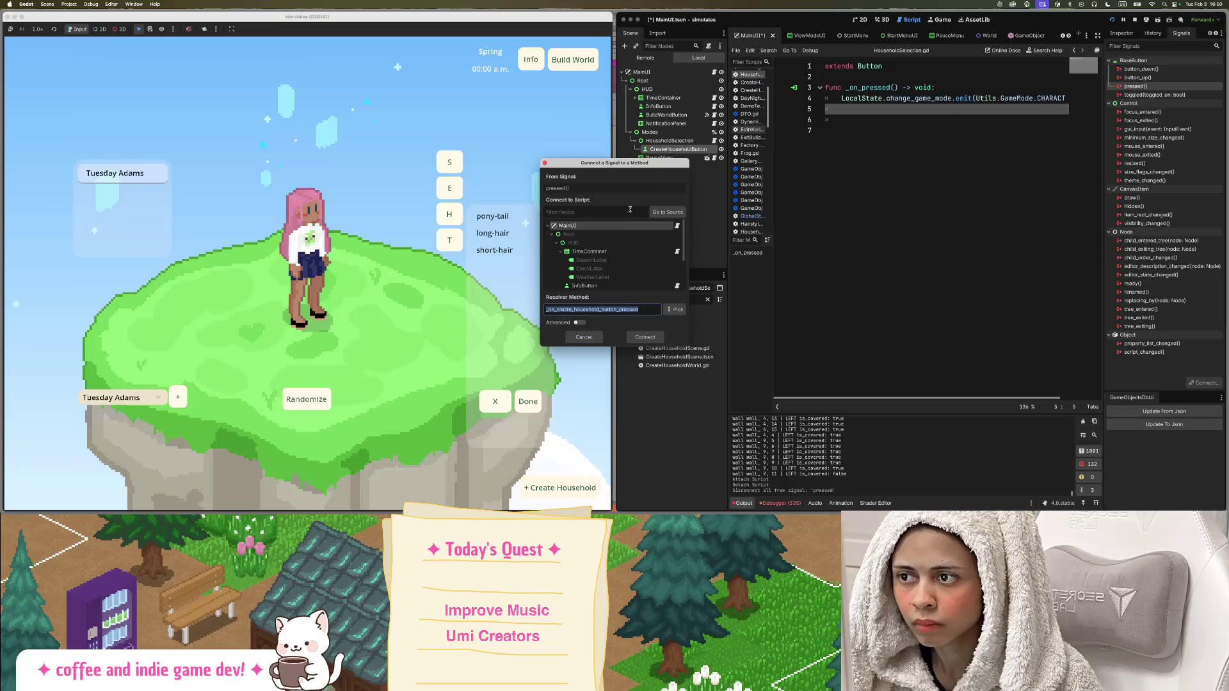
scroll(614, 256, "down", 3)
left_click(595, 267)
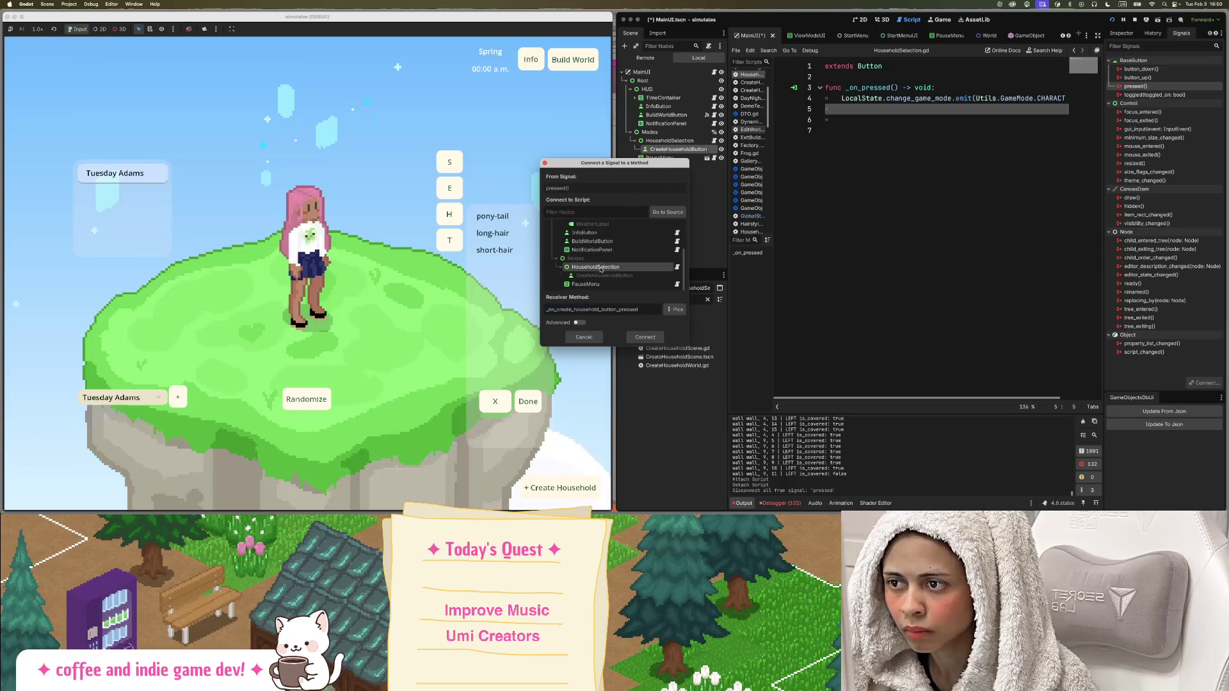
left_click(645, 338)
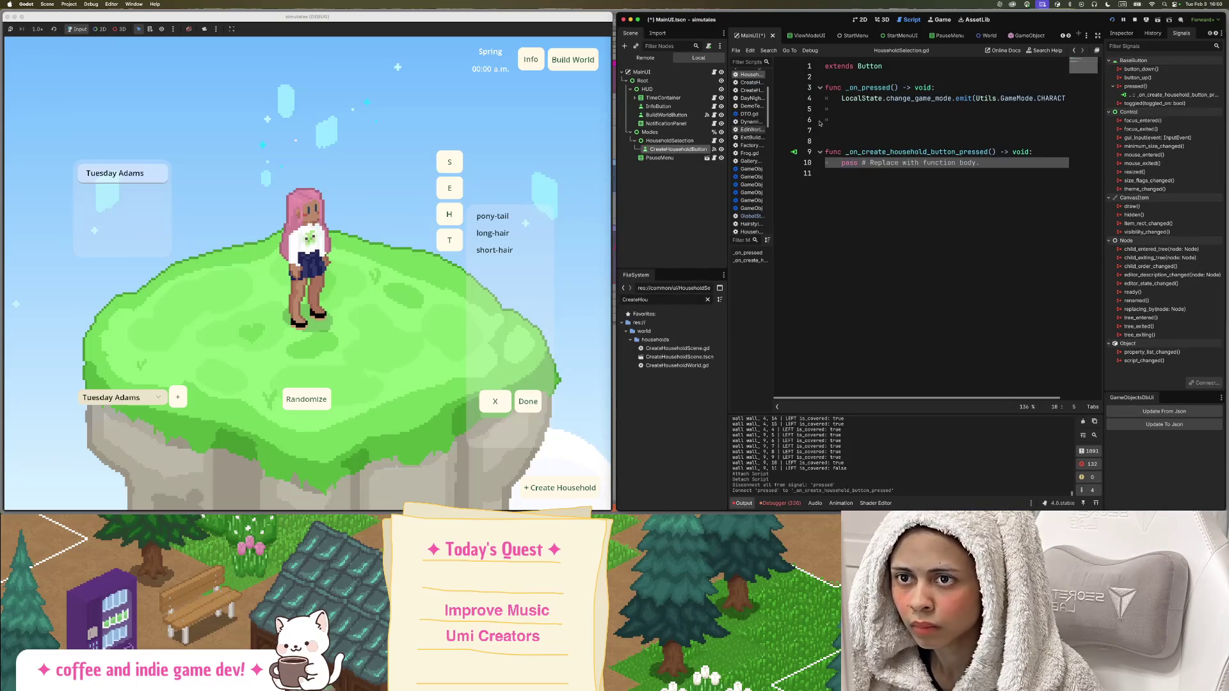
Move the change_game_mode emit into _on_create_household_button_pressed, delete _on_pressed, and save.
left_click(851, 130)
triple_click(878, 99)
key("super+c")
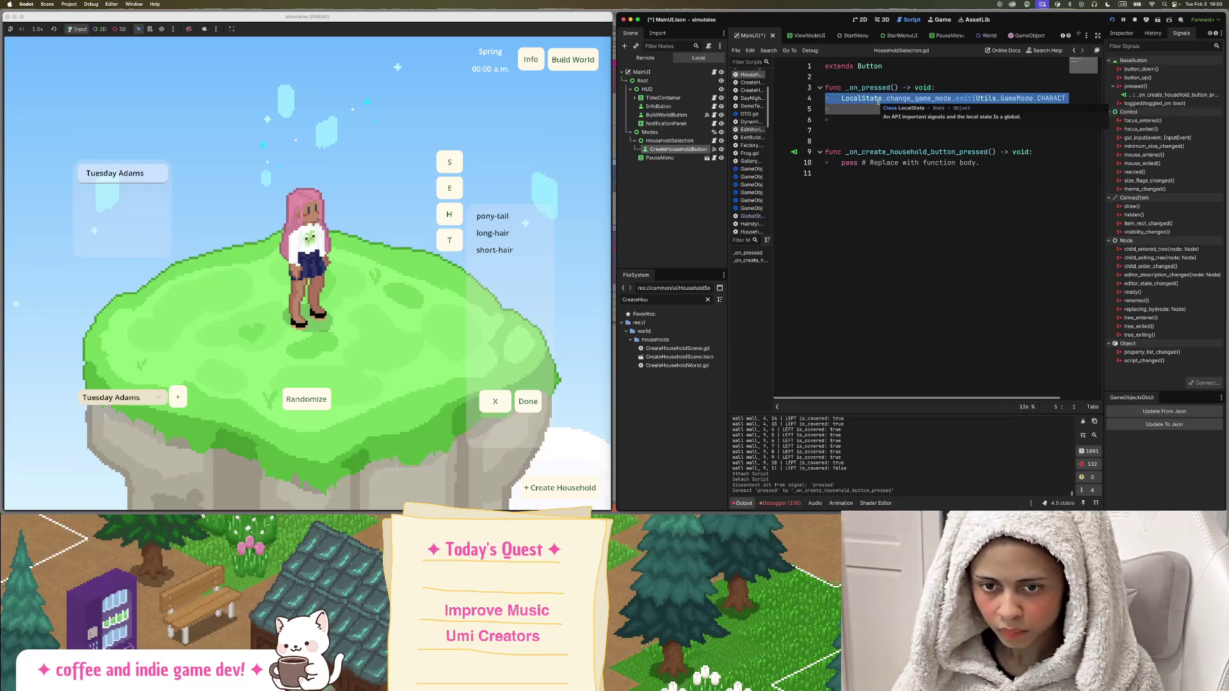
left_click(873, 164)
triple_click(873, 164)
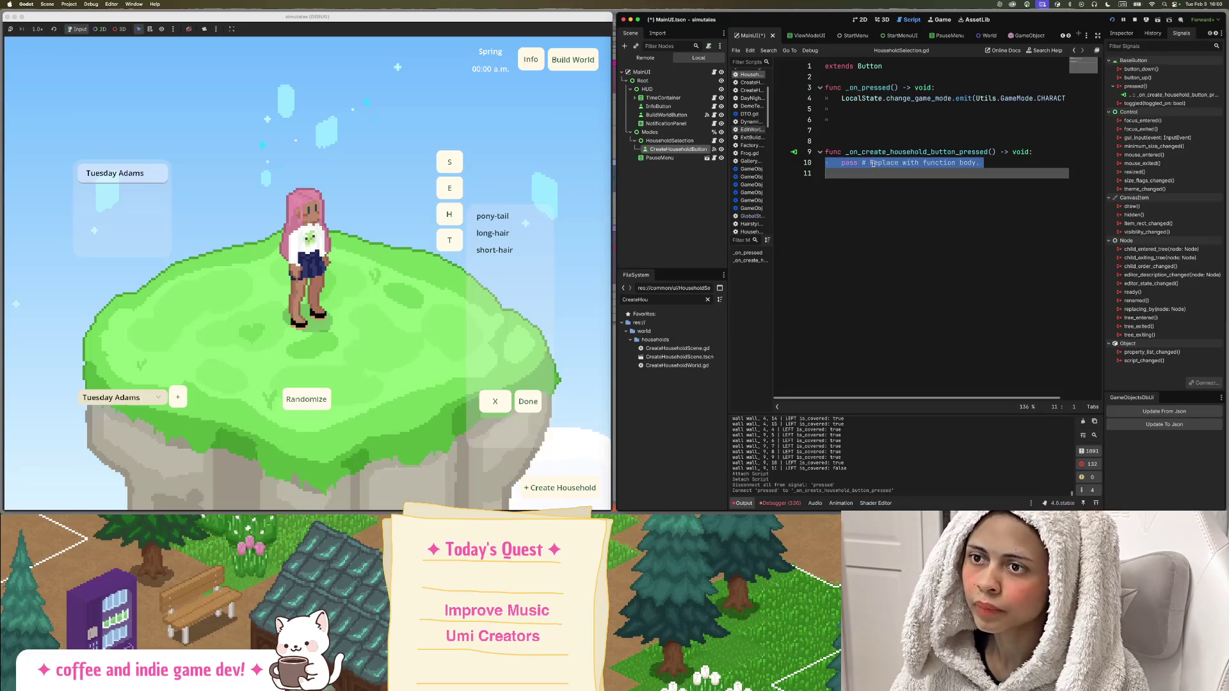
key("super+v")
left_click(853, 142)
left_click_drag(834, 140, 809, 90)
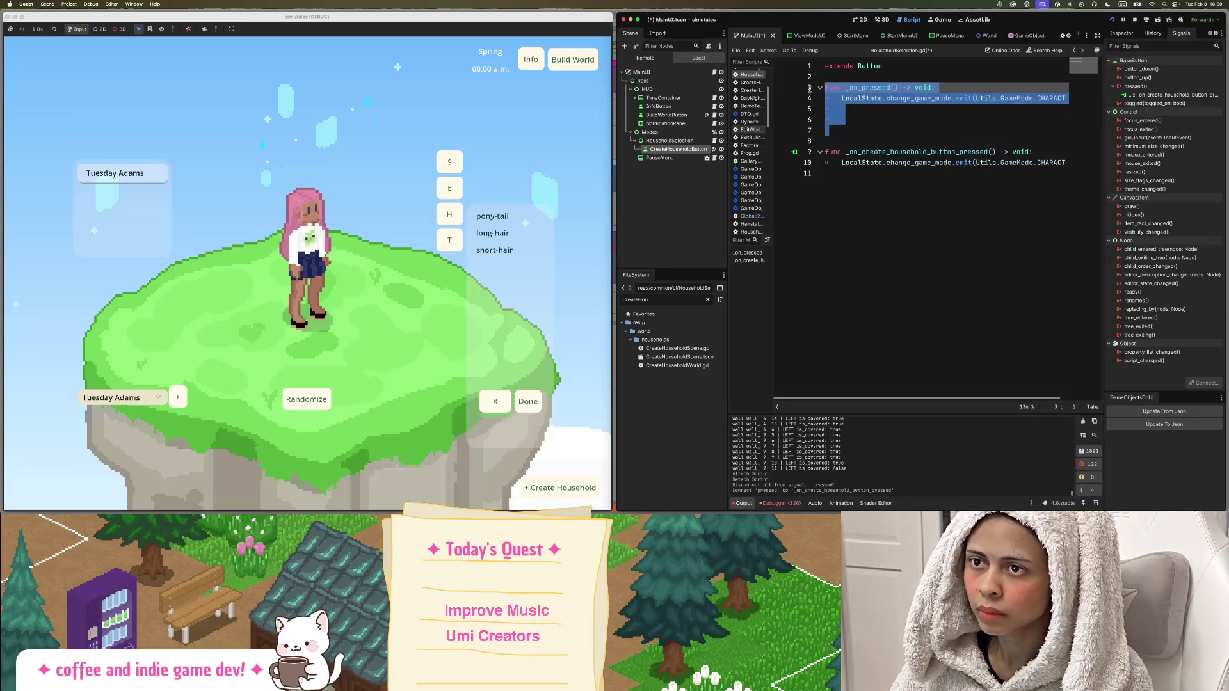
key("BackSpace")
key("BackSpace")
key("super+s")
Add a queue_free() call after the emit line and save HouseholdSelection.gd.
left_click(862, 107)
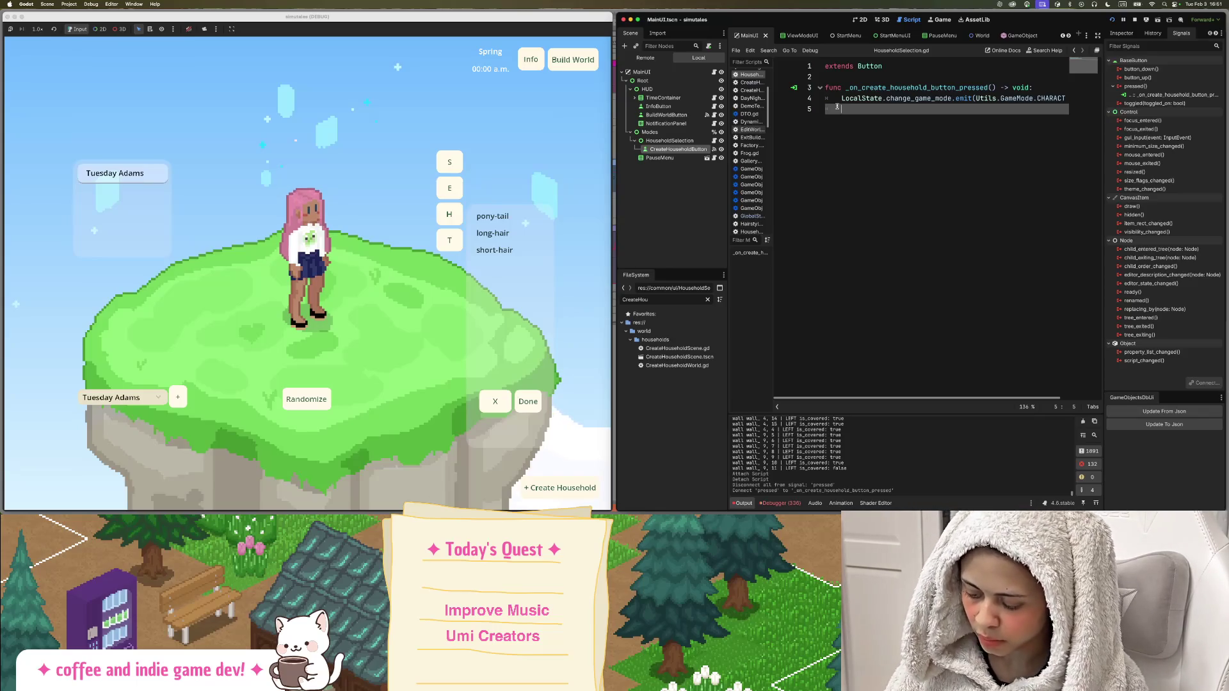
key("BackSpace")
type("que")
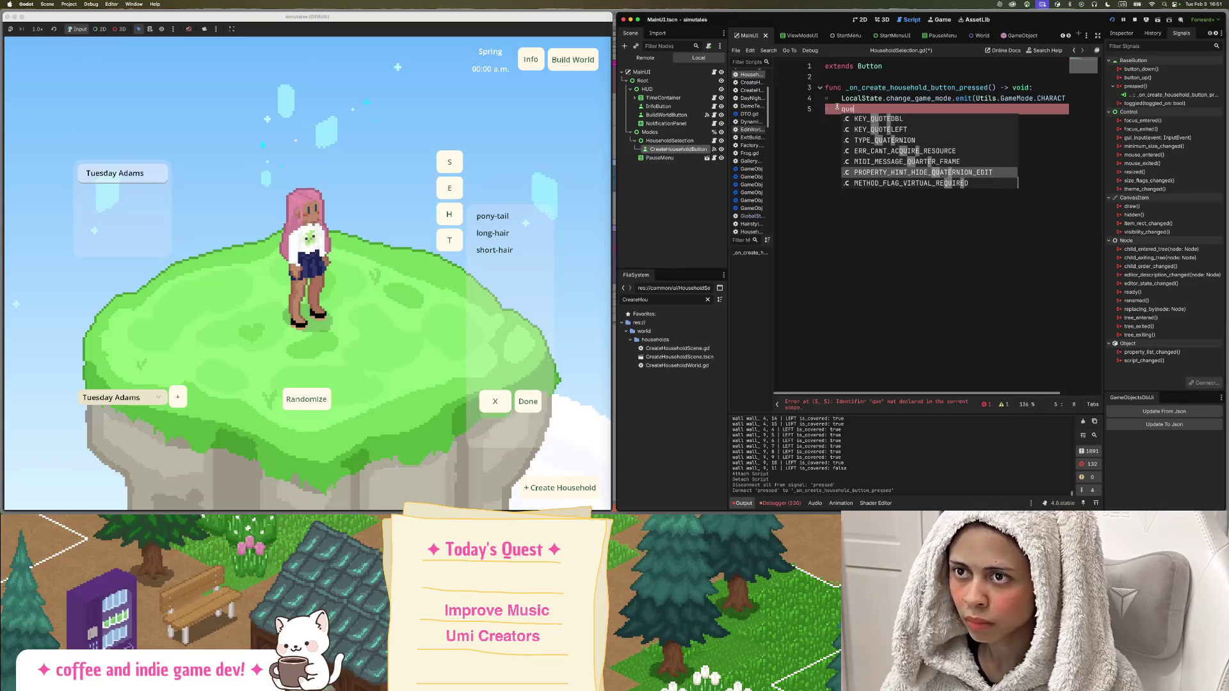
key("BackSpace")
type("eue_f")
key("Return")
key("super+s")
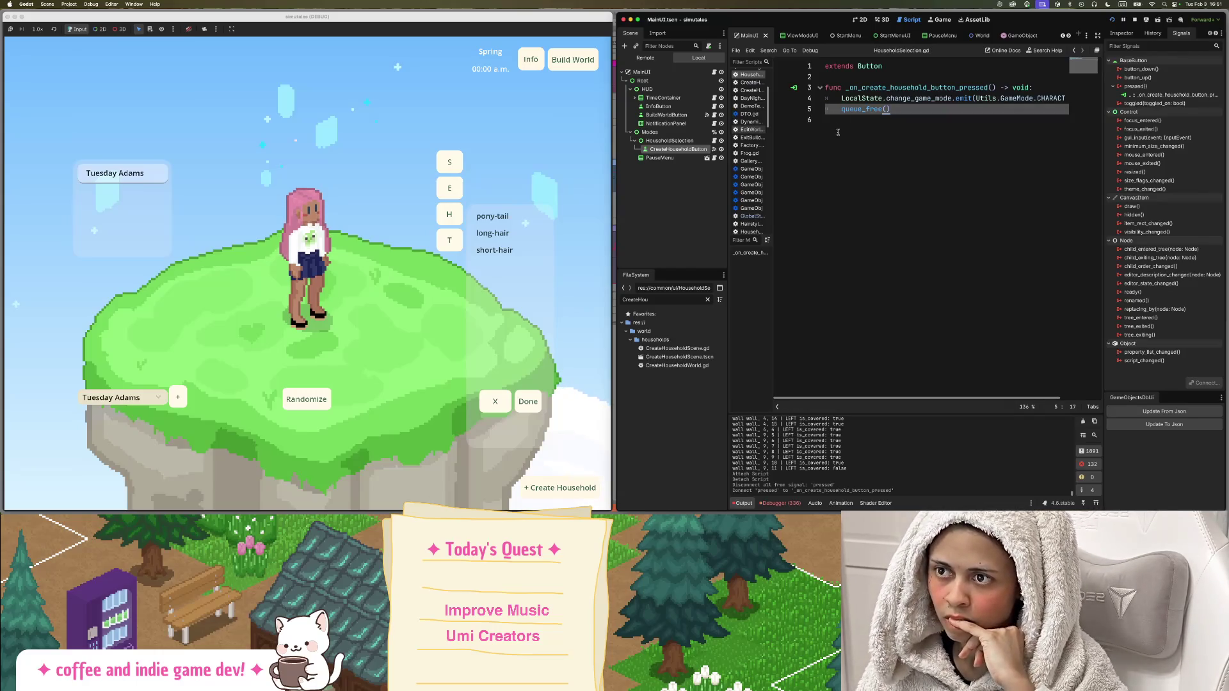
left_click(704, 141)
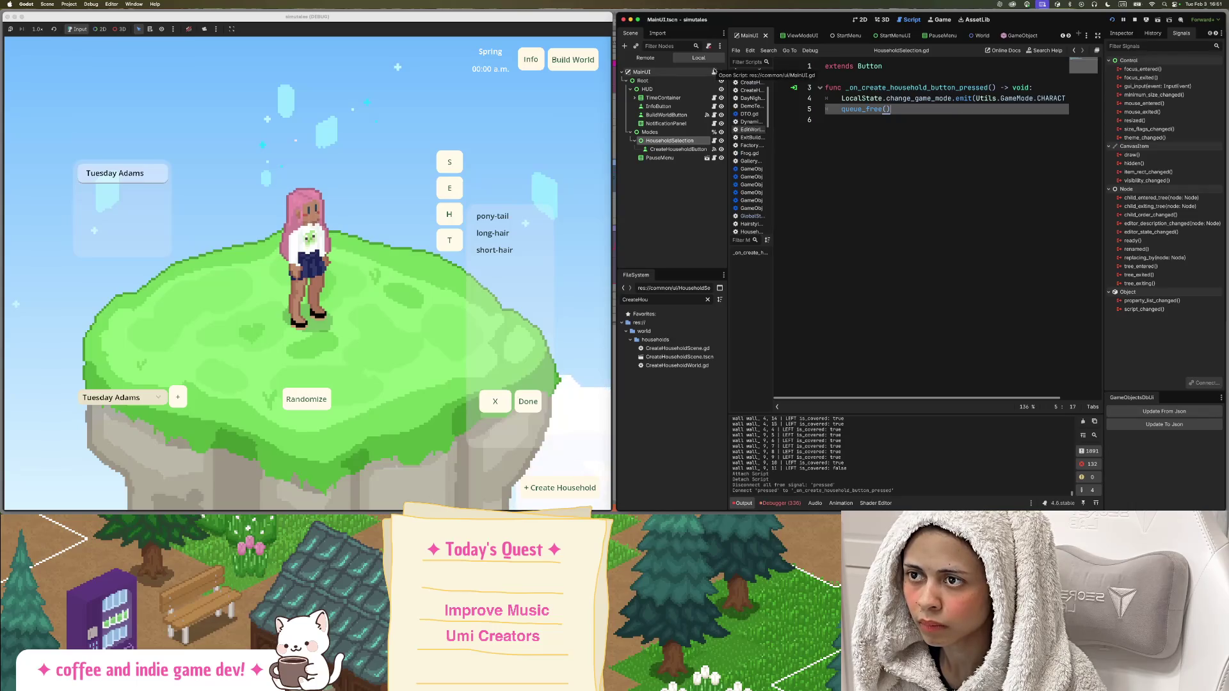
In MainUI.gd, duplicate the Utils.GameMode.LIVE case line directly below the match statement.
left_click(714, 71)
scroll(868, 193, "up", 10)
scroll(869, 194, "up", 8)
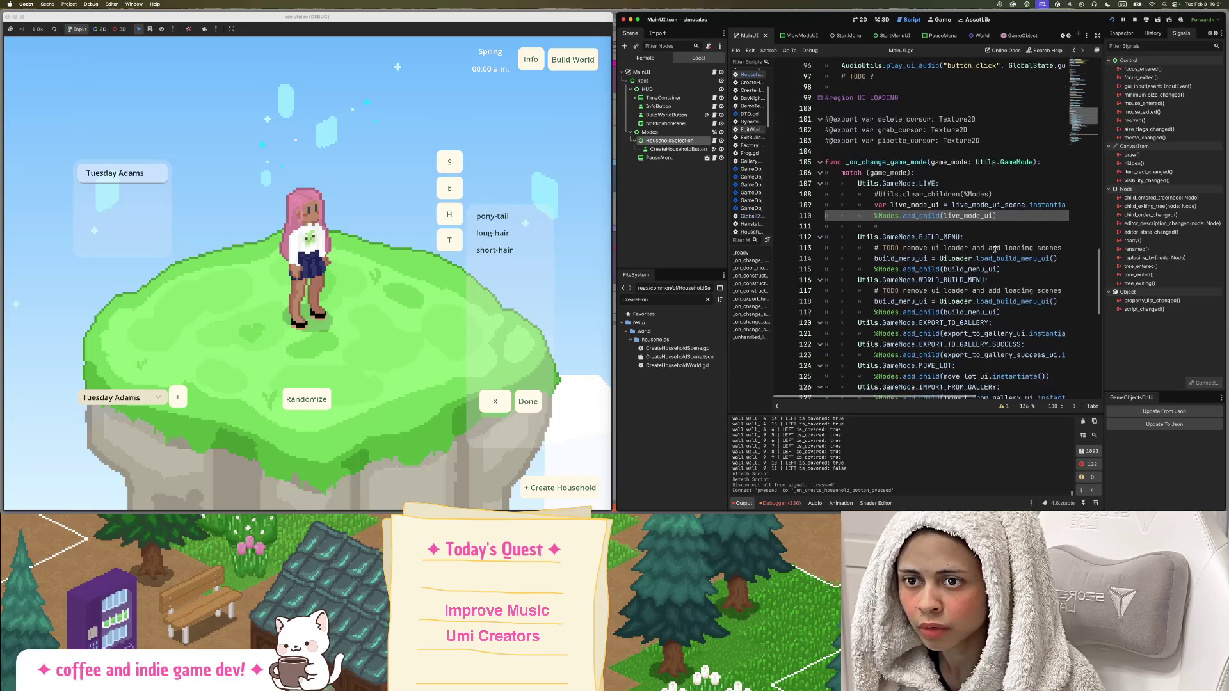
scroll(951, 204, "down", 3)
triple_click(931, 168)
key("ctrl+c")
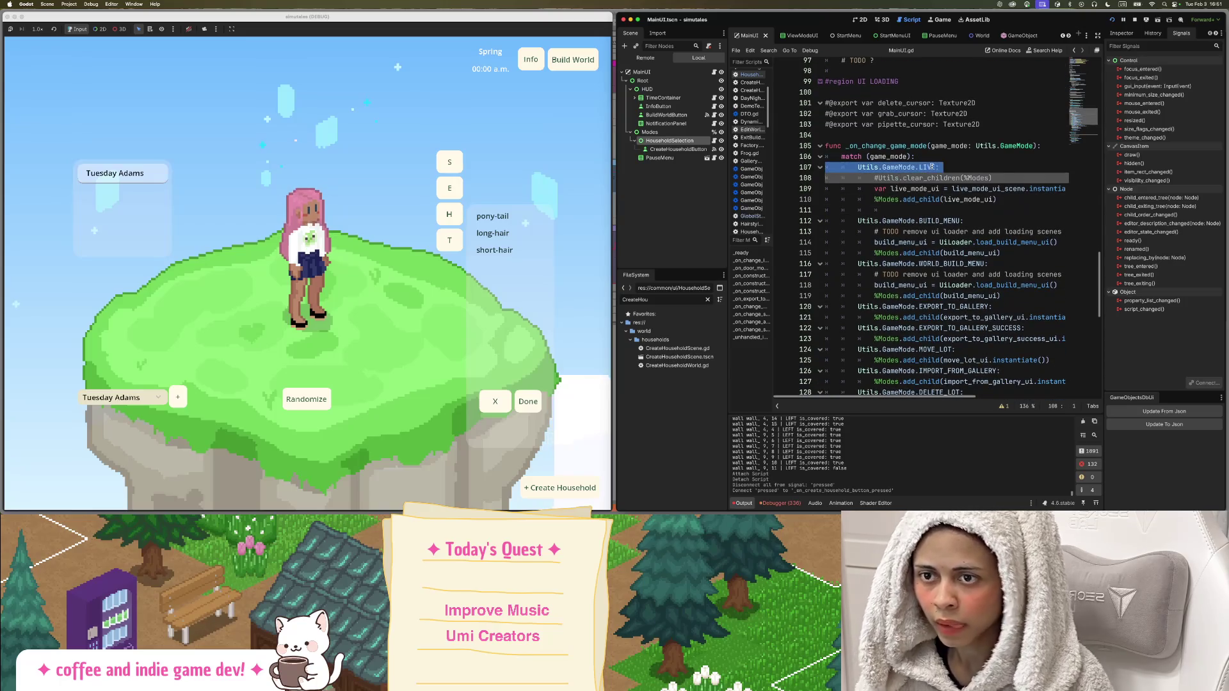
left_click(929, 159)
key("Return")
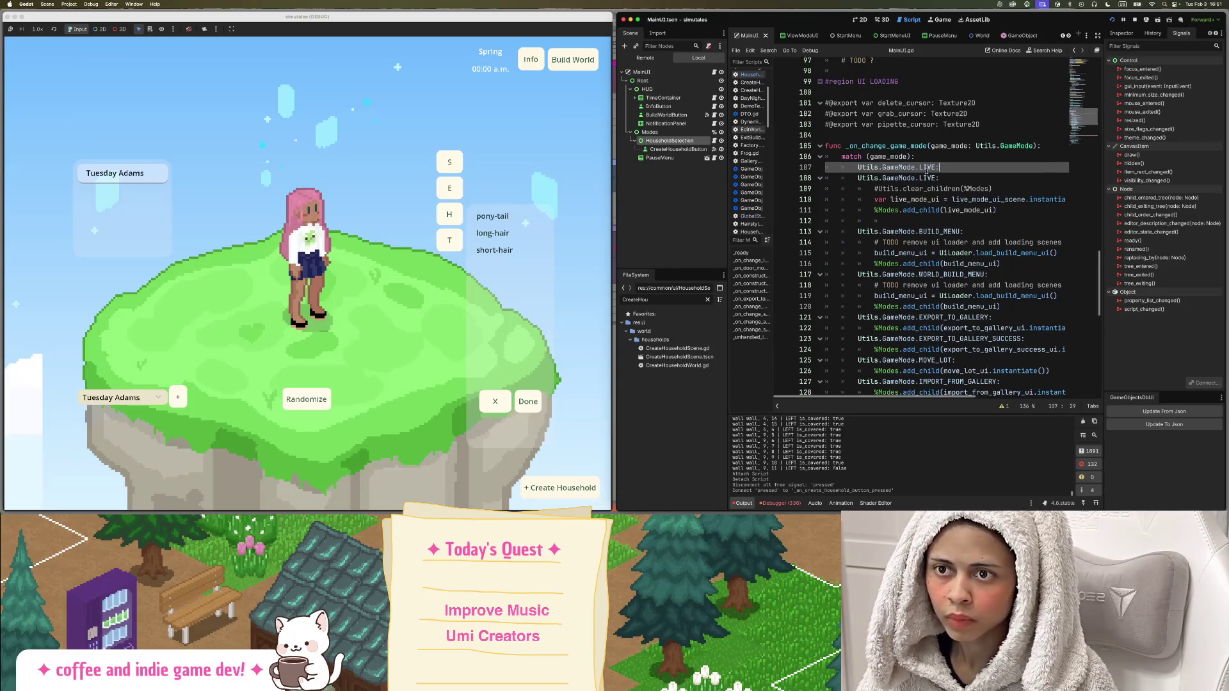
key("ctrl+v")
Rename the copied case to Utils.GameMode.SELECT_HOUSEHOLD and start its indented body line.
left_click(931, 163)
double_click(928, 173)
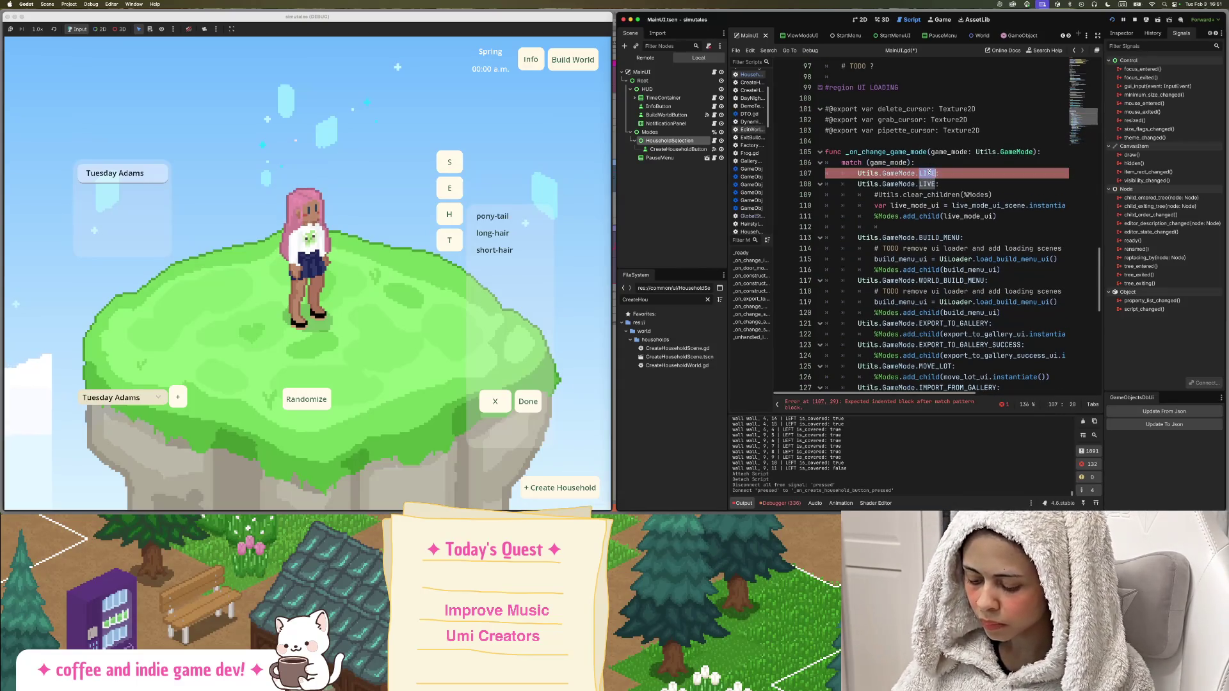
type("SELECT_HOUSEHOLD")
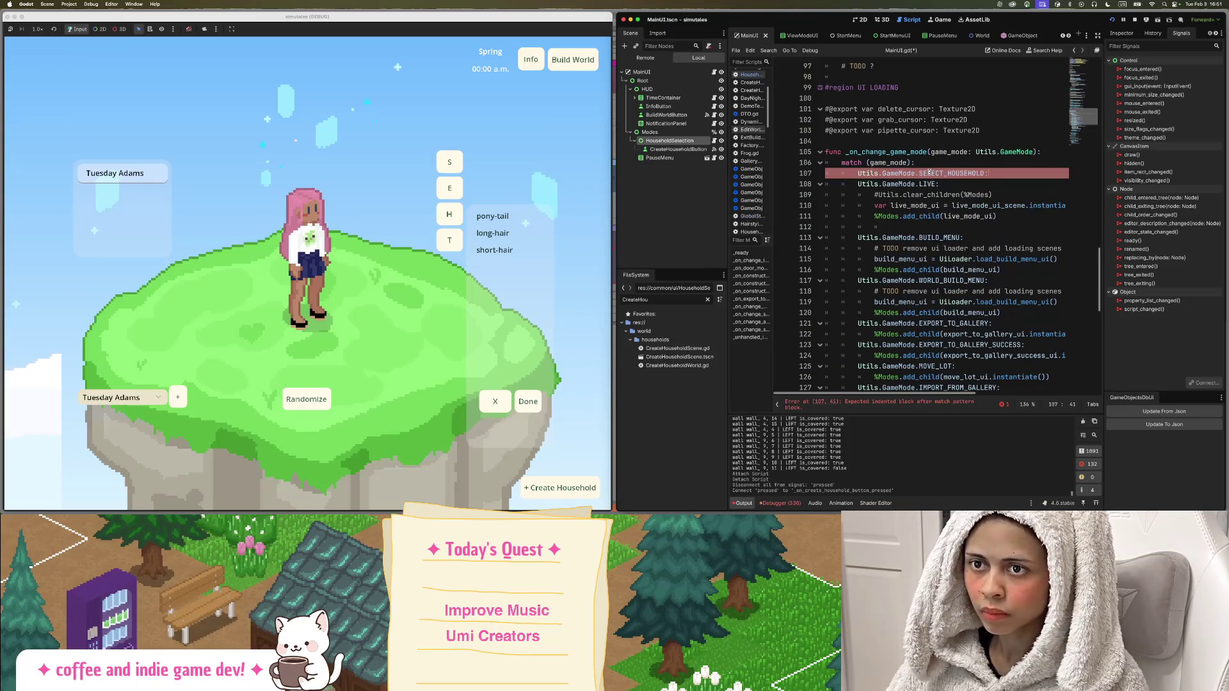
key("End")
key("Return")
Filter the FileSystem dock for 'househ' and bring up options for HouseholdSelection.gd.
right_click(685, 140)
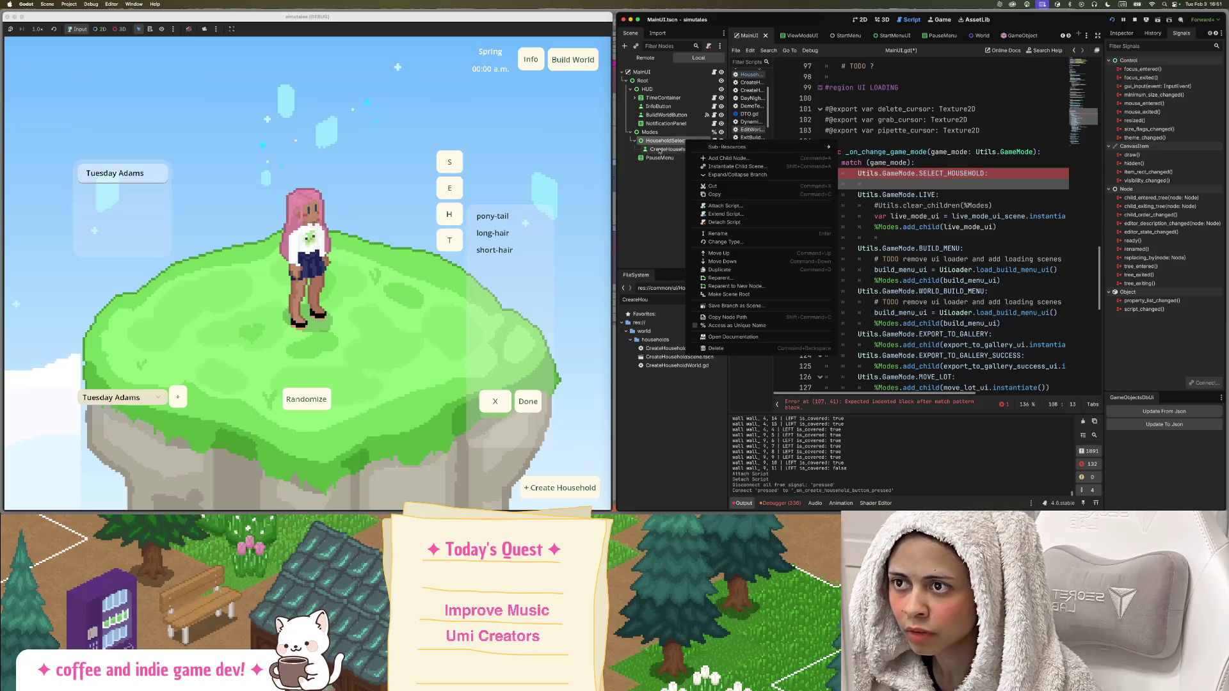
left_click(664, 301)
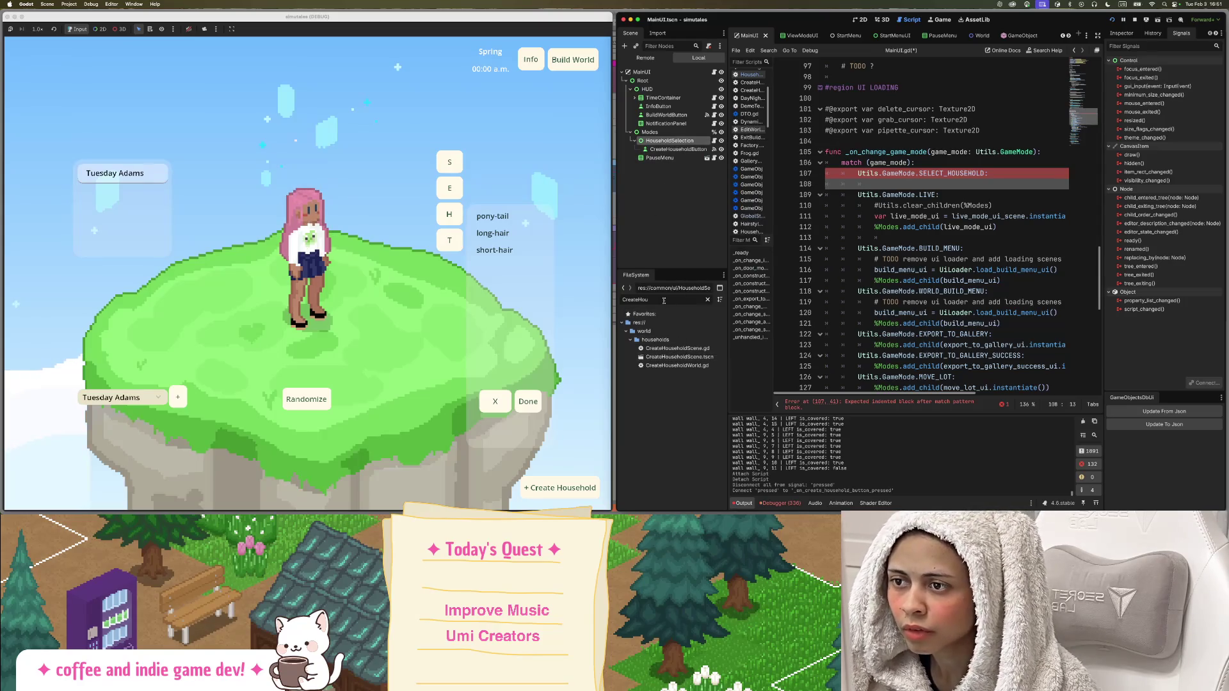
double_click(664, 299)
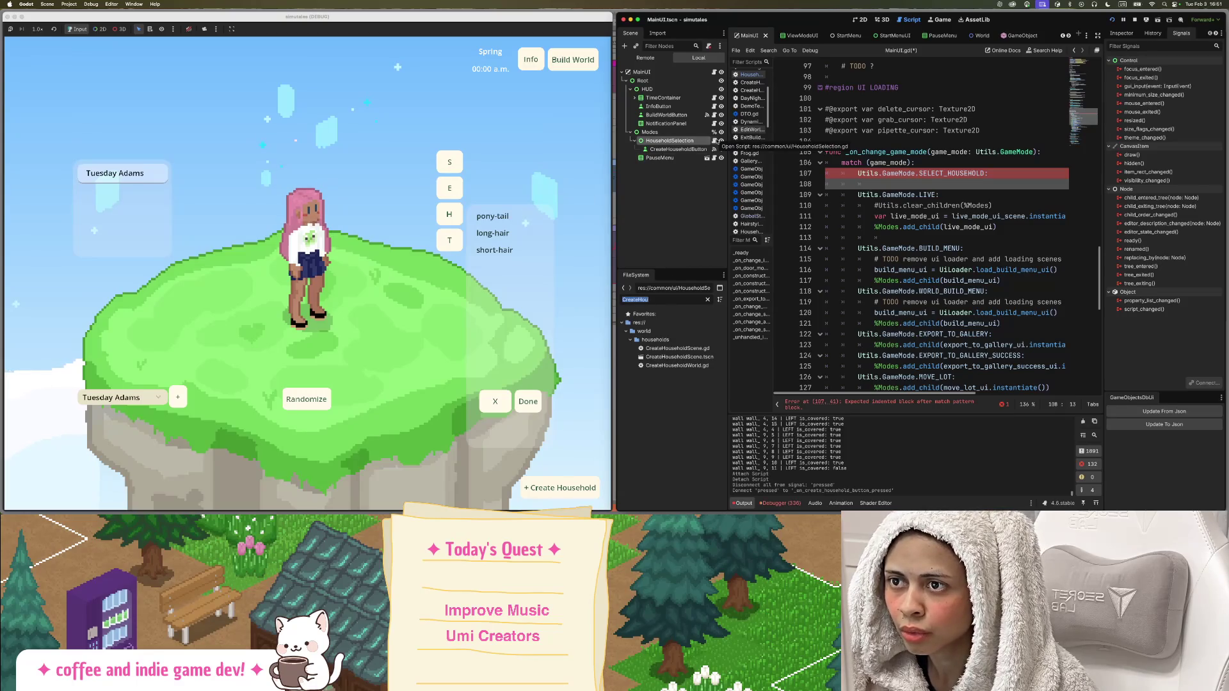
type("househ")
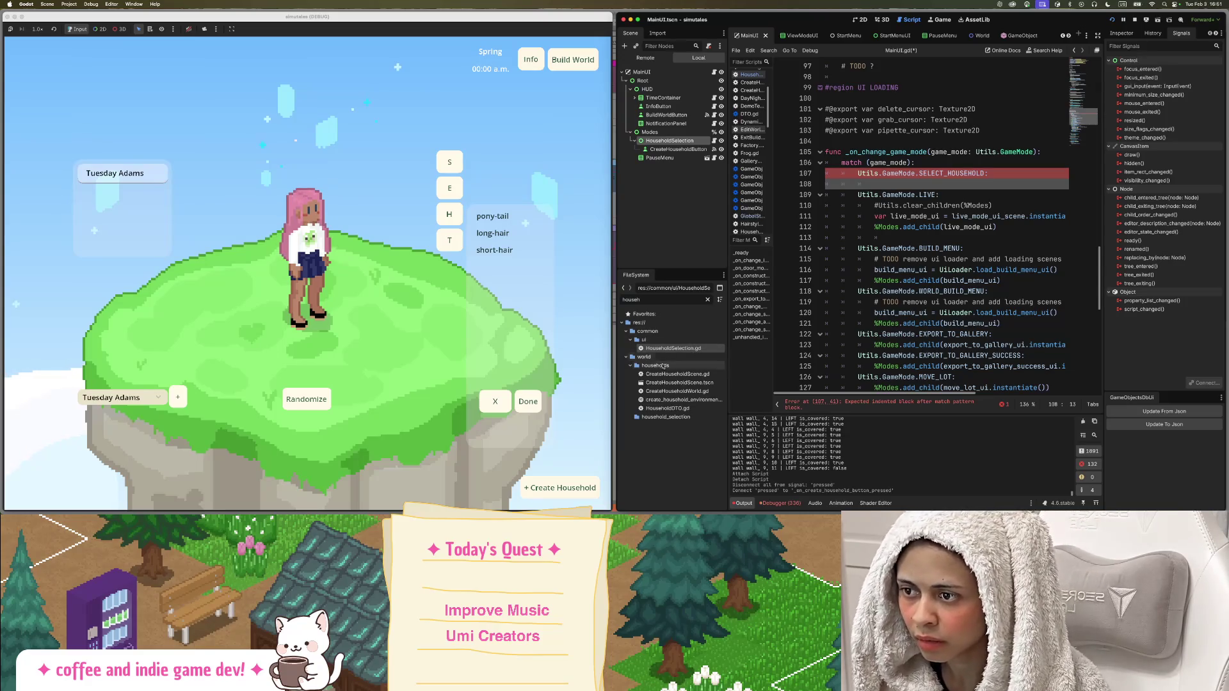
right_click(692, 349)
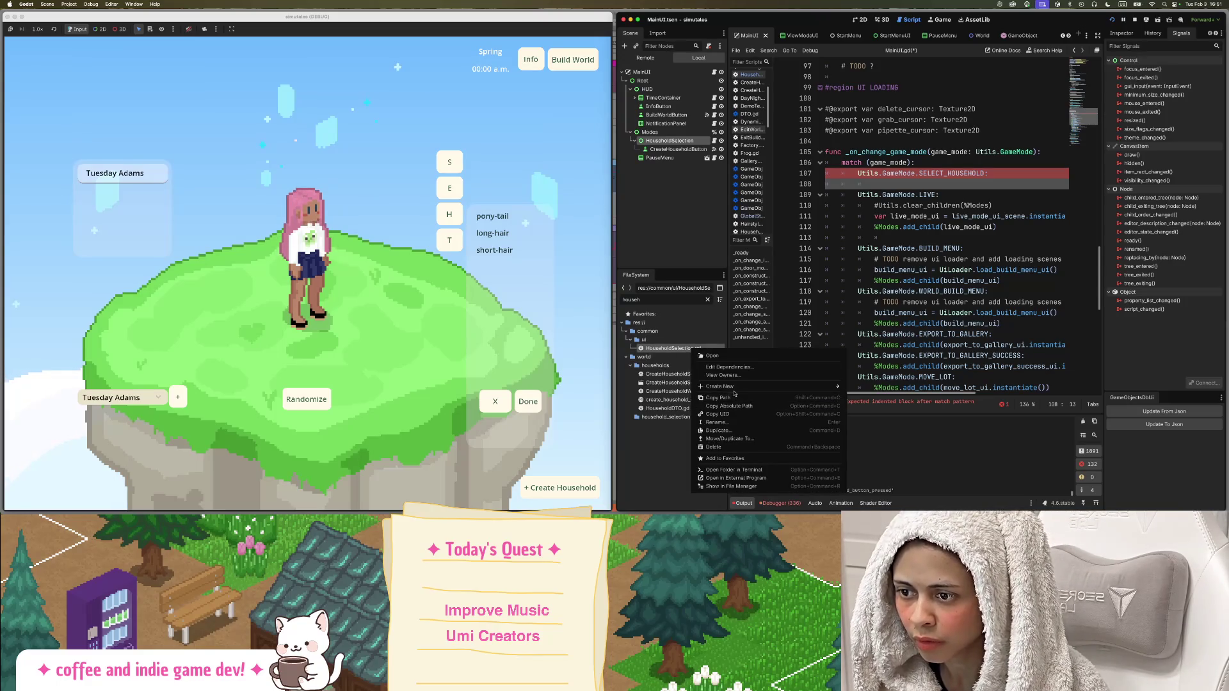
Move HouseholdSelection.gd into the world/households folder.
left_click(755, 440)
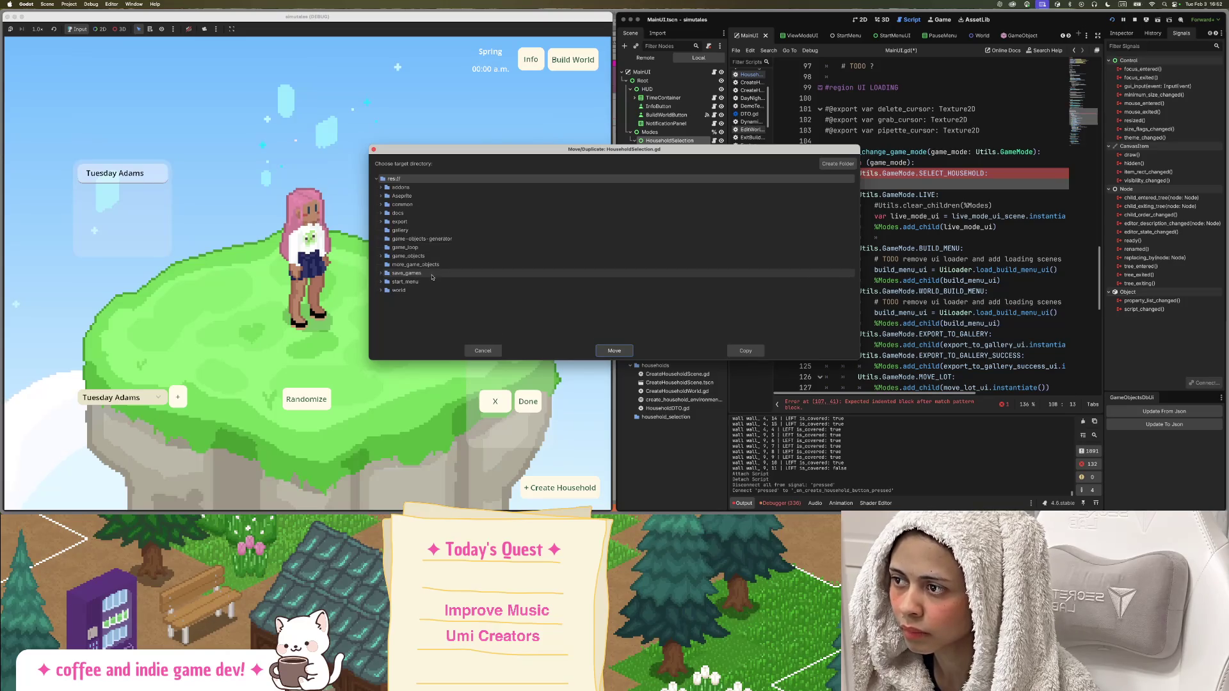
mouse_move(534, 152)
left_mouse_down()
mouse_move(365, 89)
mouse_move(408, 116)
left_mouse_up()
left_click(256, 253)
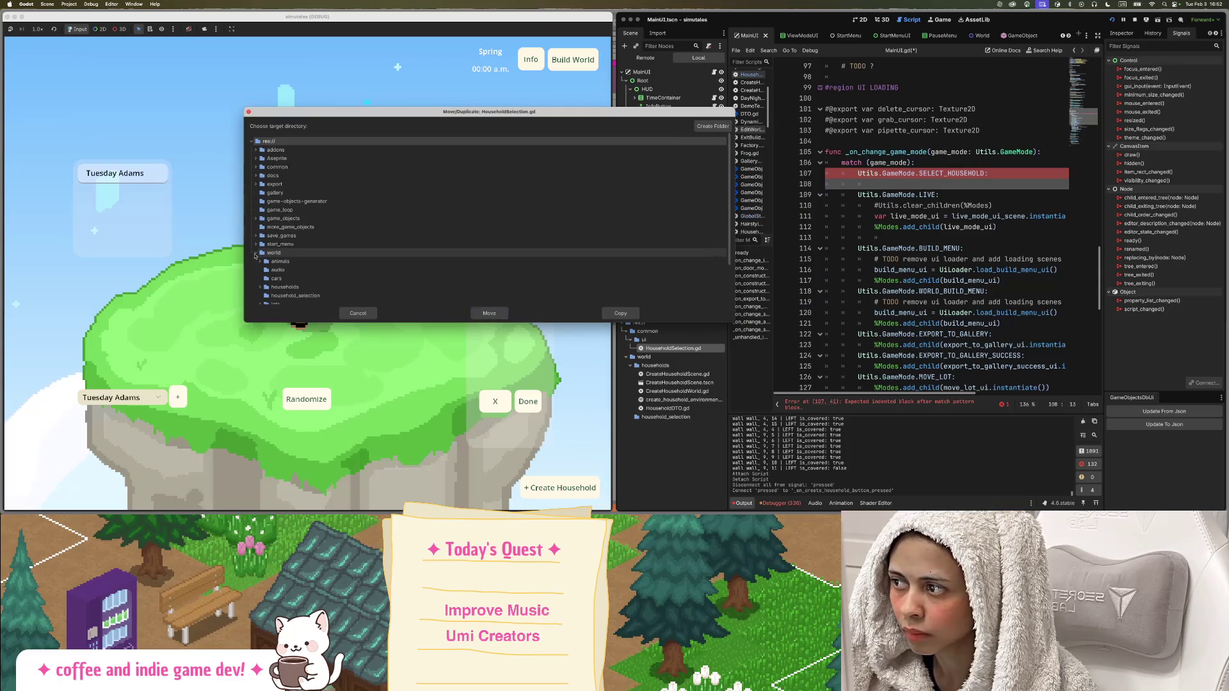
left_click(272, 287)
scroll(275, 285, "down", 2)
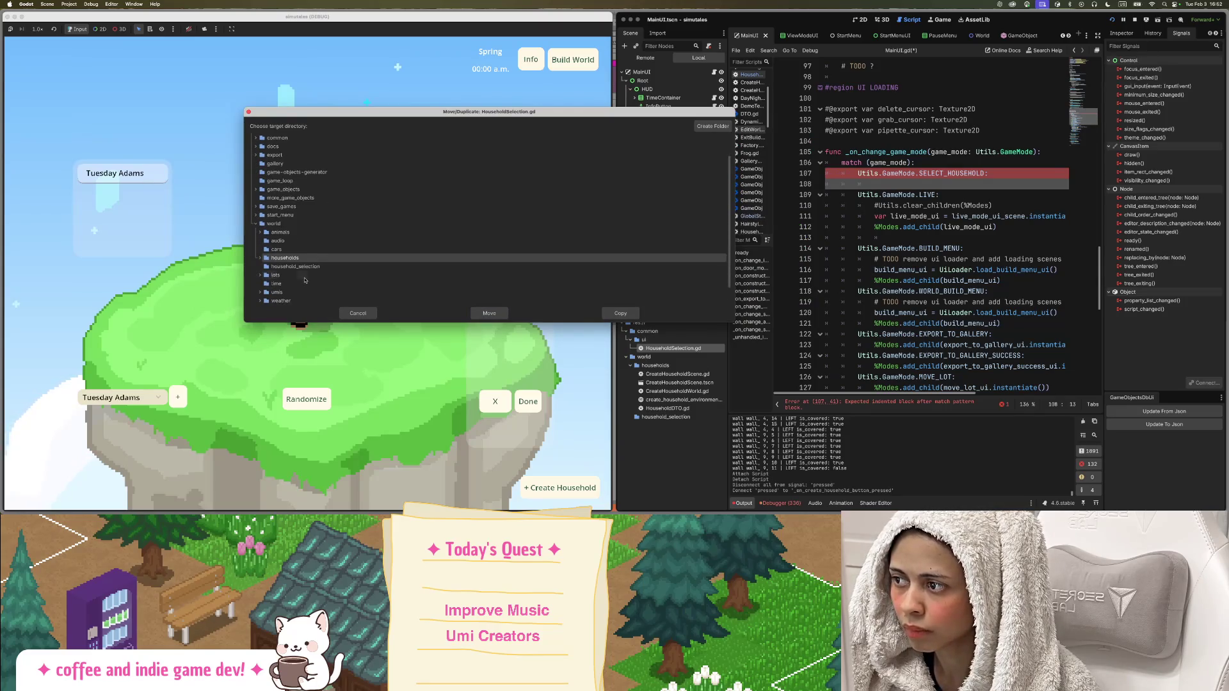
mouse_move(363, 114)
left_mouse_down()
mouse_move(761, 145)
mouse_move(883, 125)
left_mouse_up()
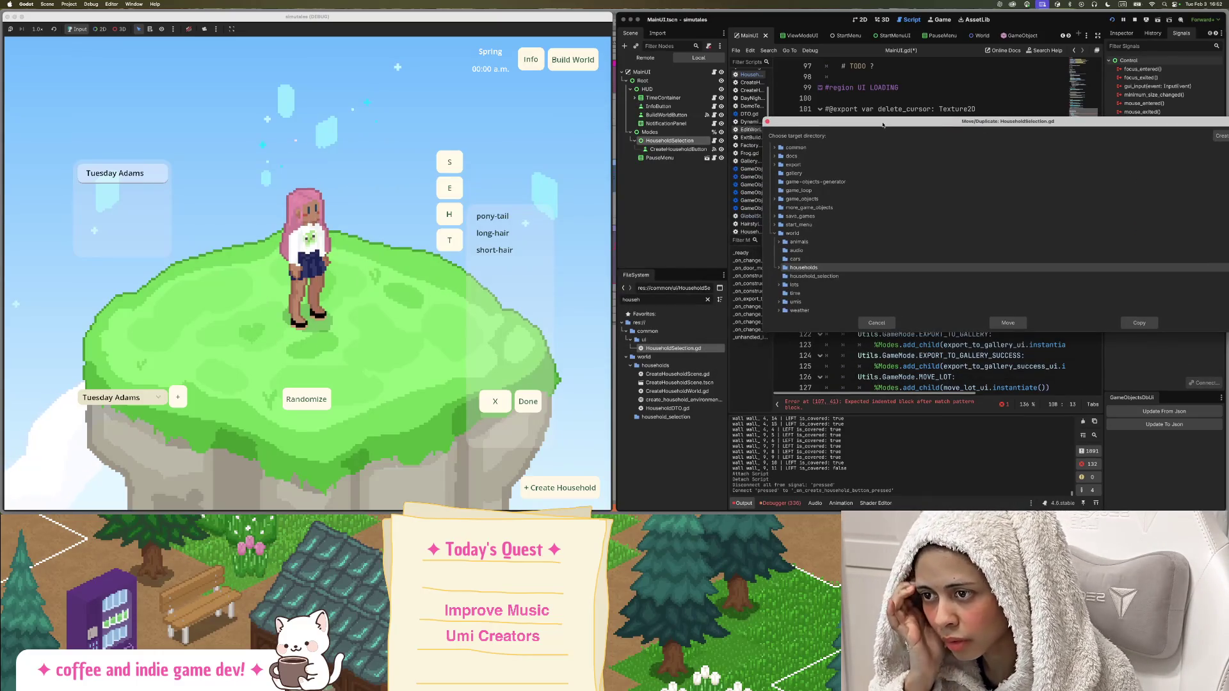
left_click(779, 267)
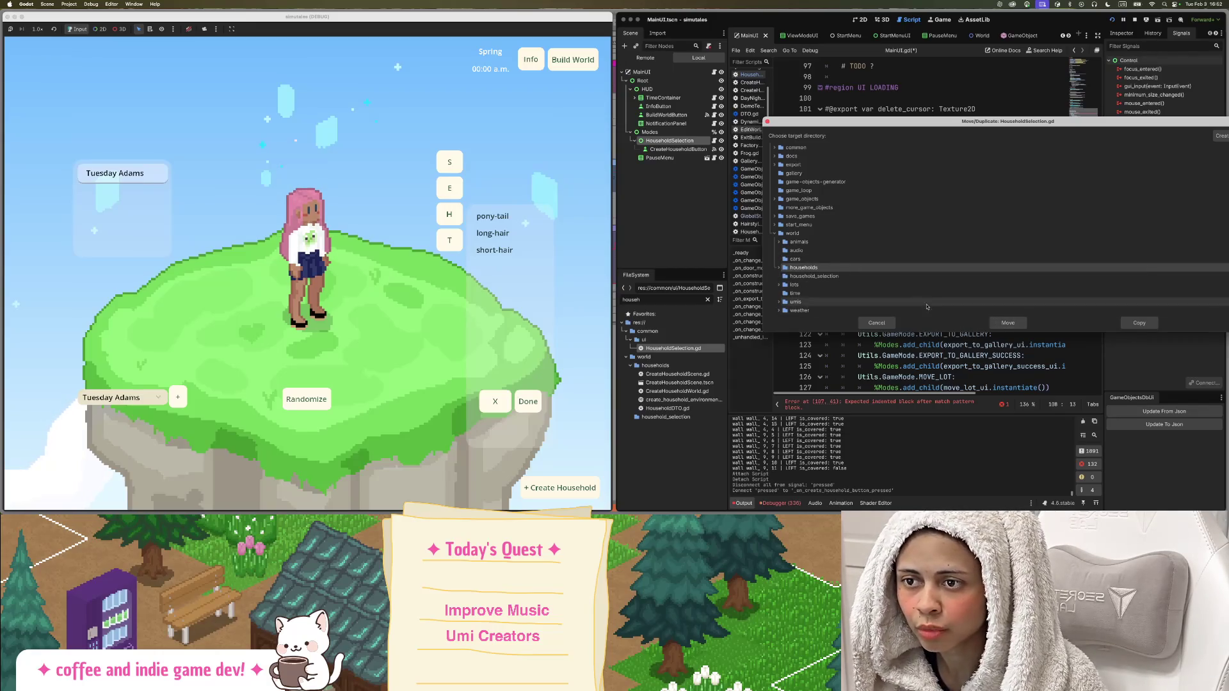
left_click(1007, 323)
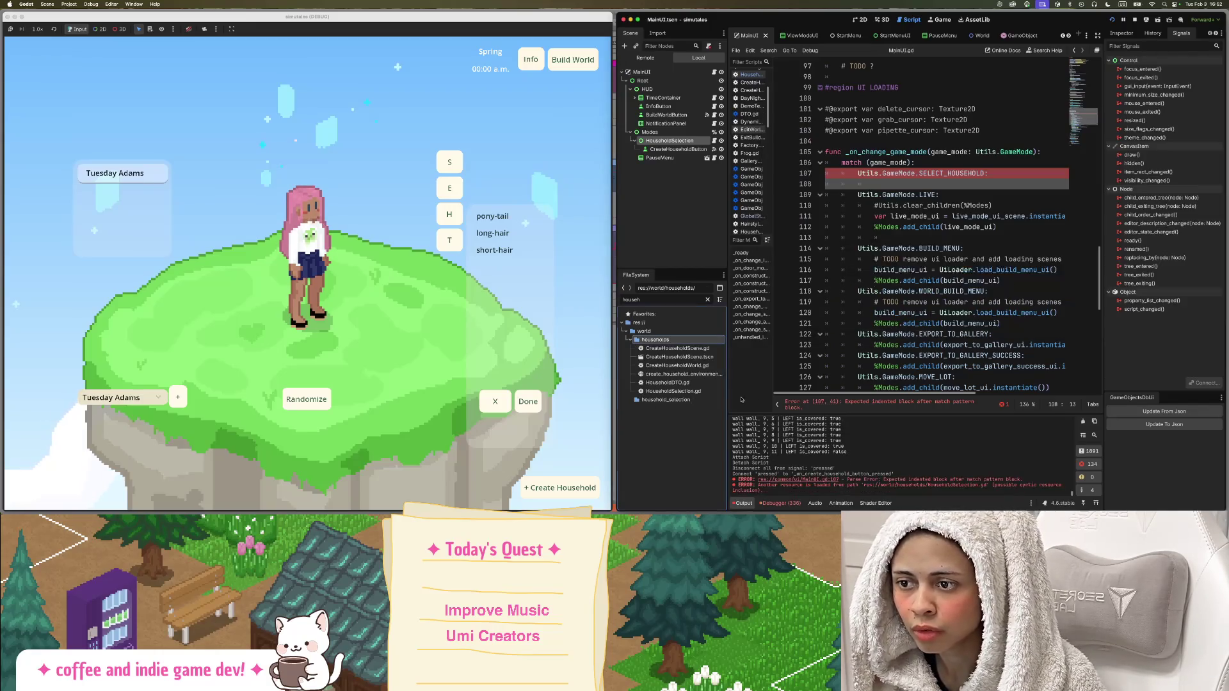
Delete the now-empty household_selection folder from the project.
right_click(677, 402)
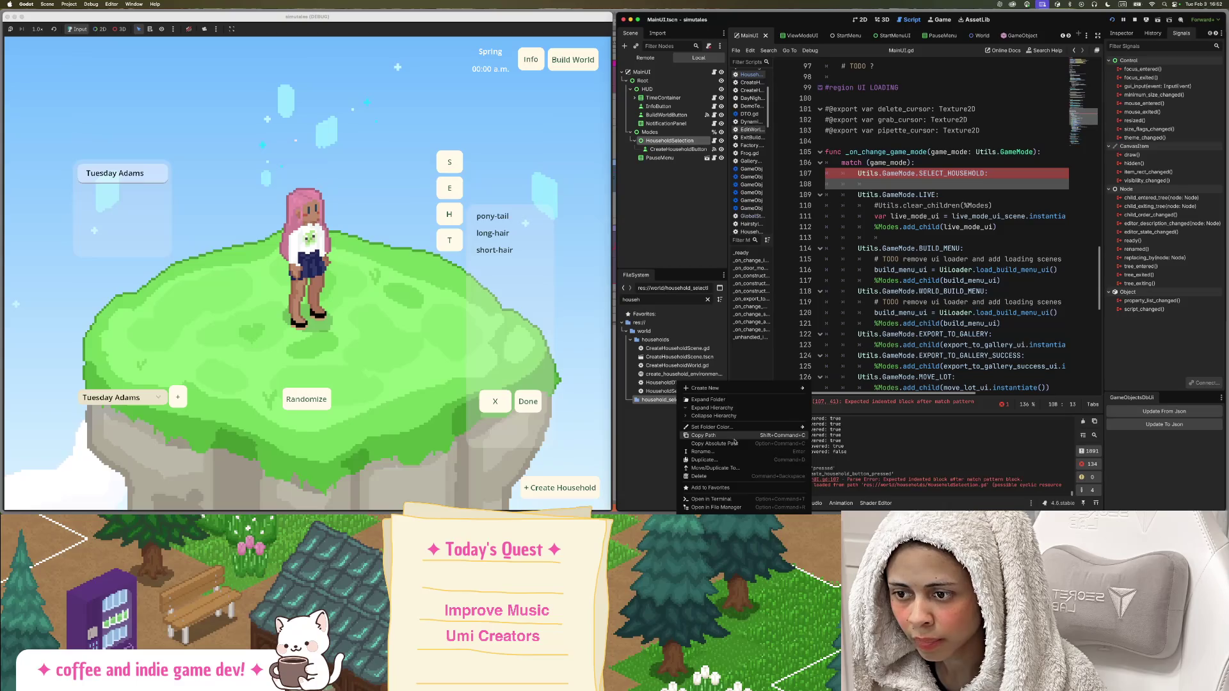
left_click(715, 507)
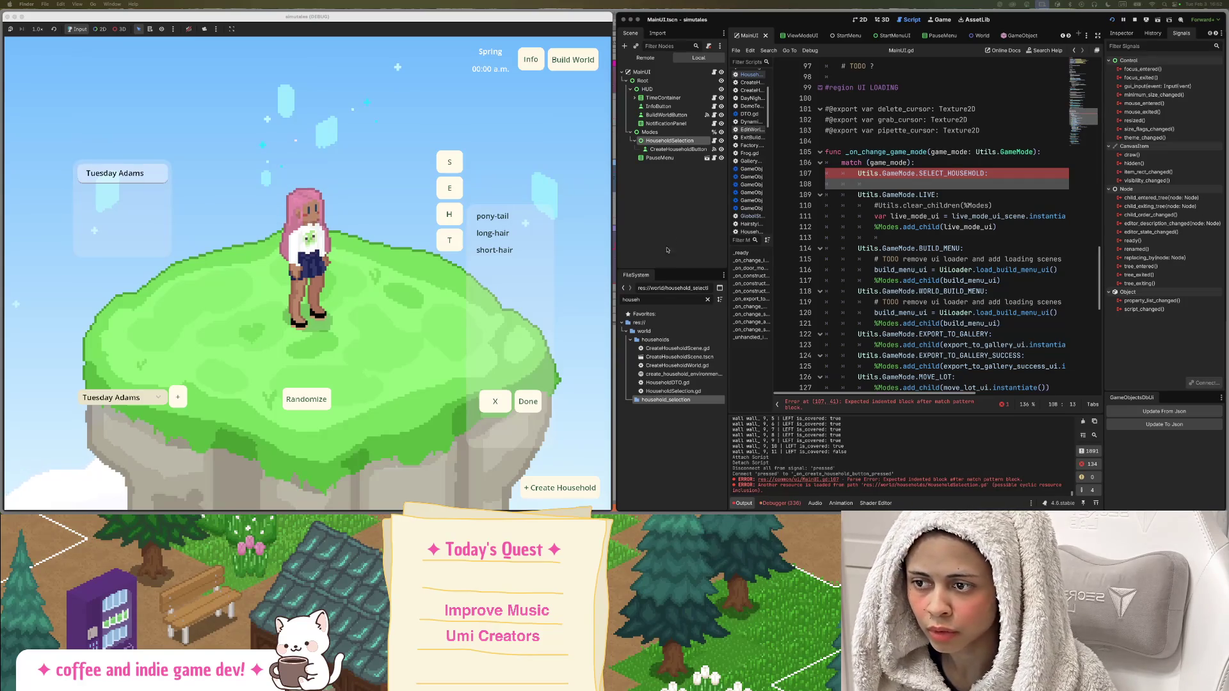
left_click(708, 300)
scroll(707, 359, "down", 2)
right_click(660, 468)
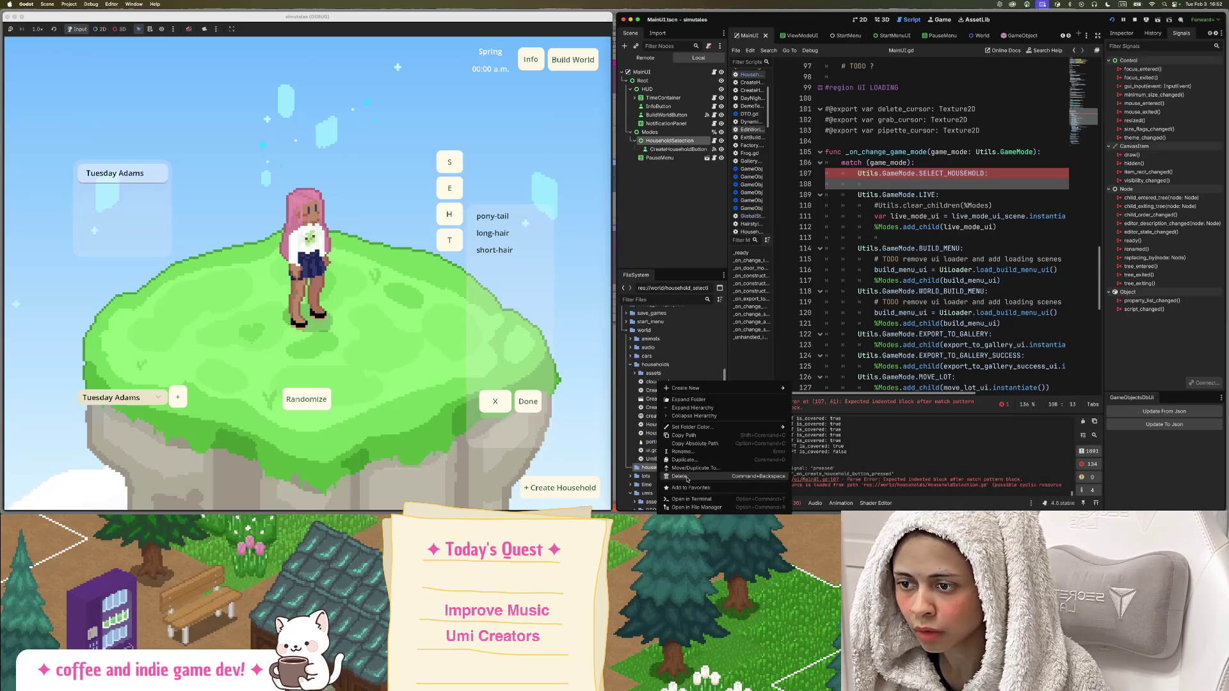
left_click(680, 477)
left_click(668, 293)
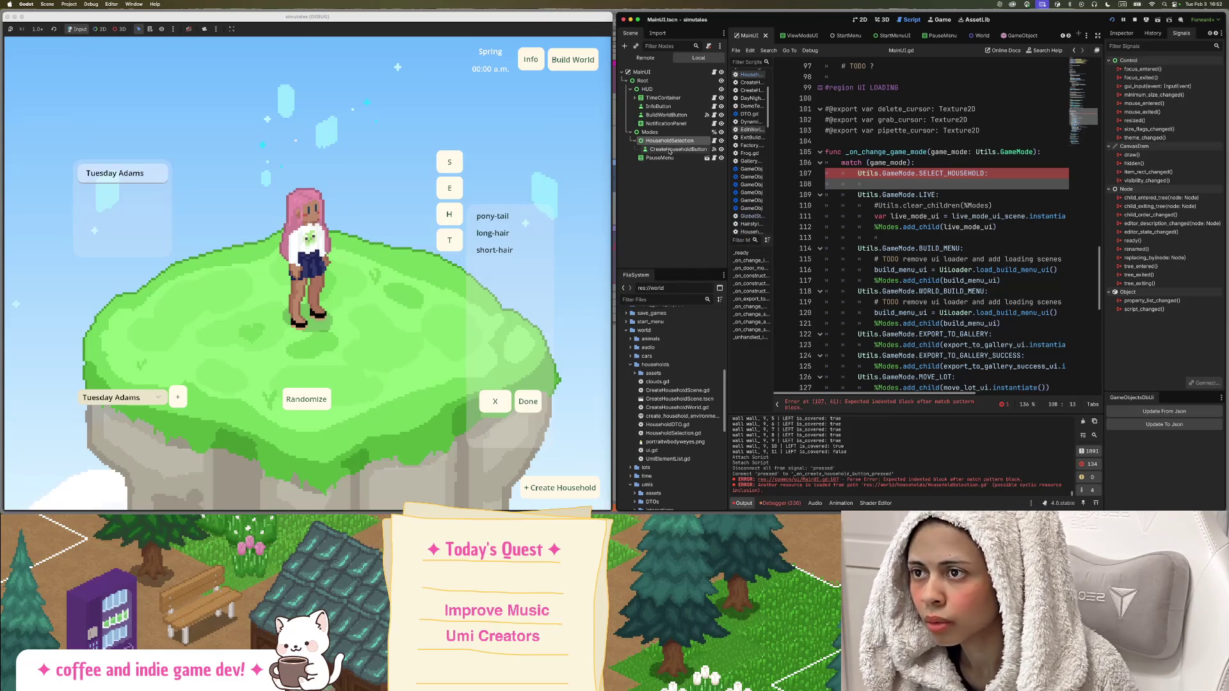
Save the HouseholdSelection branch as HouseHoldSelectionUI.tscn in world/households.
right_click(679, 144)
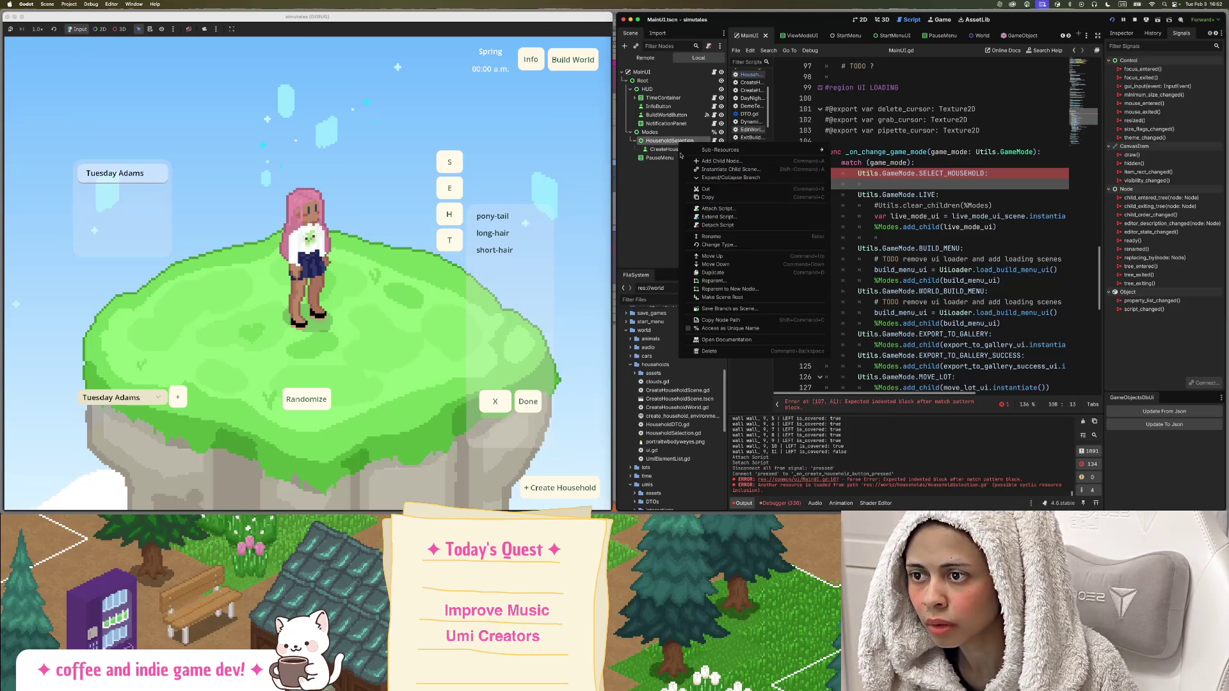
left_click(777, 308)
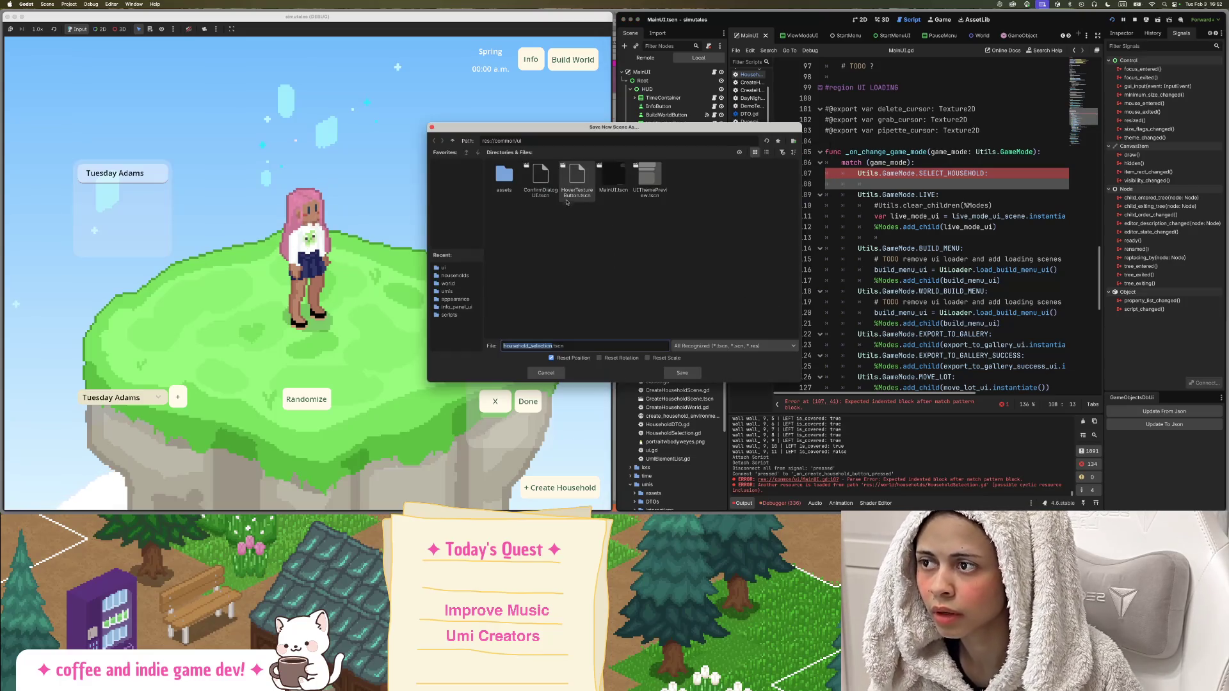
mouse_move(626, 129)
left_mouse_down()
mouse_move(860, 190)
mouse_move(465, 126)
mouse_move(578, 225)
mouse_move(609, 192)
left_mouse_up()
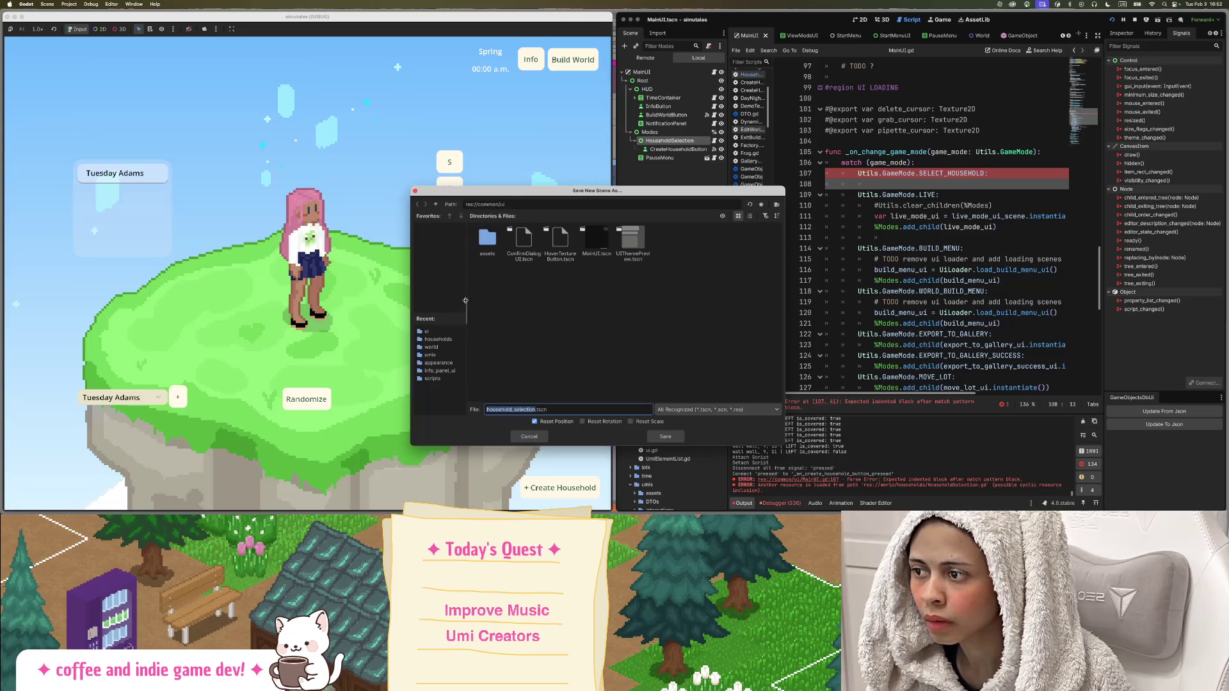
left_click(448, 342)
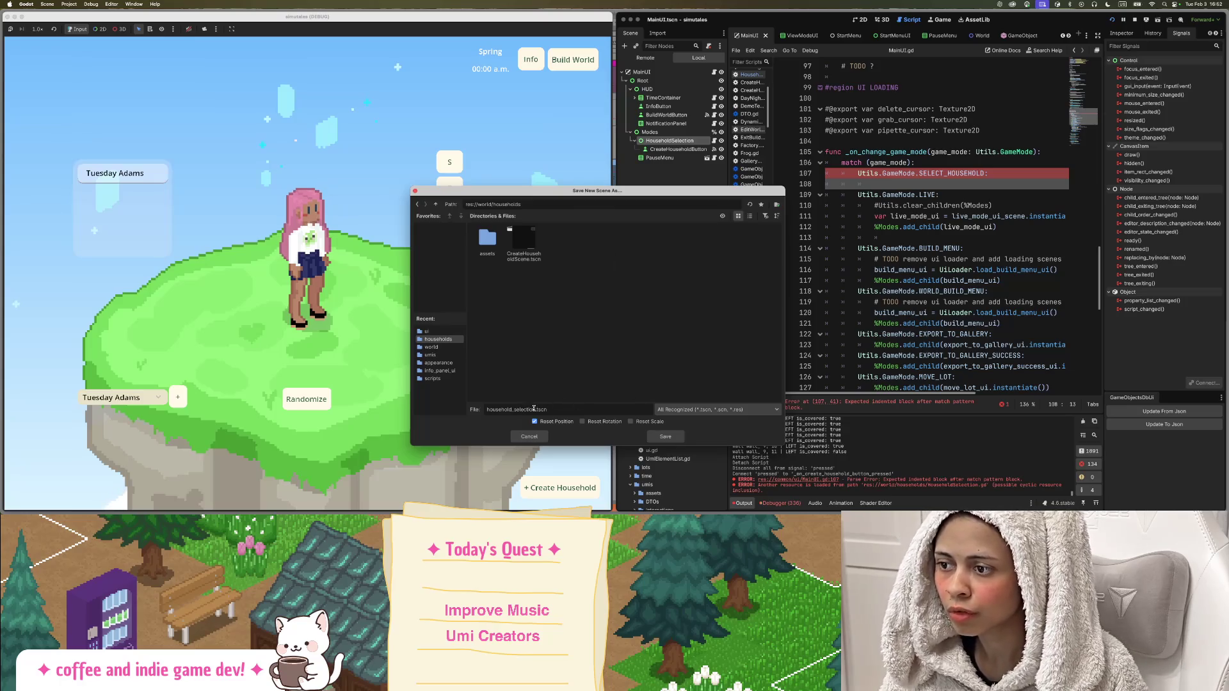
left_click_drag(497, 408, 416, 408)
type("Ho")
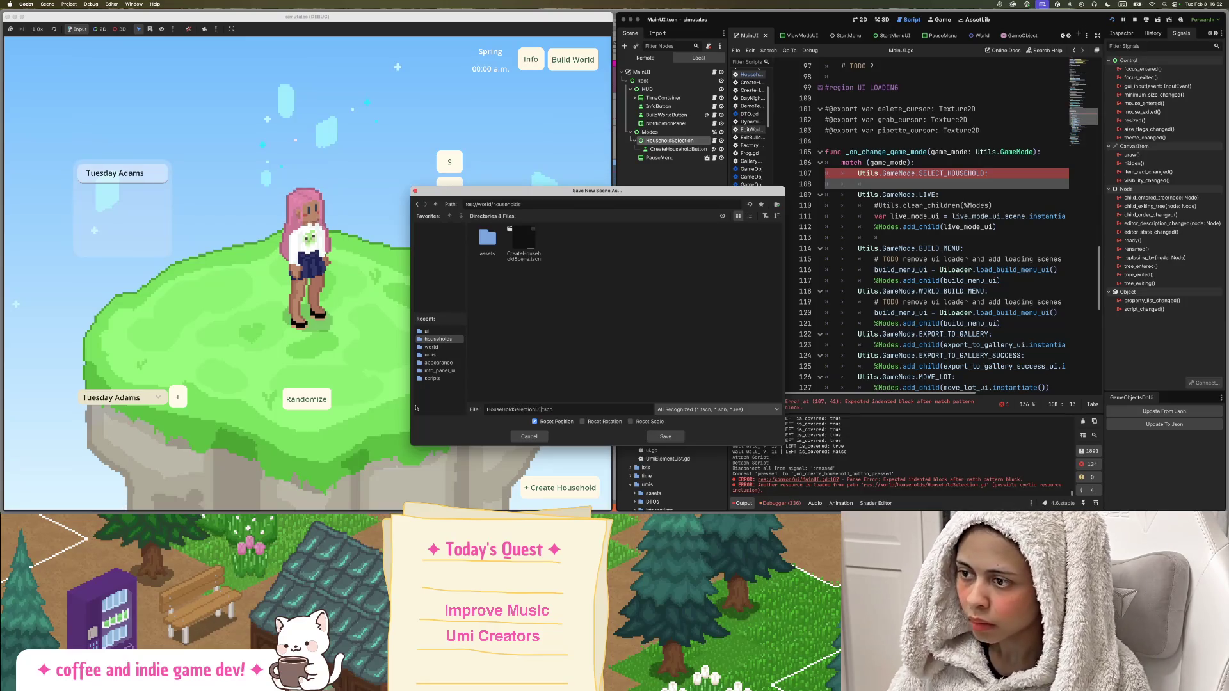
key("Return")
Rename the node to HouseholdSelectionUI and open its new scene.
double_click(684, 141)
type("UI")
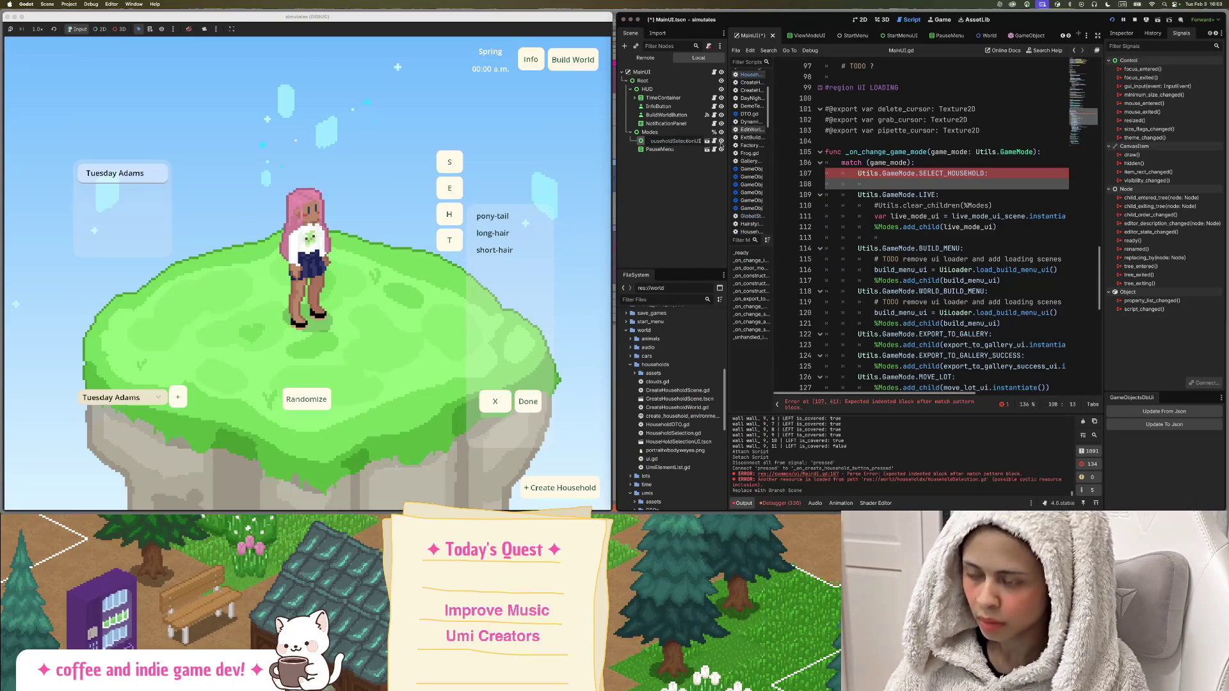
key("Return")
left_click(707, 141)
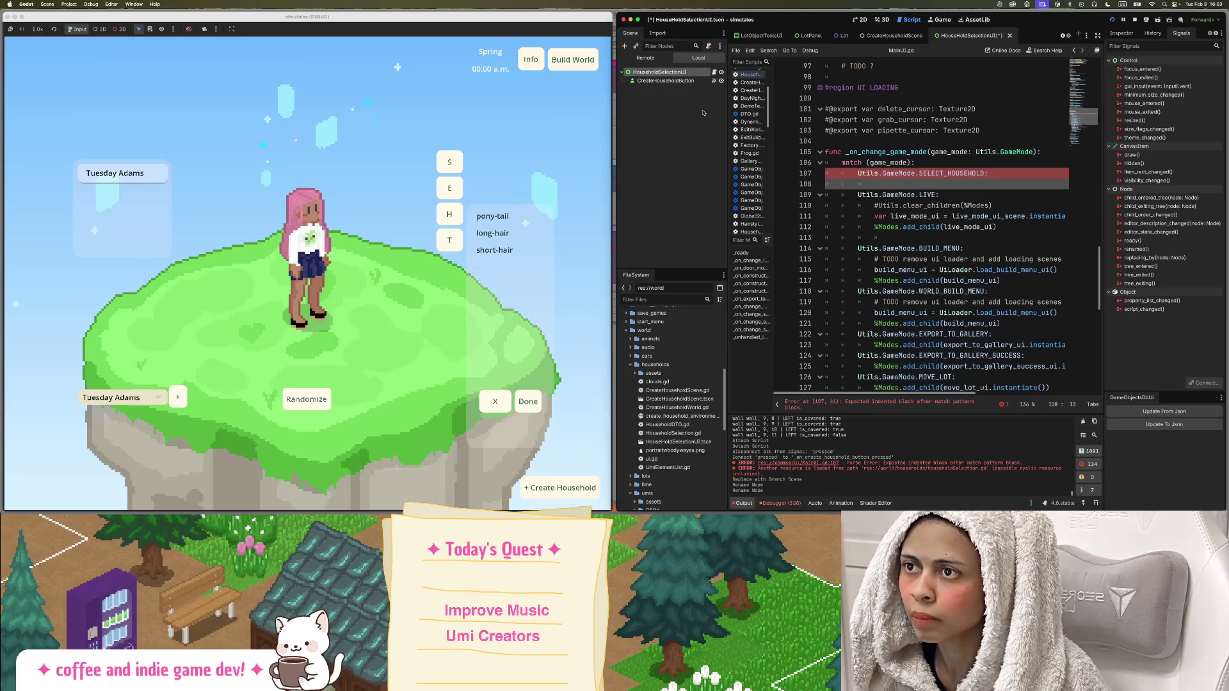
Save the HouseHoldSelectionUI scene and place the caret under MainUI.gd's SELECT_HOUSEHOLD case.
key("super+s")
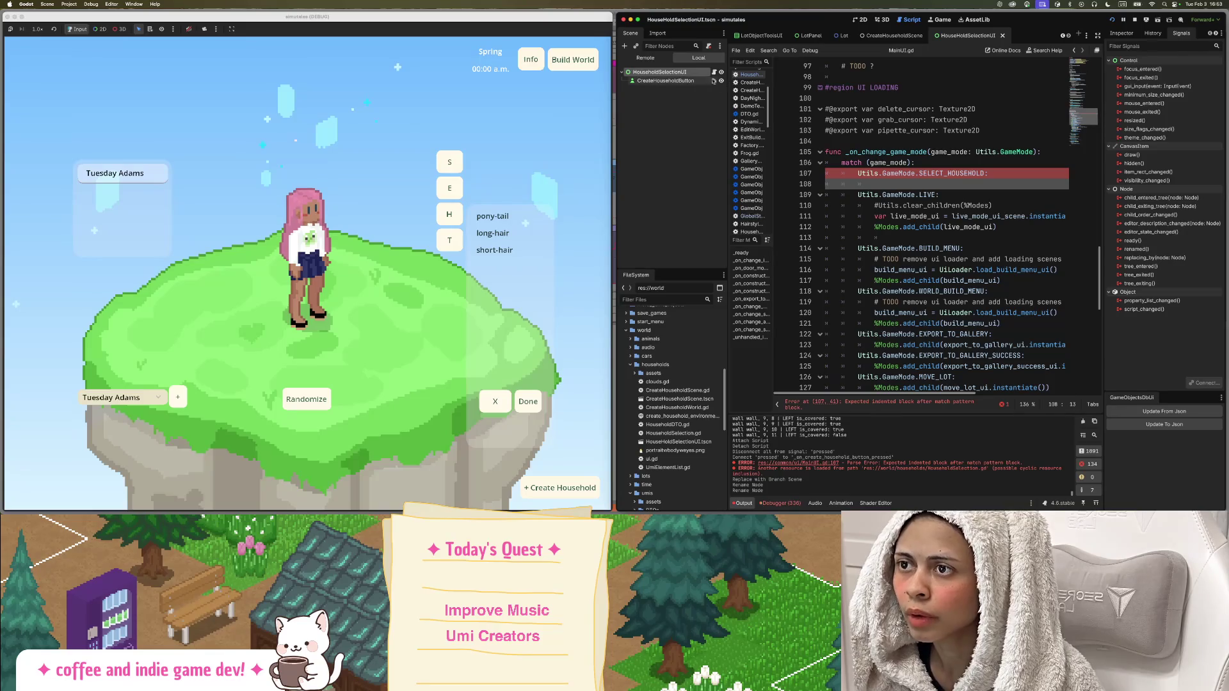
left_click(650, 82)
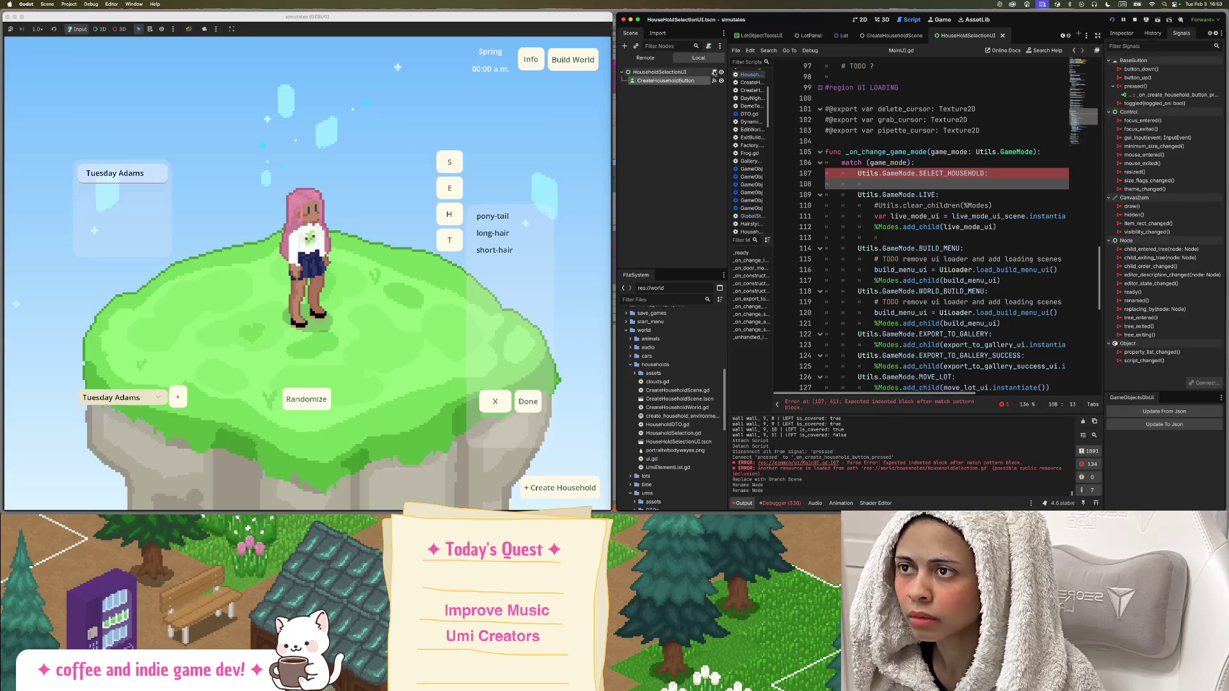
left_click(646, 57)
left_click(698, 58)
left_click(898, 174)
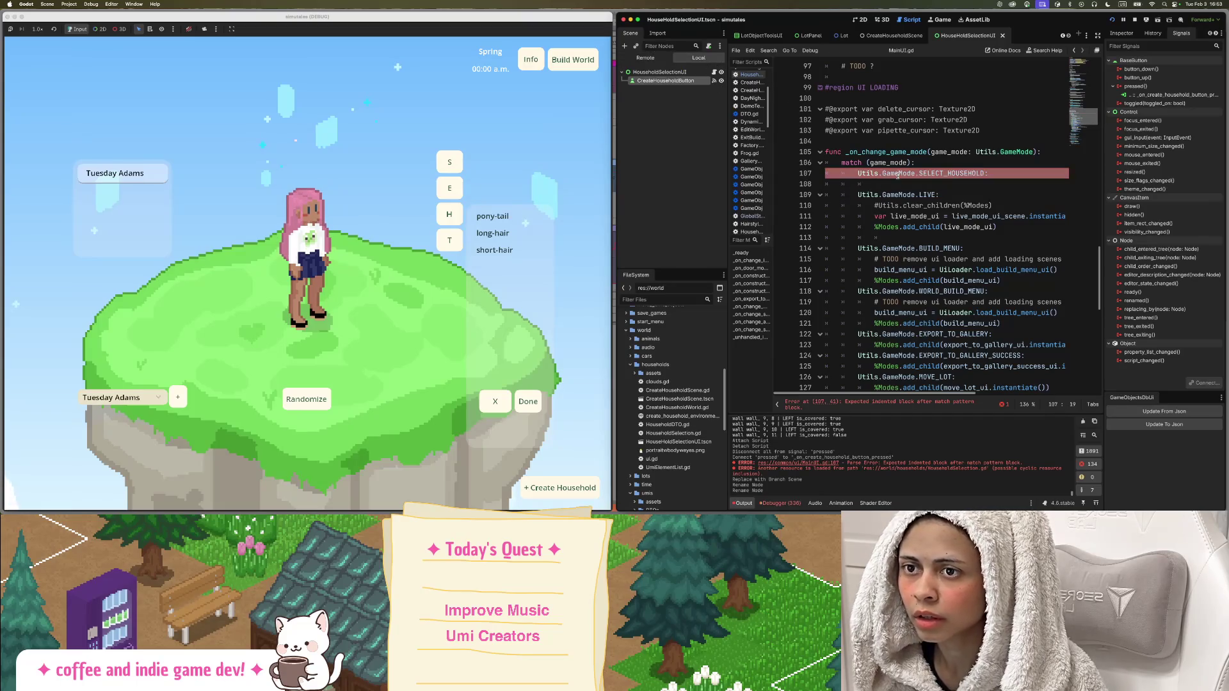
left_click(897, 182)
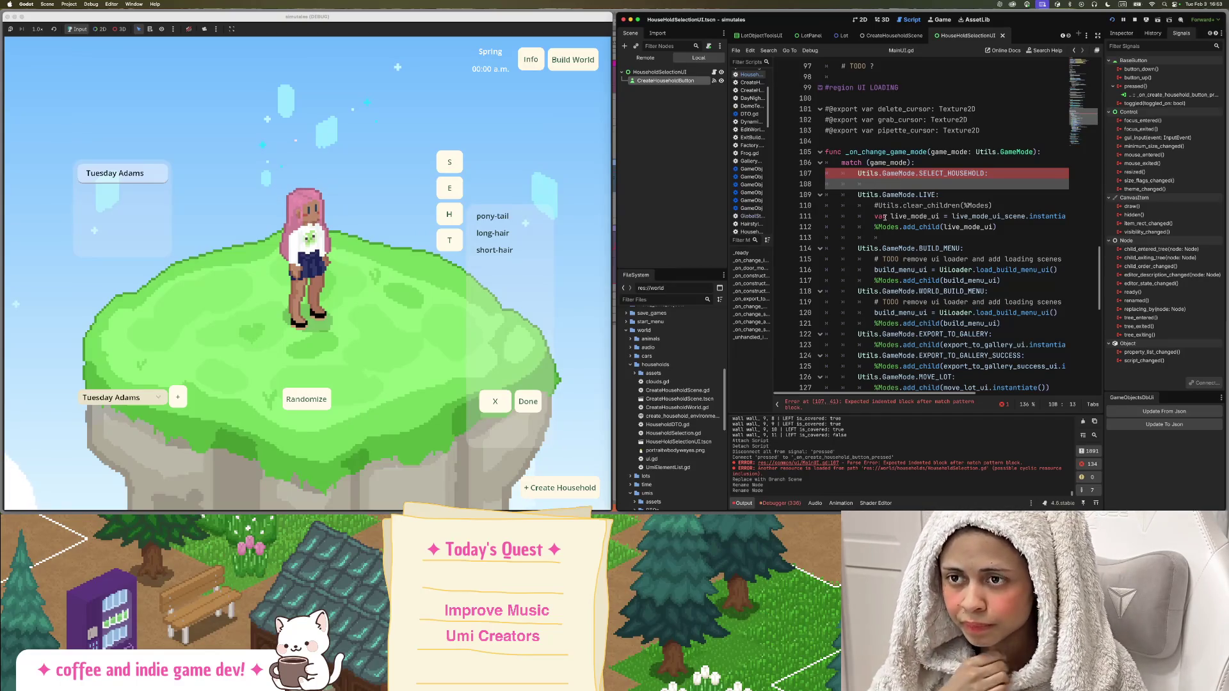
Copy %Modes.add_child(live_mode_ui) from the LIVE case into the empty SELECT_HOUSEHOLD case.
left_click_drag(875, 226, 1000, 227)
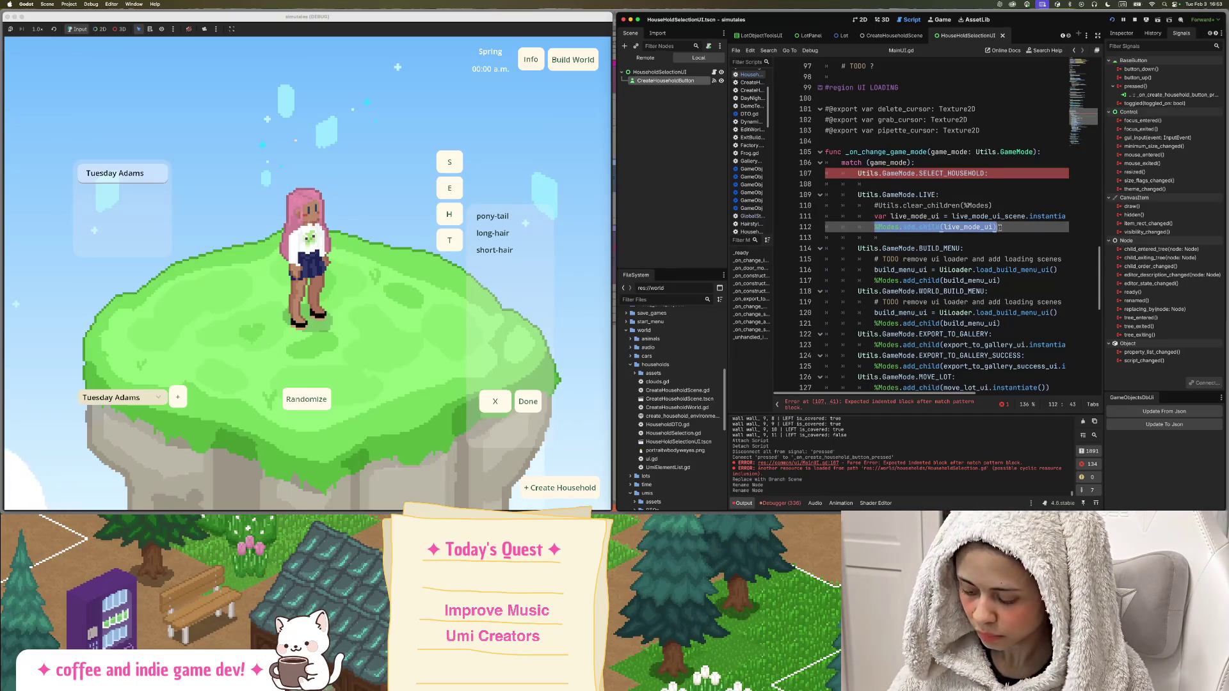
left_click_drag(901, 195, 900, 184)
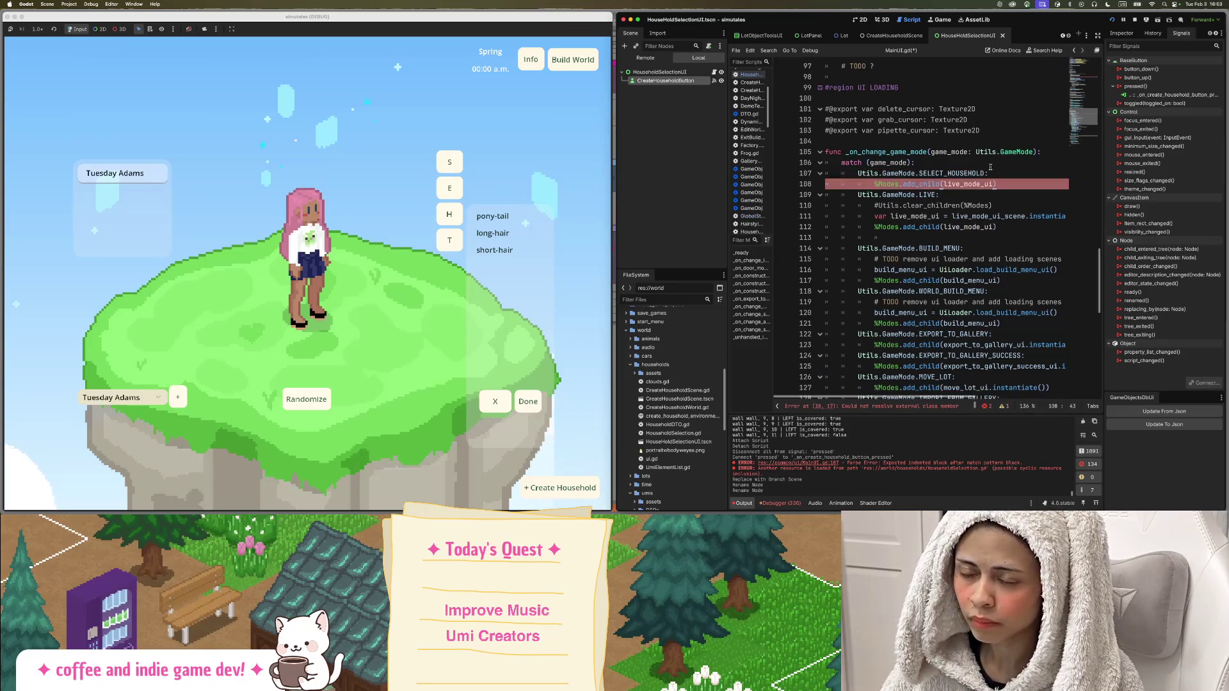
scroll(990, 173, "up", 8)
scroll(989, 172, "up", 15)
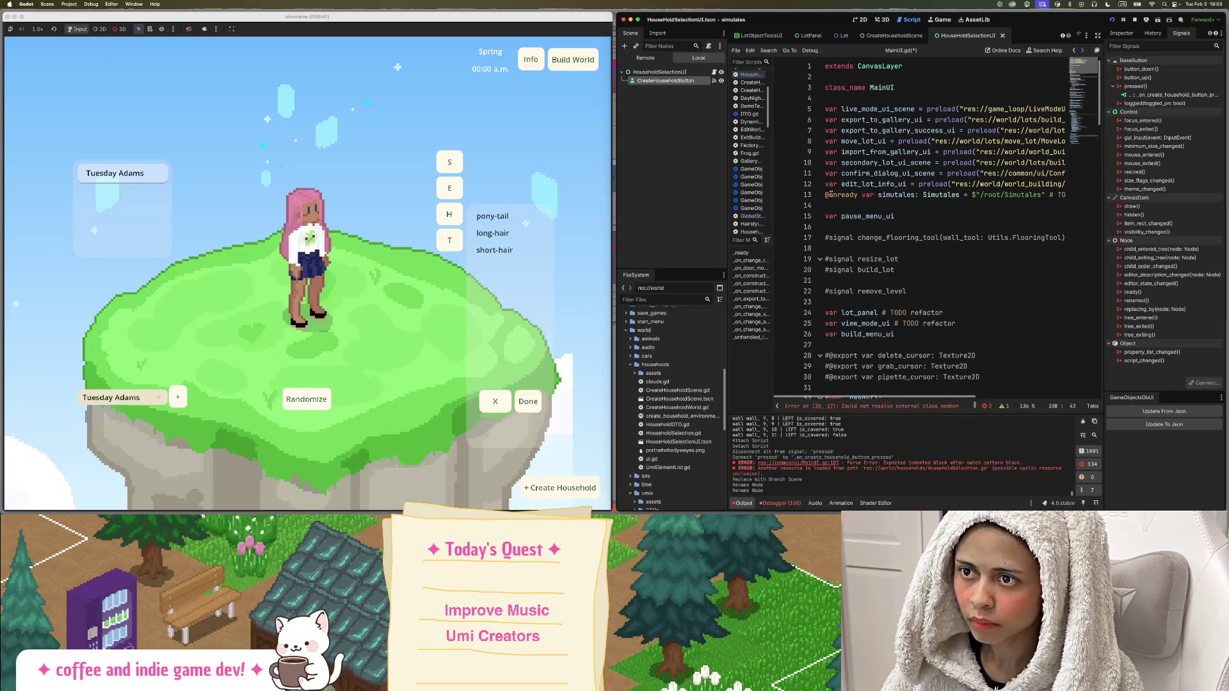
triple_click(897, 195)
key("Return")
key("Up")
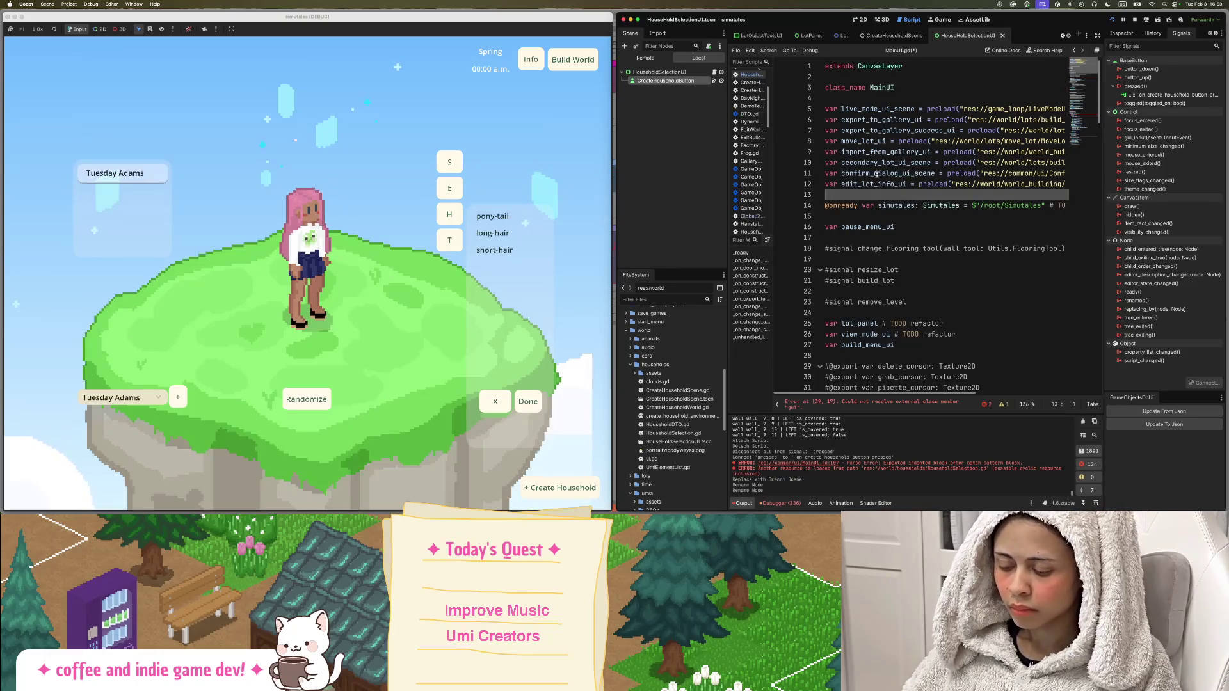
type("var house")
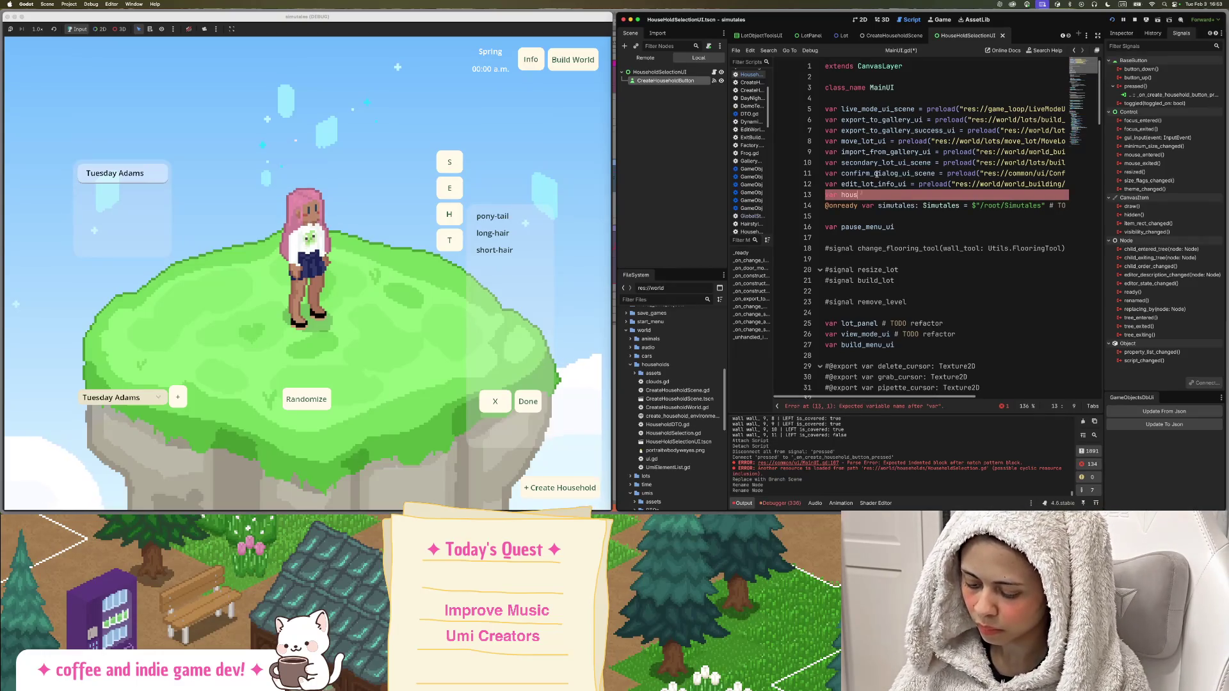
type("hold_selection_ui")
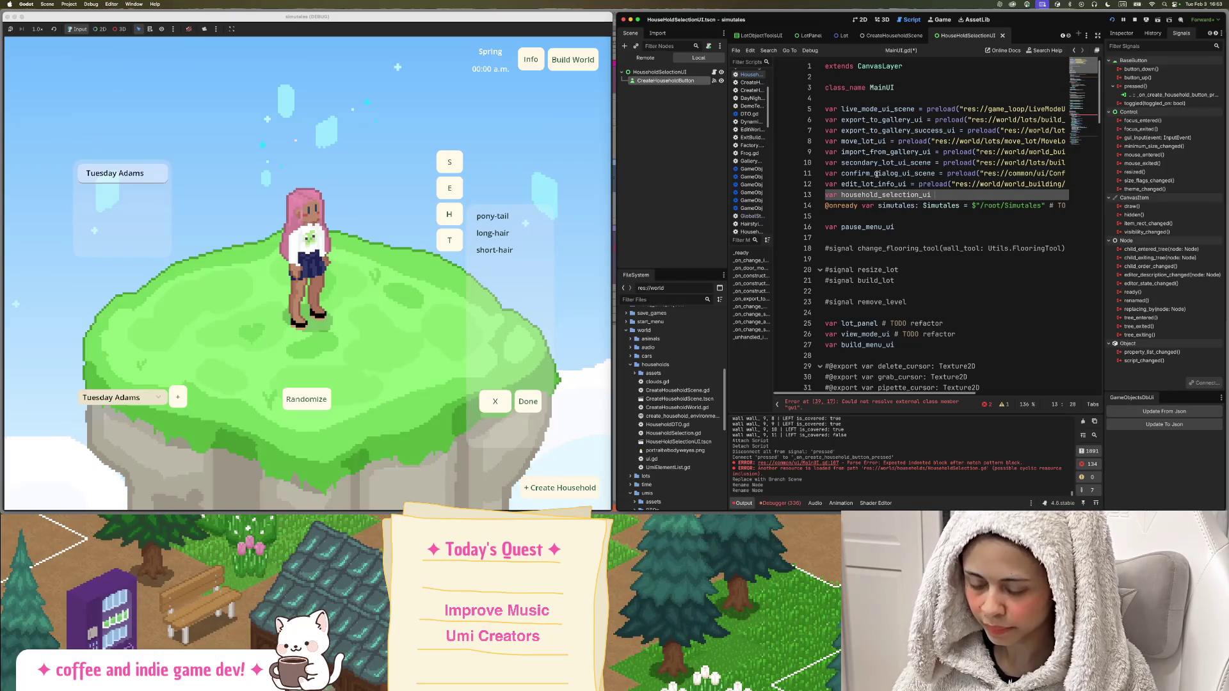
type("eload(\"households")
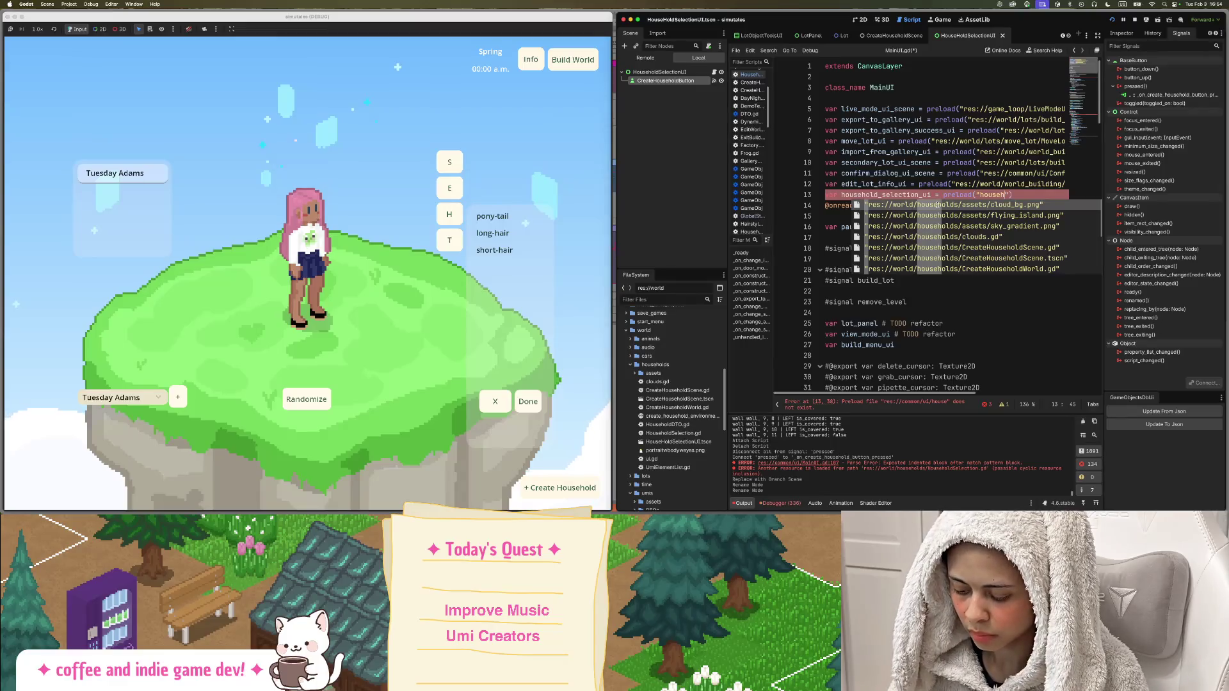
type("el")
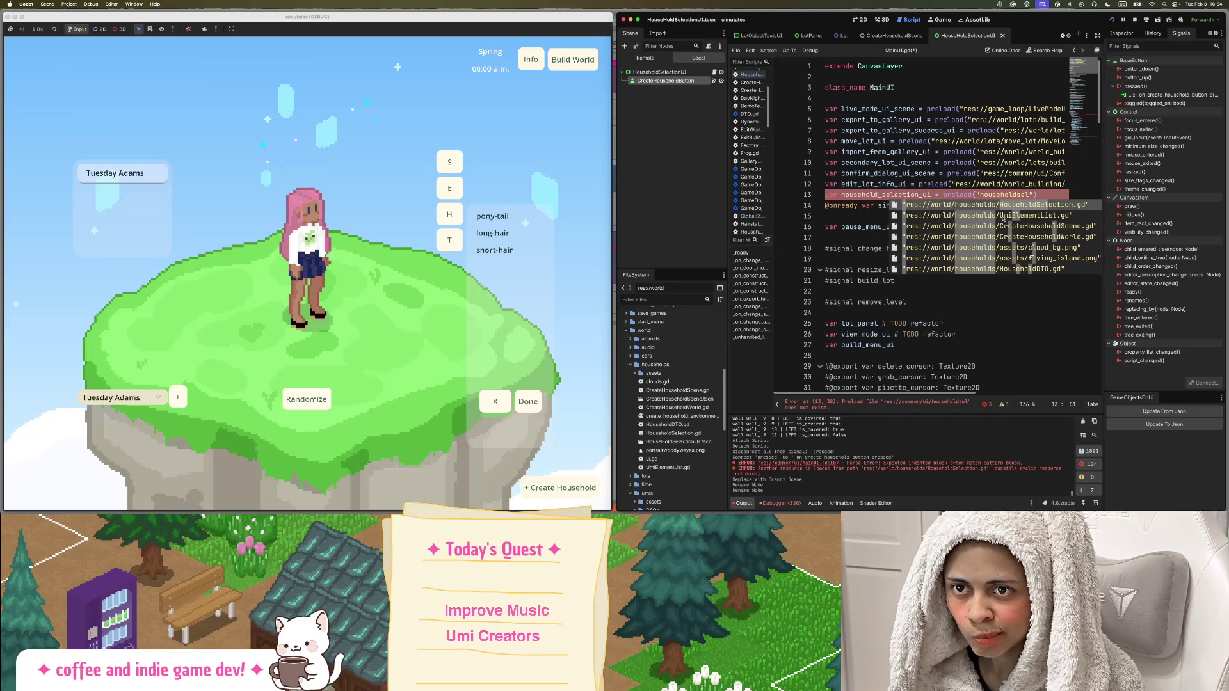
type("e")
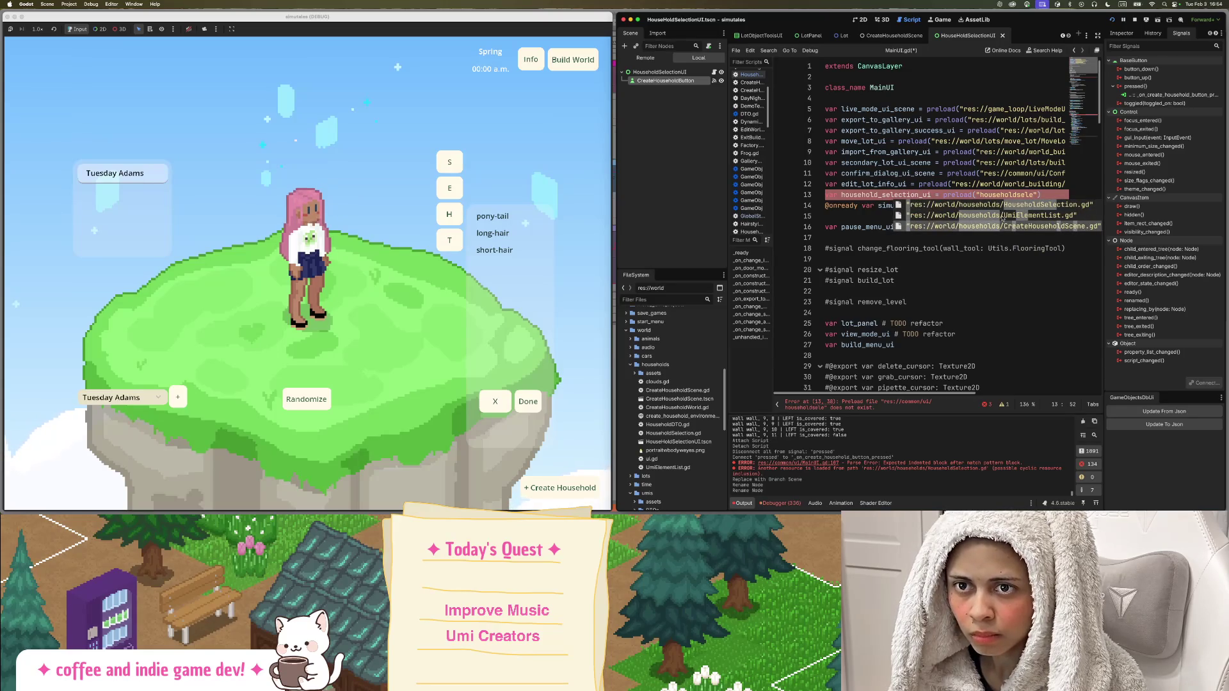
left_click(862, 301)
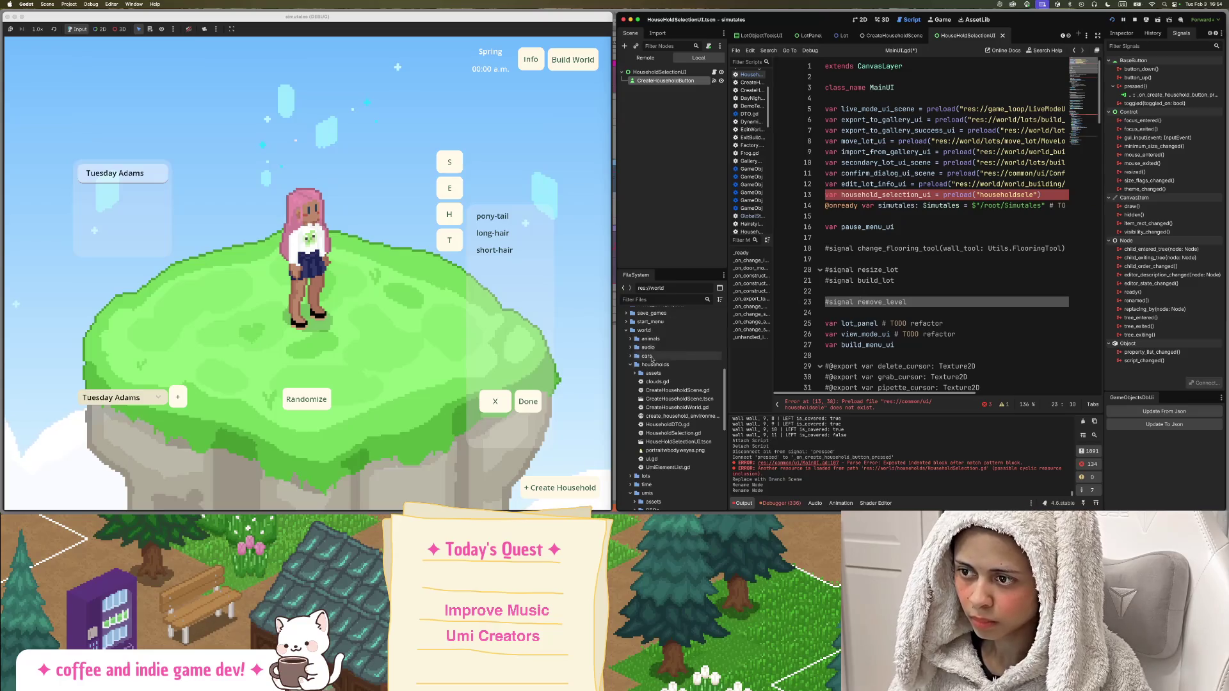
right_click(709, 442)
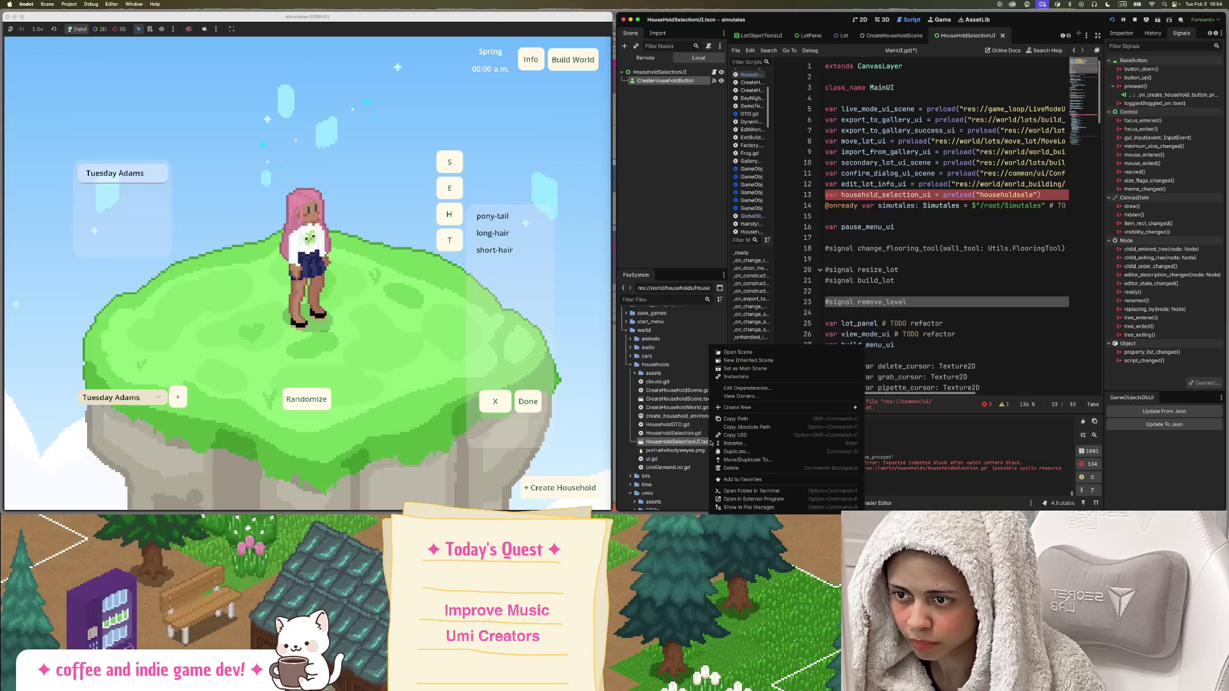
key("Escape")
left_click(999, 185)
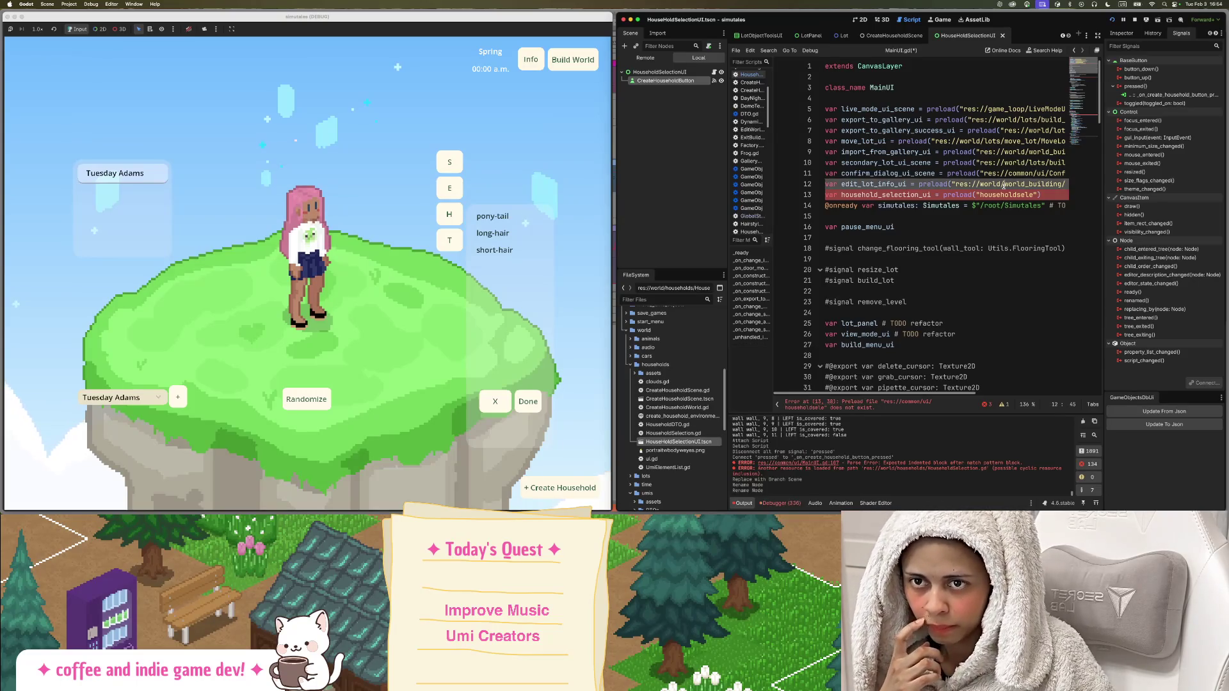
left_click(977, 195)
triple_click(1010, 194)
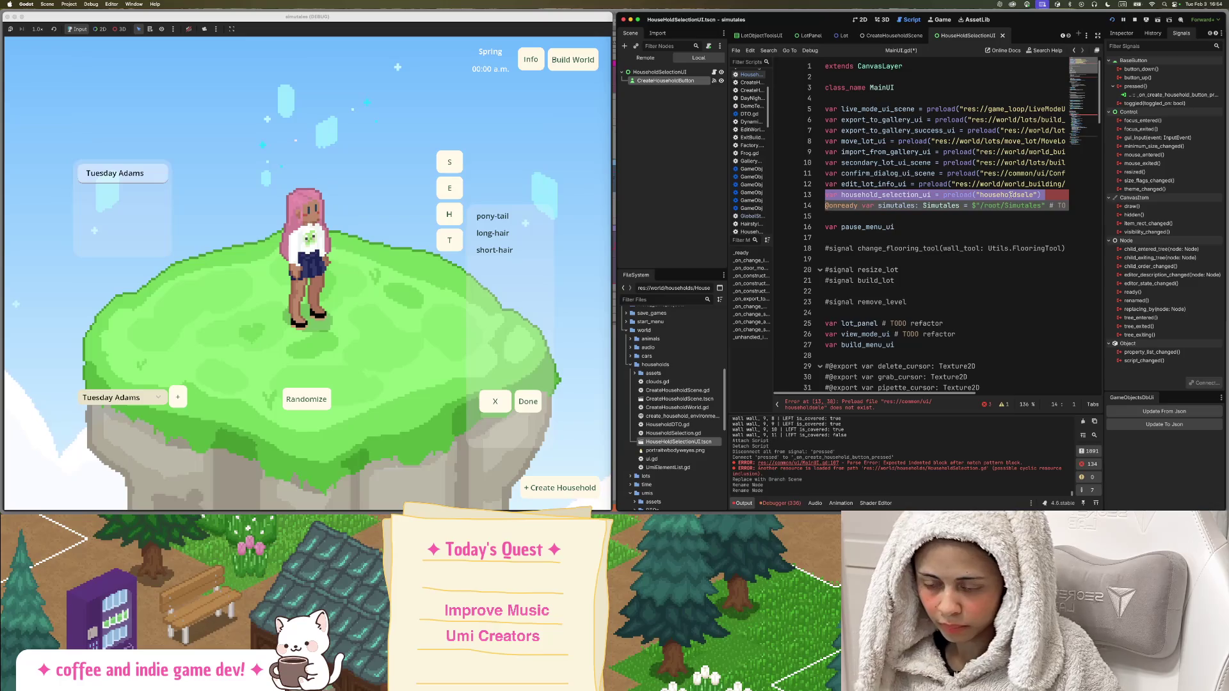
type("res://world/households/HouseHoldSelectionUI.tscn")
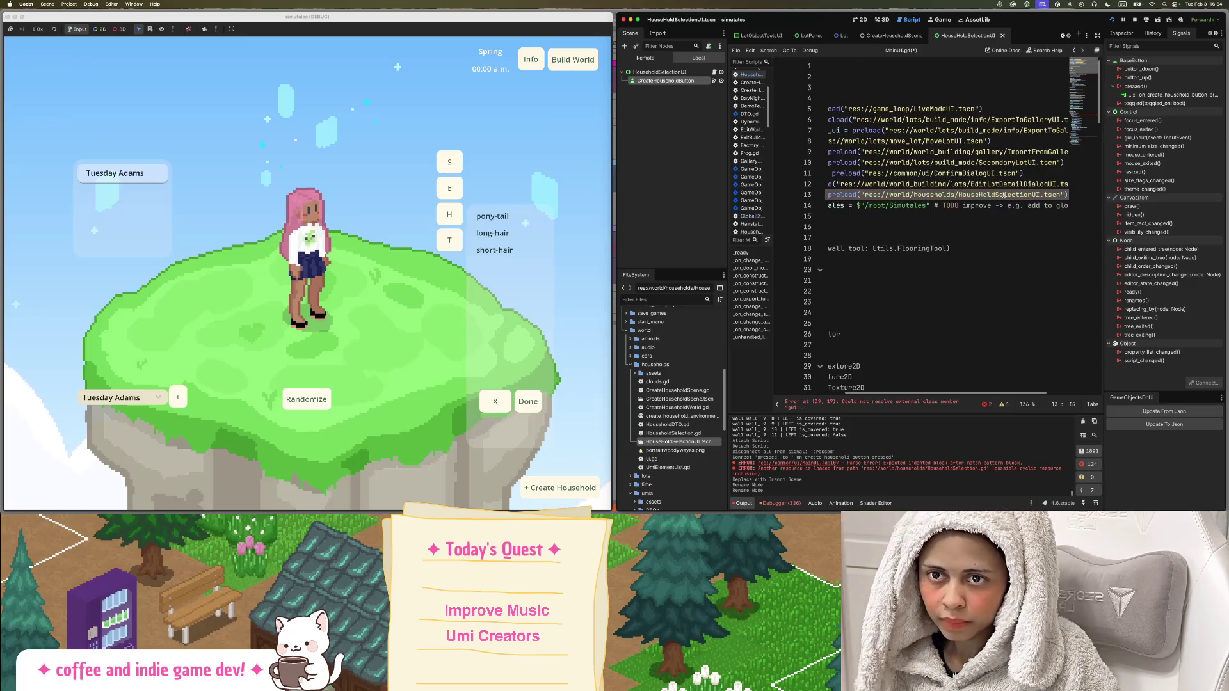
key("ctrl+s")
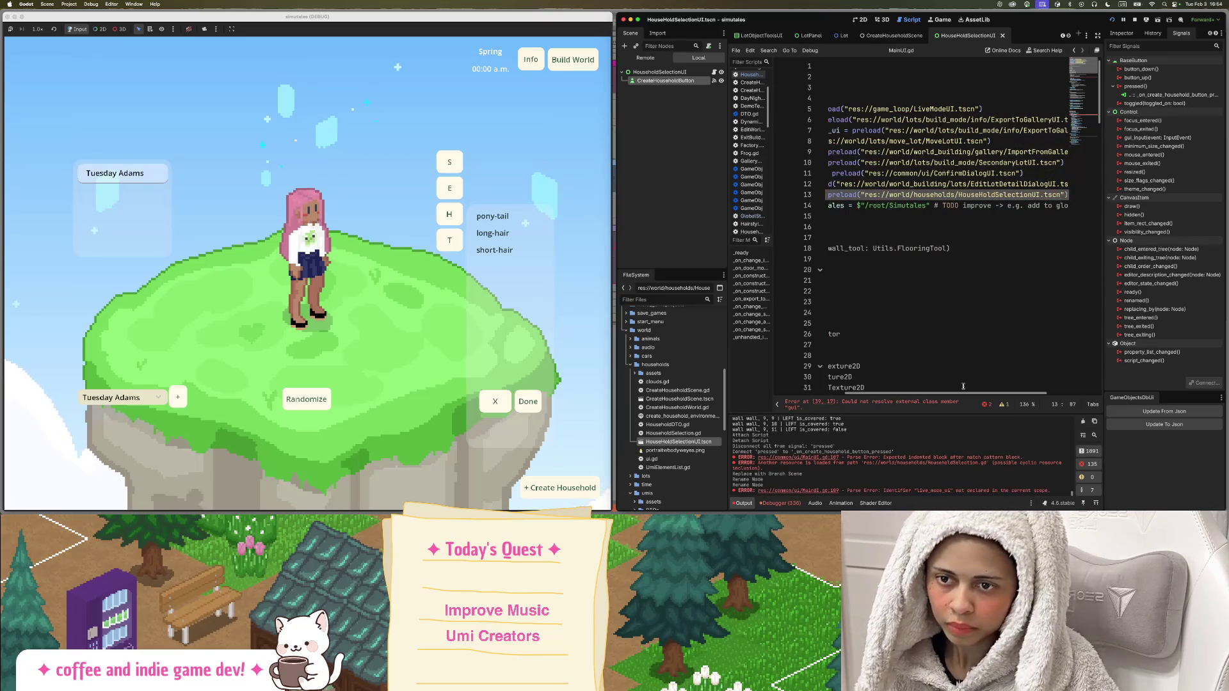
Replace live_mode_ui with household_selection_ui in the SELECT_HOUSEHOLD case and save MainUI.gd.
right_click(696, 441)
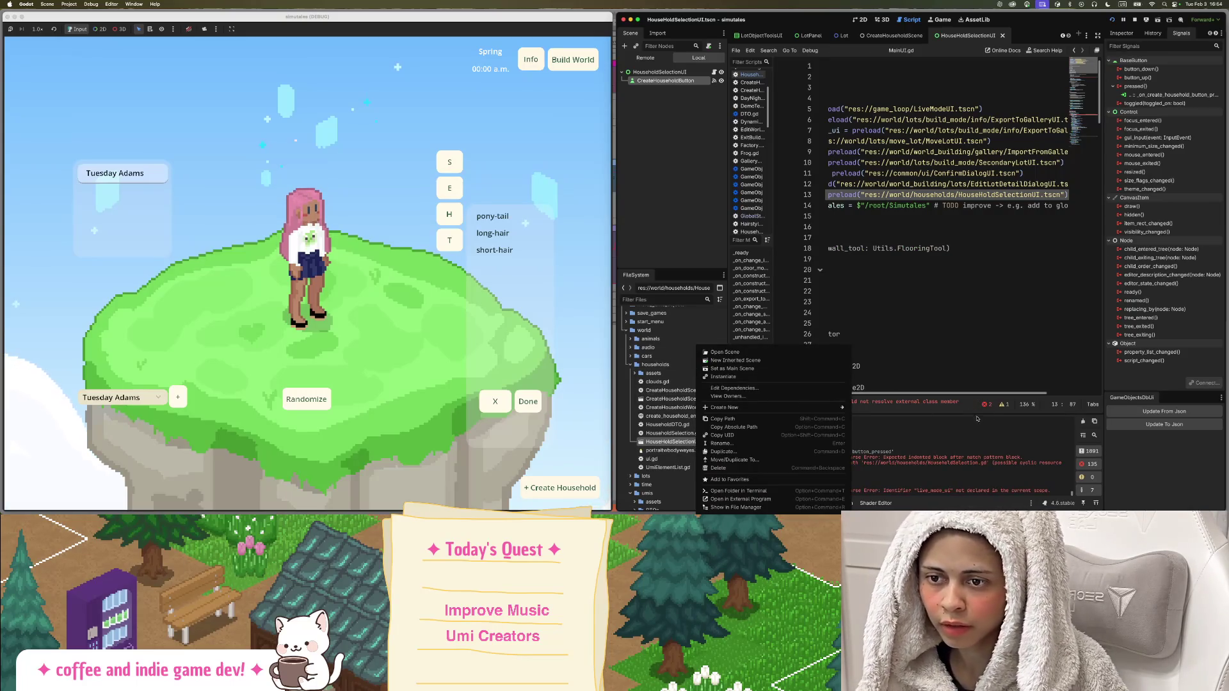
left_click(958, 394)
scroll(896, 256, "left", 5)
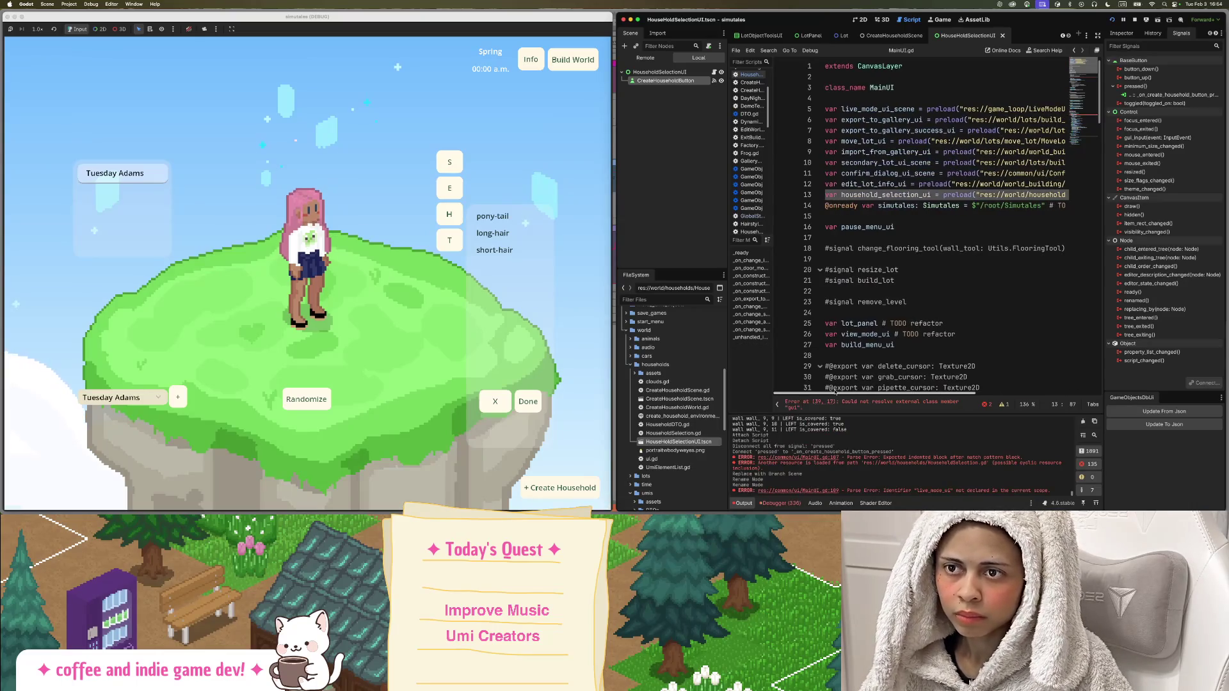
double_click(920, 195)
key("ctrl+c")
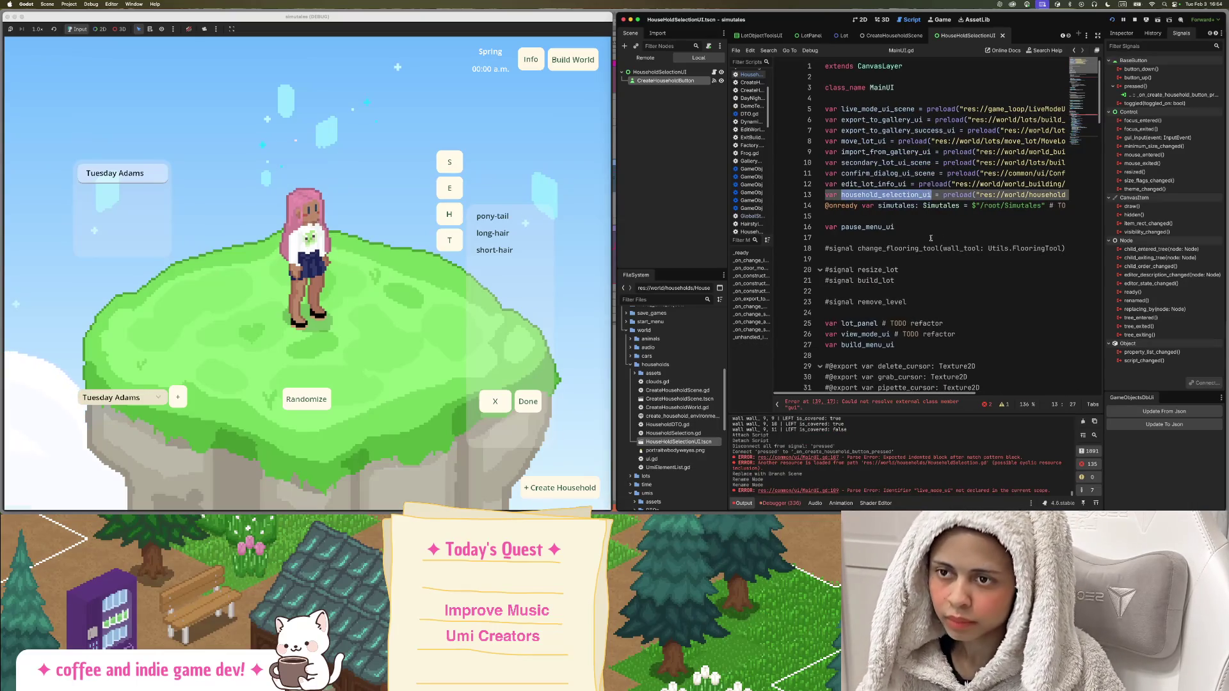
scroll(931, 239, "down", 10)
scroll(921, 174, "down", 20)
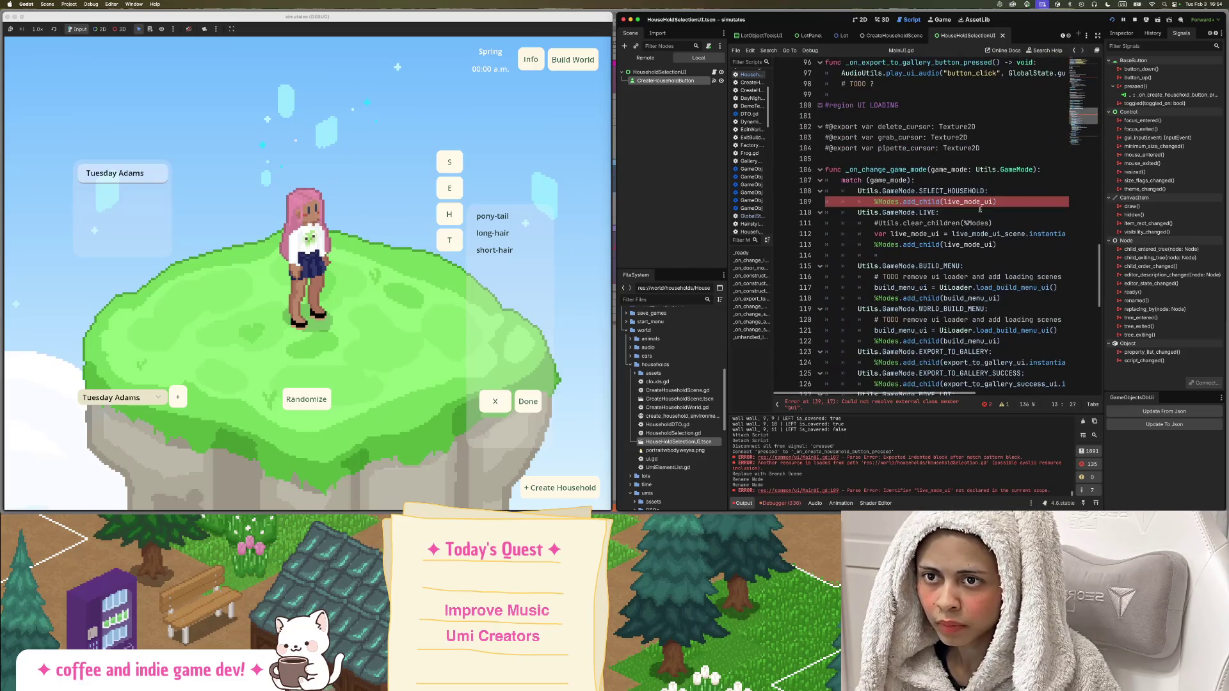
double_click(978, 202)
key("ctrl+v")
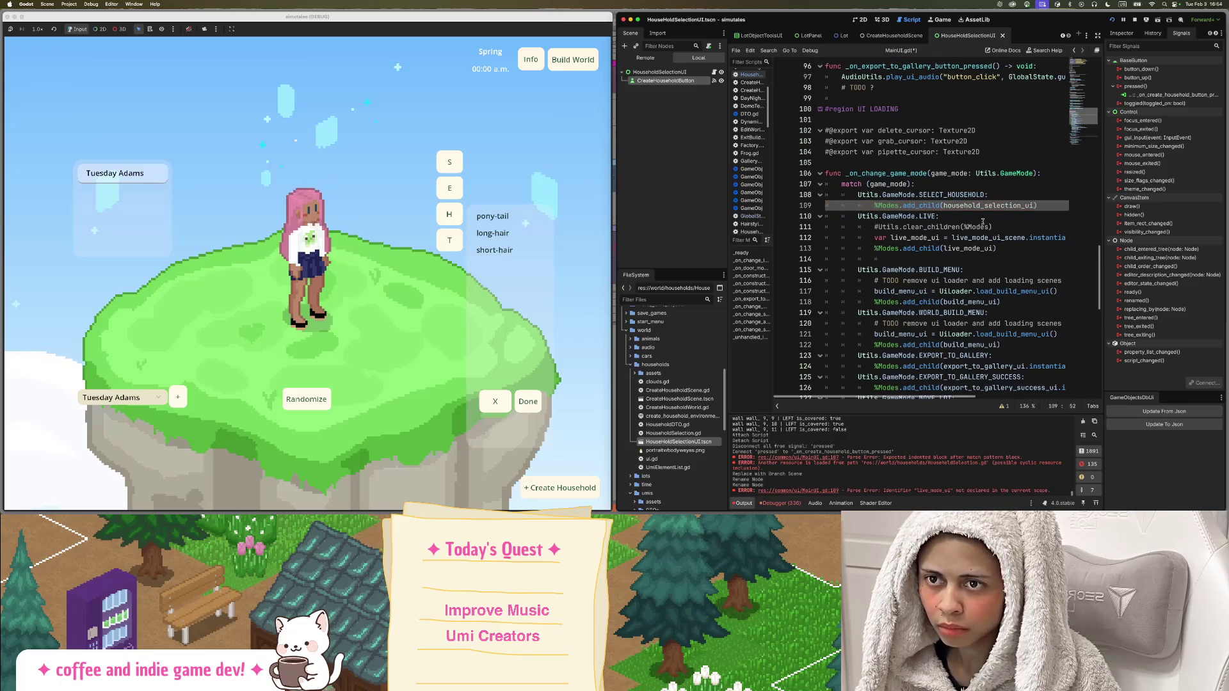
key("cmd+s")
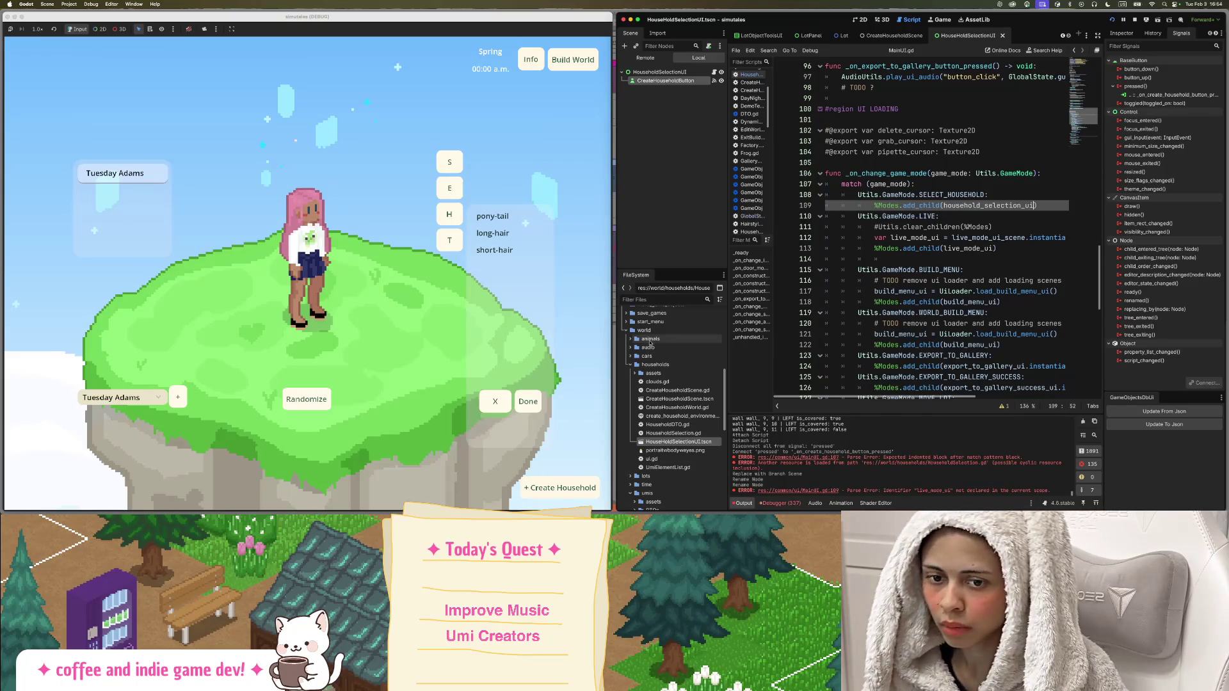
scroll(919, 202, "down", 10)
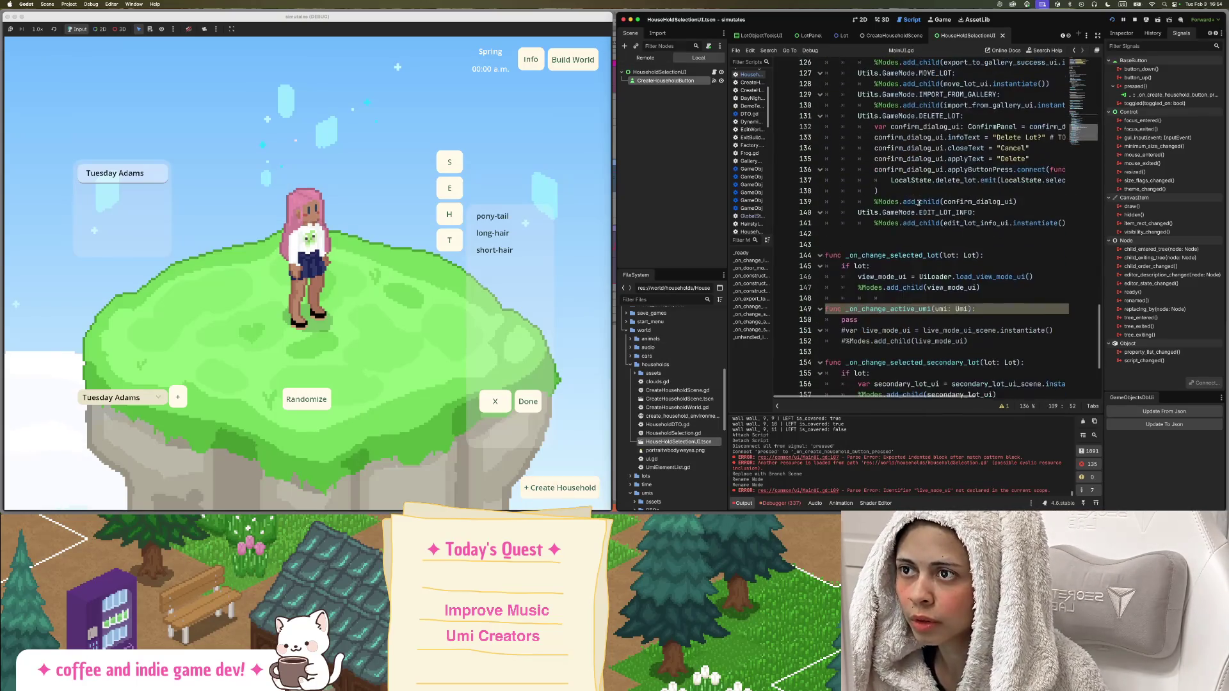
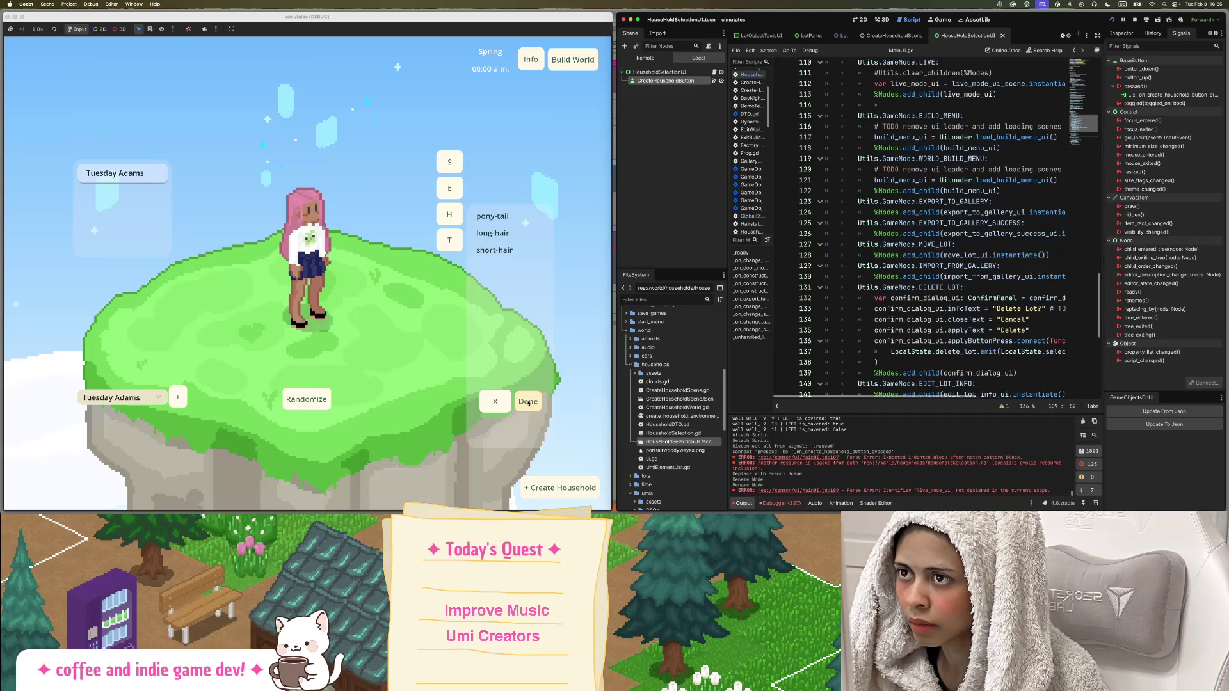
Filter files for 'maingam', open MainGame.tscn, and view MainGame.gd at the CHARACTER_CREATOR case.
left_click(638, 300)
type("maingam")
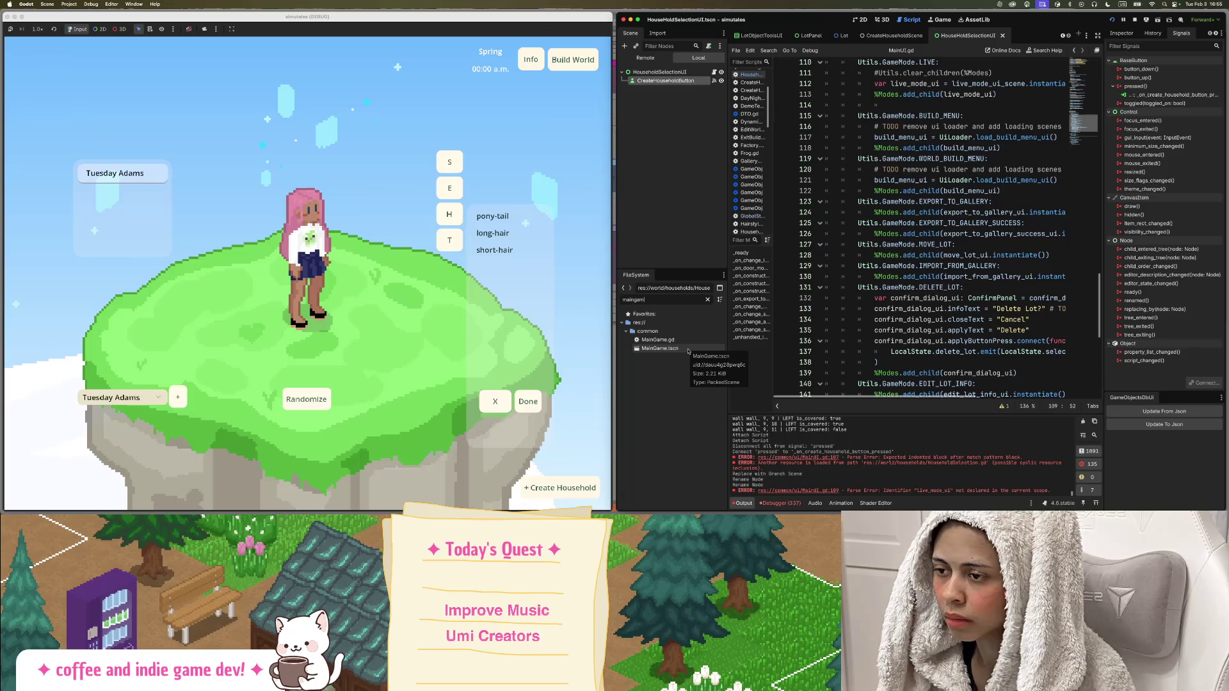
left_click(673, 349)
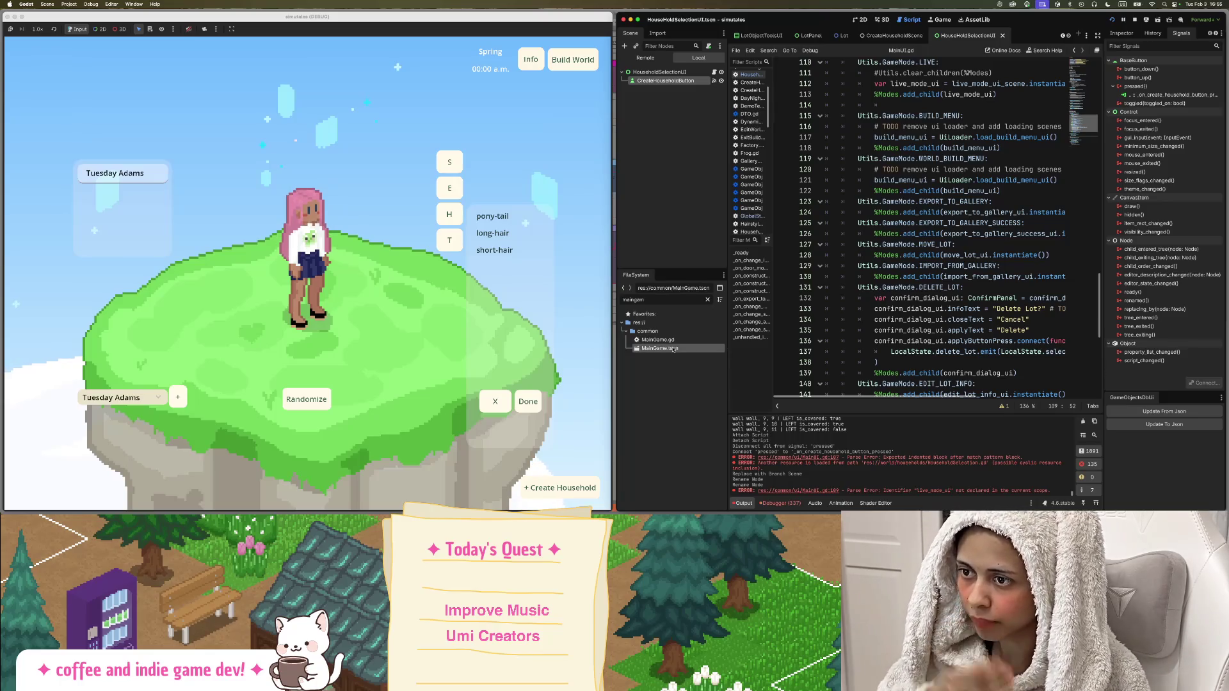
double_click(674, 349)
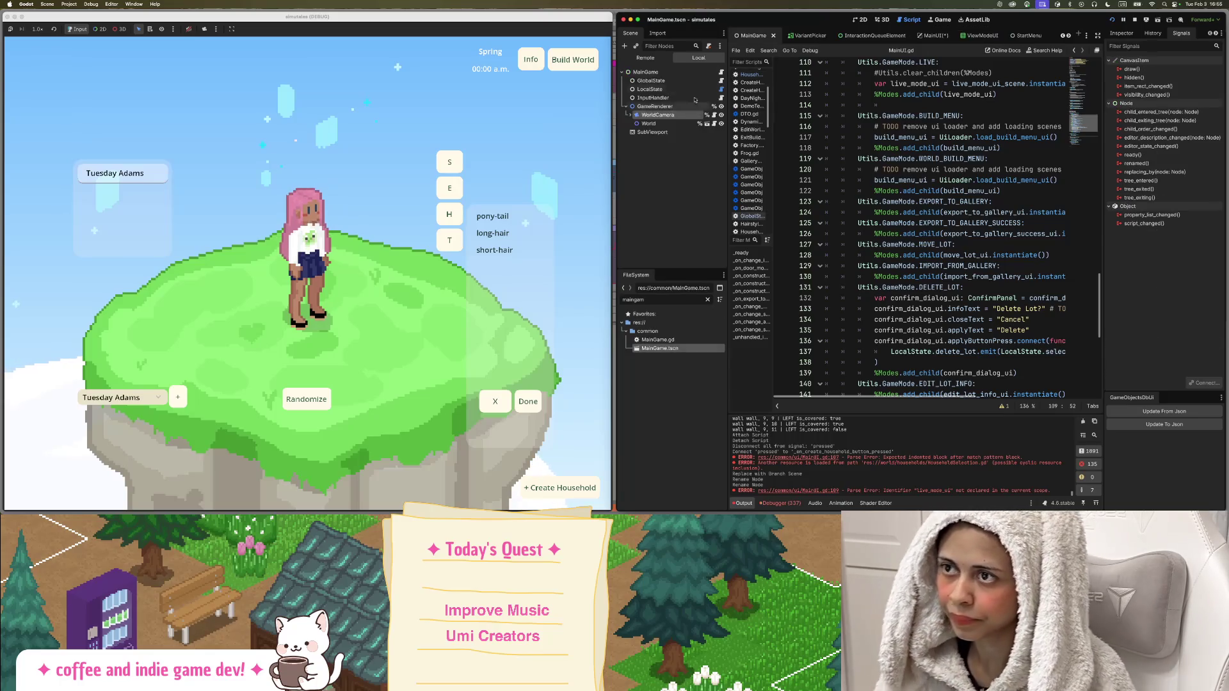
left_click(722, 72)
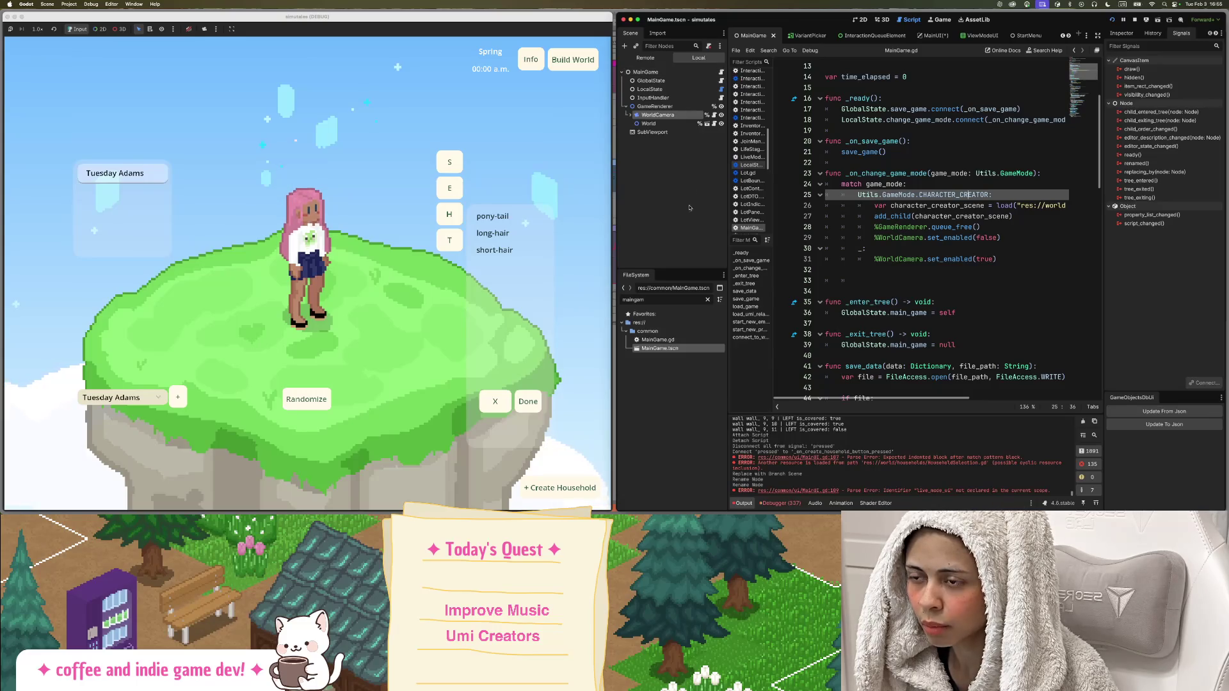
double_click(652, 301)
Filter the FileSystem for 'LocalS' and open the LocalState.gd script at its signal declarations.
key("BackSpace")
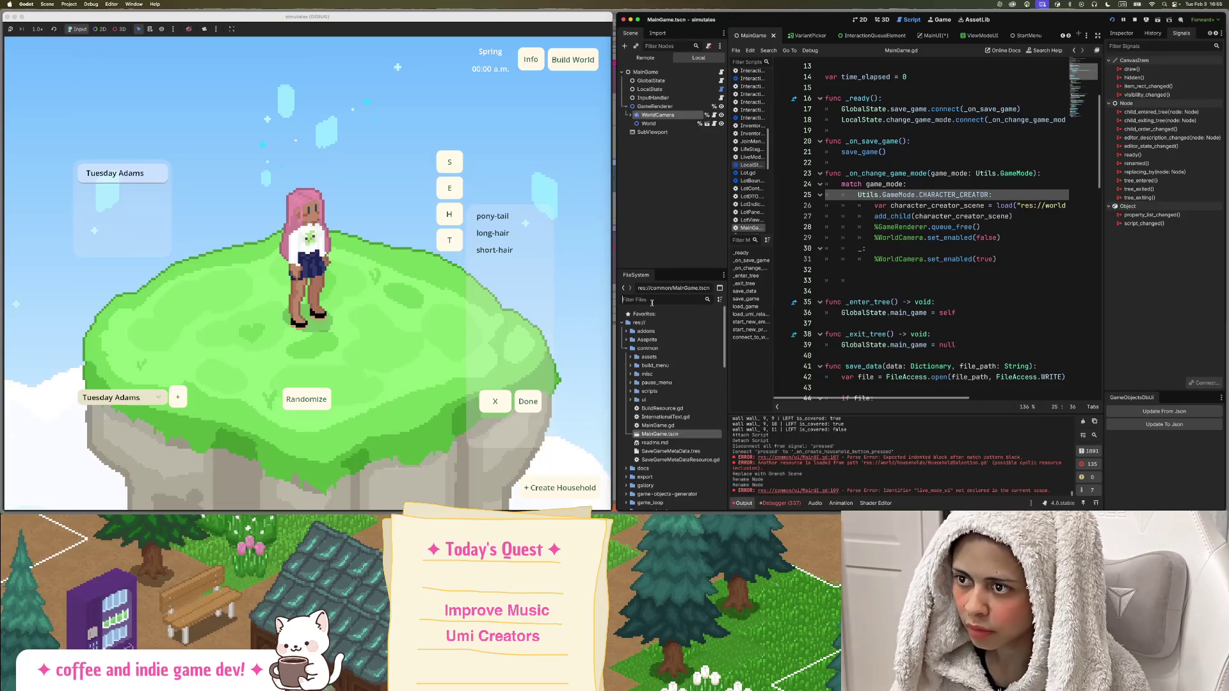
type("Local")
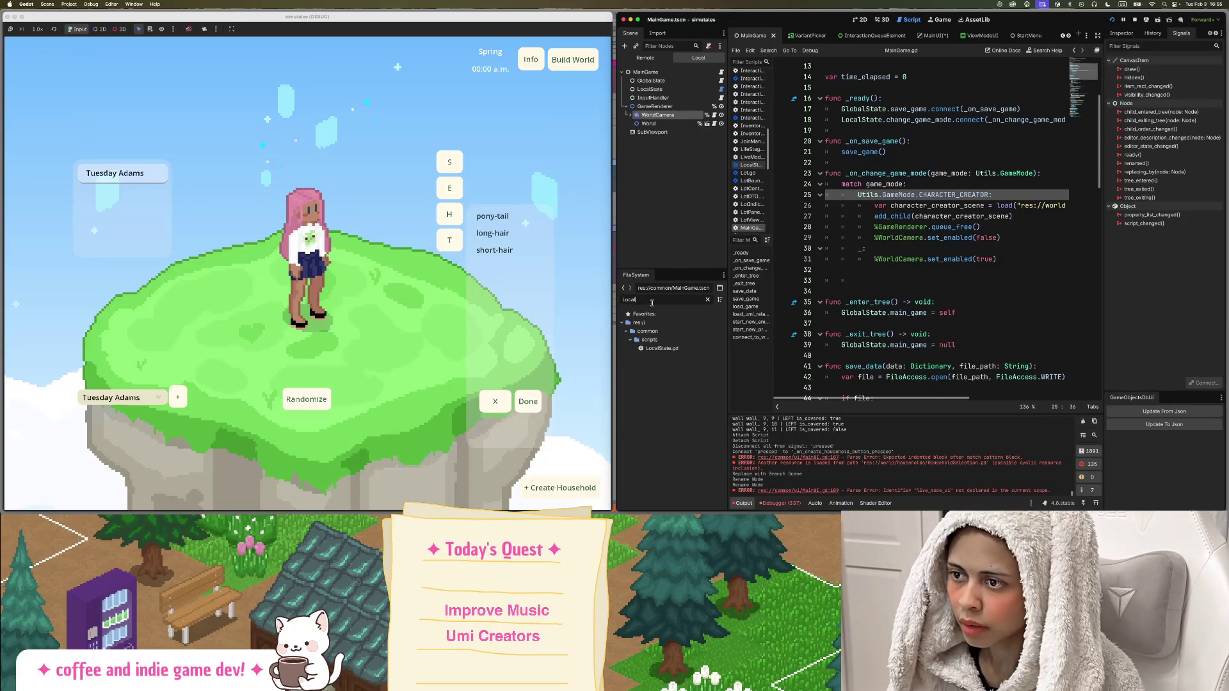
type("S")
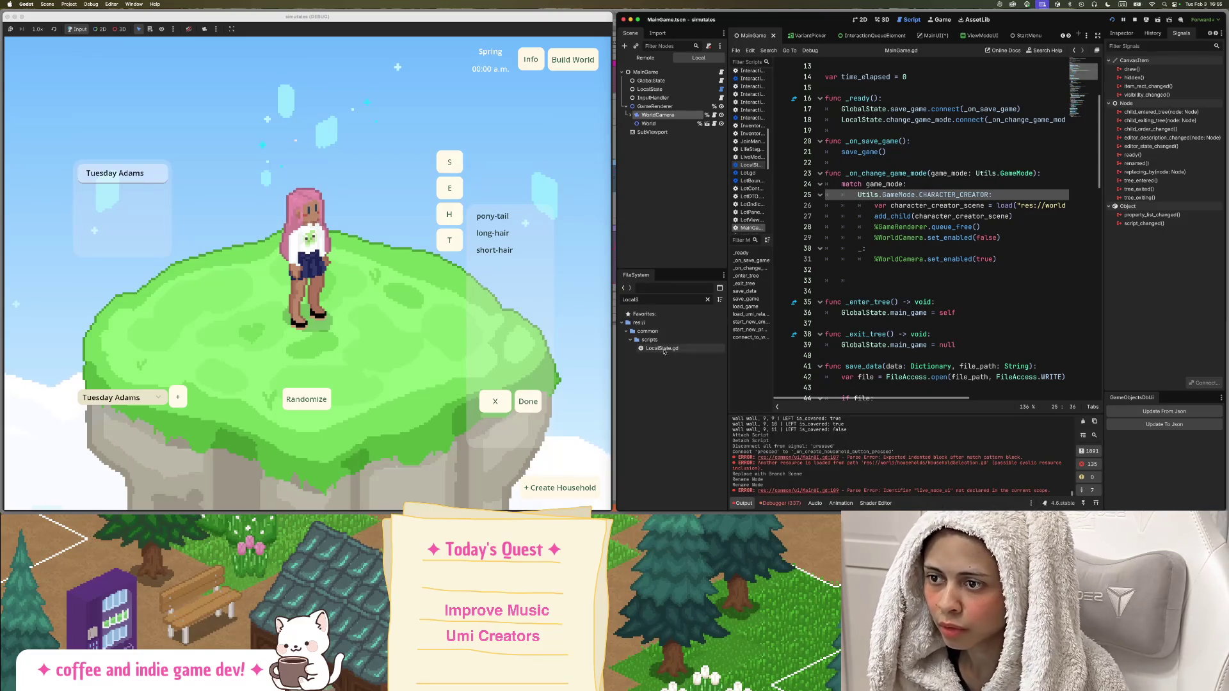
double_click(662, 348)
scroll(855, 231, "up", 5)
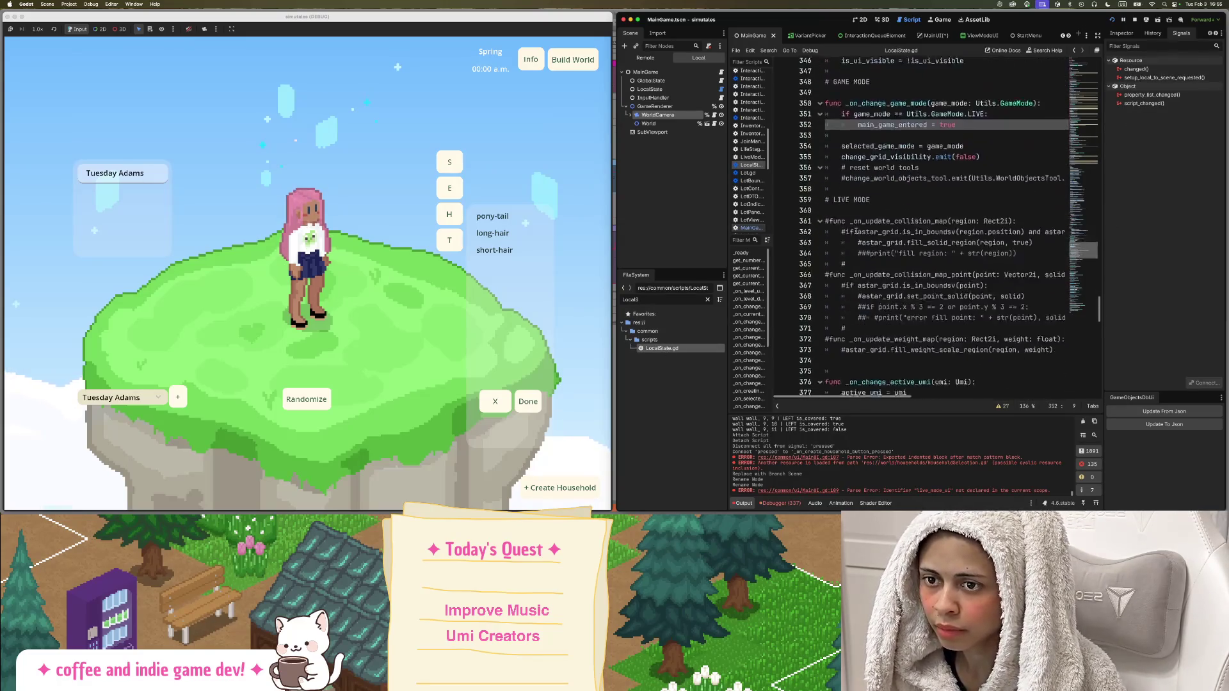
scroll(855, 232, "up", 20)
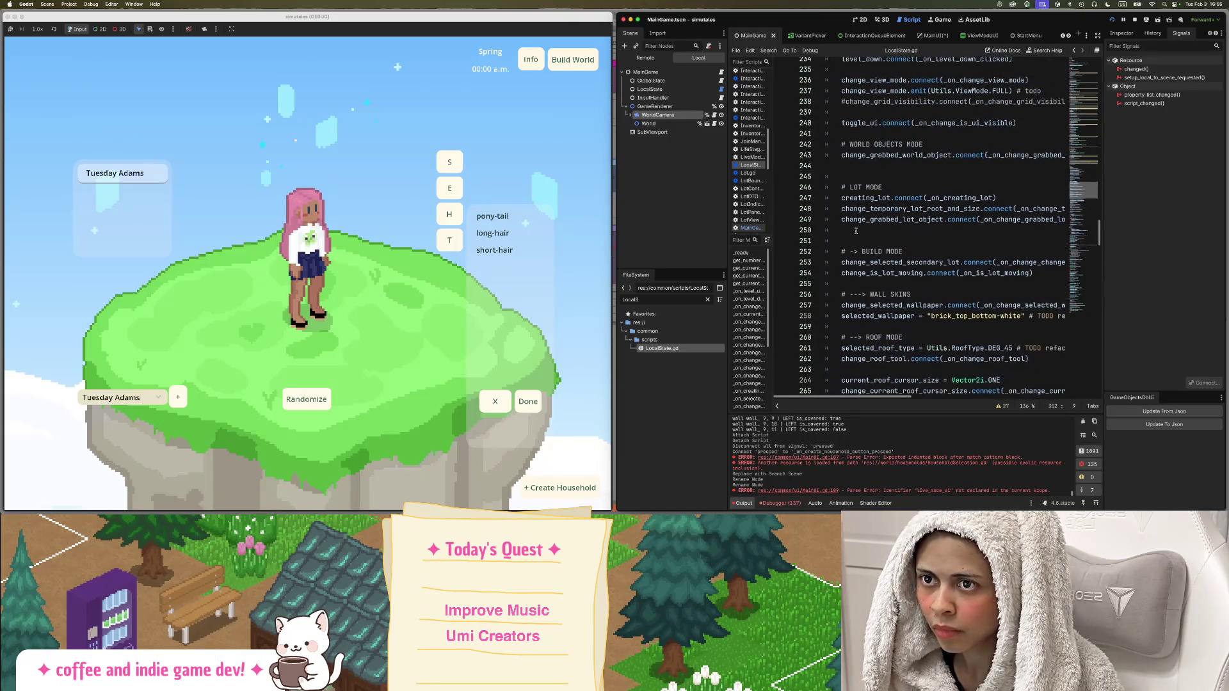
scroll(855, 232, "up", 6)
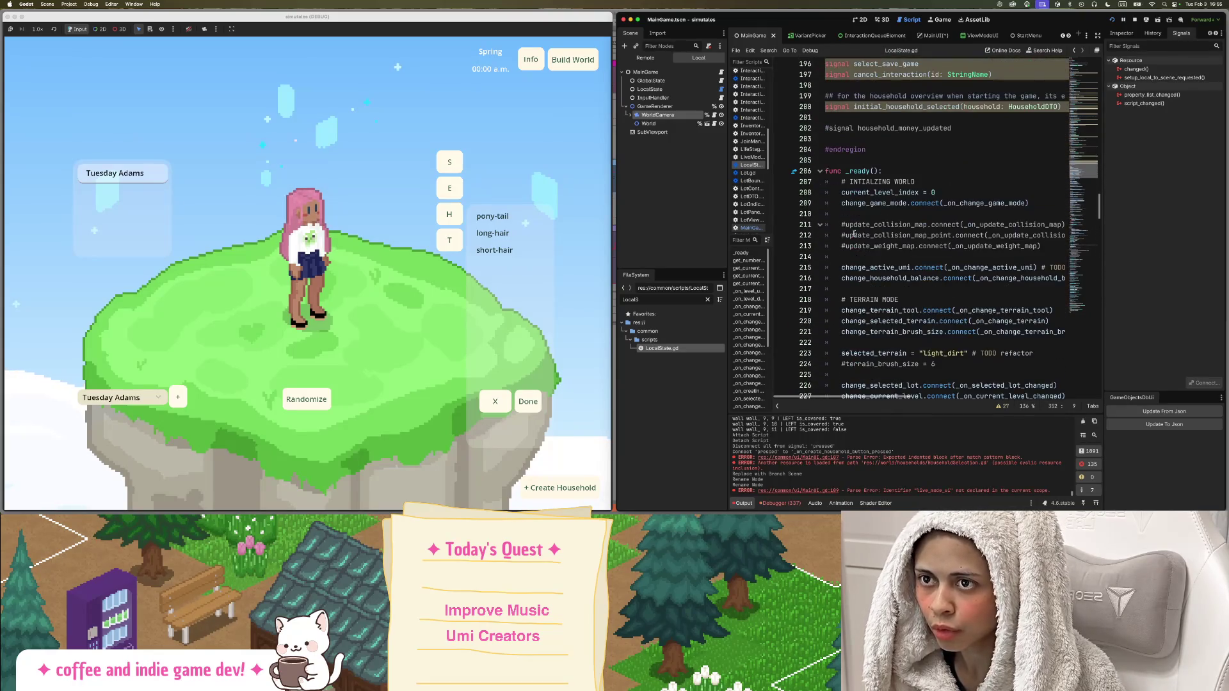
scroll(854, 233, "down", 4)
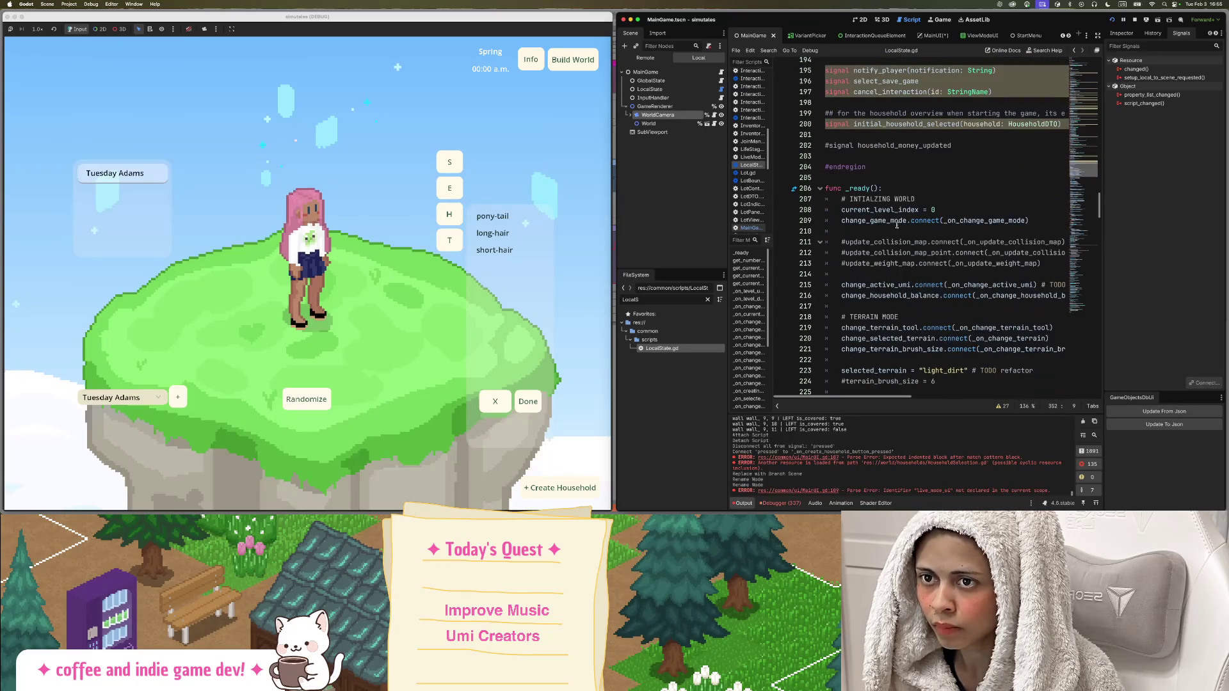
Replace '#signal household_money_updated' with 'signal household_created(household: HouseholdDTO)'.
left_click(959, 132)
left_click_drag(945, 138, 954, 146)
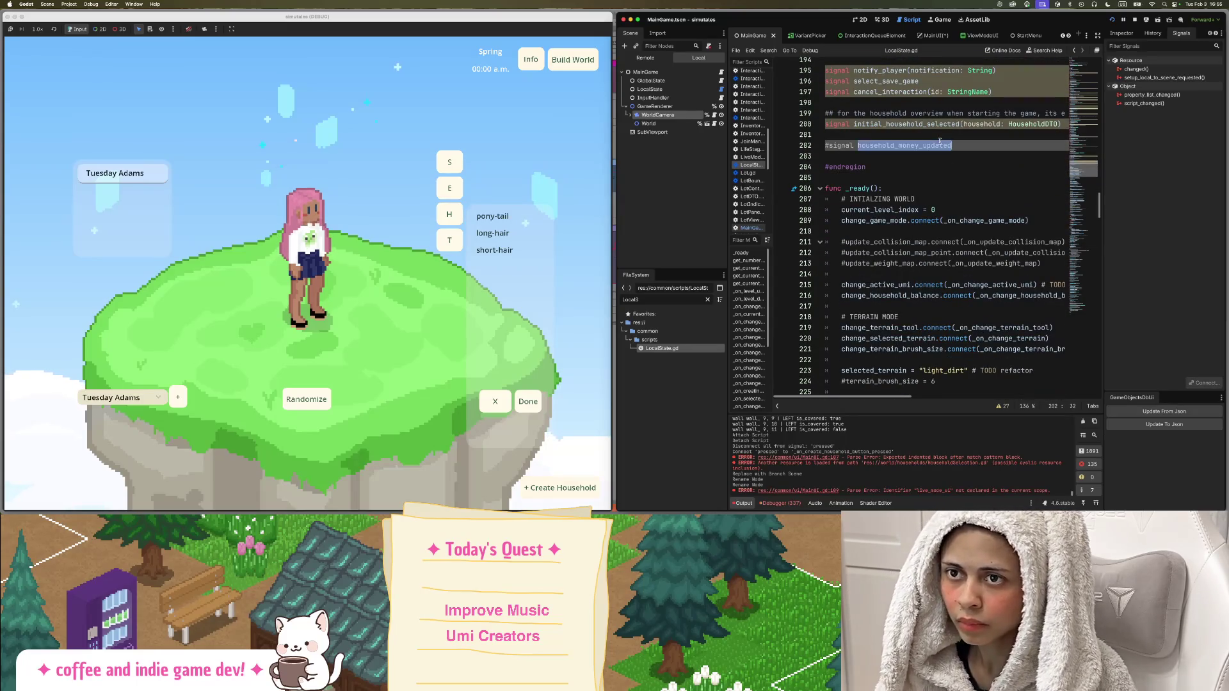
key("BackSpace")
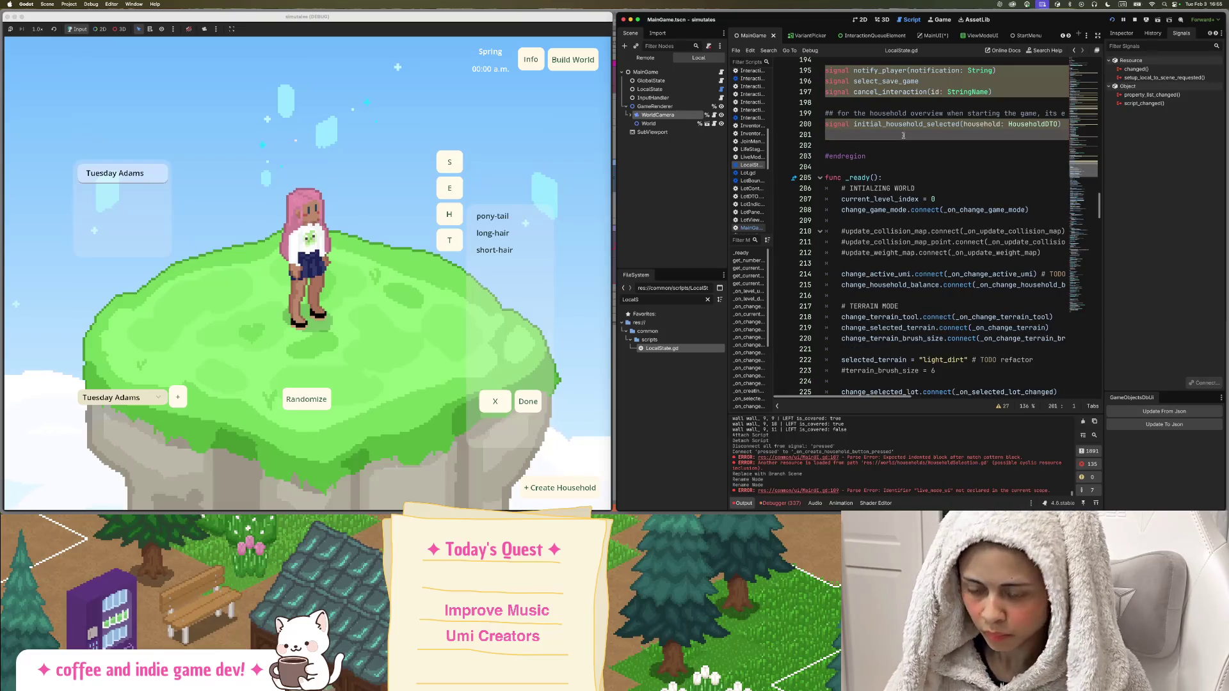
type("signal")
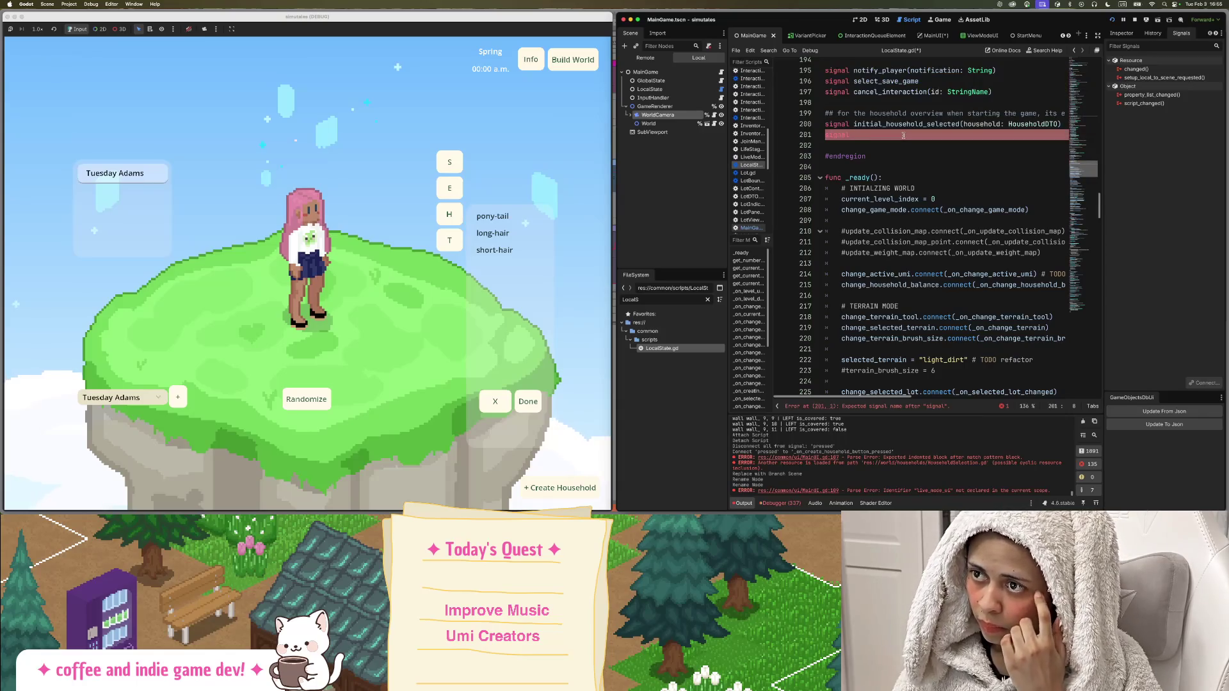
key("BackSpace")
key("BackSpace")
key("BackSpace")
type("ouseho")
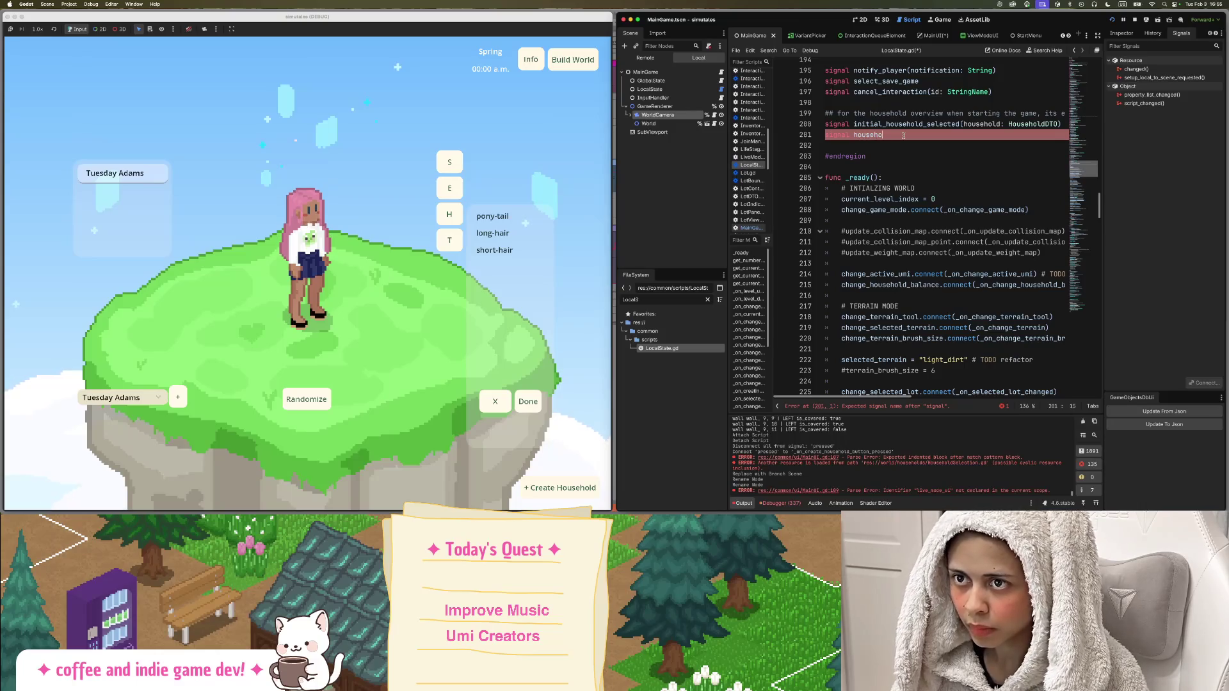
type("ld_created")
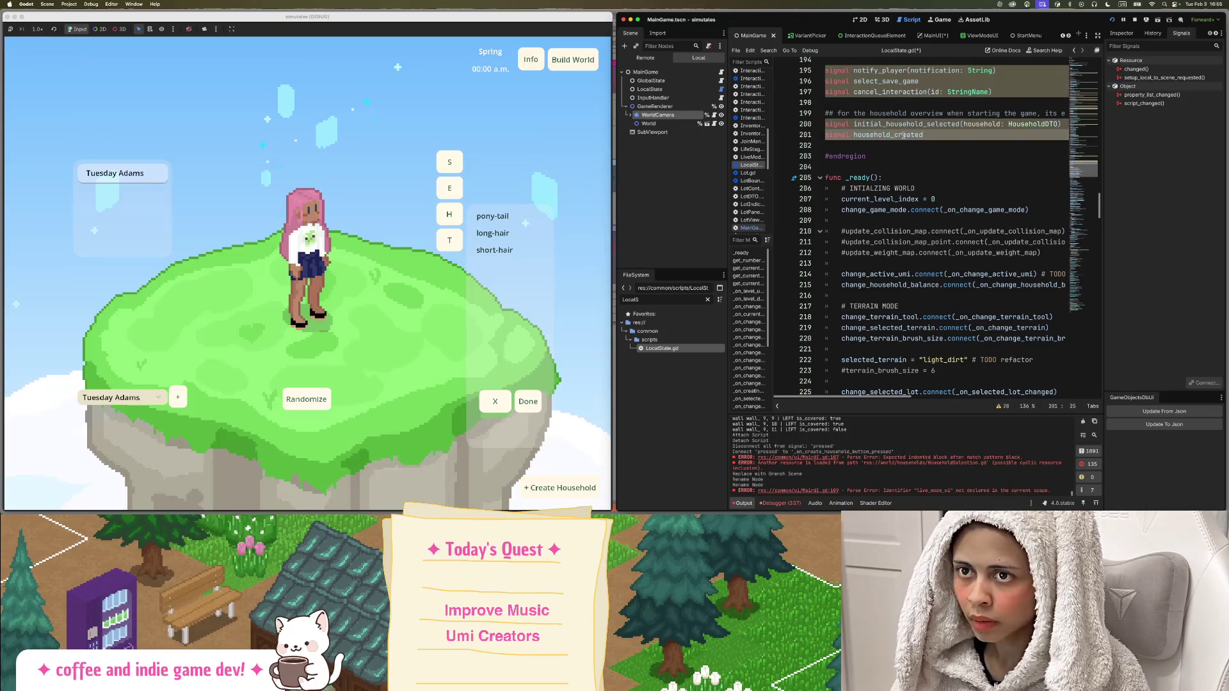
type("()")
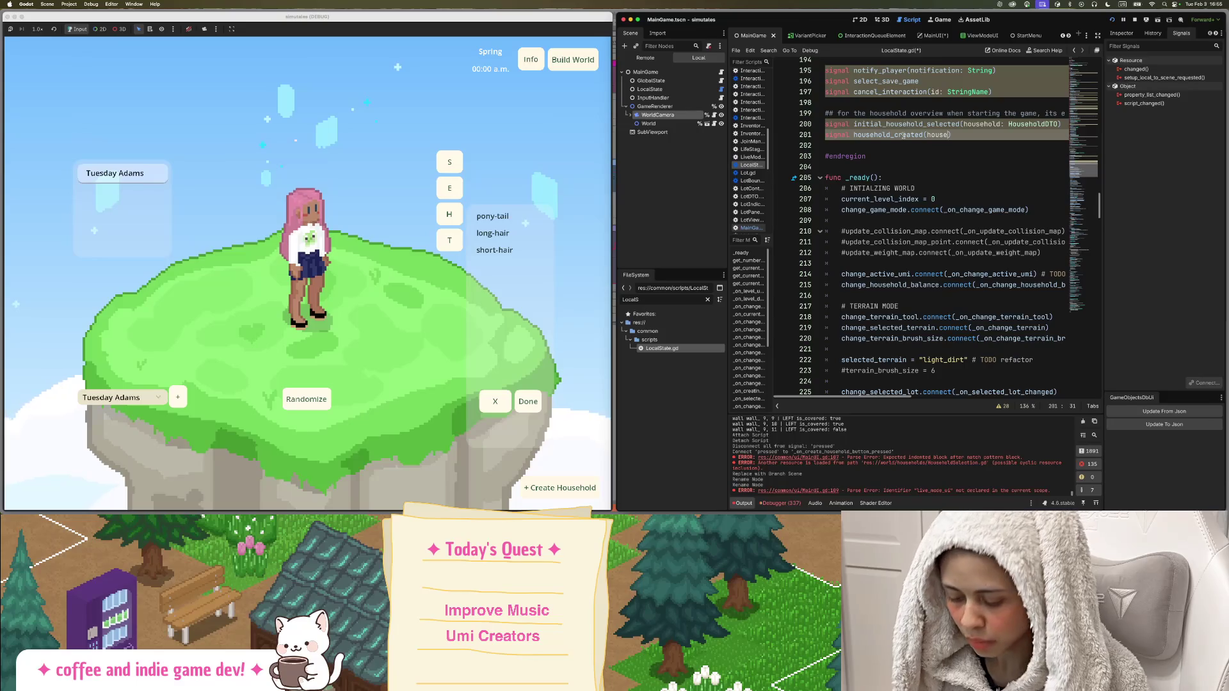
type("old:")
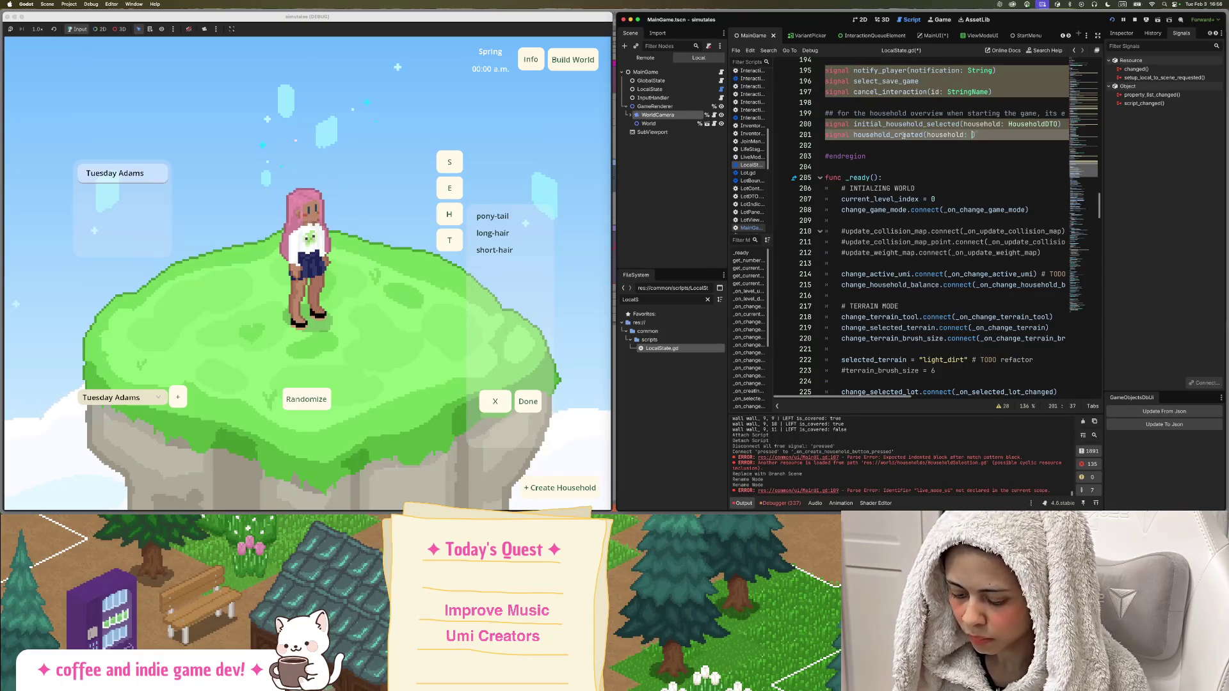
type("useh")
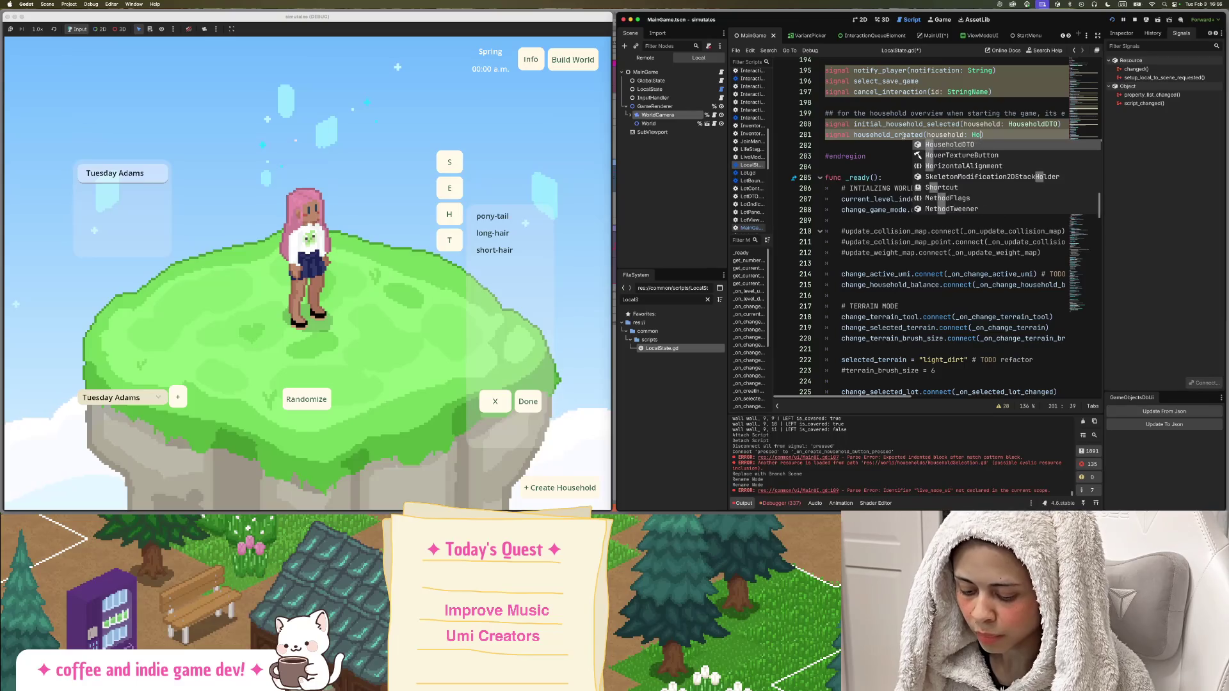
left_click(1003, 146)
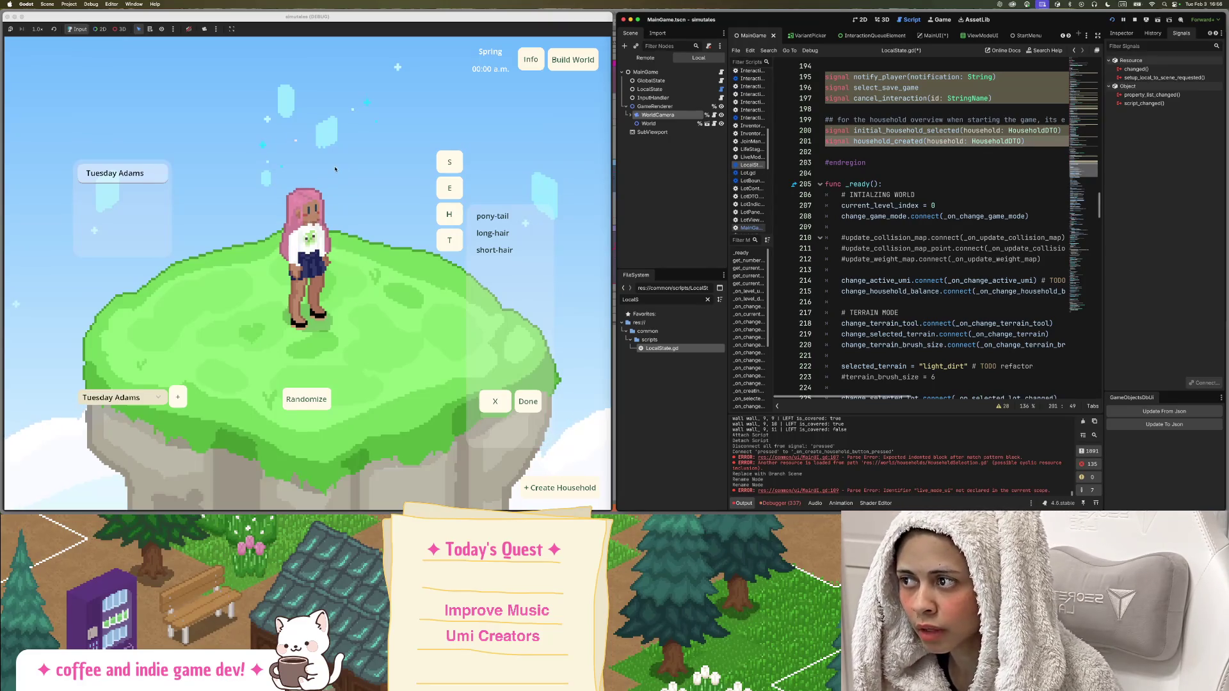
double_click(998, 142)
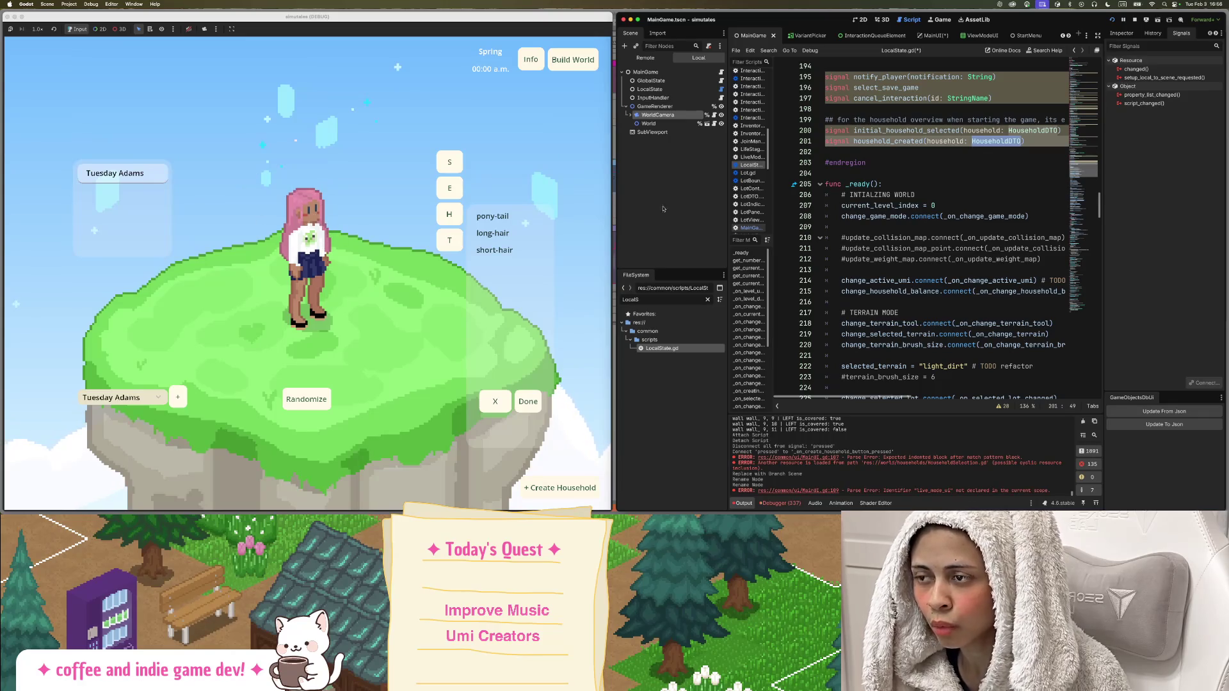
left_click(1029, 142)
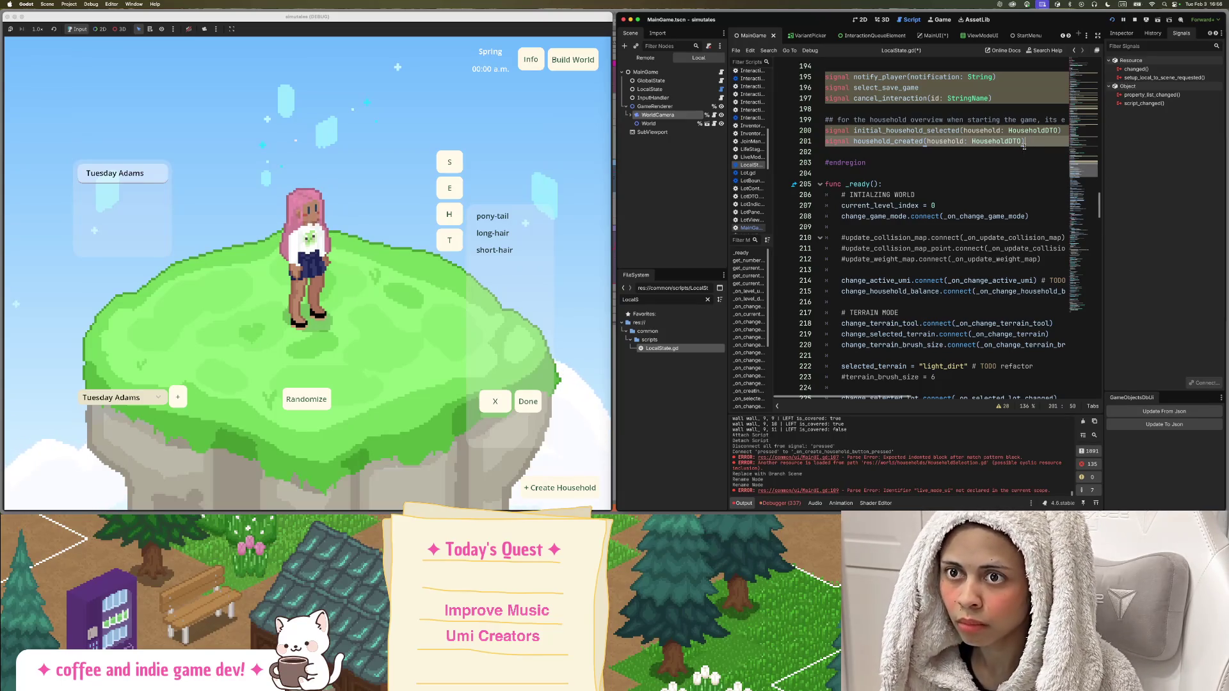
Save LocalState.gd, then filter for 'create' and open the CreateHouseholdScene scene.
left_click(909, 149)
key("super+s")
double_click(909, 142)
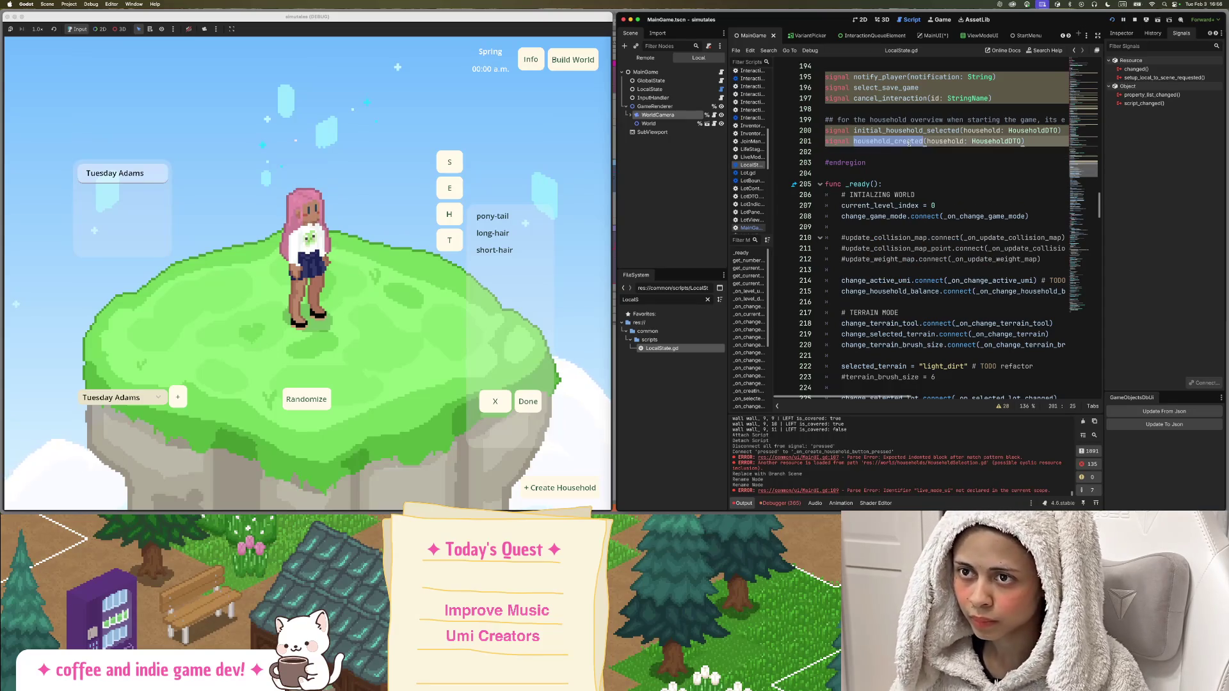
left_click(643, 314)
double_click(656, 301)
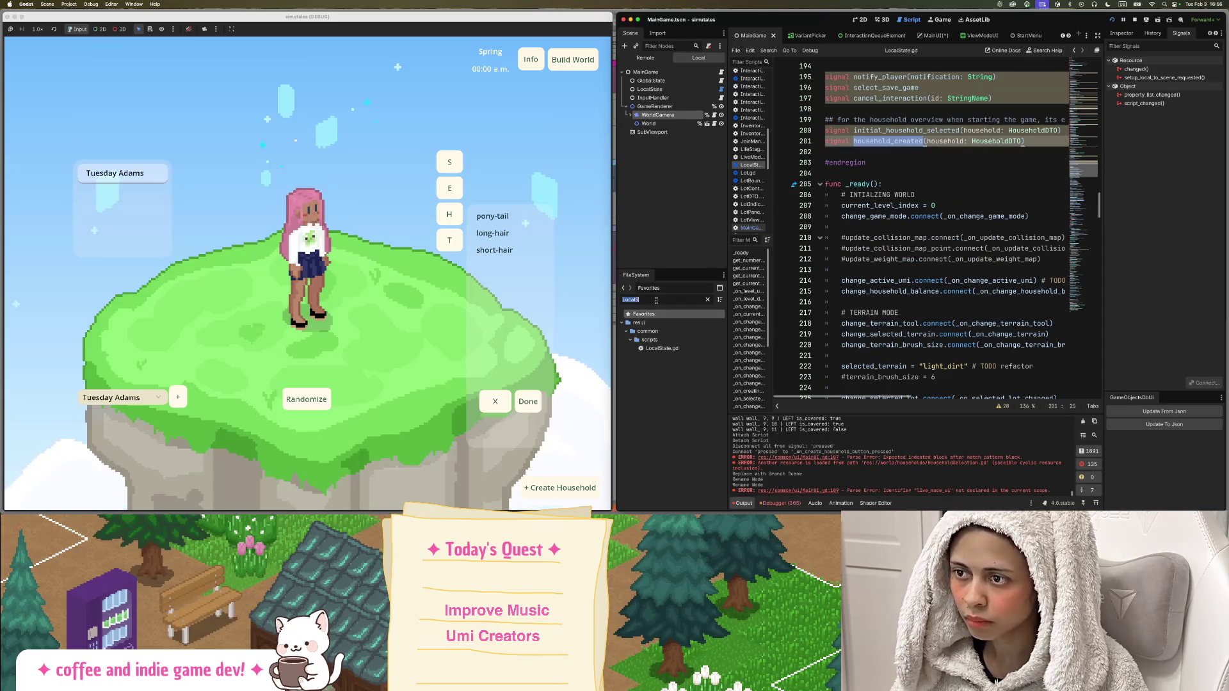
type("create")
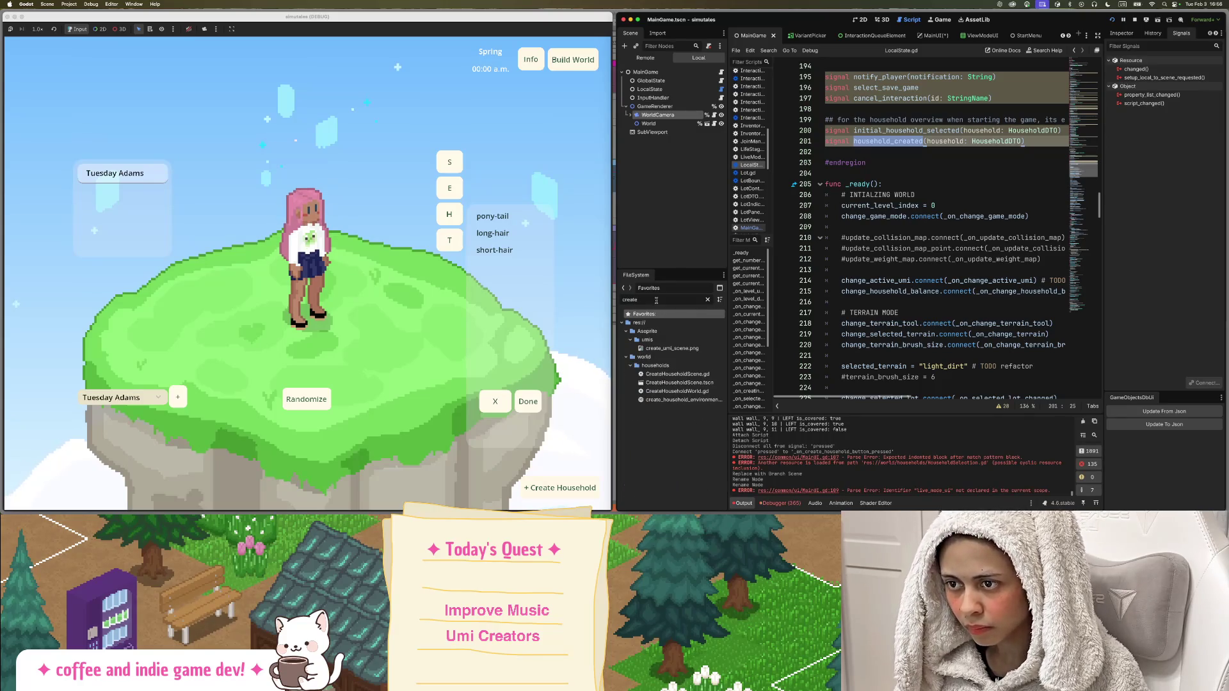
double_click(678, 382)
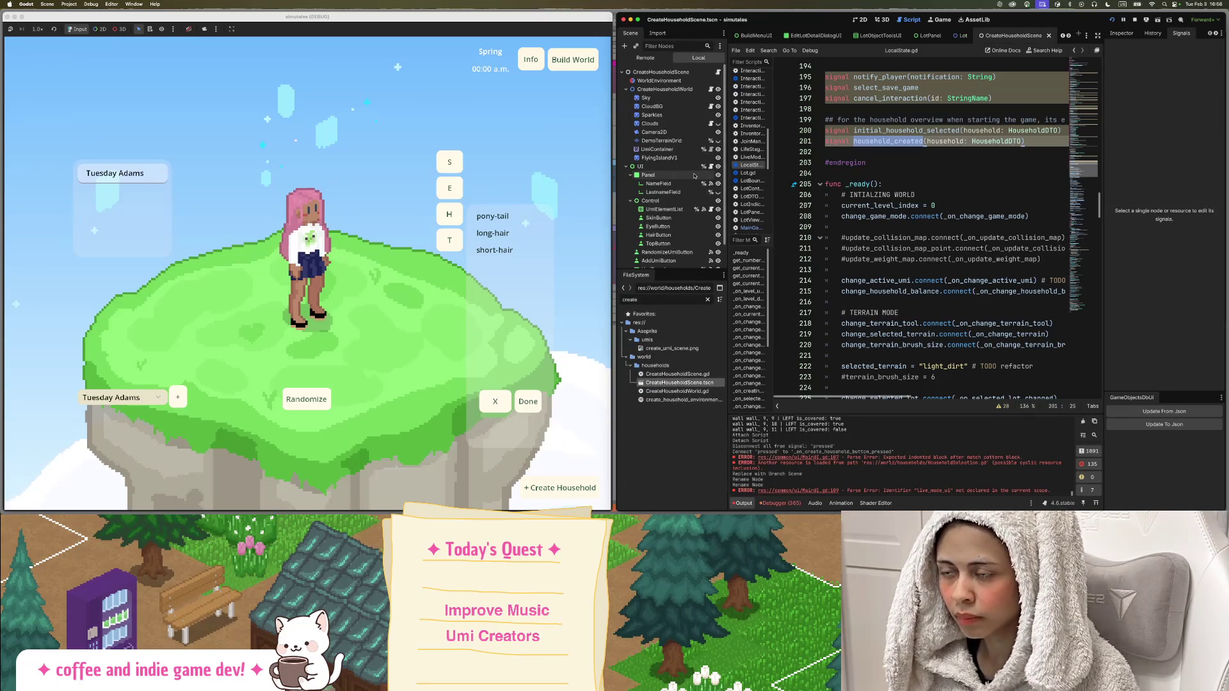
Check the DoneButton's signal connections and open the ui.gd script at _on_done_button_pressed.
scroll(694, 175, "down", 2)
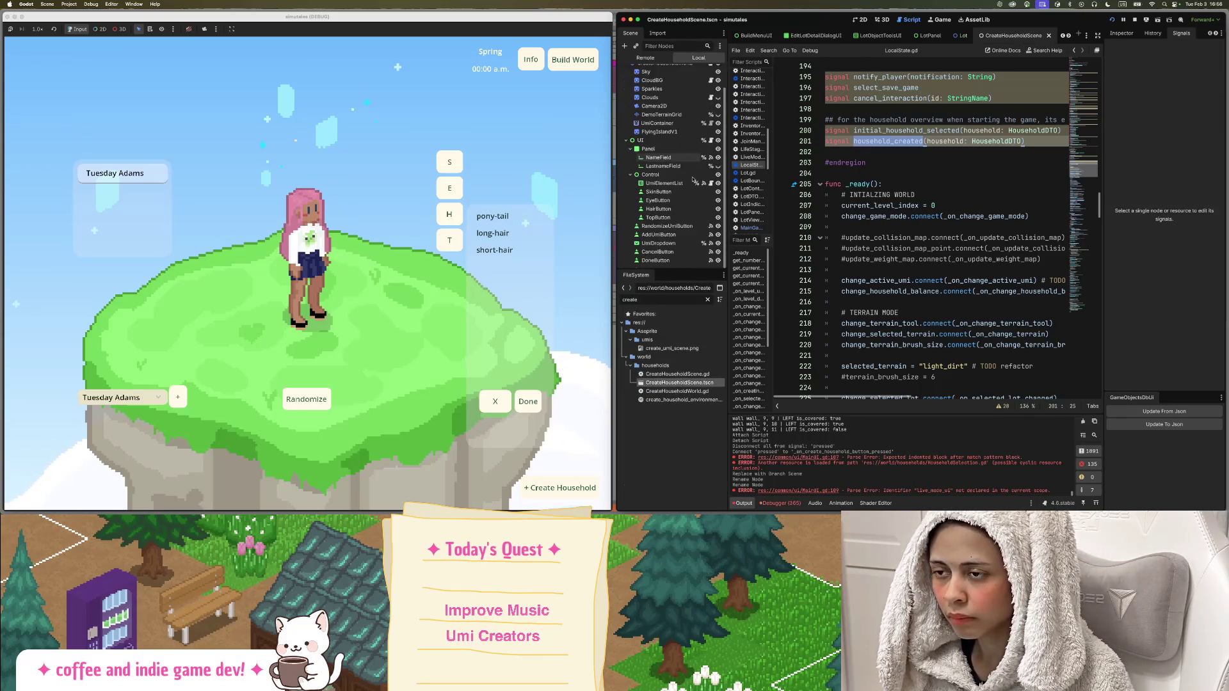
left_click(711, 261)
scroll(714, 166, "up", 2)
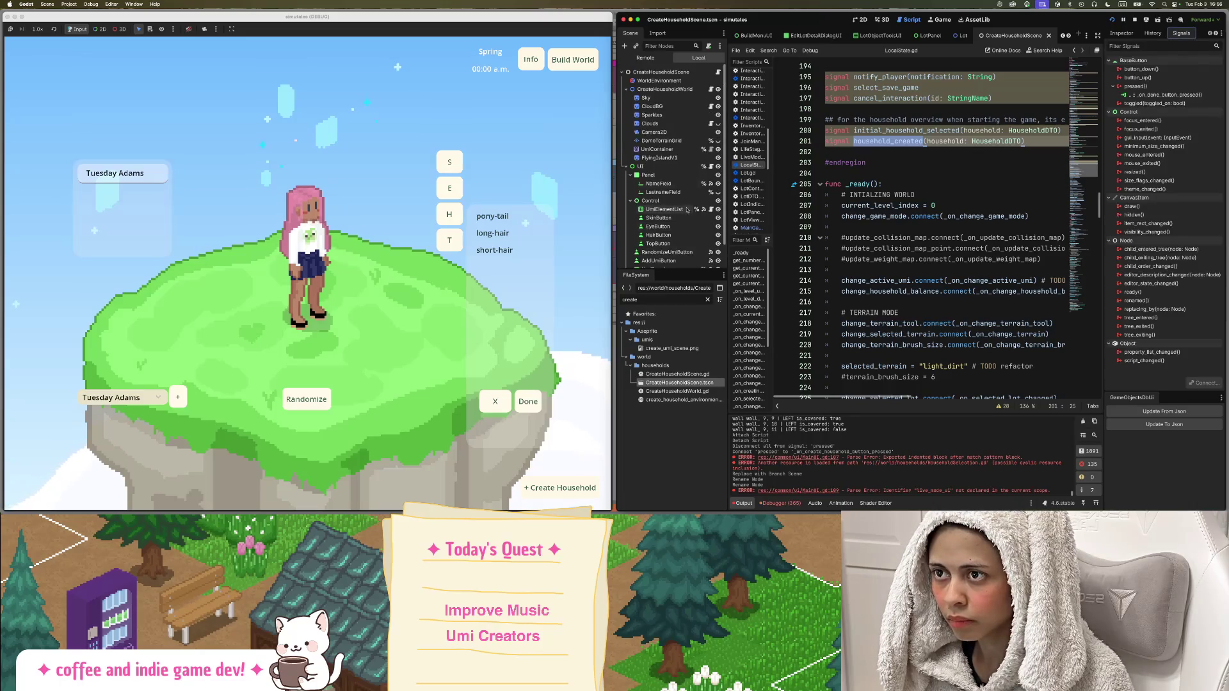
left_click(718, 72)
scroll(973, 234, "down", 10)
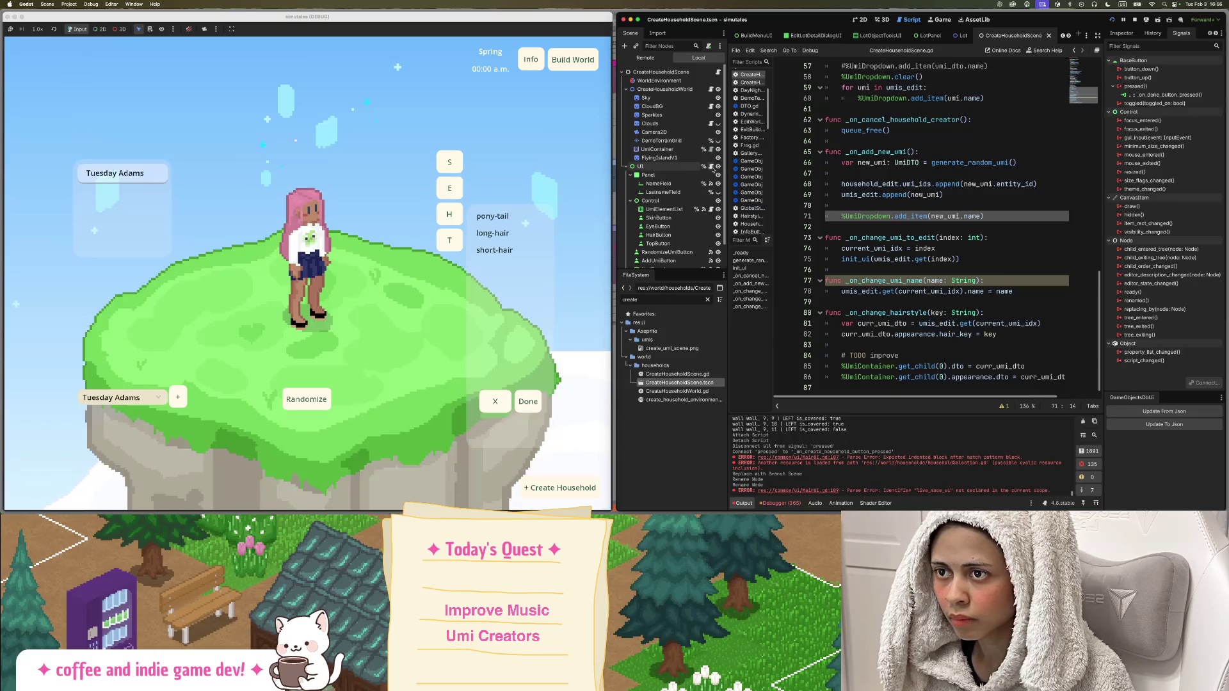
left_click(711, 166)
scroll(936, 184, "up", 7)
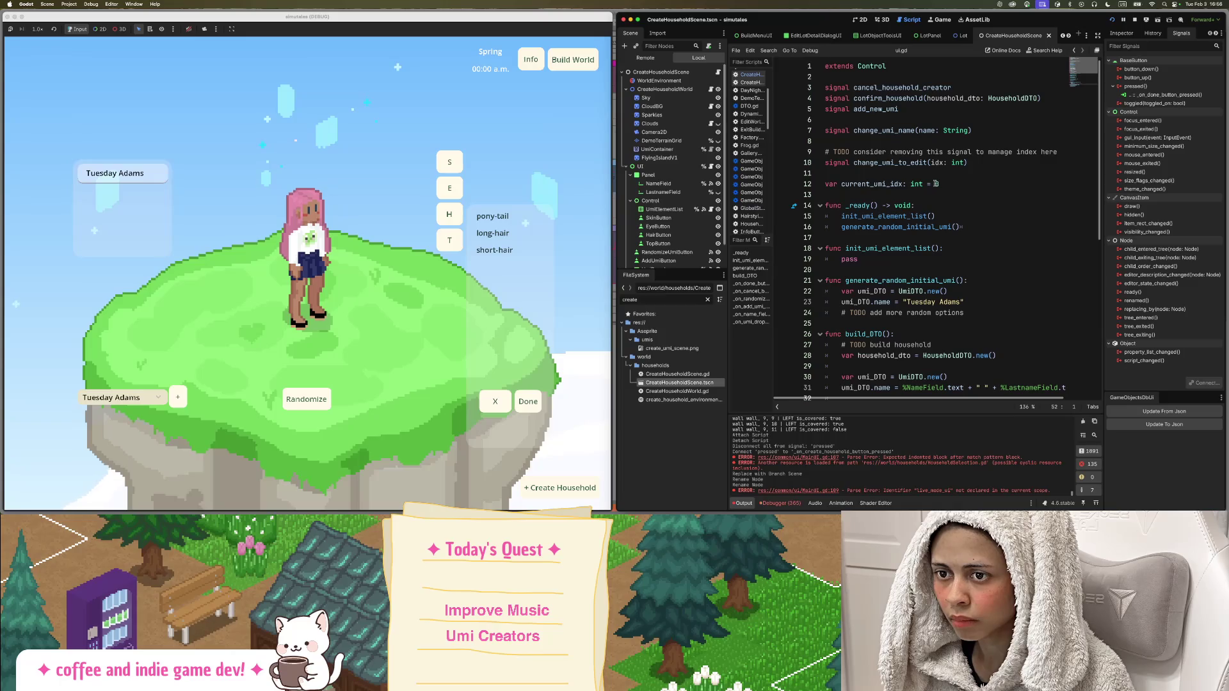
scroll(936, 184, "down", 7)
scroll(935, 183, "down", 3)
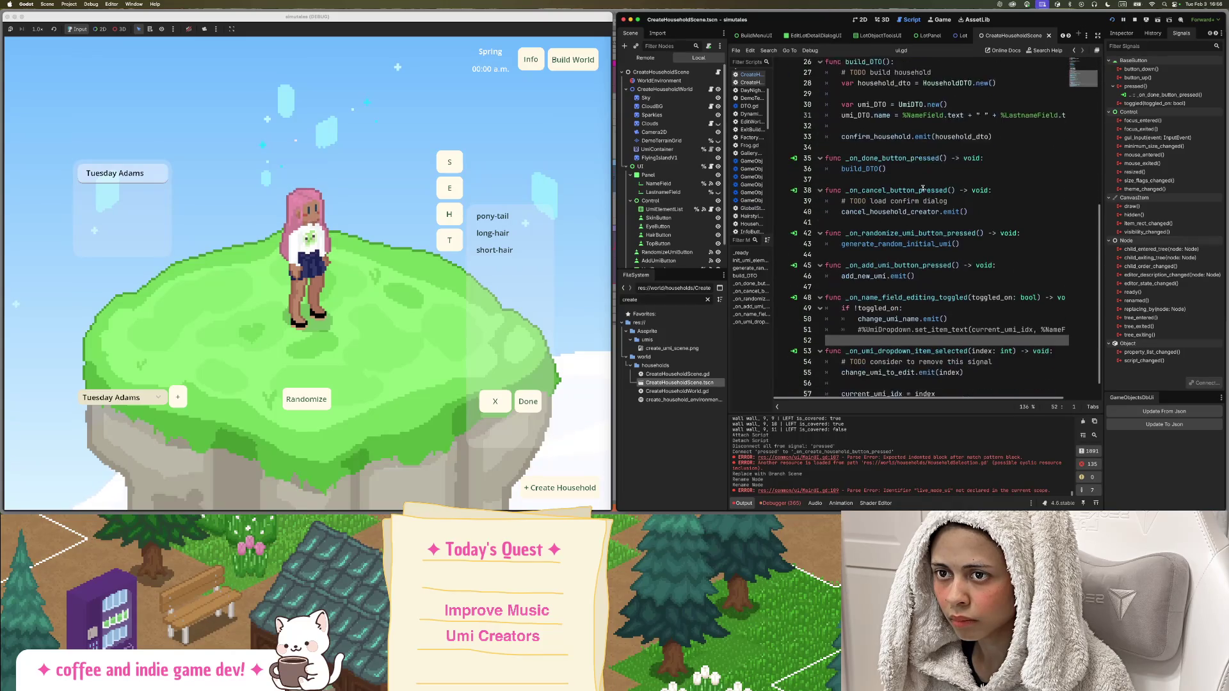
Add 'LocalState.household_created.emit()' on a new line after build_DTO() in the done handler.
left_click(898, 150)
key("Return")
type("household_created")
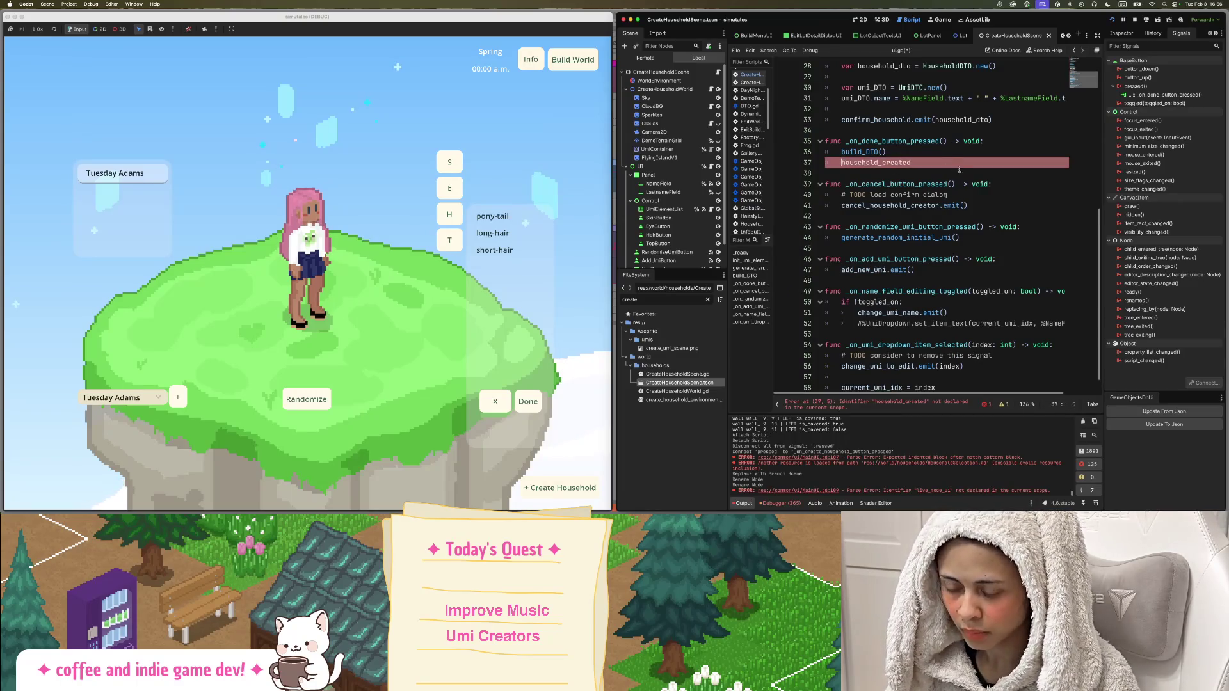
type("LocalState.")
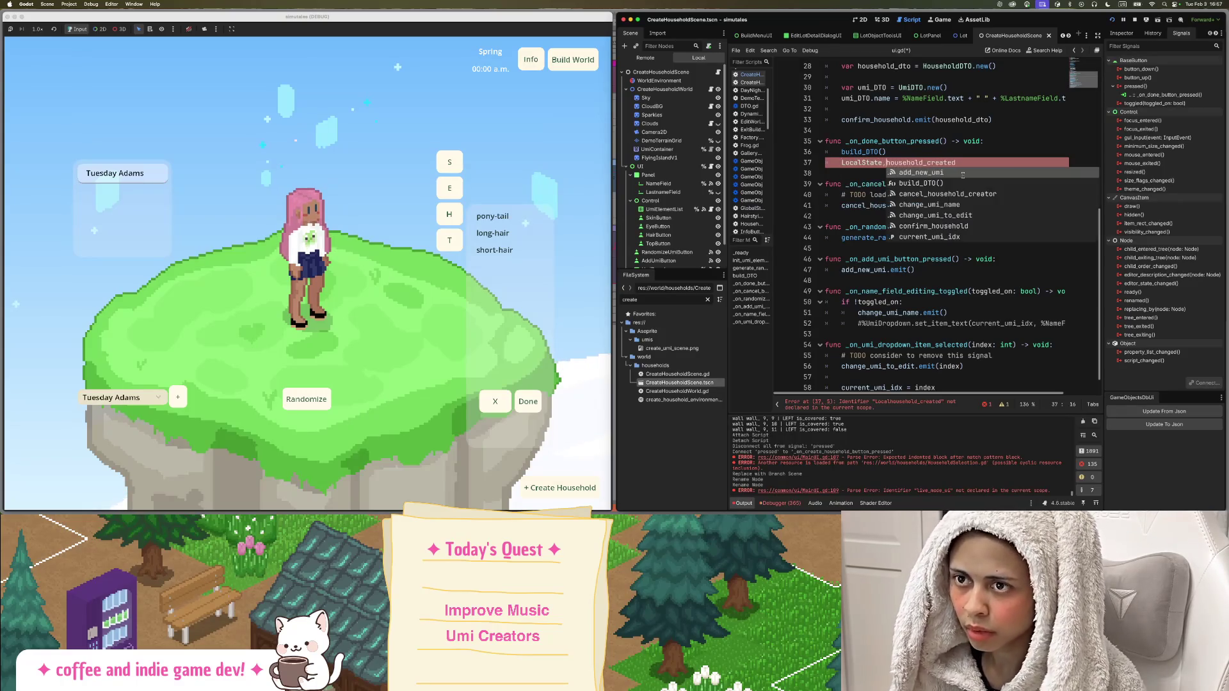
key("Escape")
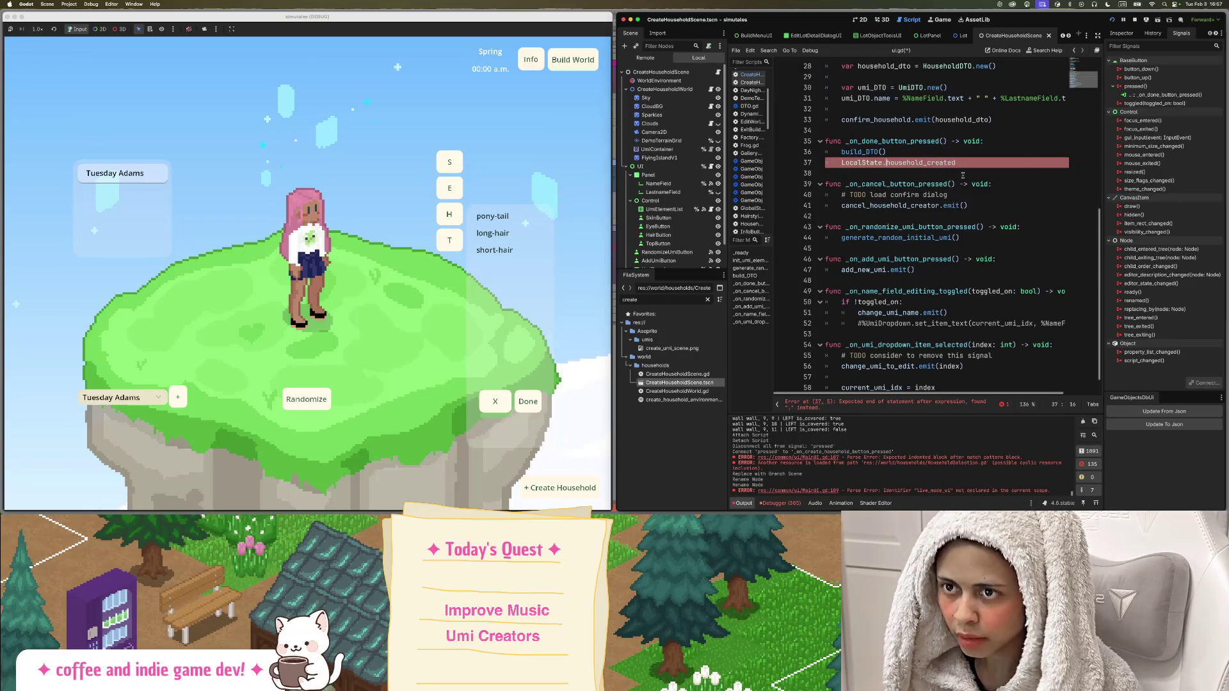
left_click(984, 162)
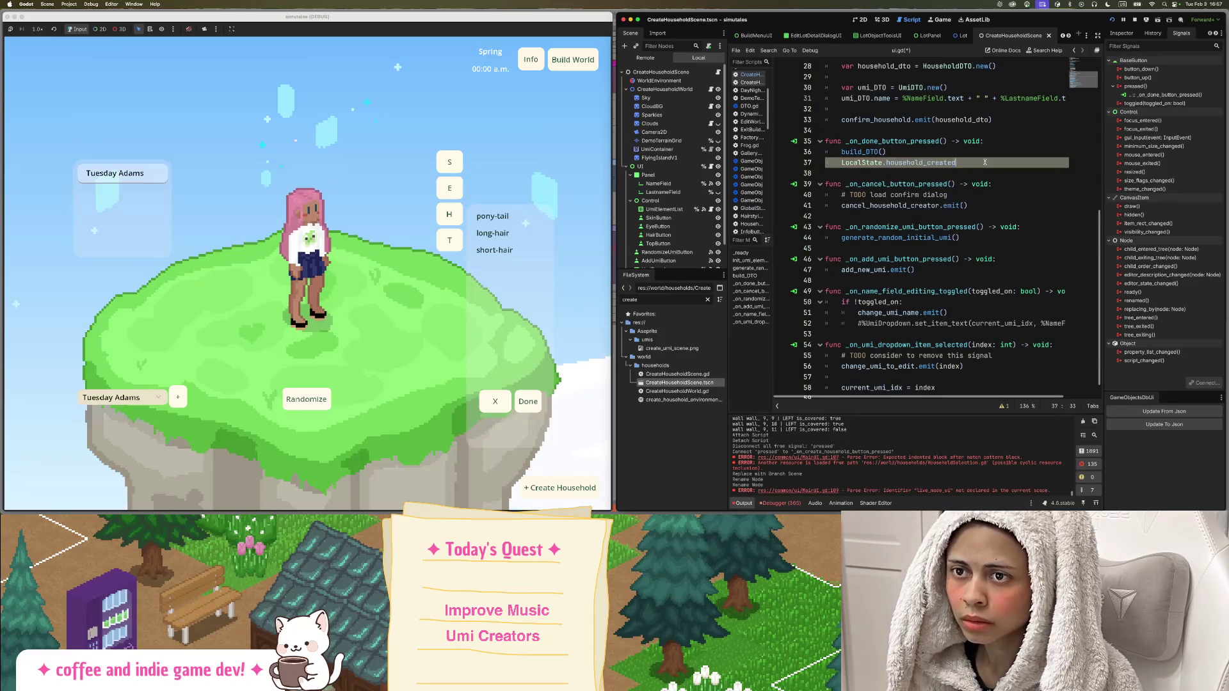
type(".")
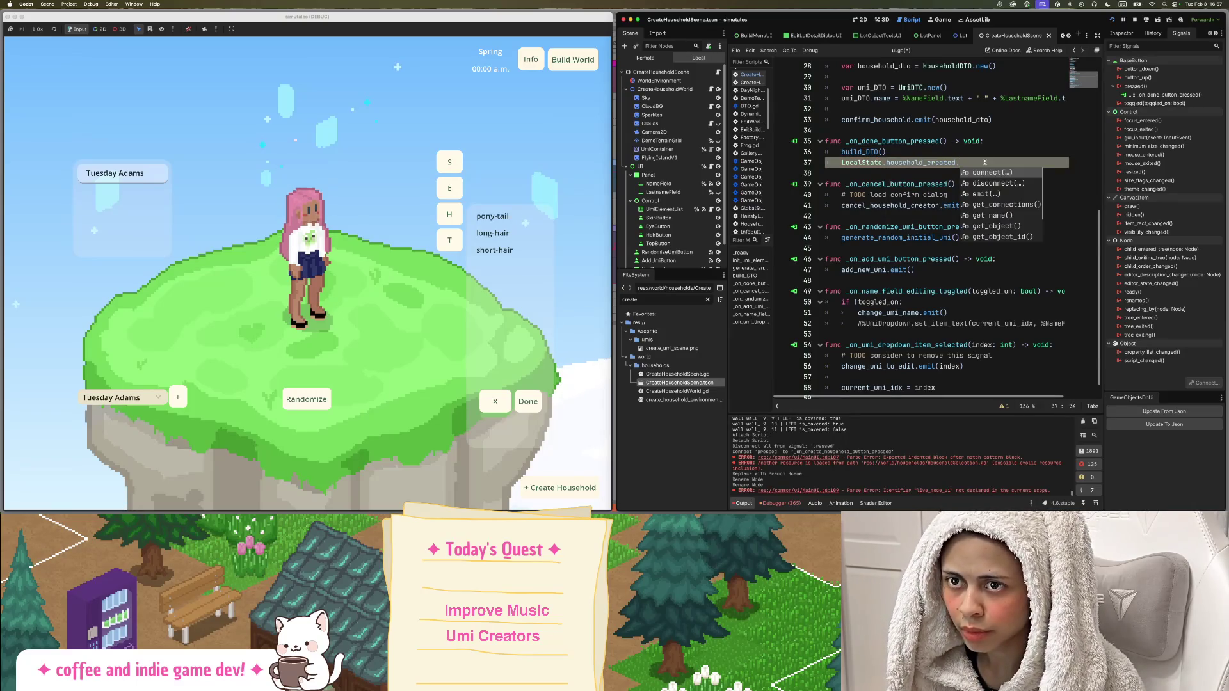
type("emit")
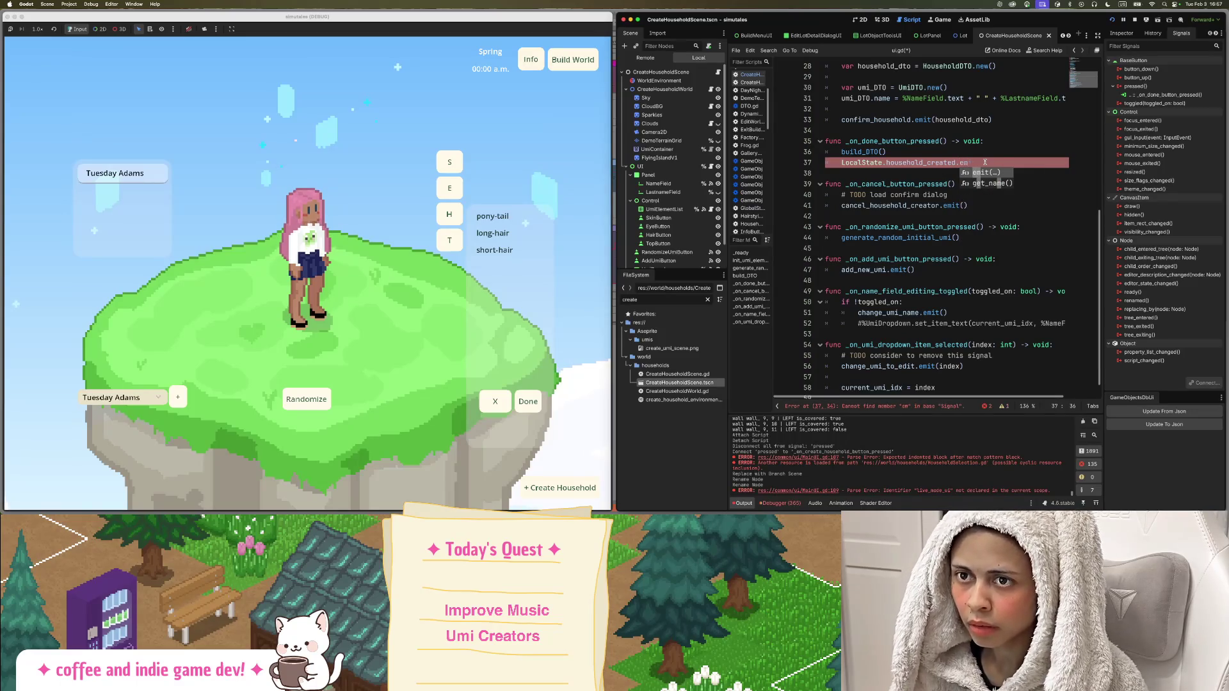
key("Return")
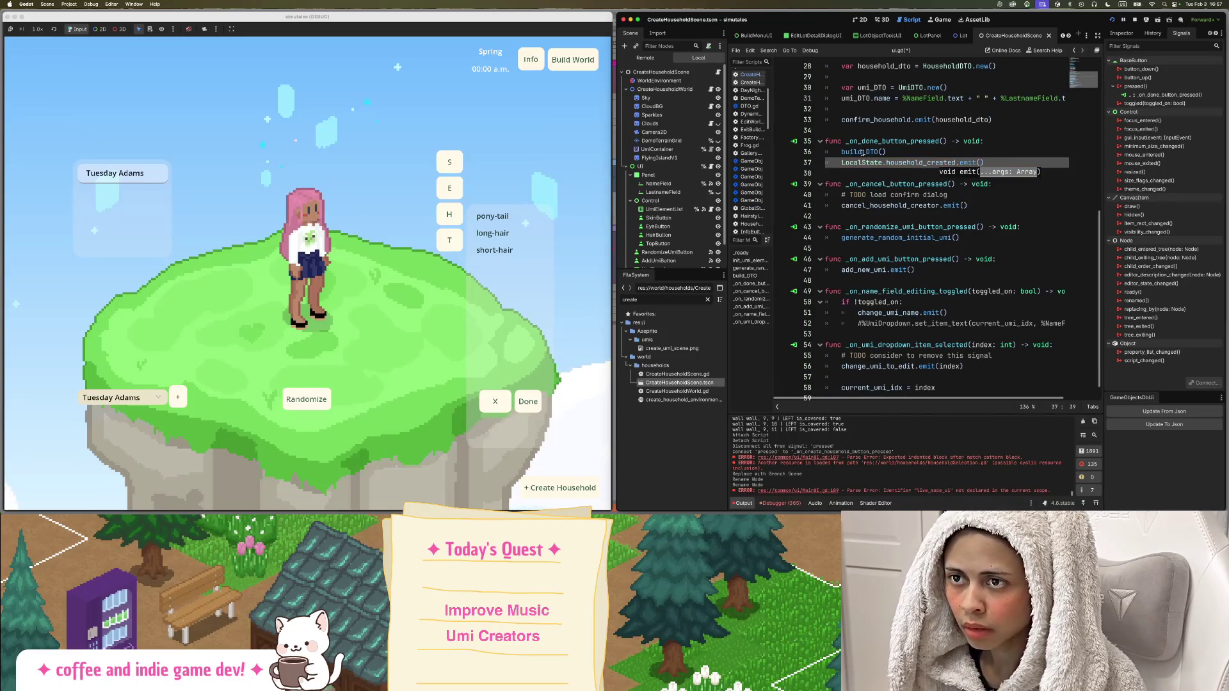
Review build_DTO and the confirm_household signal across ui.gd and CreateHouseholdScene.gd.
double_click(862, 152)
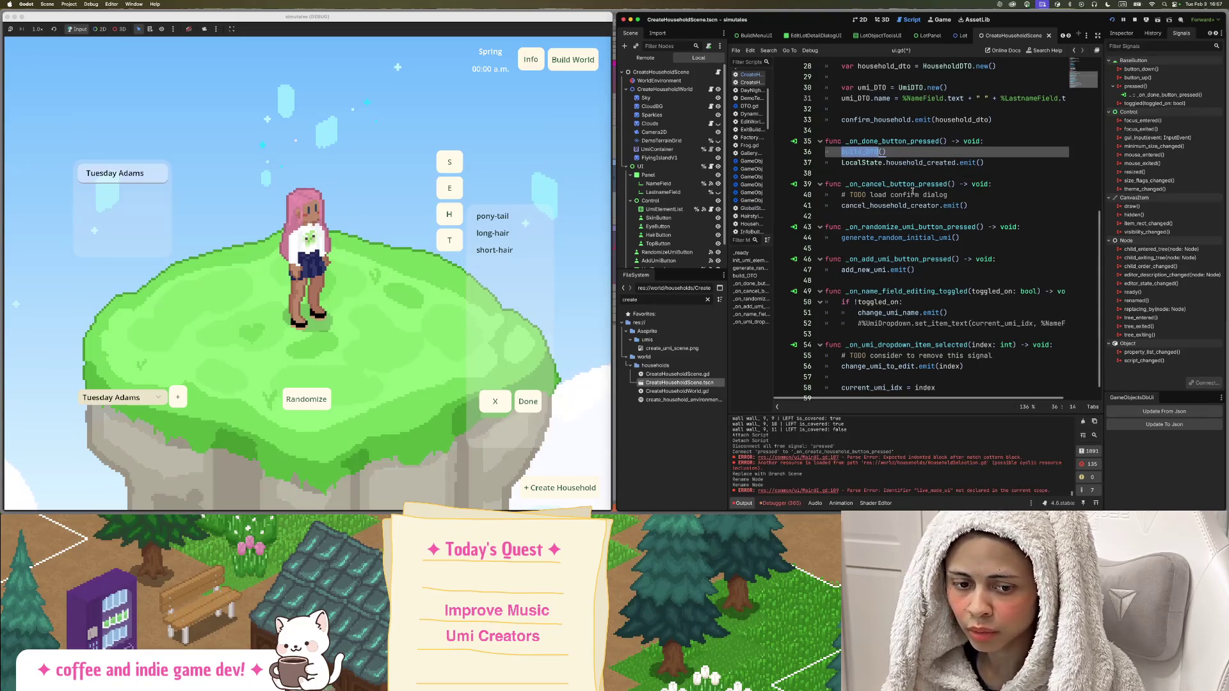
scroll(913, 190, "up", 5)
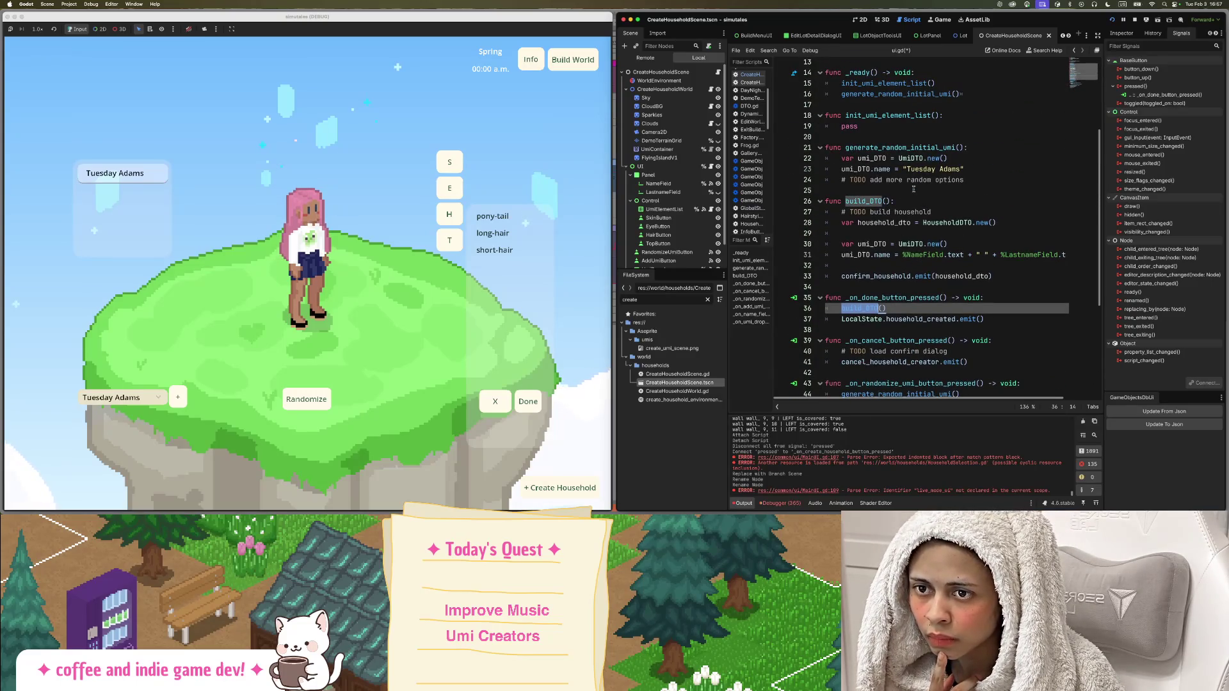
double_click(889, 275)
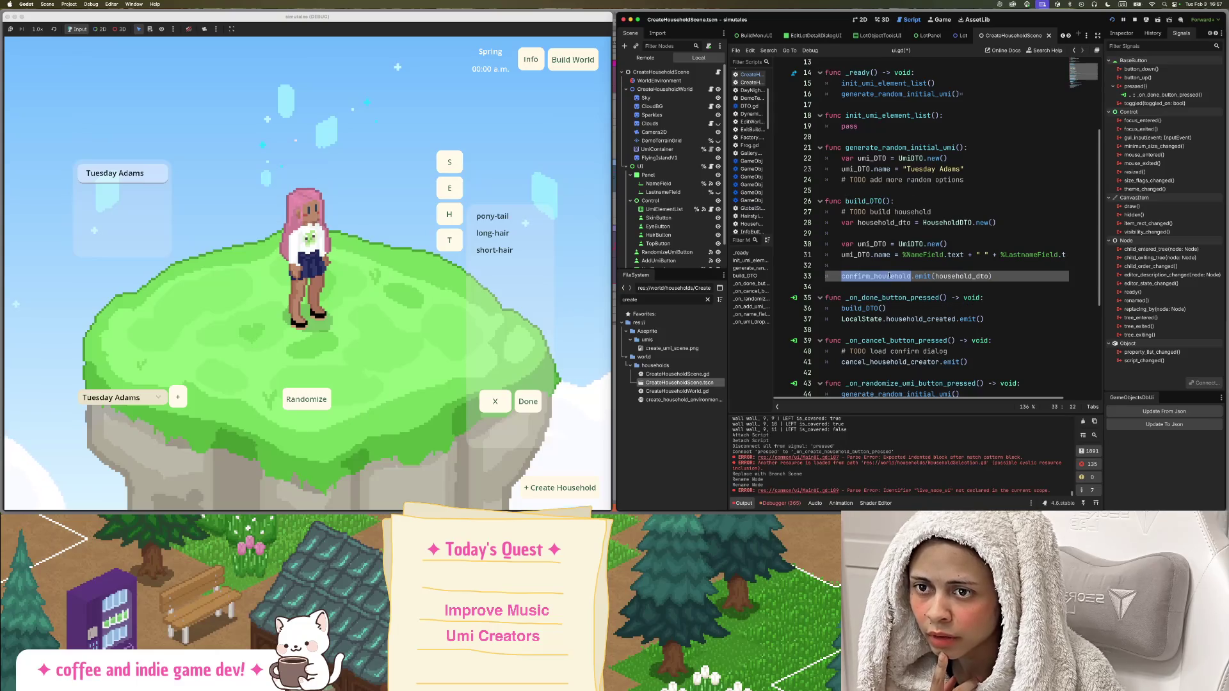
left_click(718, 71)
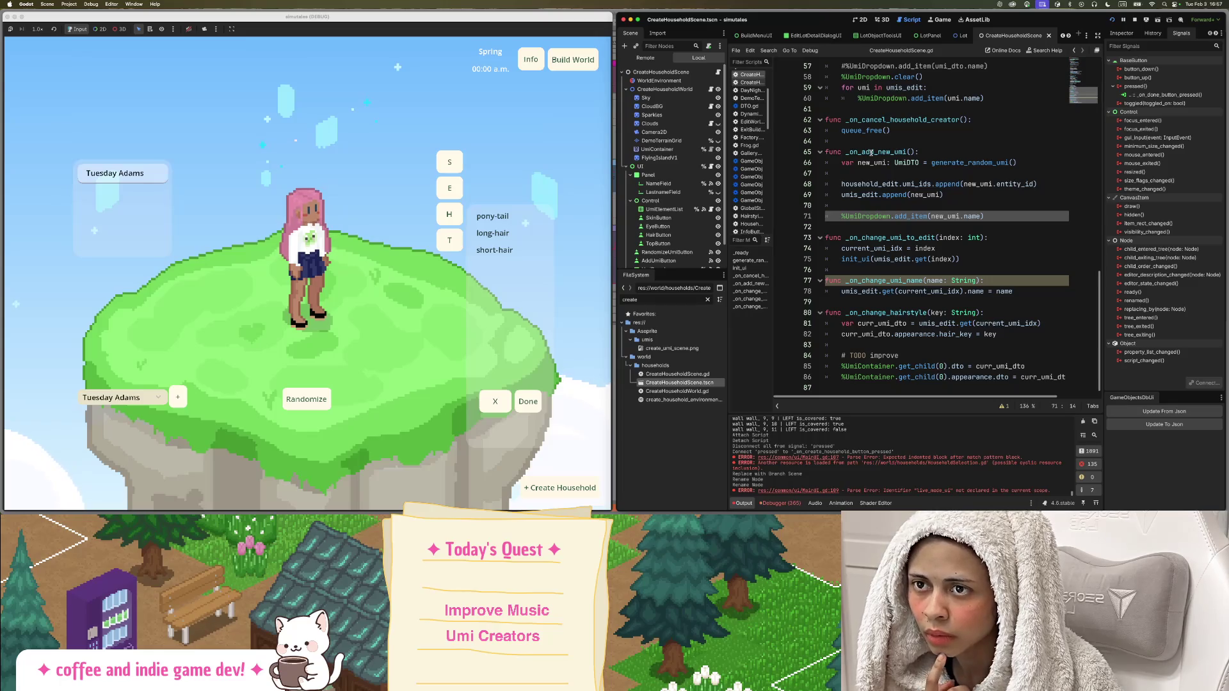
scroll(871, 152, "up", 15)
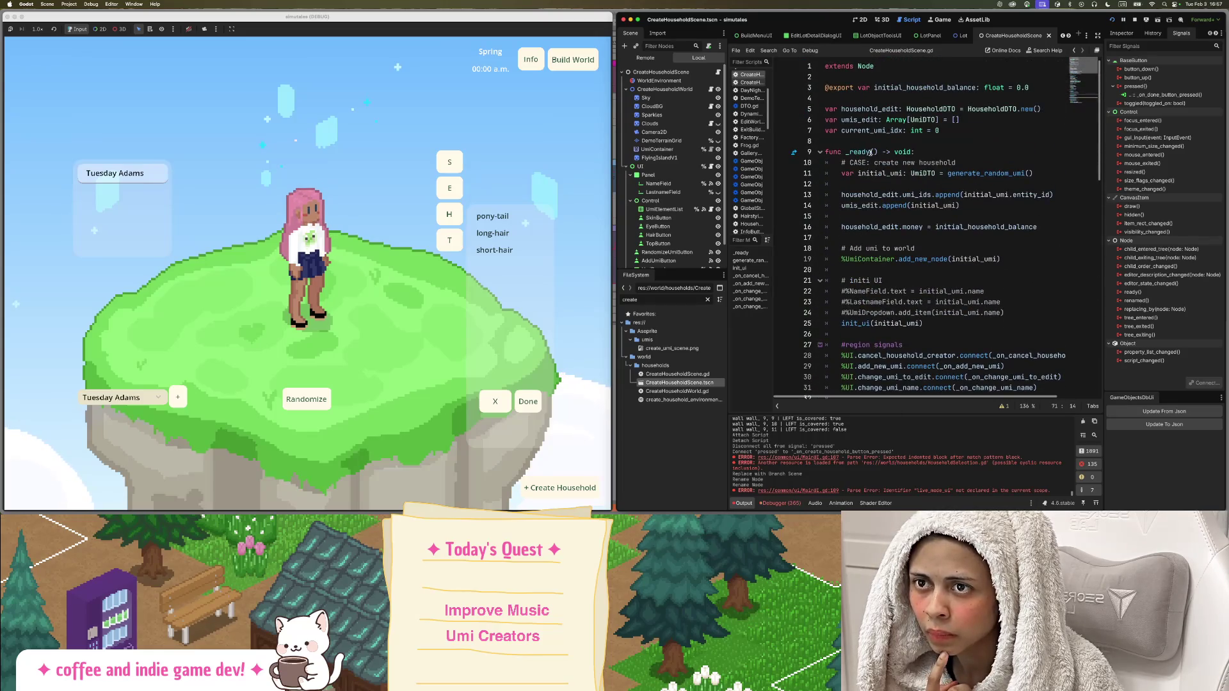
scroll(672, 250, "down", 2)
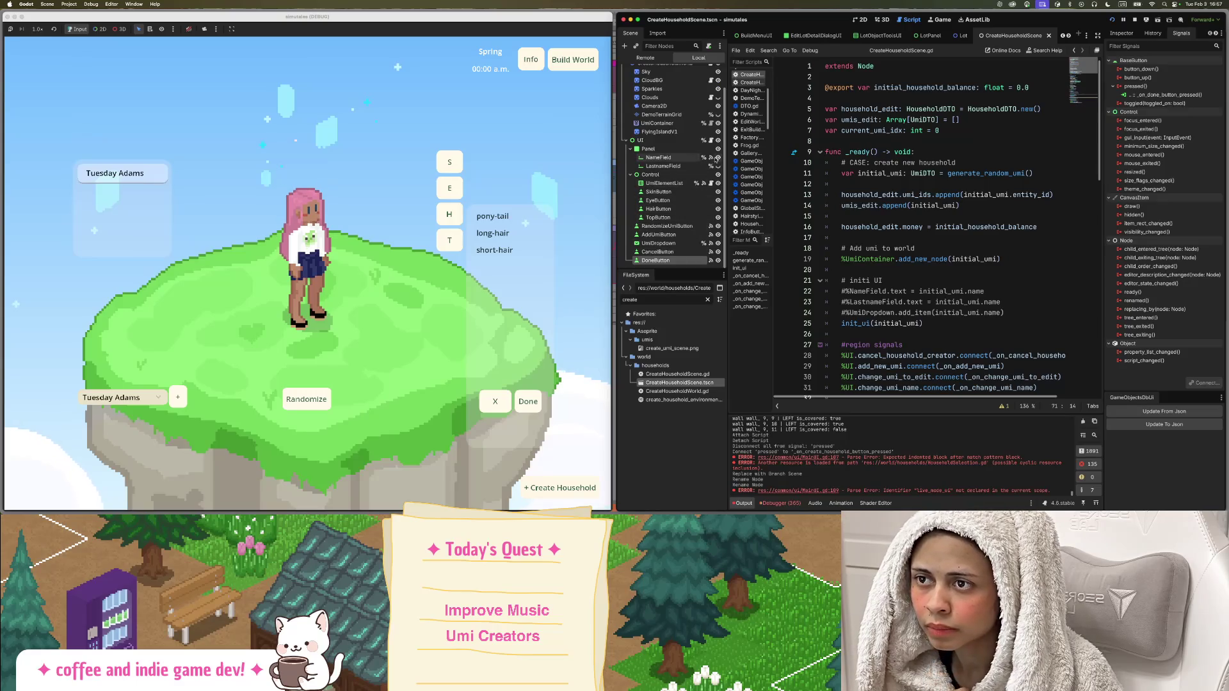
left_click(711, 140)
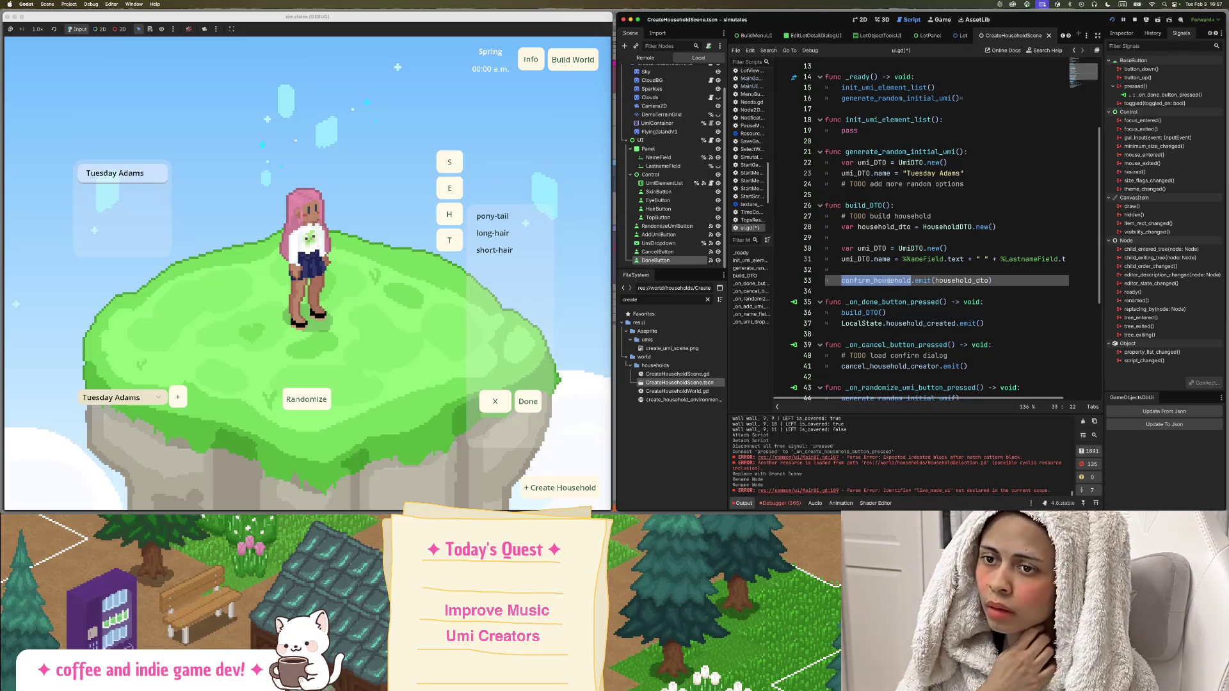
scroll(898, 274, "up", 4)
scroll(672, 128, "up", 2)
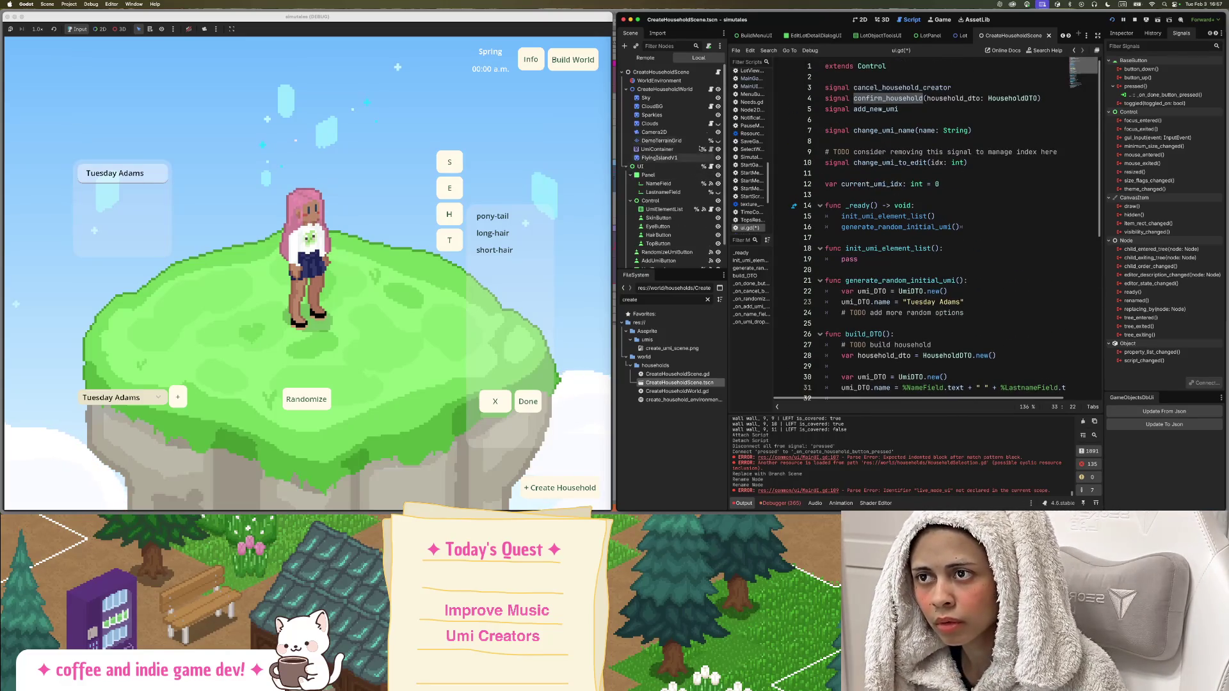
left_click(718, 71)
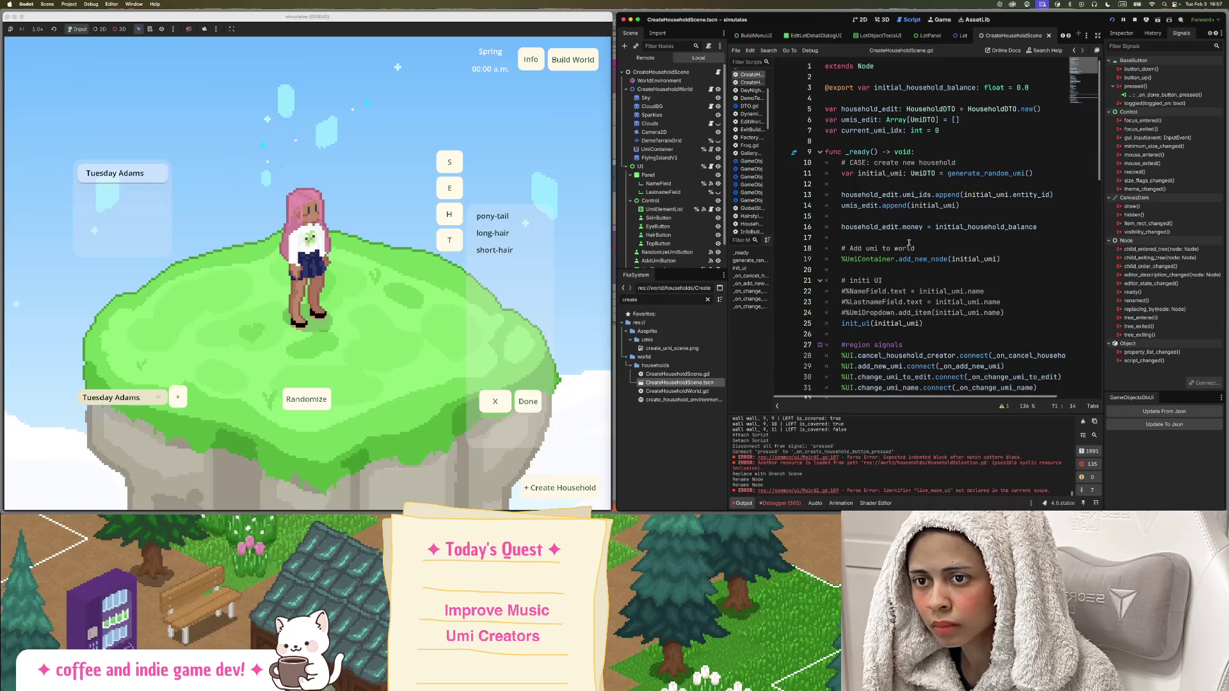
scroll(908, 242, "down", 3)
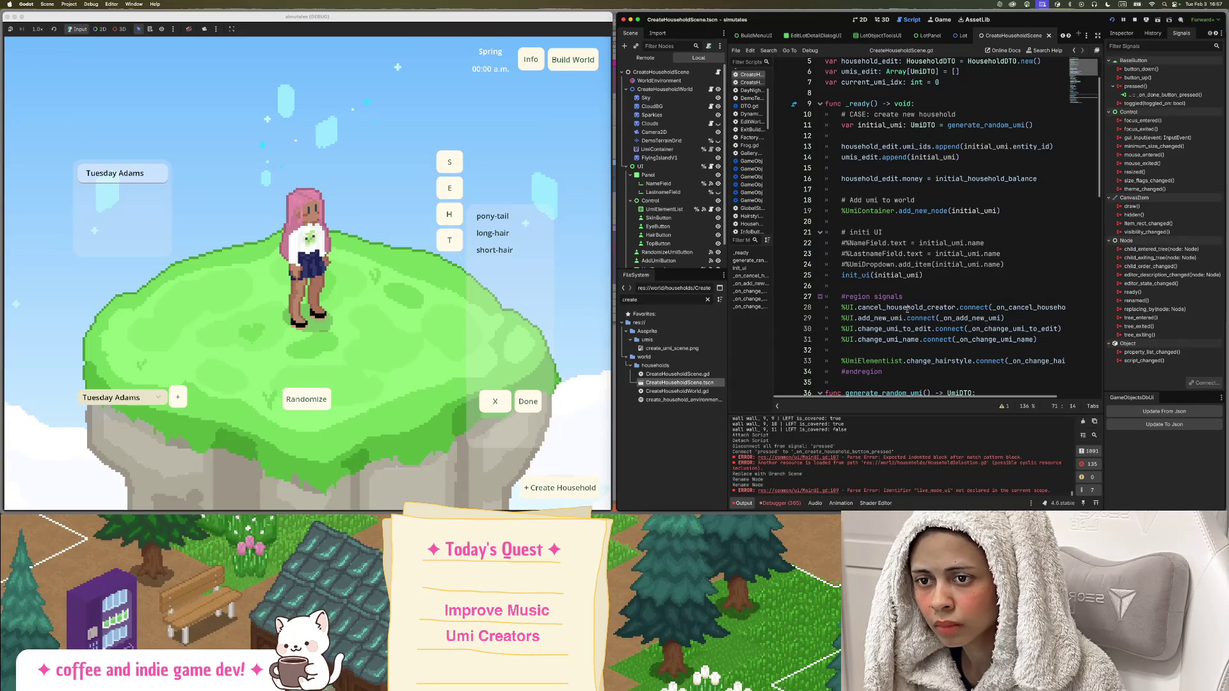
scroll(907, 310, "down", 2)
Search CreateHouseholdScene.gd's signals region for 'confirm'.
left_click(907, 308)
scroll(909, 306, "down", 3)
scroll(908, 306, "down", 1)
key("ctrl+f")
type("con")
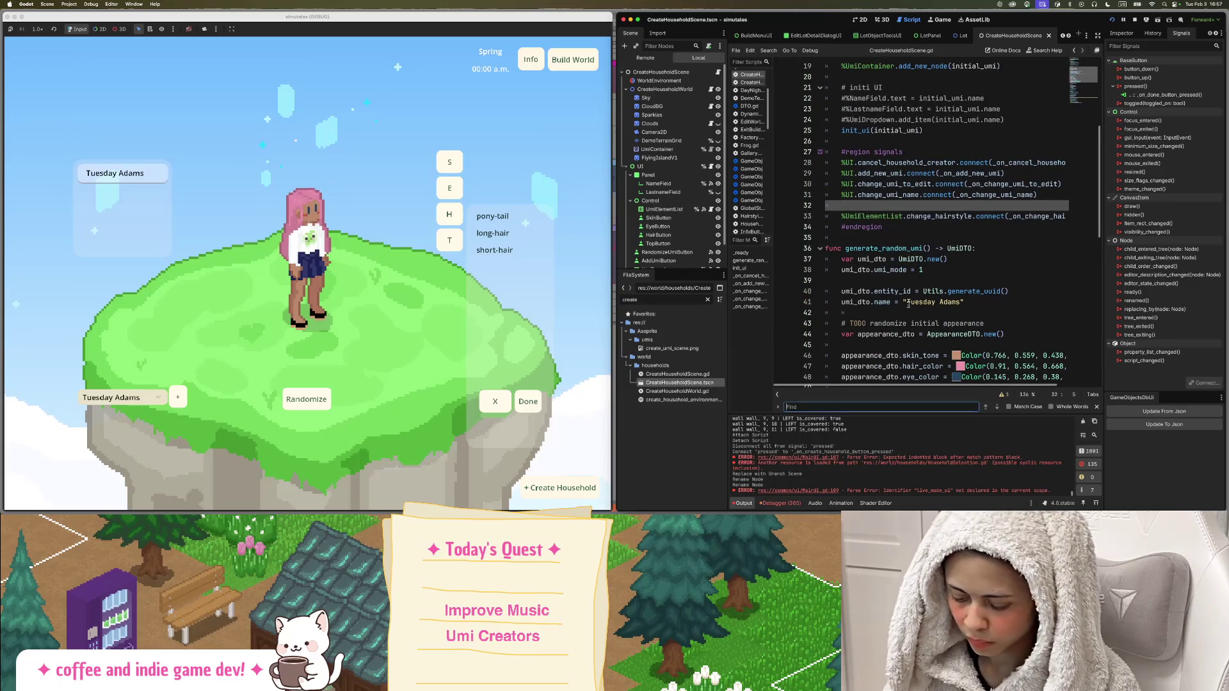
type("firm")
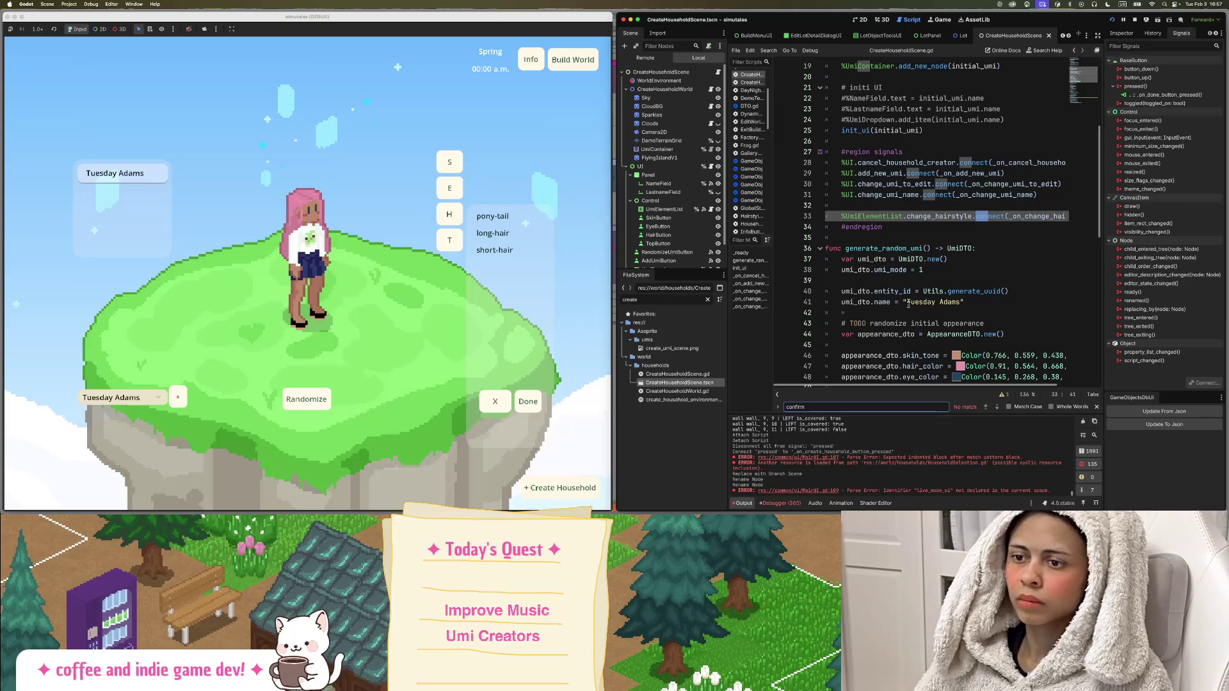
Inspect the change_hairstyle.emit line in the UmiElementList script.
scroll(918, 252, "down", 1)
scroll(918, 251, "down", 10)
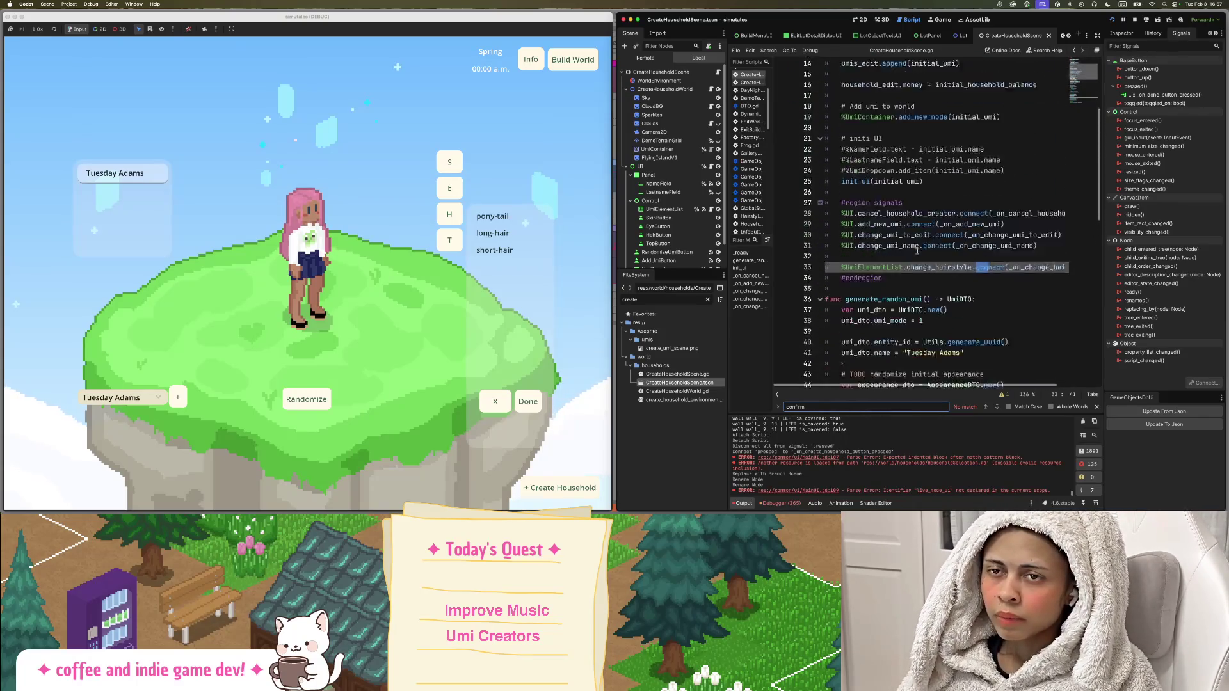
scroll(918, 252, "down", 1)
scroll(672, 230, "down", 2)
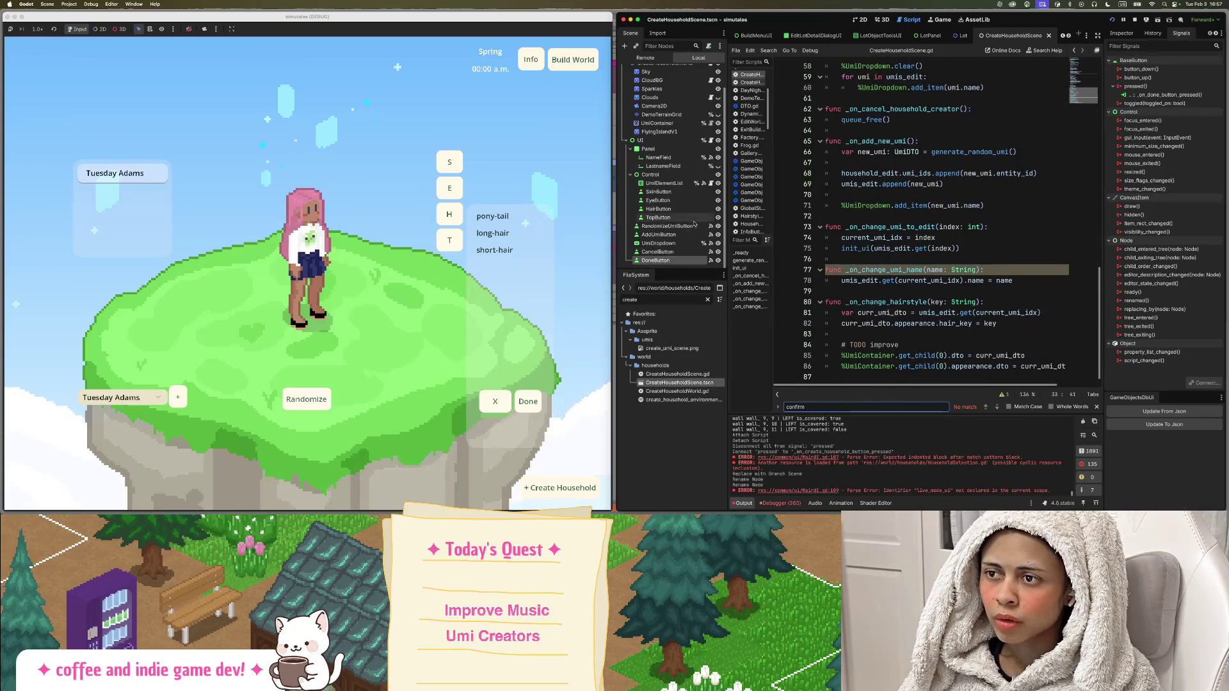
left_click(716, 184)
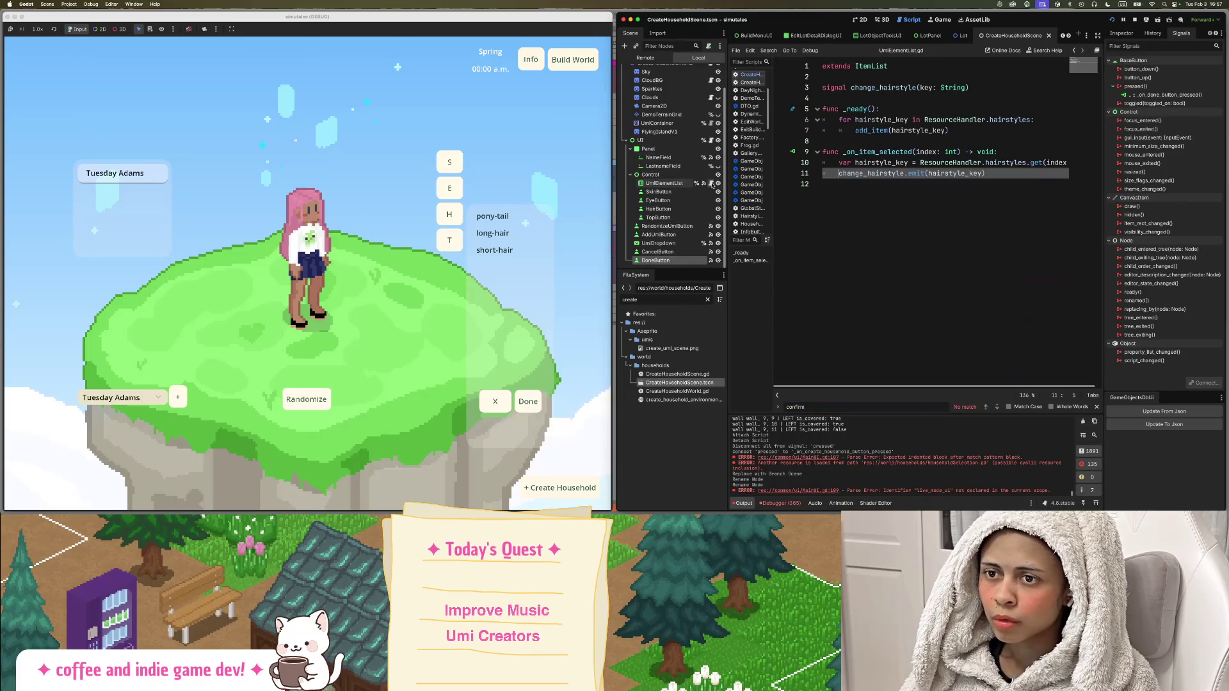
triple_click(876, 173)
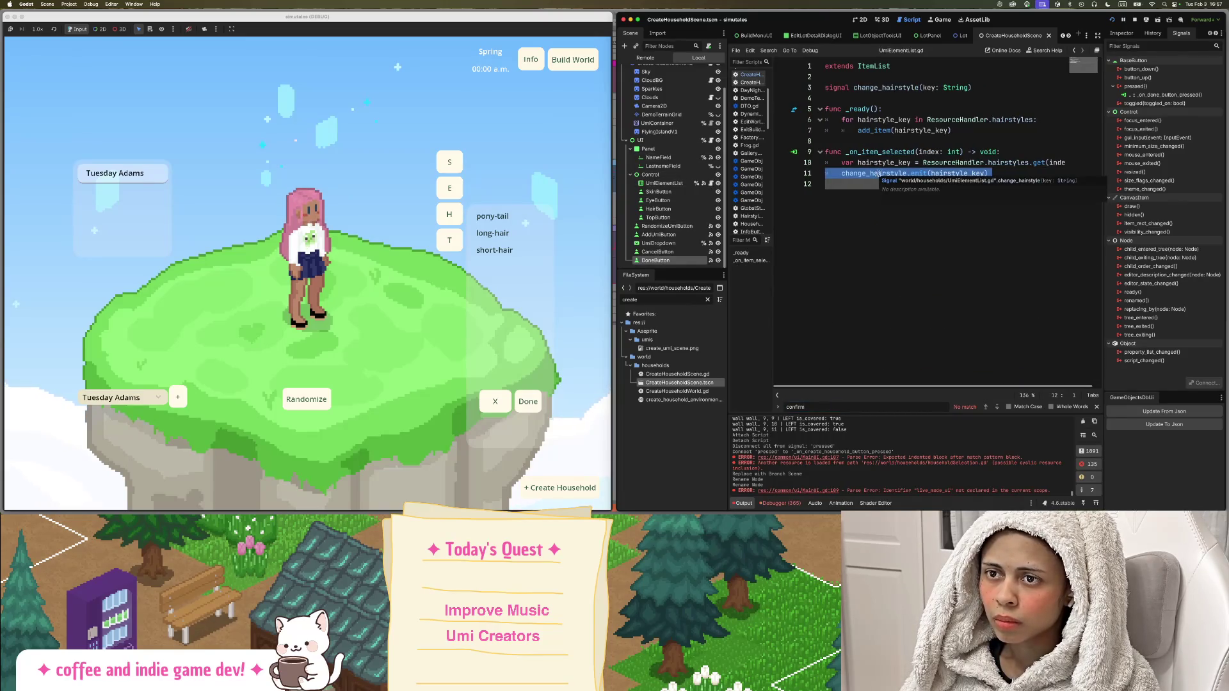
left_click(899, 173)
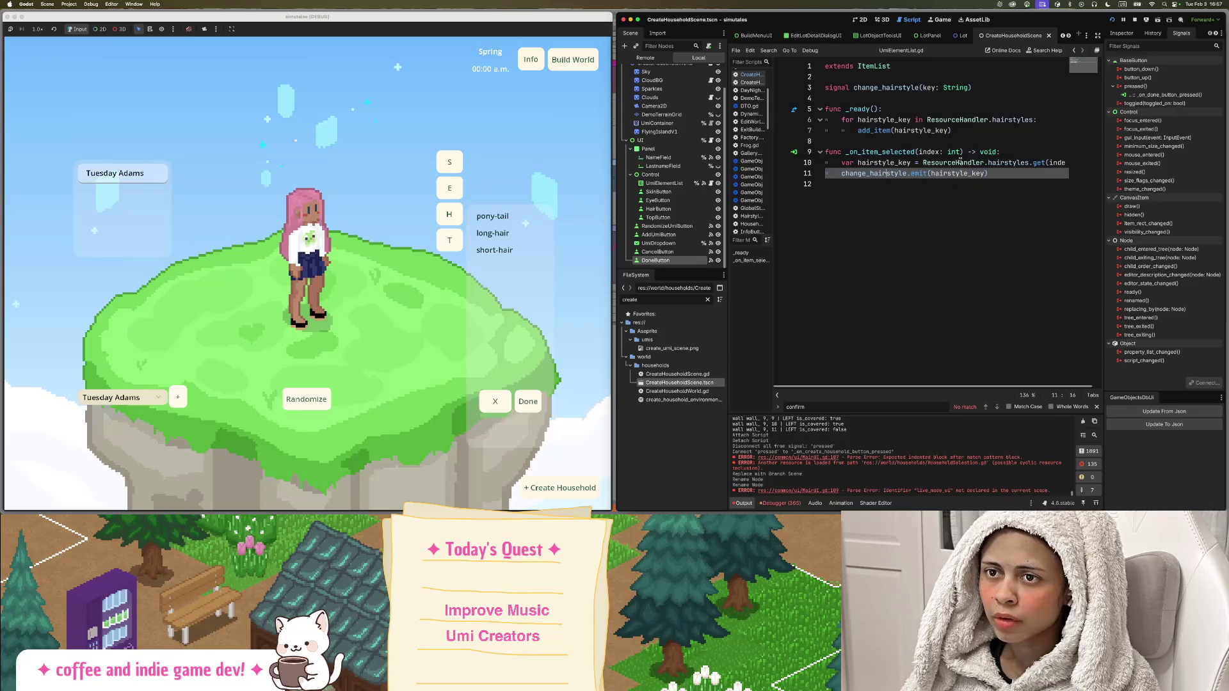
Locate every confirm_household occurrence in ui.gd, including its emit call in build_DTO.
left_click(711, 140)
key("Return")
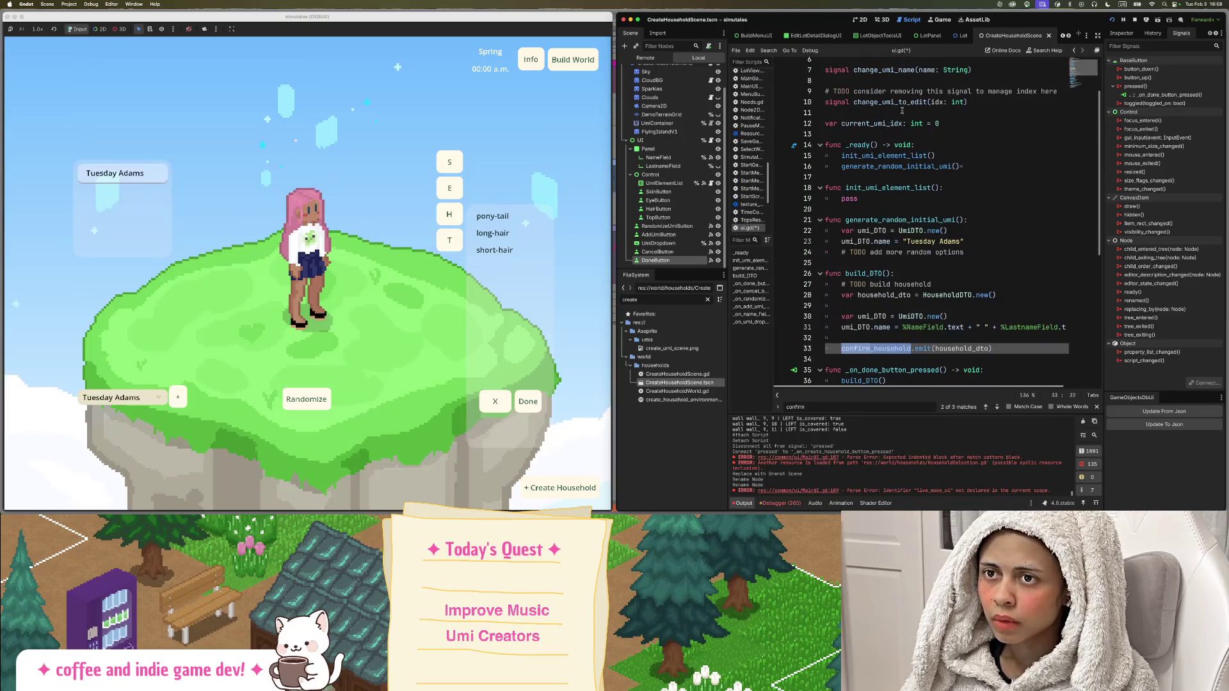
scroll(902, 110, "up", 3)
scroll(905, 192, "down", 8)
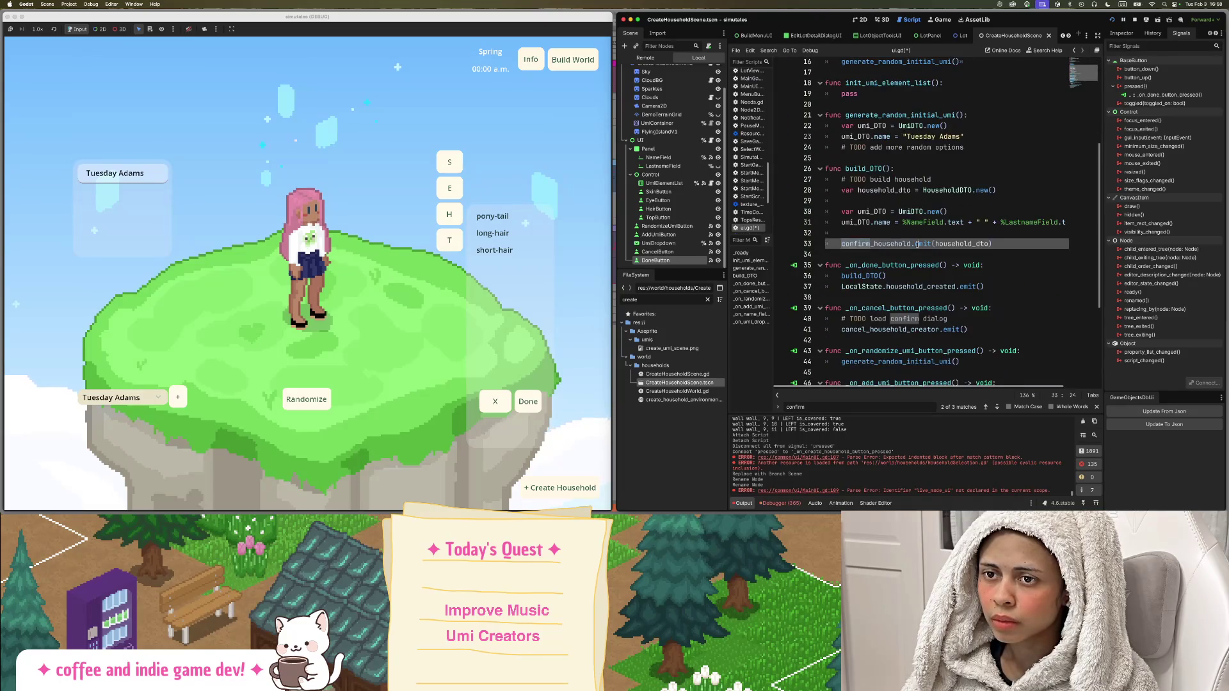
triple_click(917, 244)
double_click(893, 244)
key("ctrl+f")
key("Return")
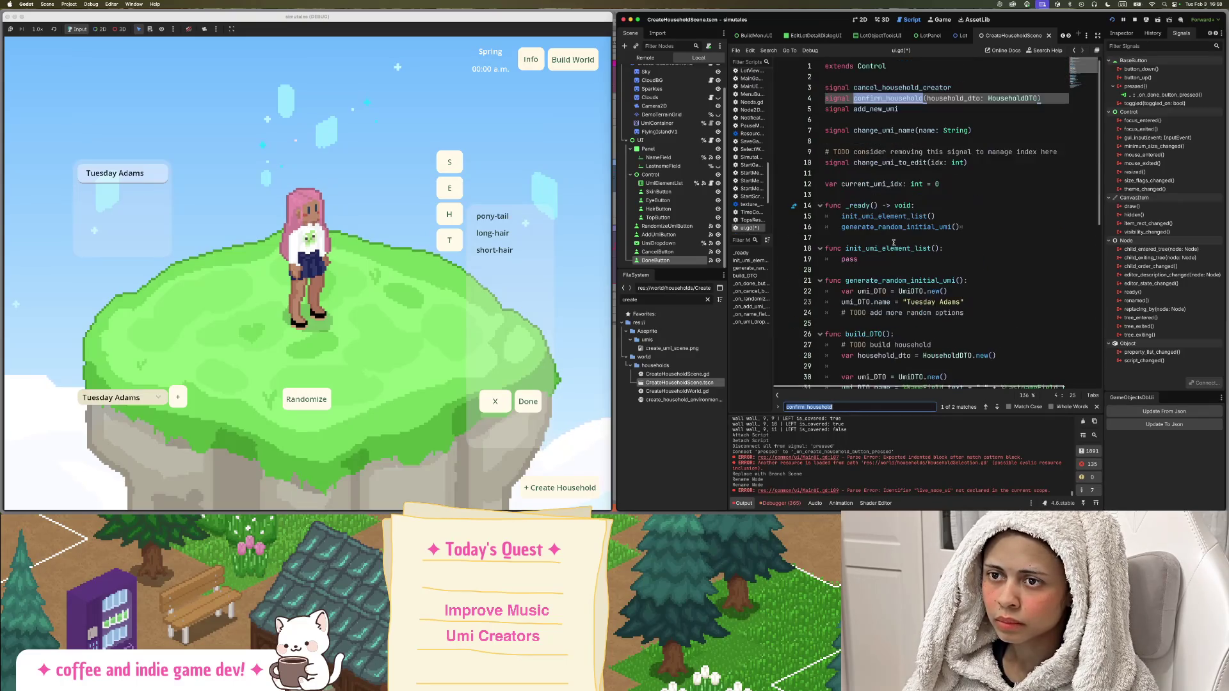
key("Return")
double_click(917, 216)
left_click(917, 223)
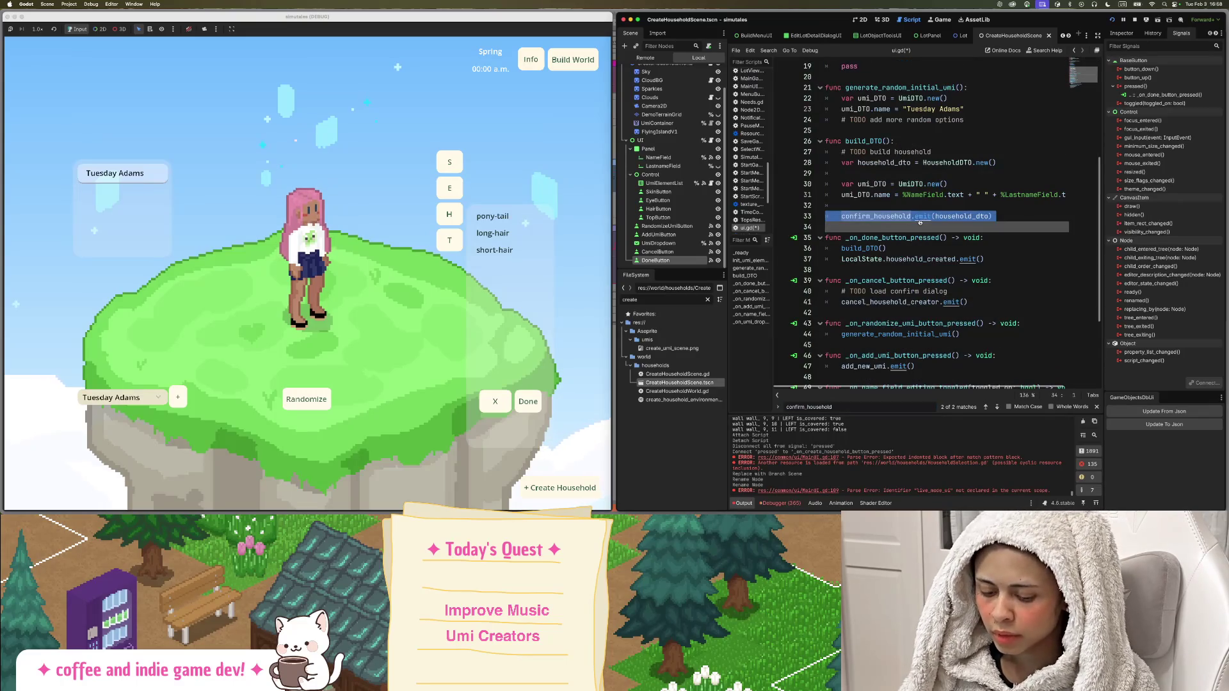
Comment out the confirm_household signal declaration at the top of ui.gd with Ctrl+K.
scroll(893, 112, "up", 6)
left_click_drag(893, 112, 825, 98)
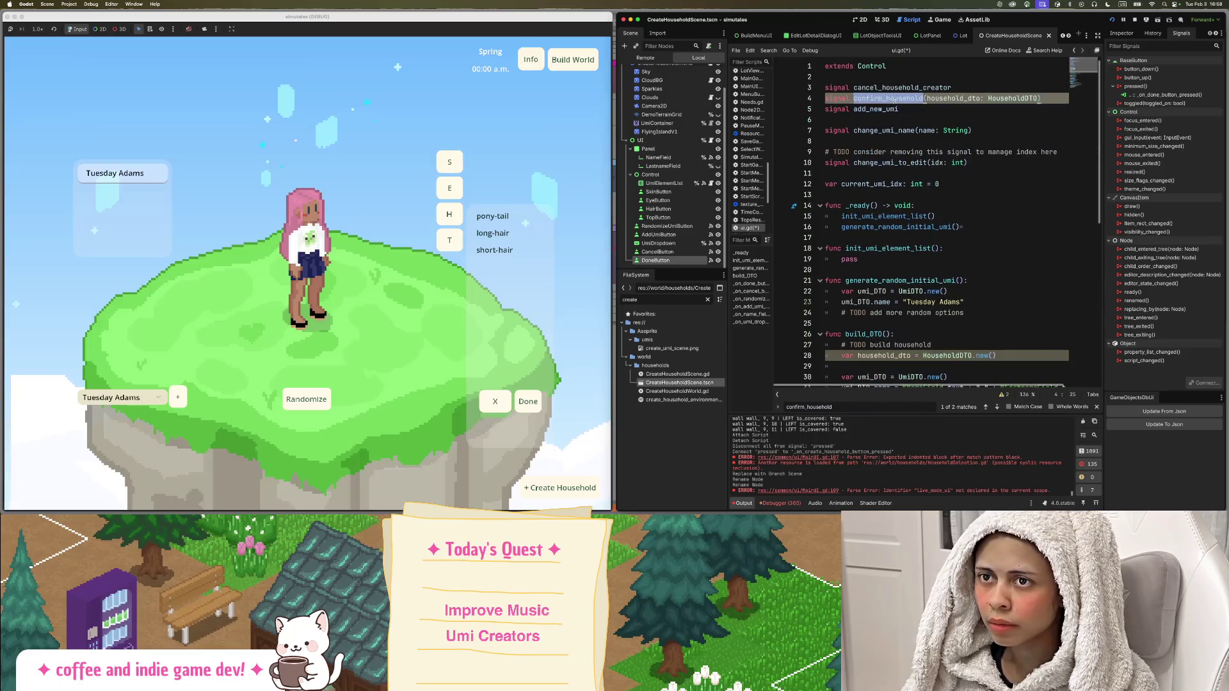
key("ctrl+k")
scroll(911, 202, "down", 1)
scroll(911, 203, "down", 4)
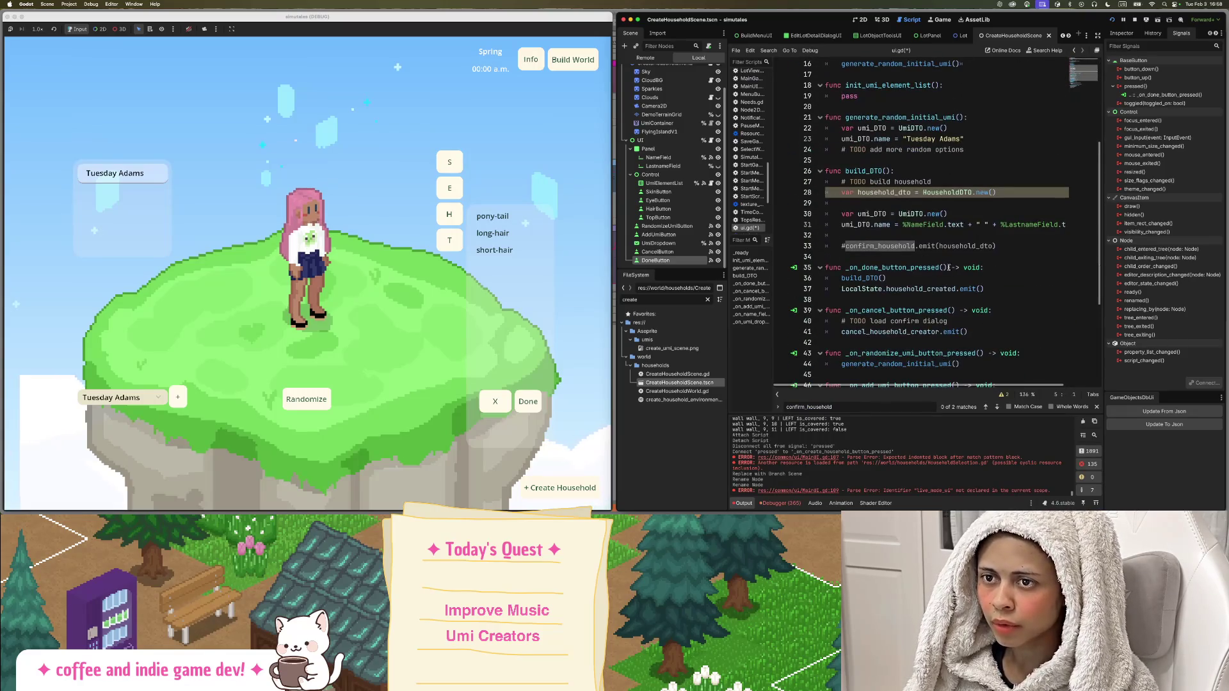
left_click(918, 235)
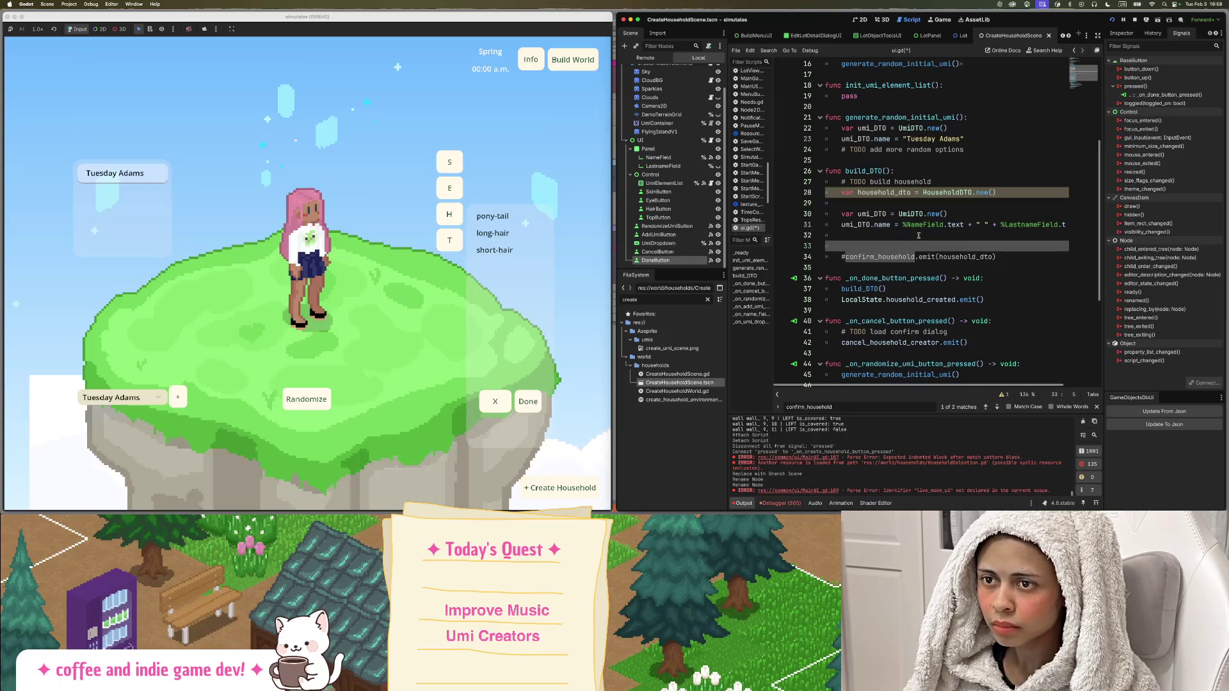
left_click(896, 170)
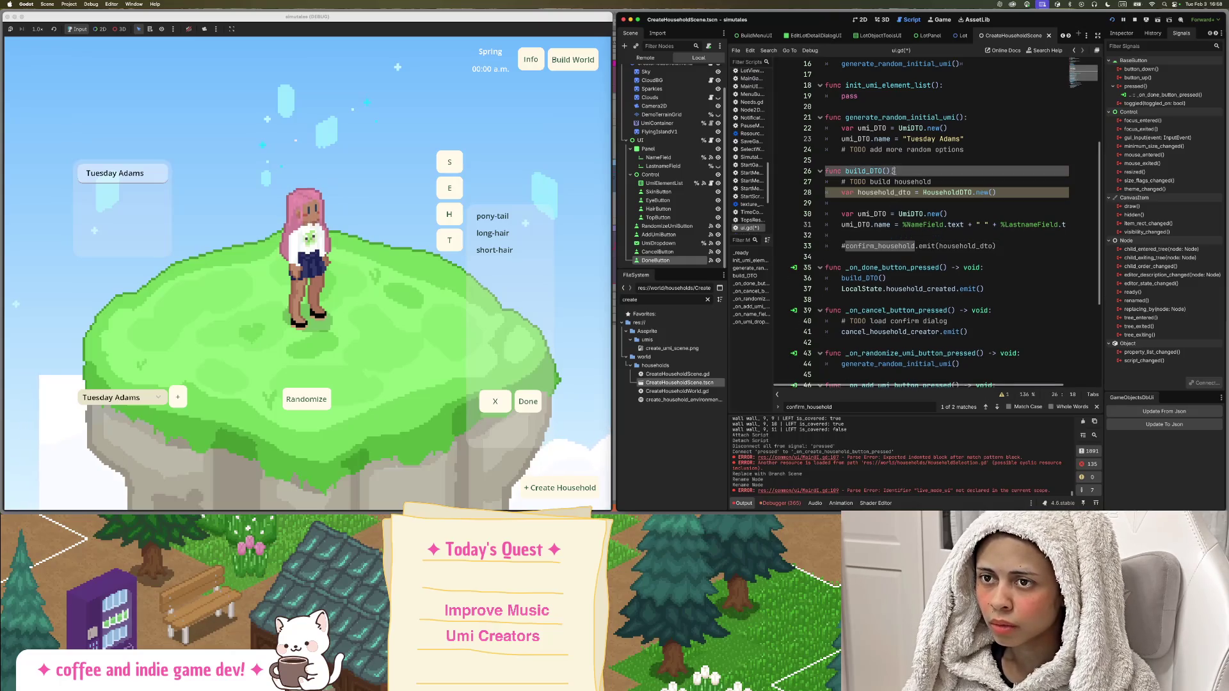
Give build_DTO a '-> HouseholdDTO' return type and end it with 'return household_dto'.
type("->")
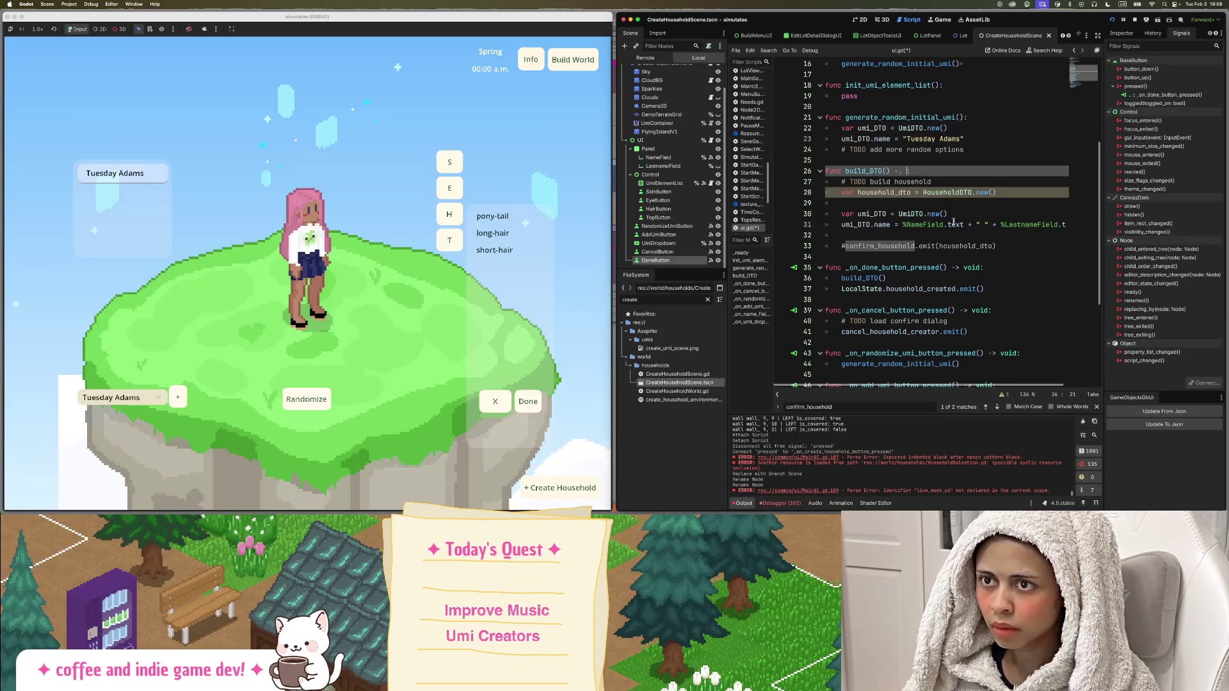
type(" HouseholdDTO:")
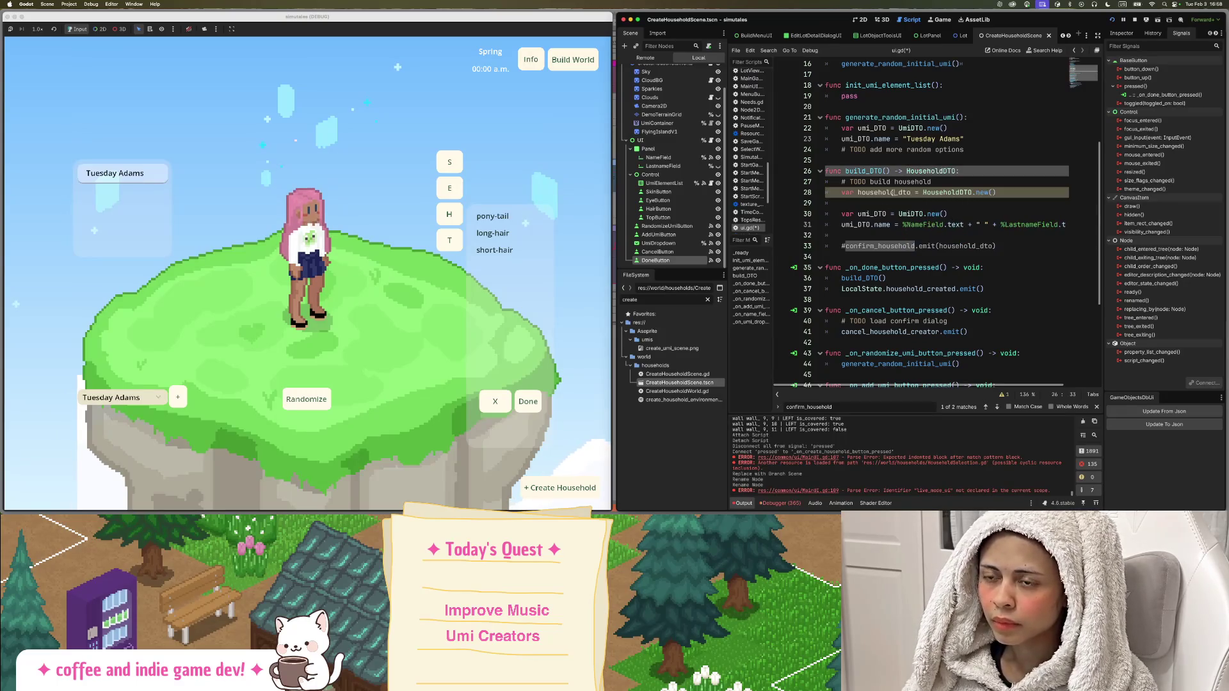
scroll(996, 231, "down", 1)
left_click(996, 232)
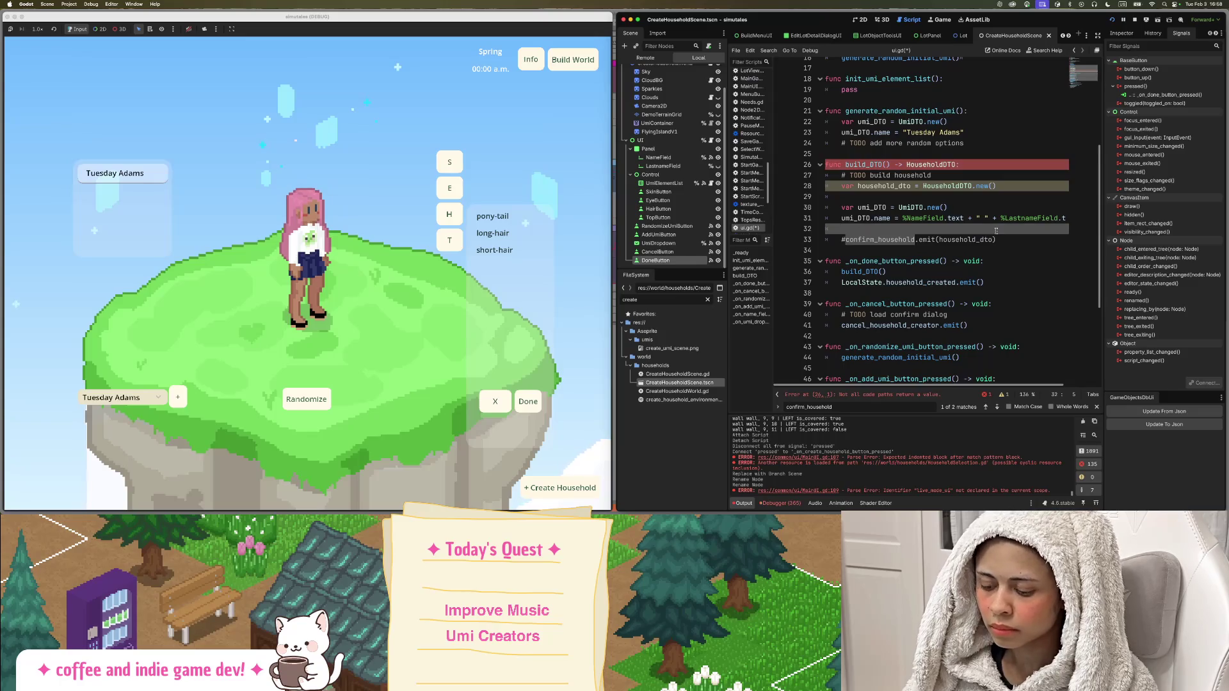
key("Return")
type("return h")
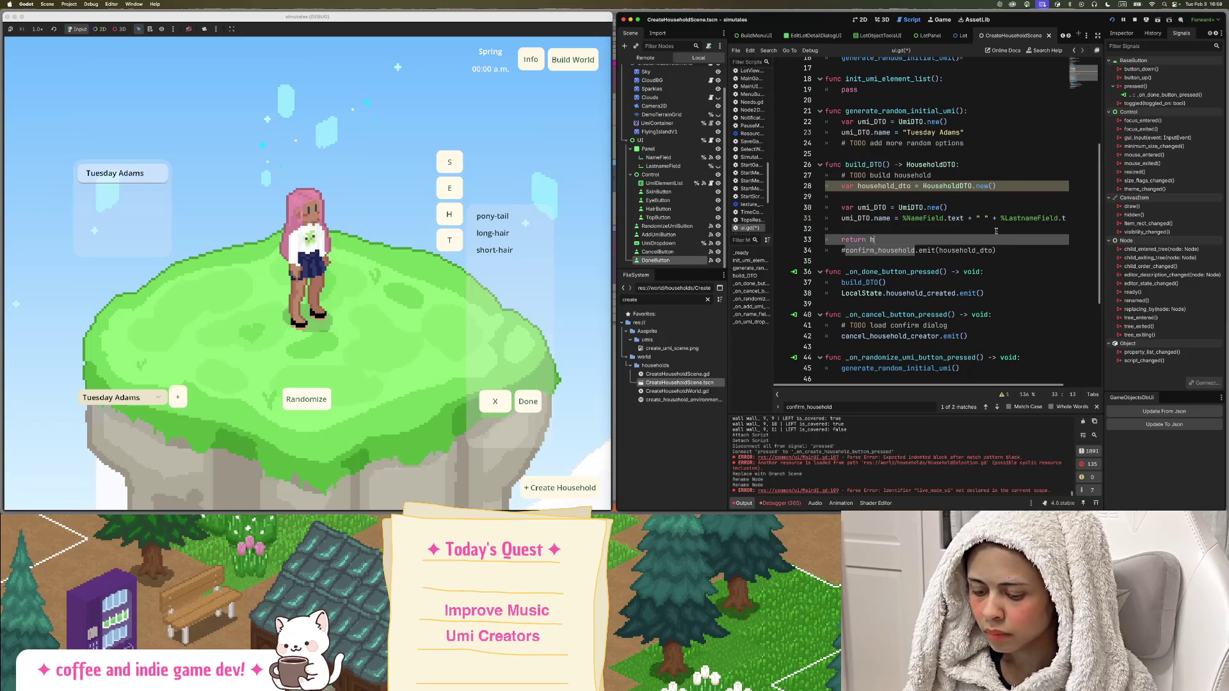
type("ousehold_dto")
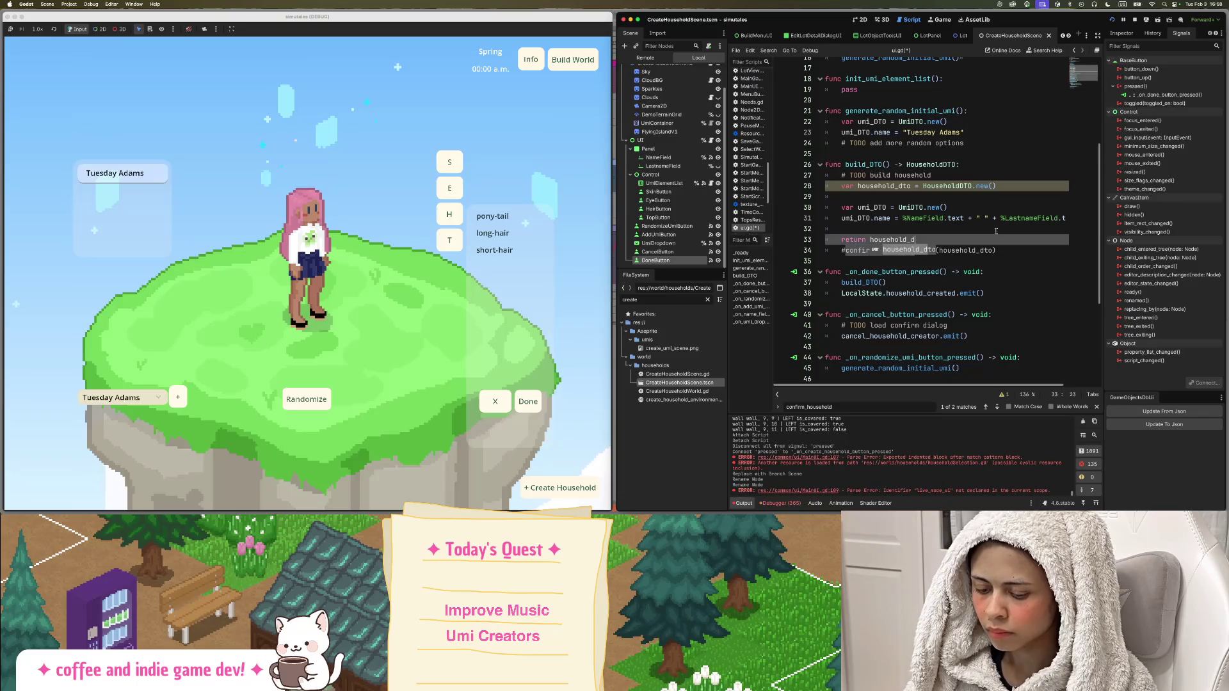
left_click(942, 208)
Store build_DTO() in 'var household_dto' and pass household_dto to LocalState.household_created.emit().
scroll(920, 263, "down", 5)
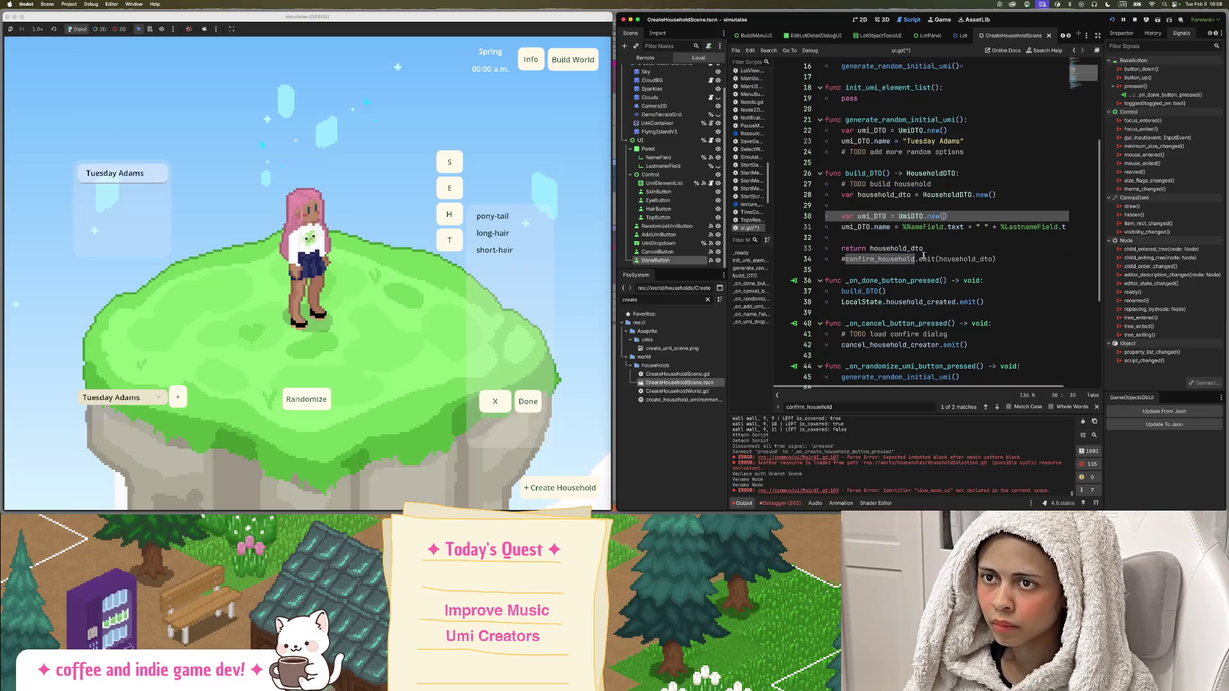
double_click(874, 119)
left_click(842, 129)
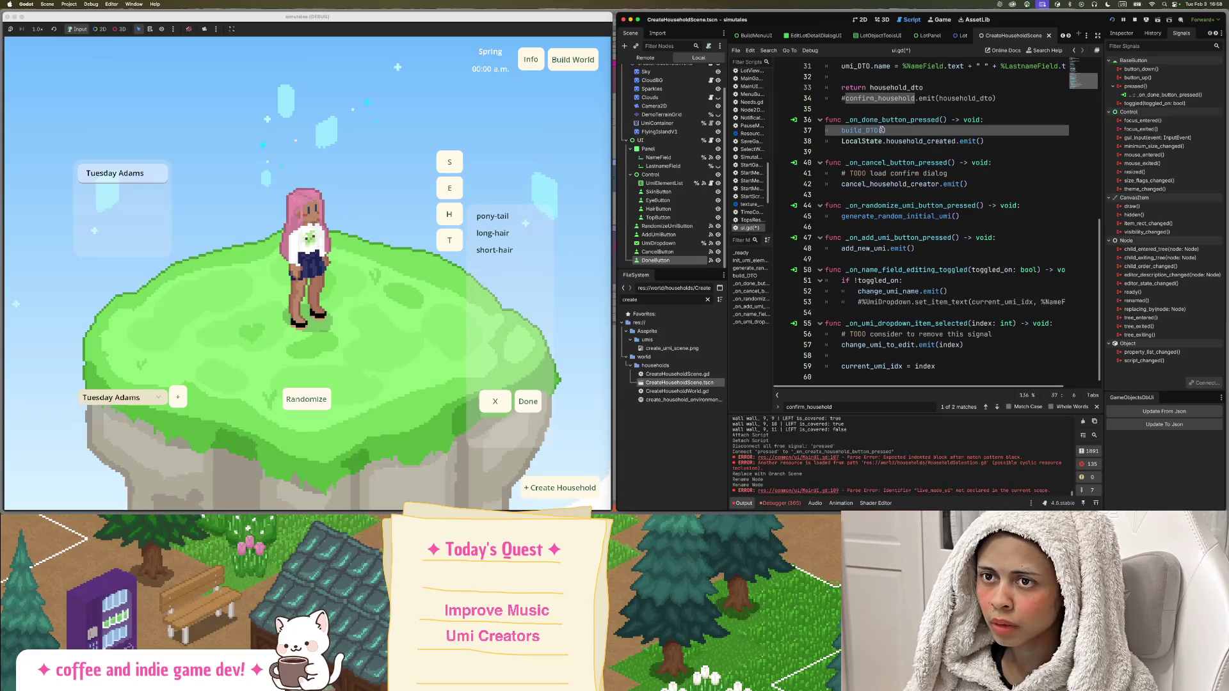
left_click_drag(841, 130, 885, 130)
left_click(846, 130)
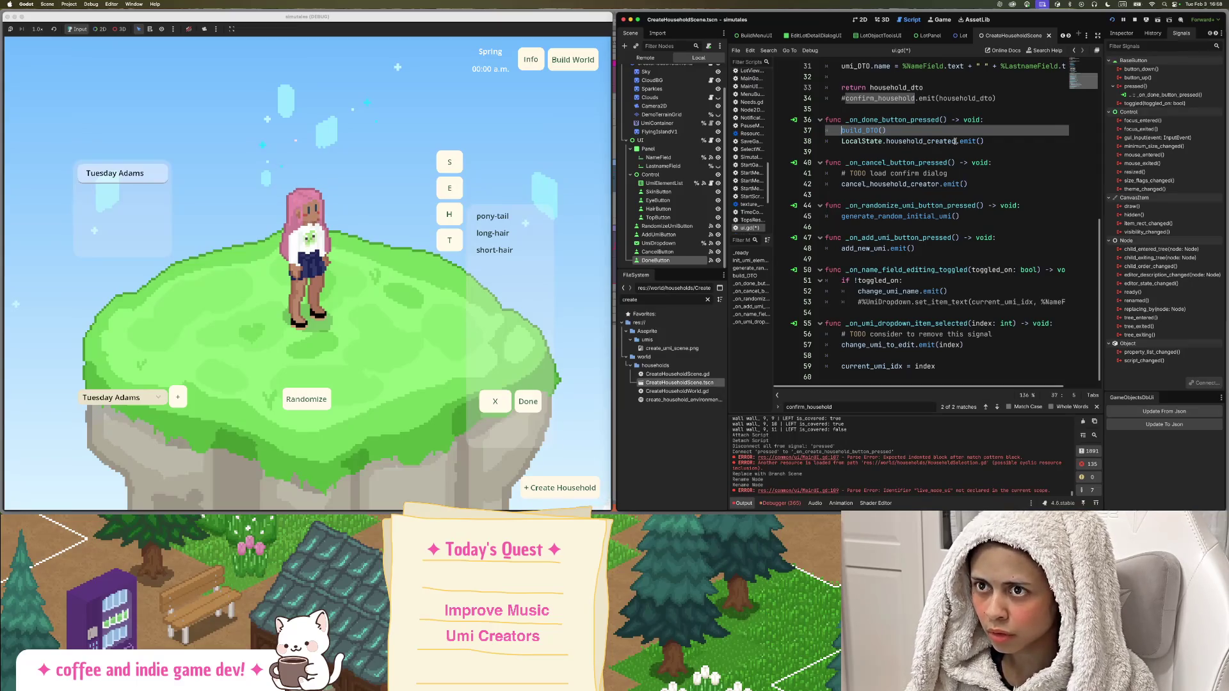
type("var ")
type("househol")
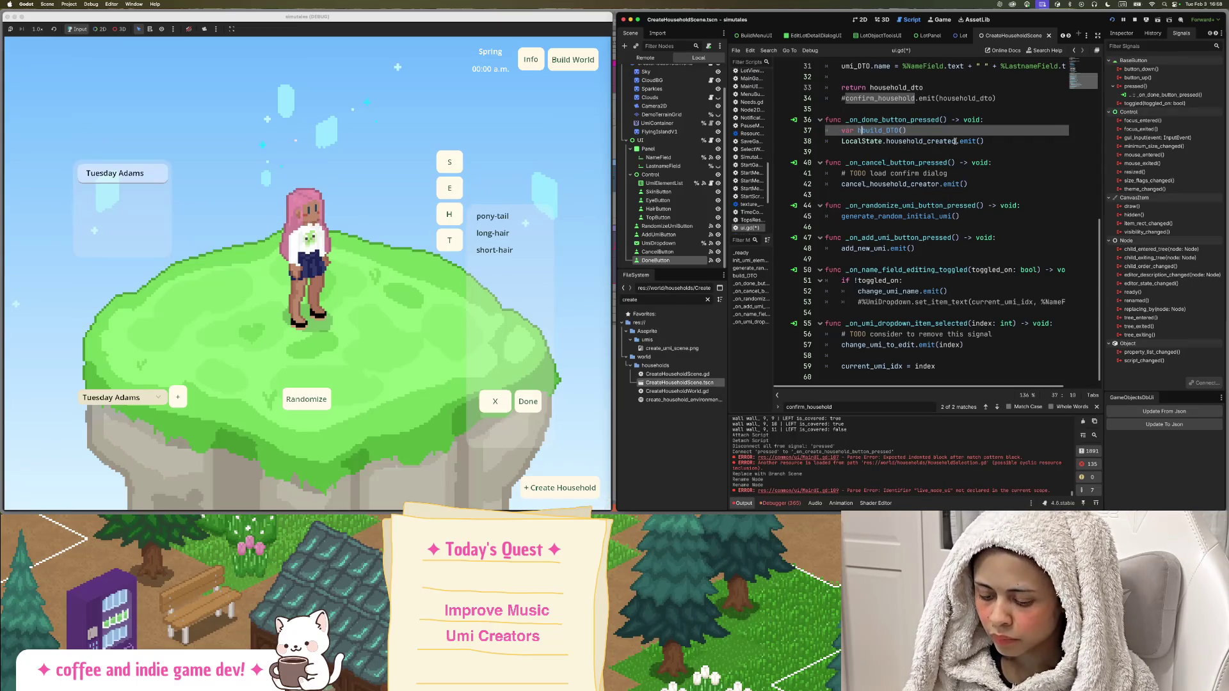
type("d_dto")
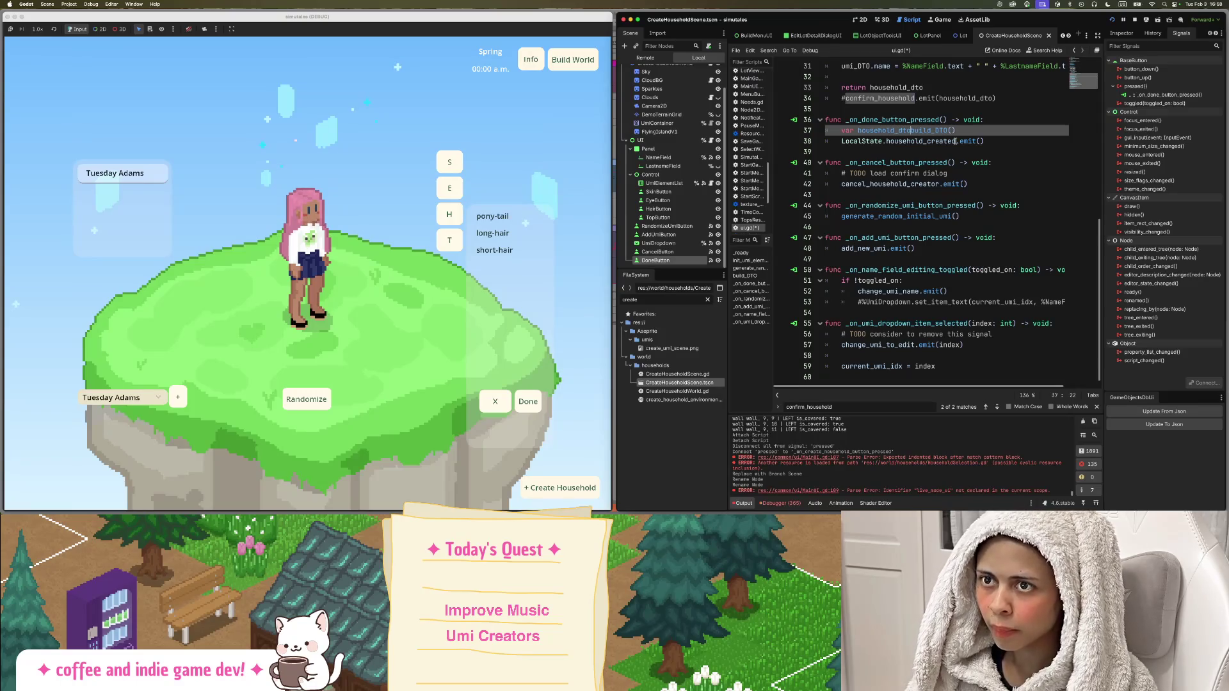
type(" =")
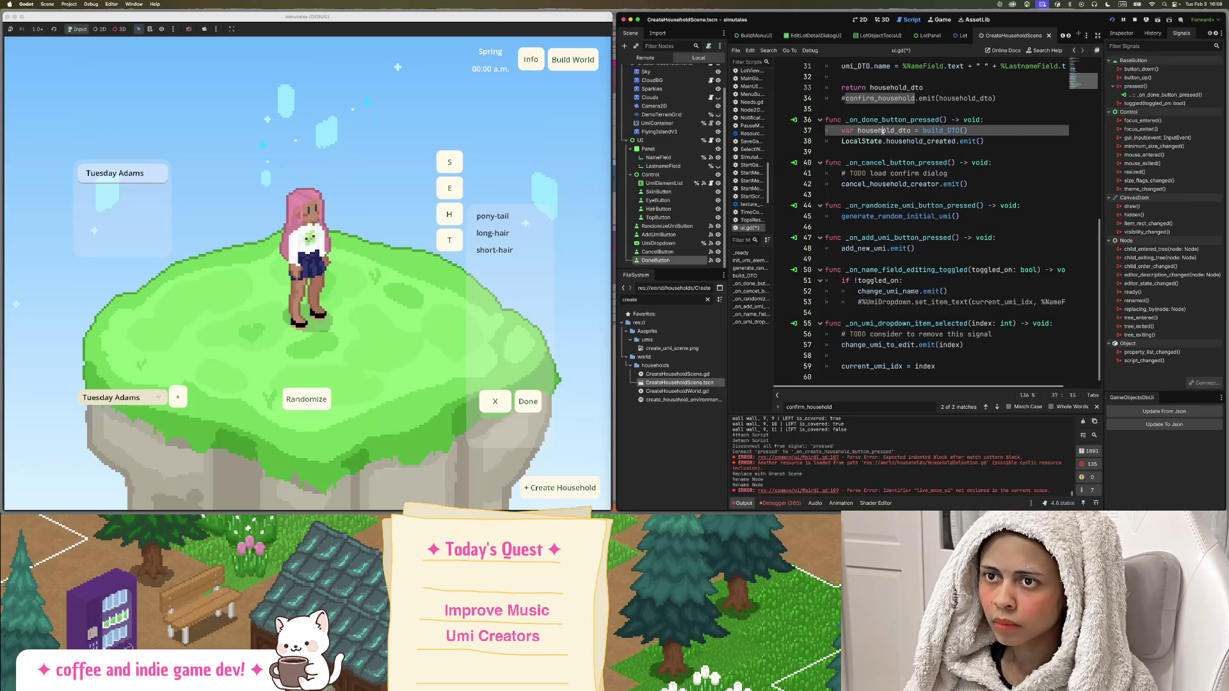
double_click(883, 131)
key("ctrl+c")
left_click(980, 140)
key("ctrl+v")
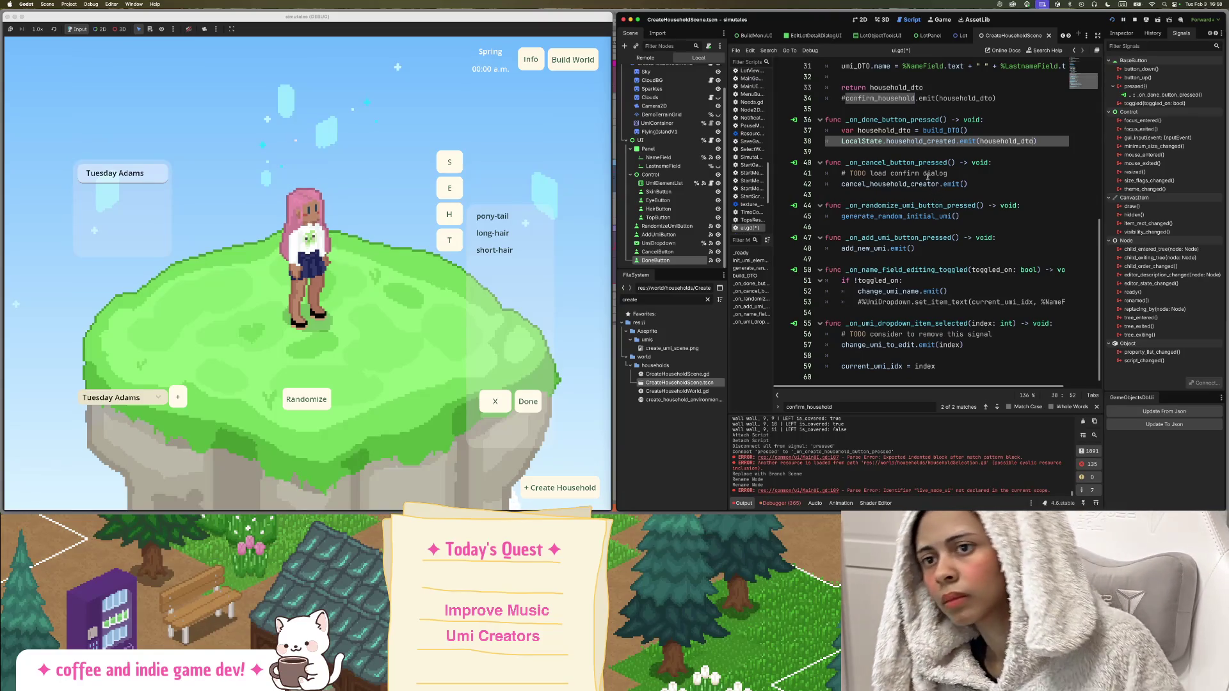
scroll(924, 157, "up", 1)
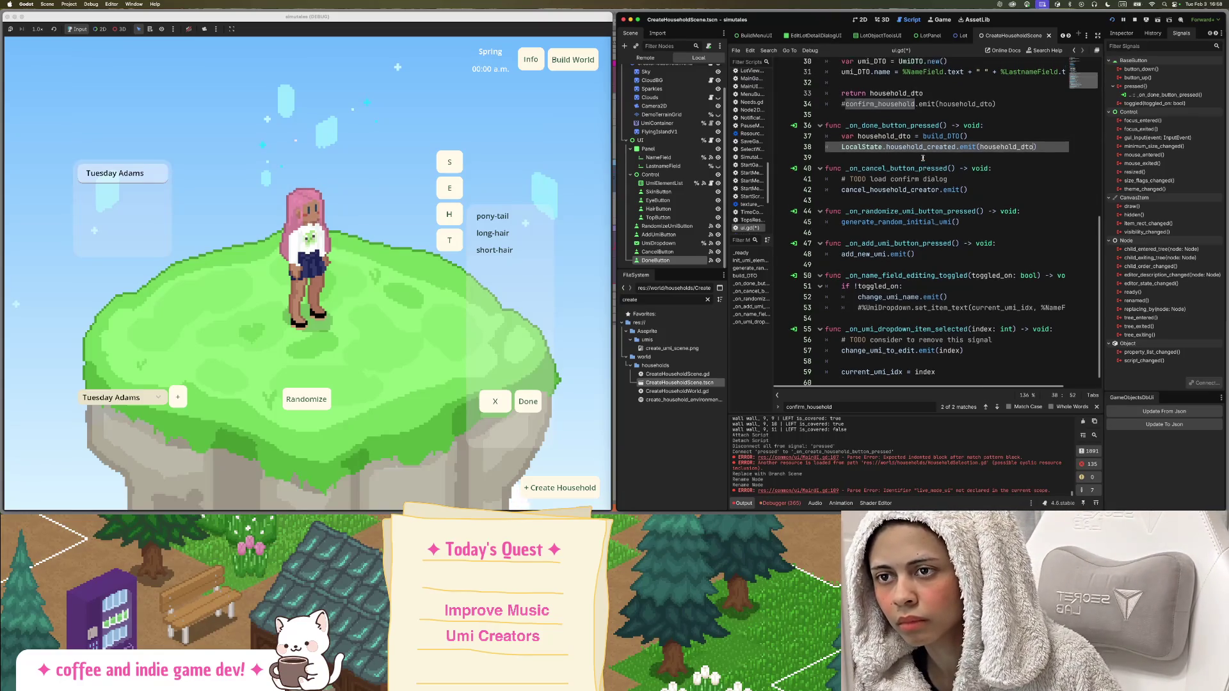
double_click(926, 147)
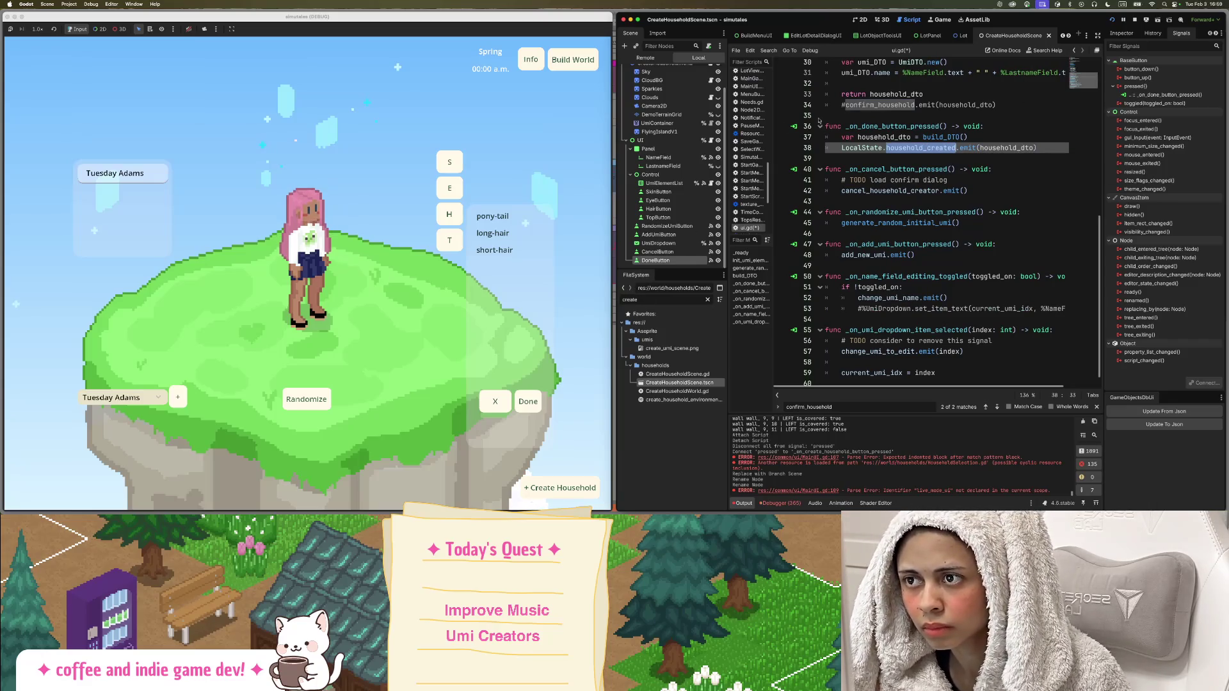
scroll(679, 154, "up", 3)
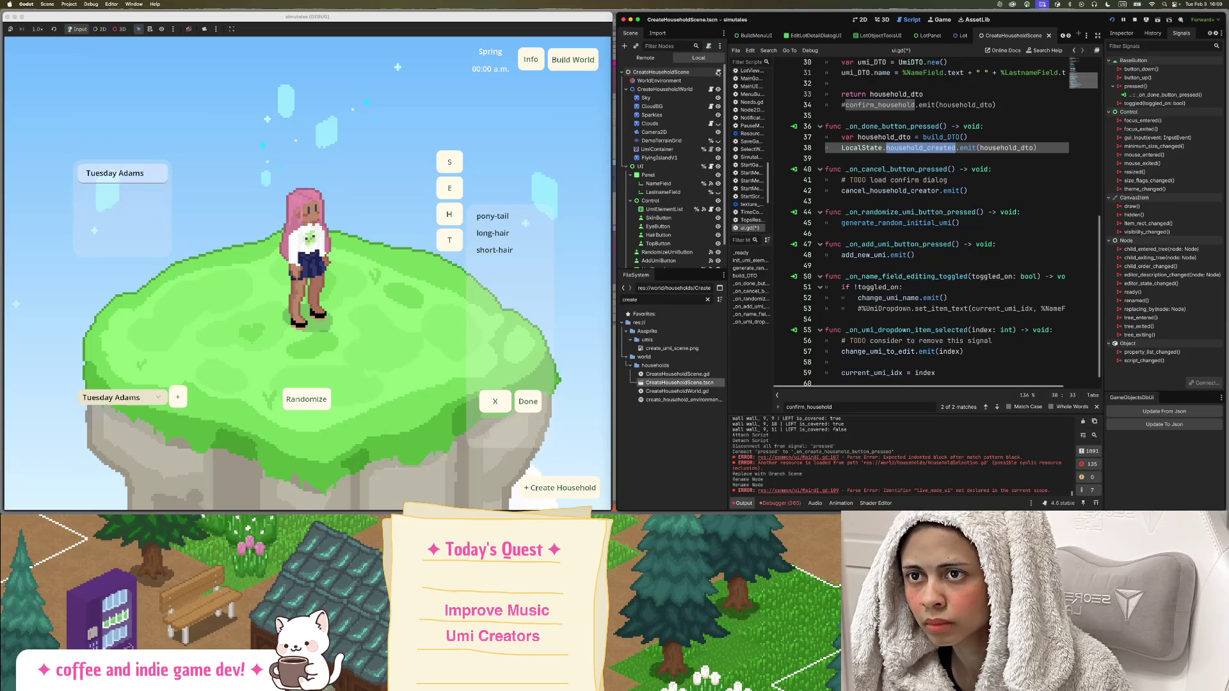
Review CreateHouseholdScene.gd's _ready() setup and its _on_cancel_household_creator function.
left_click(718, 72)
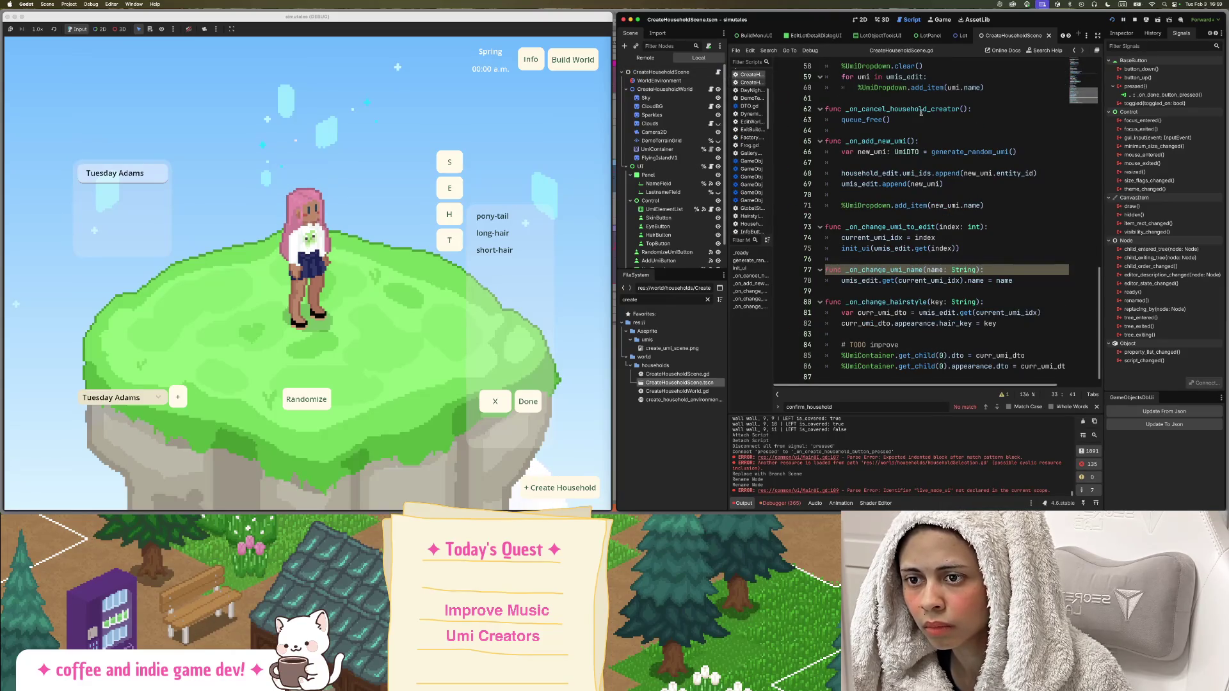
scroll(921, 112, "up", 15)
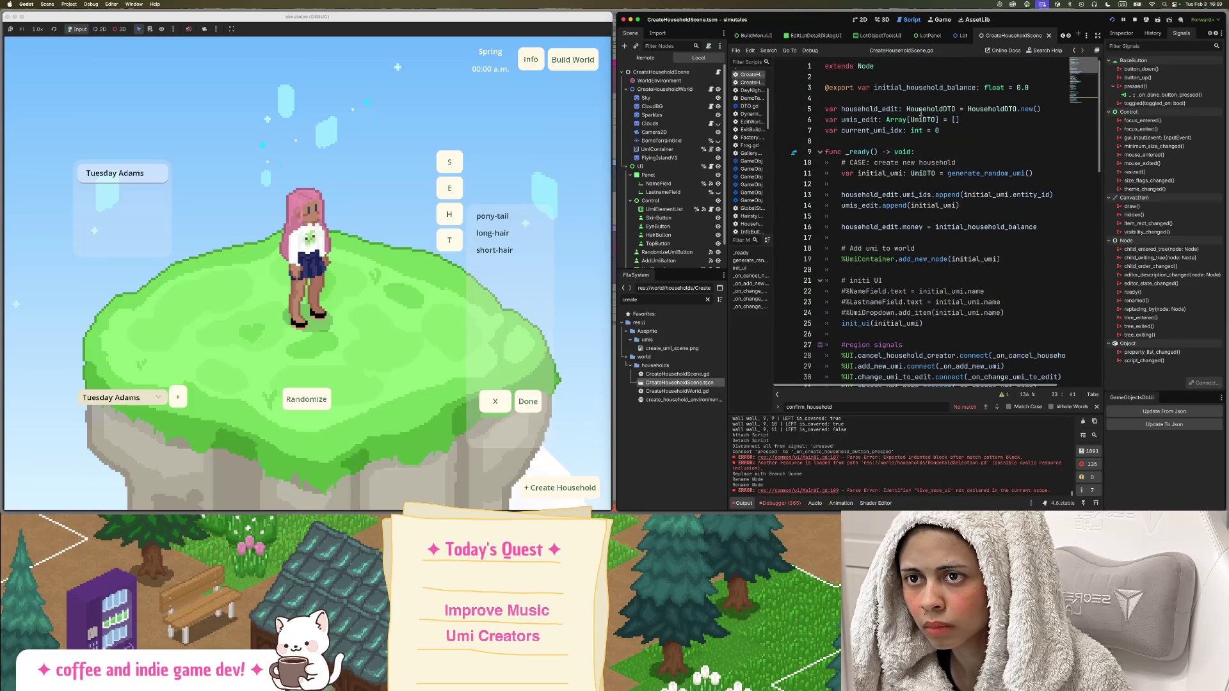
scroll(920, 112, "down", 15)
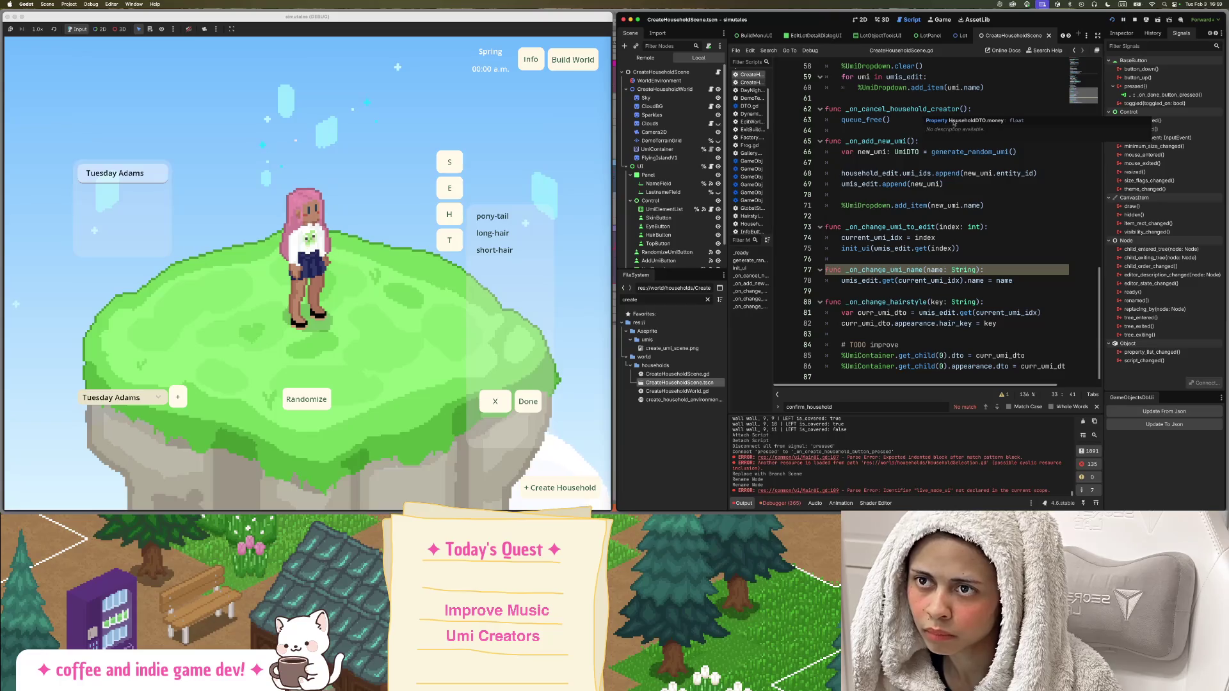
scroll(885, 187, "up", 3)
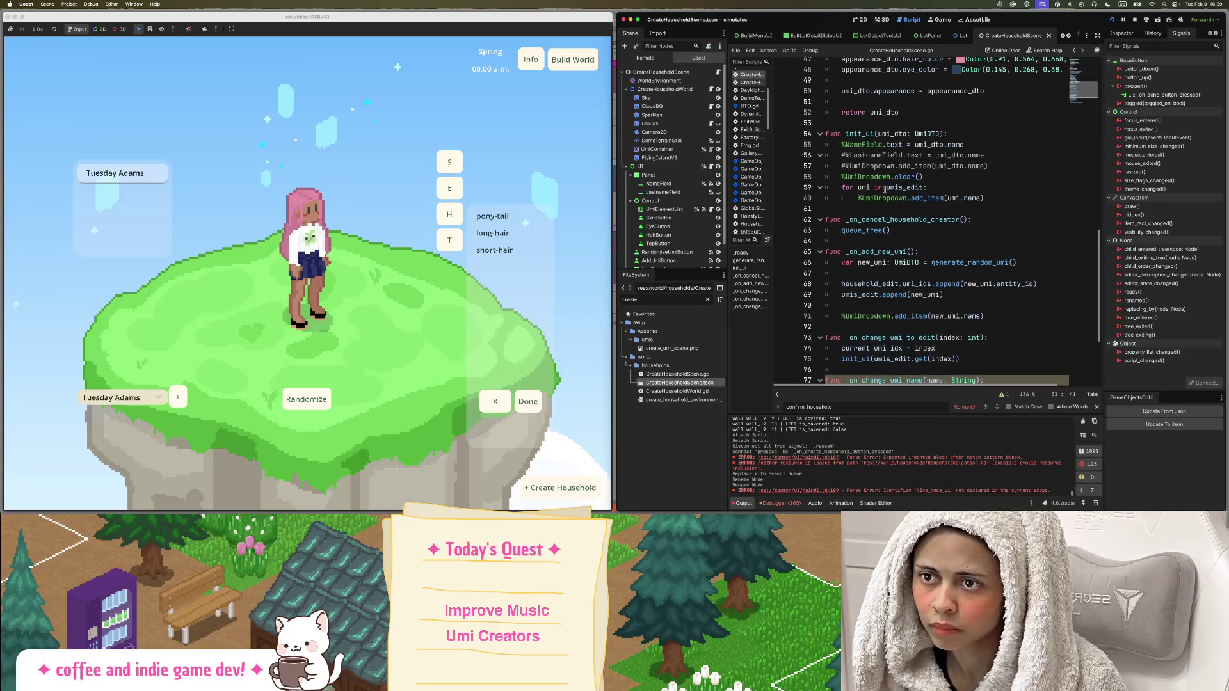
double_click(896, 219)
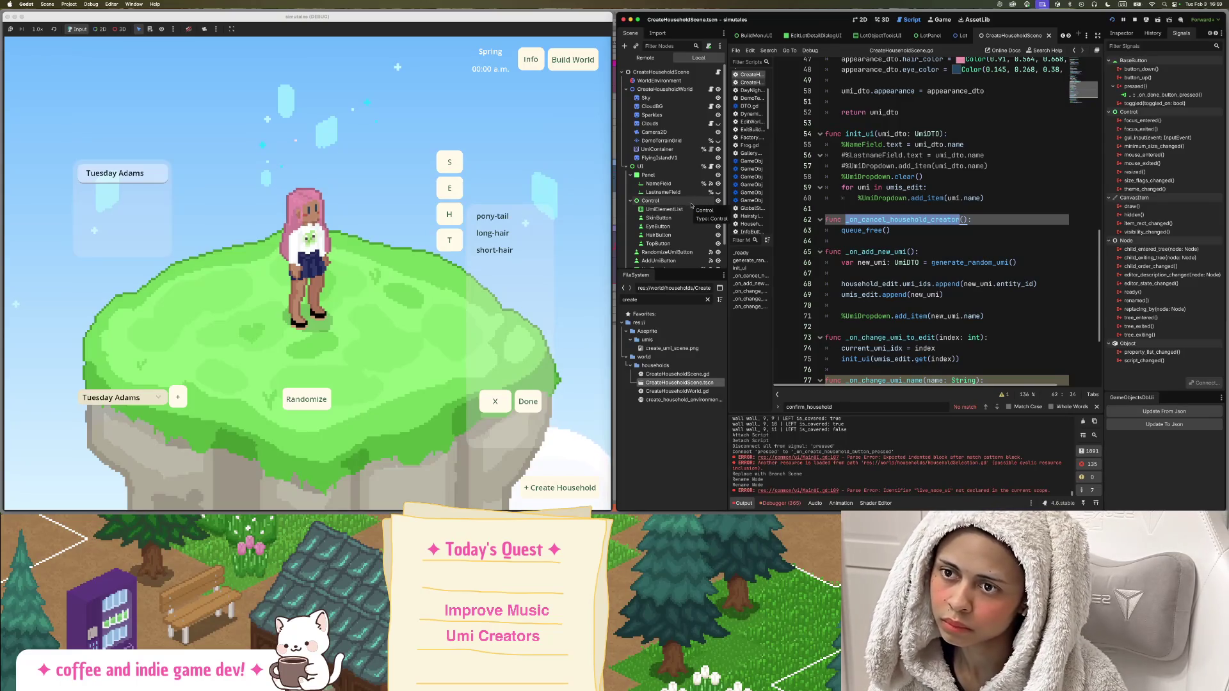
scroll(928, 218, "up", 7)
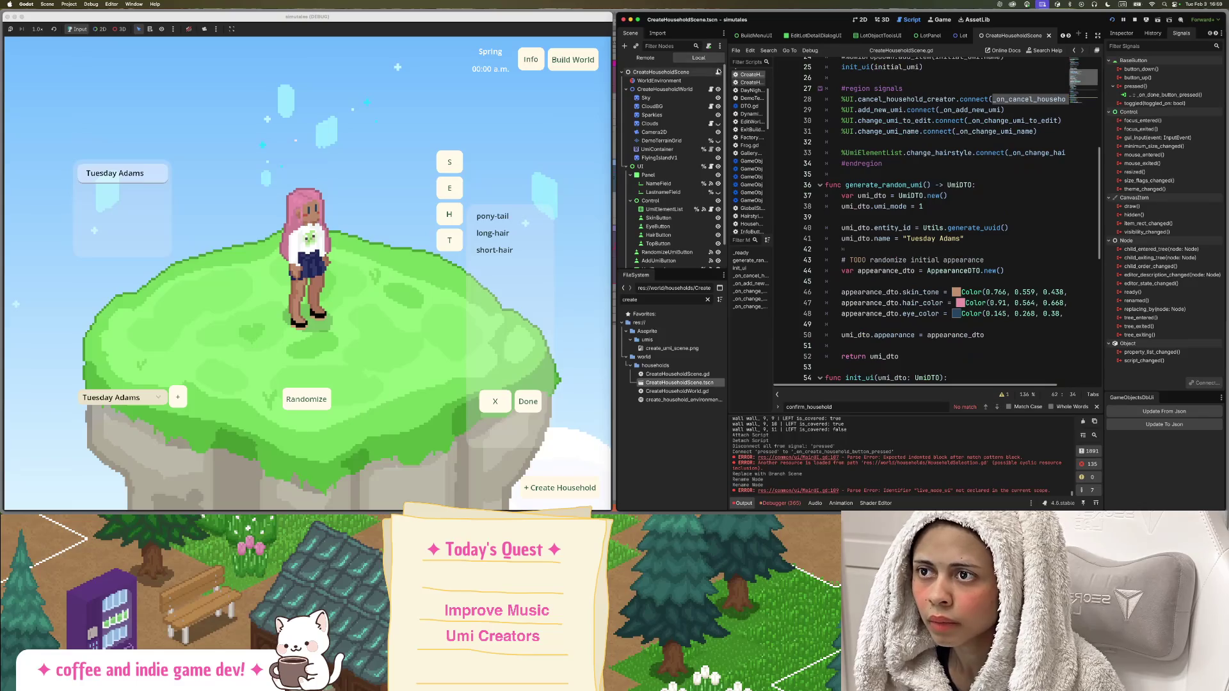
scroll(711, 160, "down", 2)
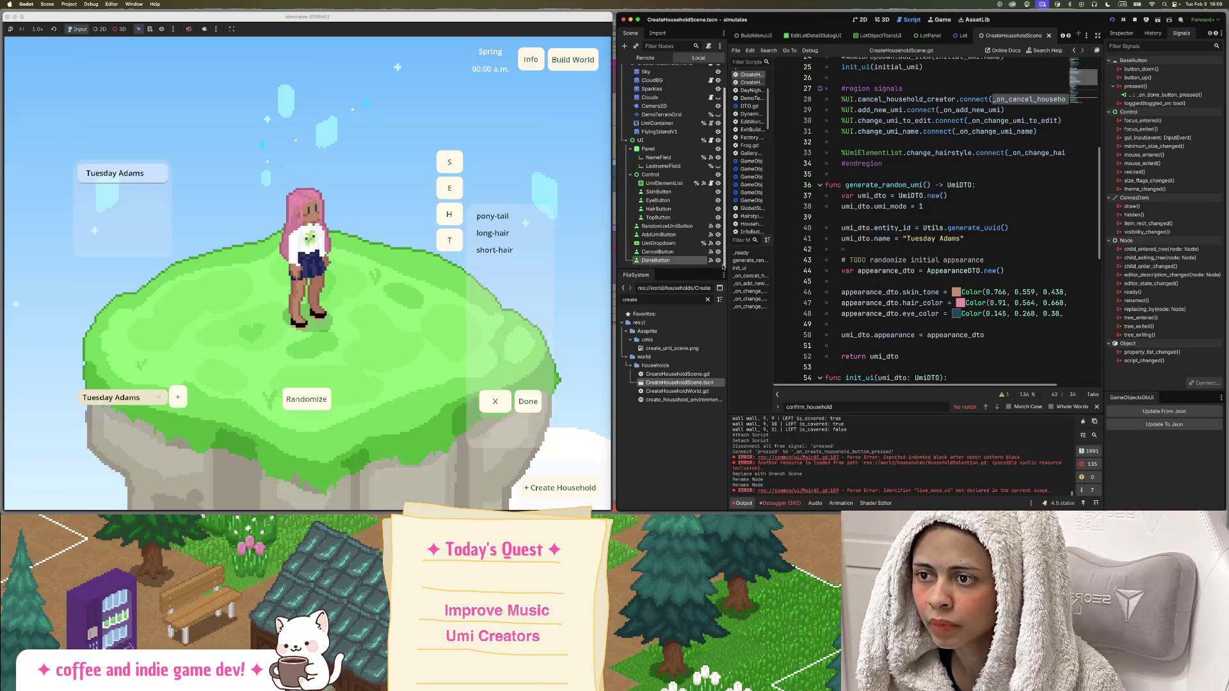
Recheck the household_created emit line in ui.gd, then return to CreateHouseholdScene.gd's _ready().
left_click(710, 140)
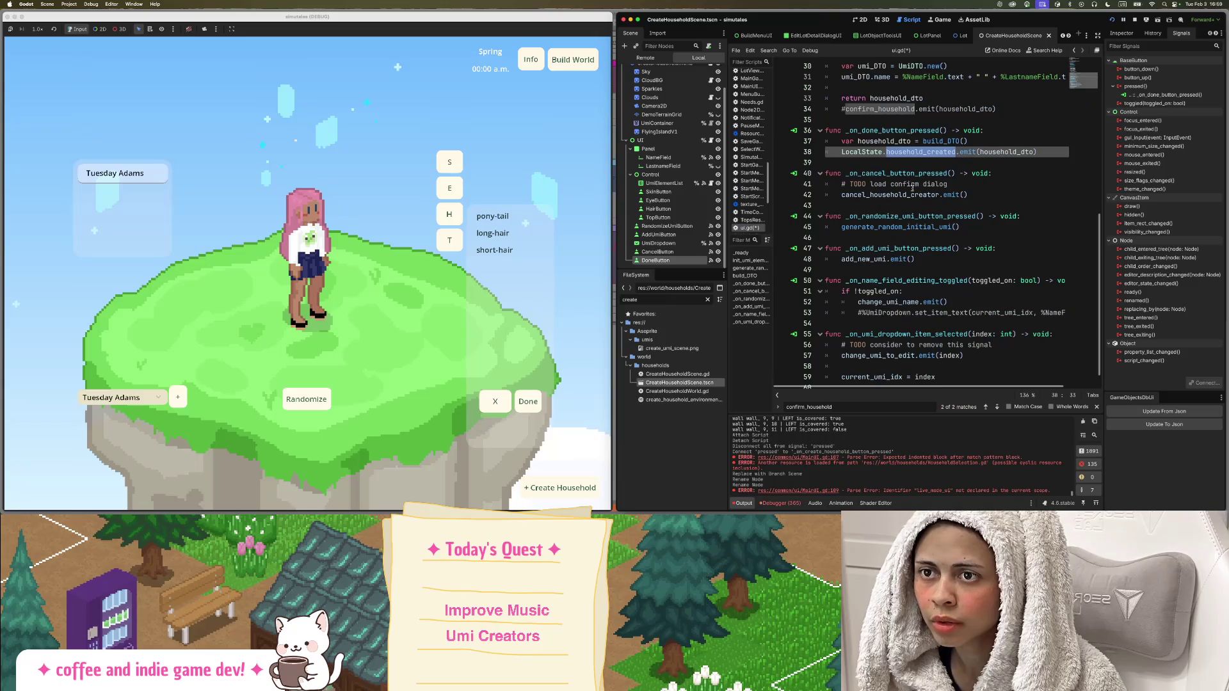
triple_click(892, 152)
key("super+c")
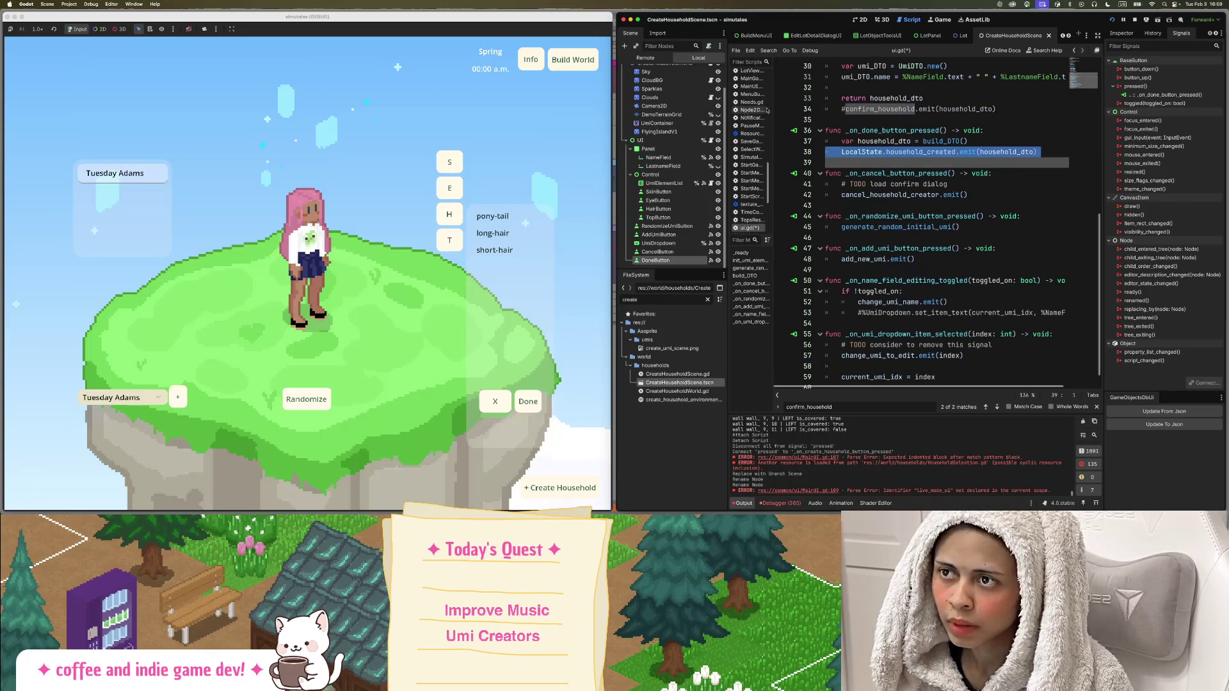
scroll(715, 70, "up", 3)
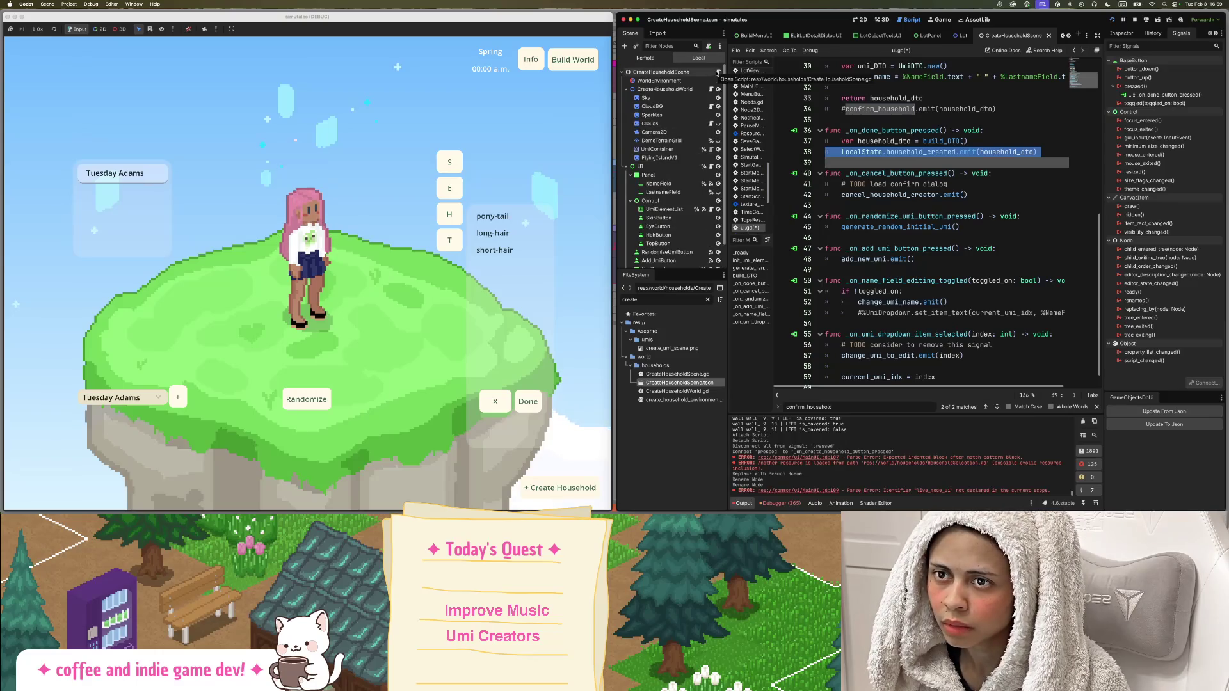
scroll(896, 177, "up", 2)
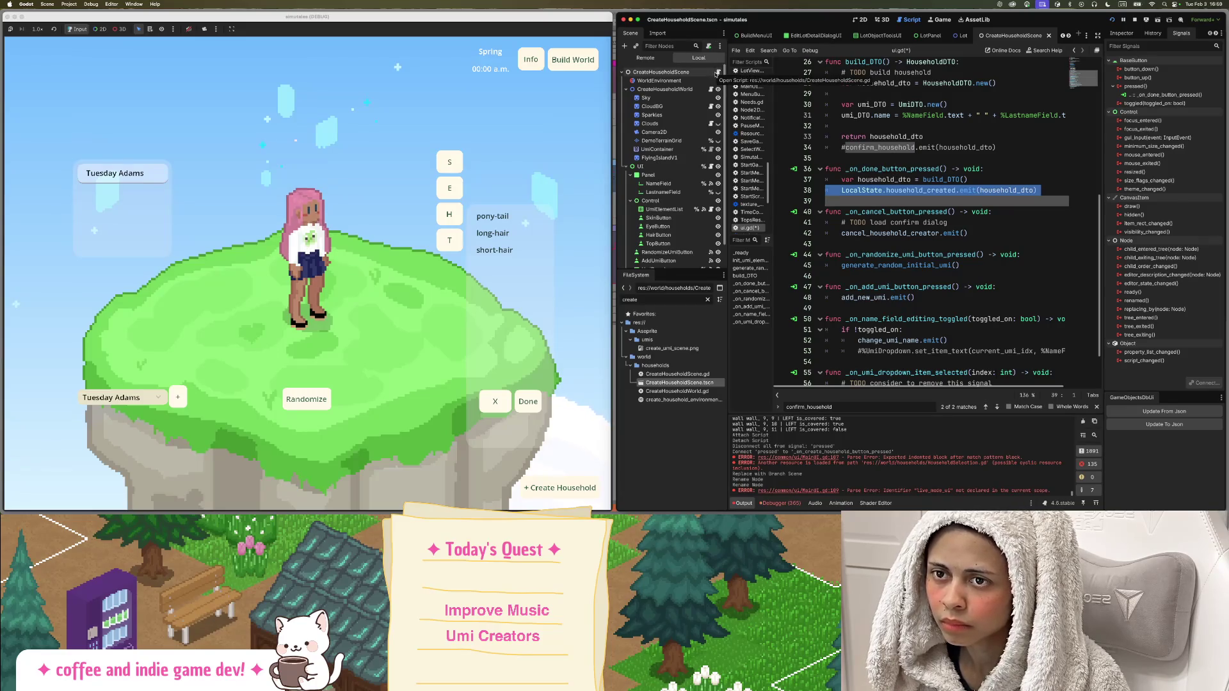
left_click(717, 72)
scroll(876, 189, "up", 5)
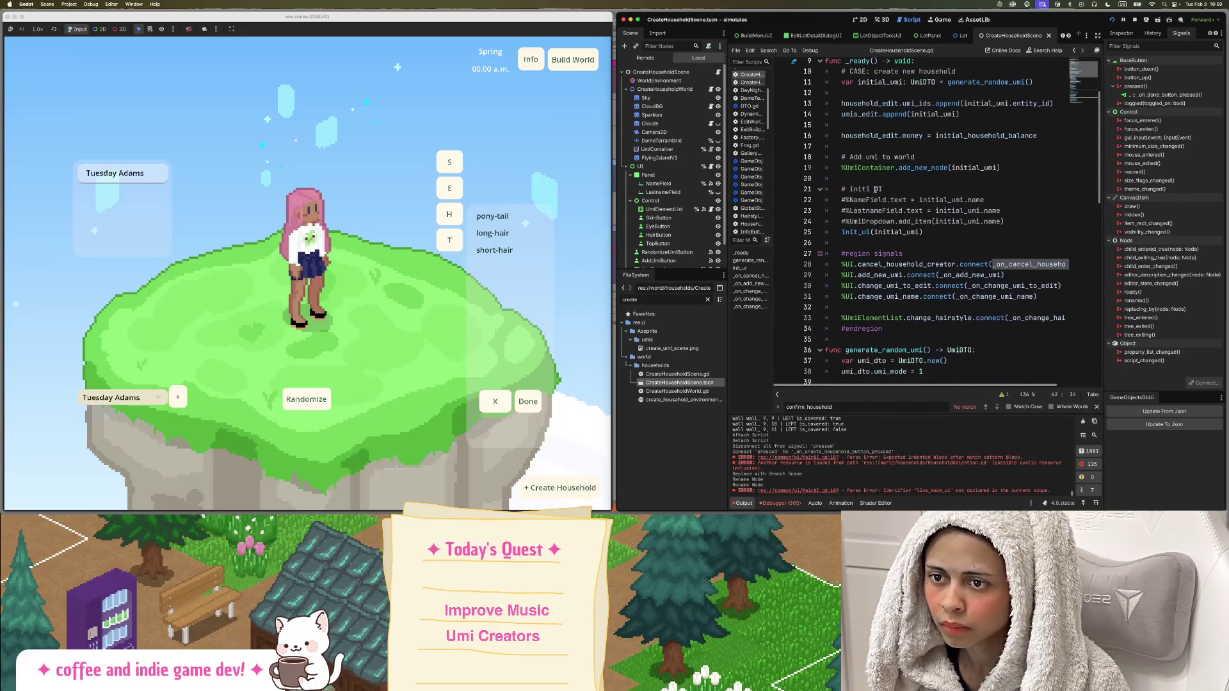
Paste a copy of the household_created emit line onto a fresh line near the end of the signals region.
left_click(842, 329)
key("Return")
key("Return")
key("Up")
key("Up")
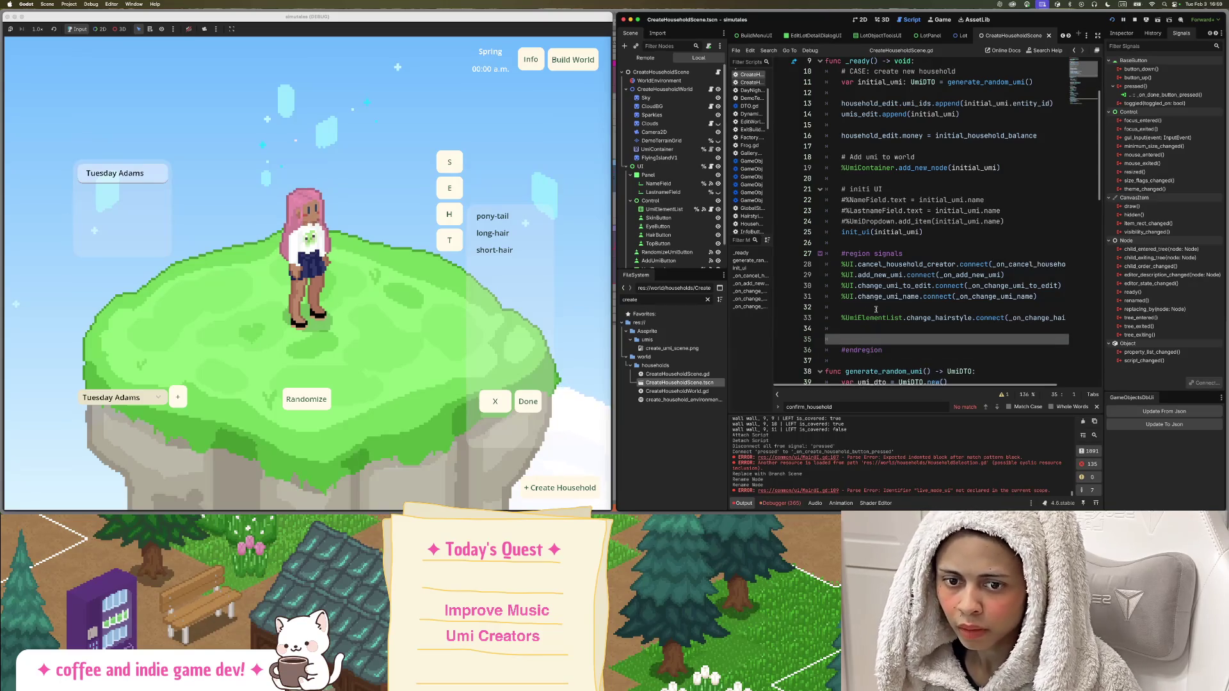
key("Down")
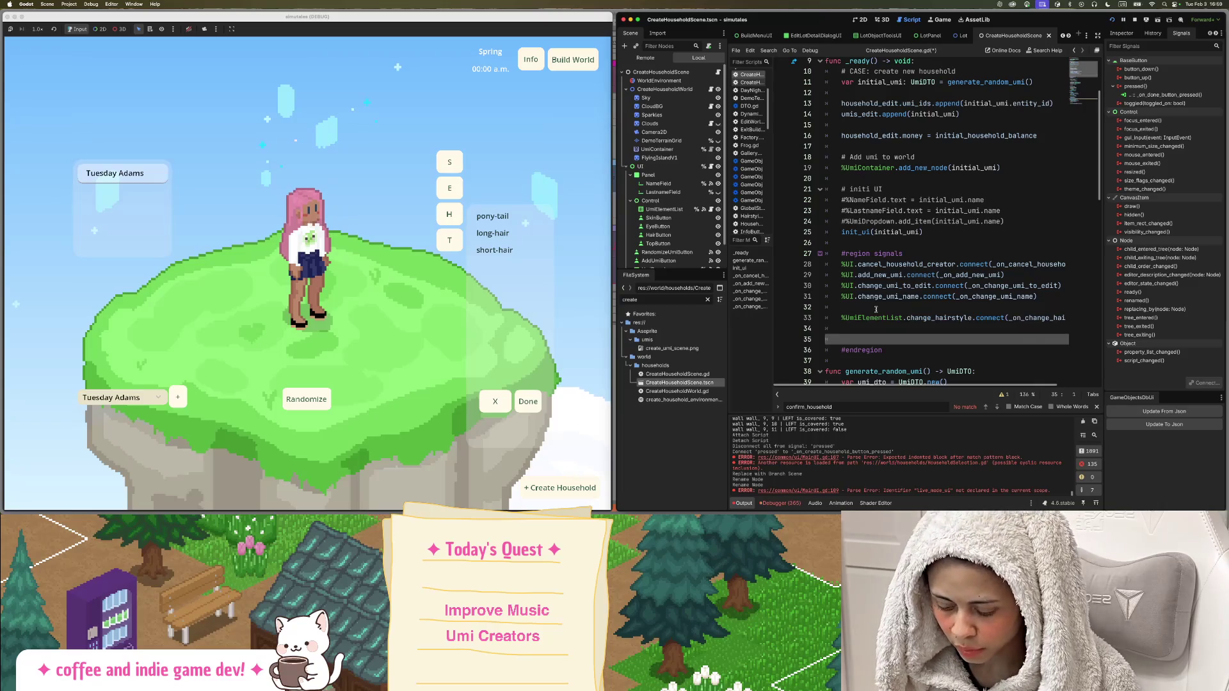
key("super+v")
key("Up")
key("Up")
key("Return")
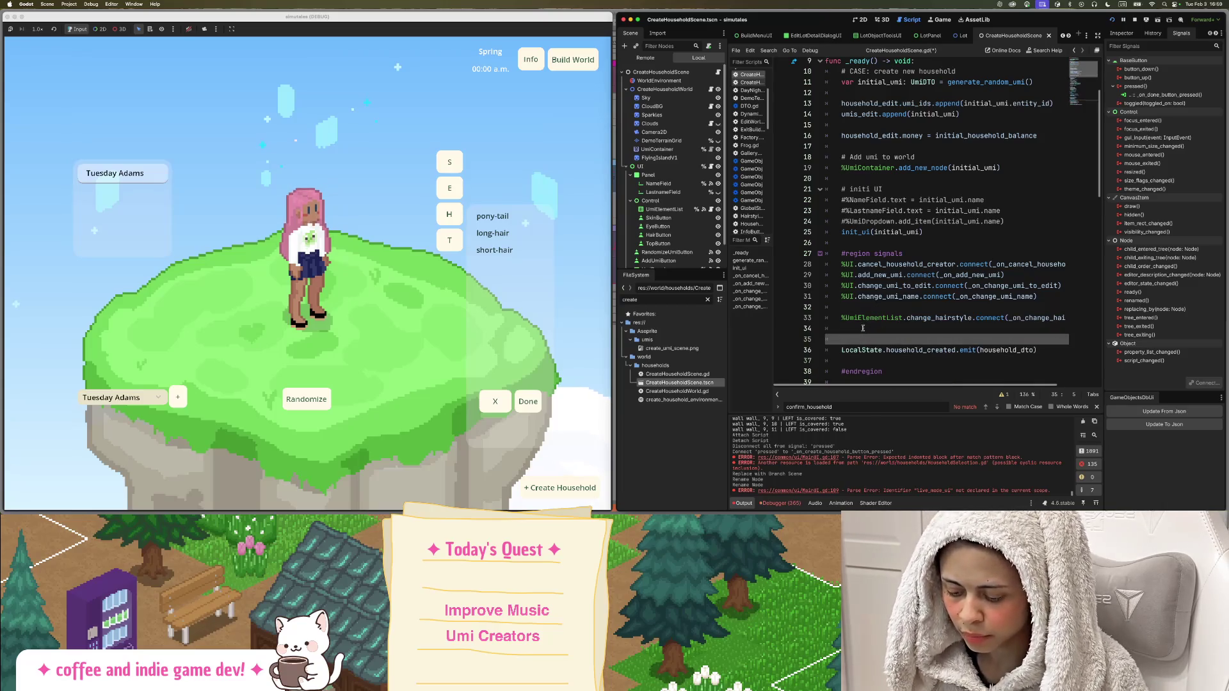
key("BackSpace")
type("#")
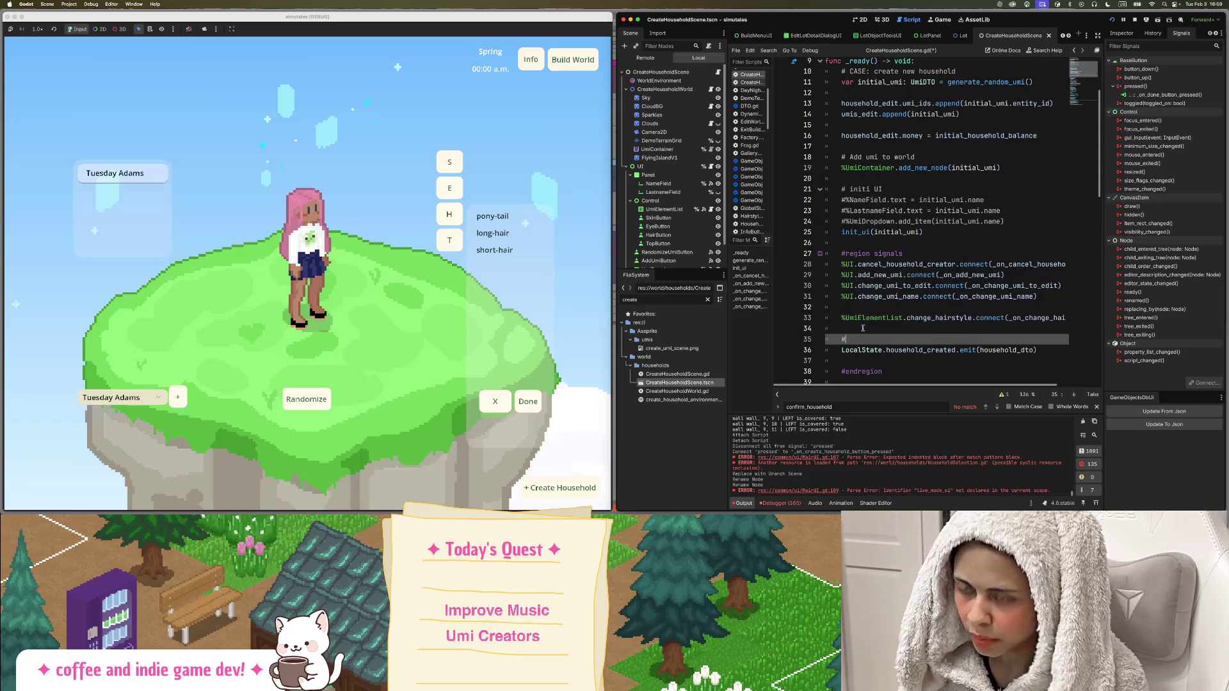
Rewrite that line as LocalState.household_created.connect(_on_household_created) and copy the callback name.
scroll(962, 314, "down", 2)
double_click(967, 307)
type("connect")
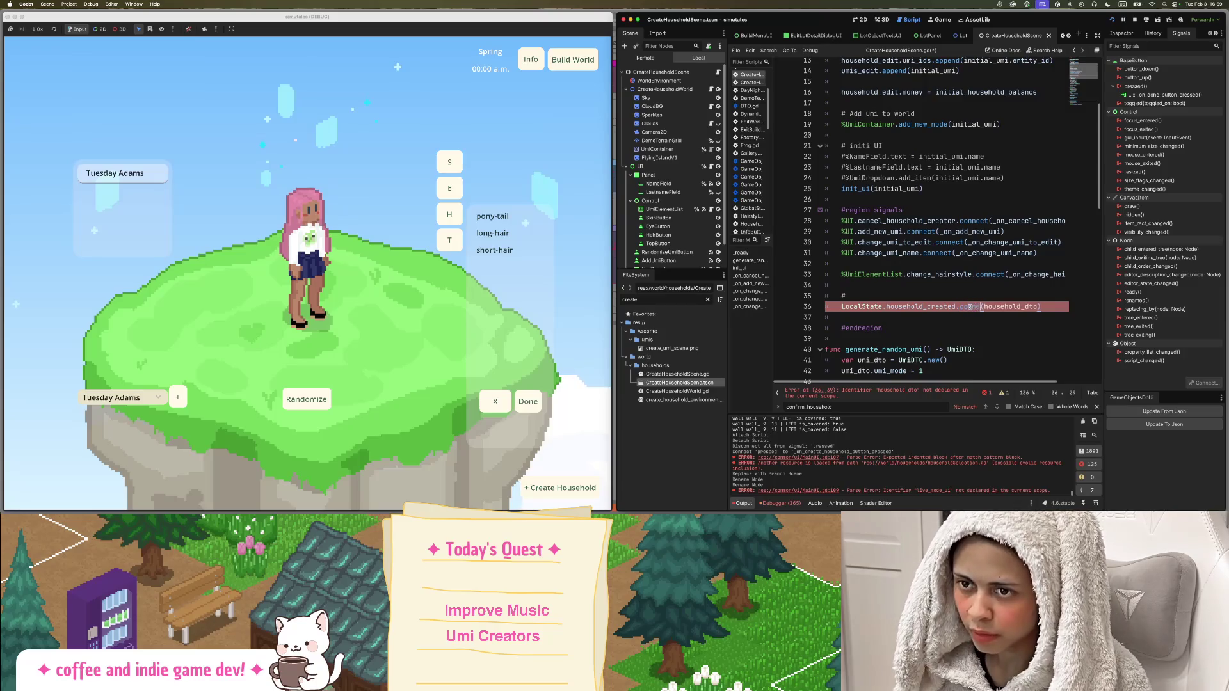
double_click(1019, 307)
type("_on_h")
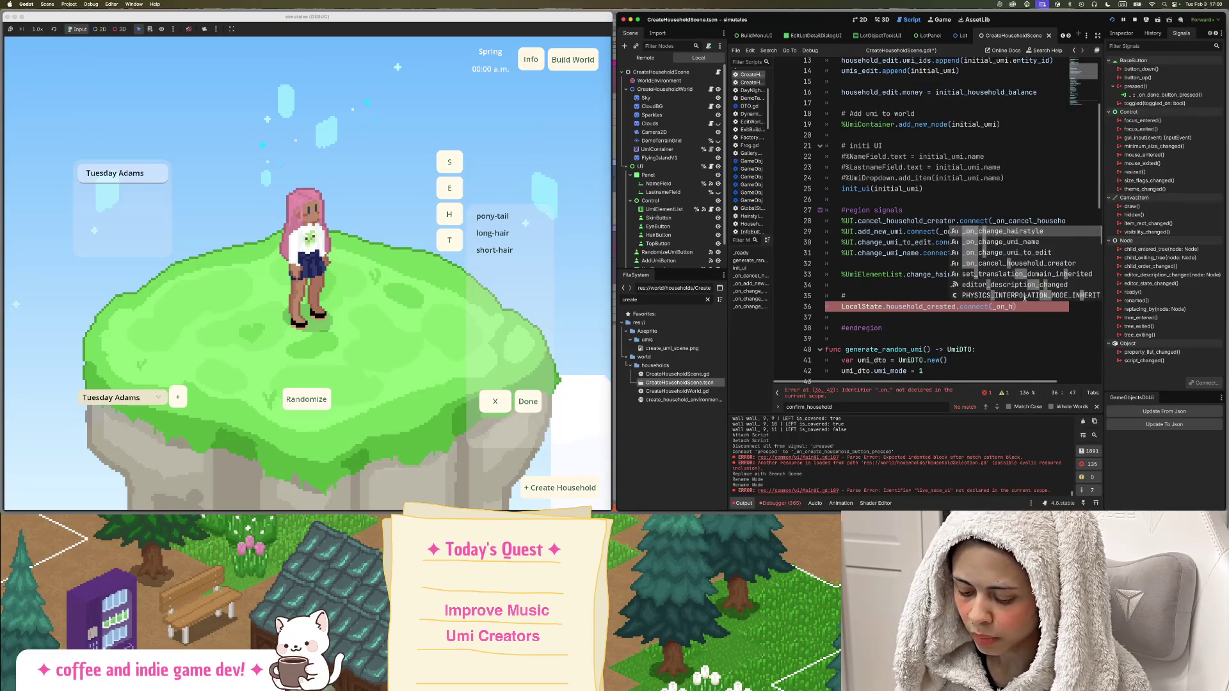
type("ousehol")
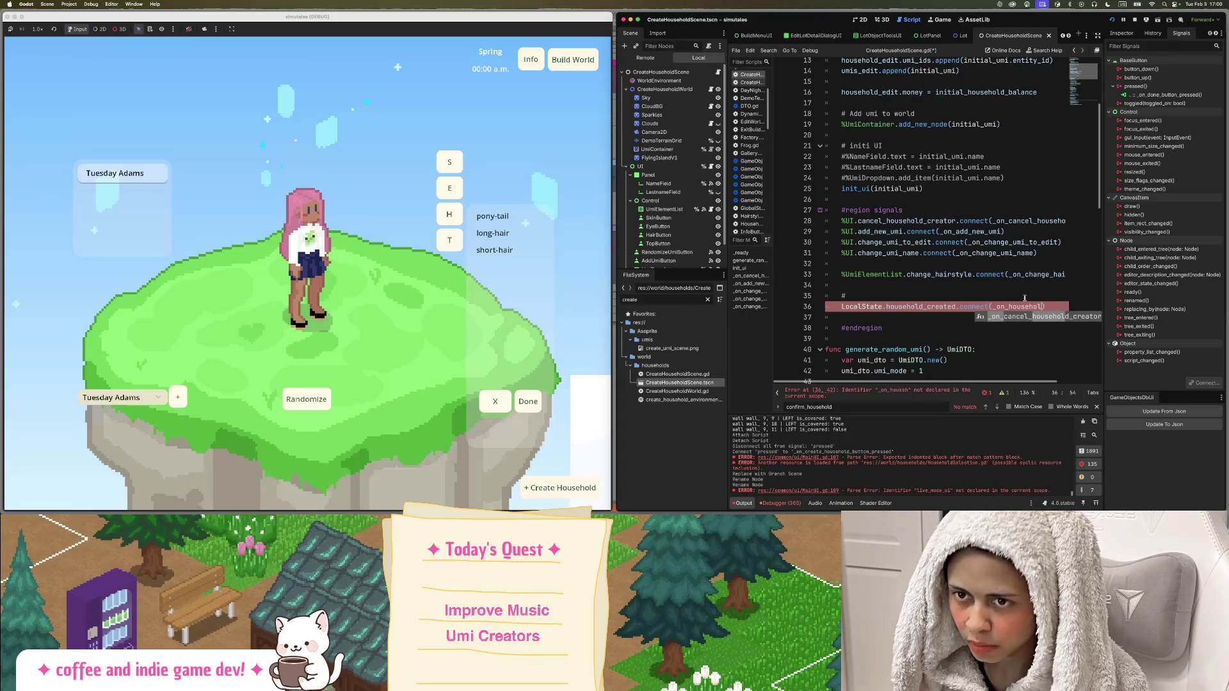
type("d_crea")
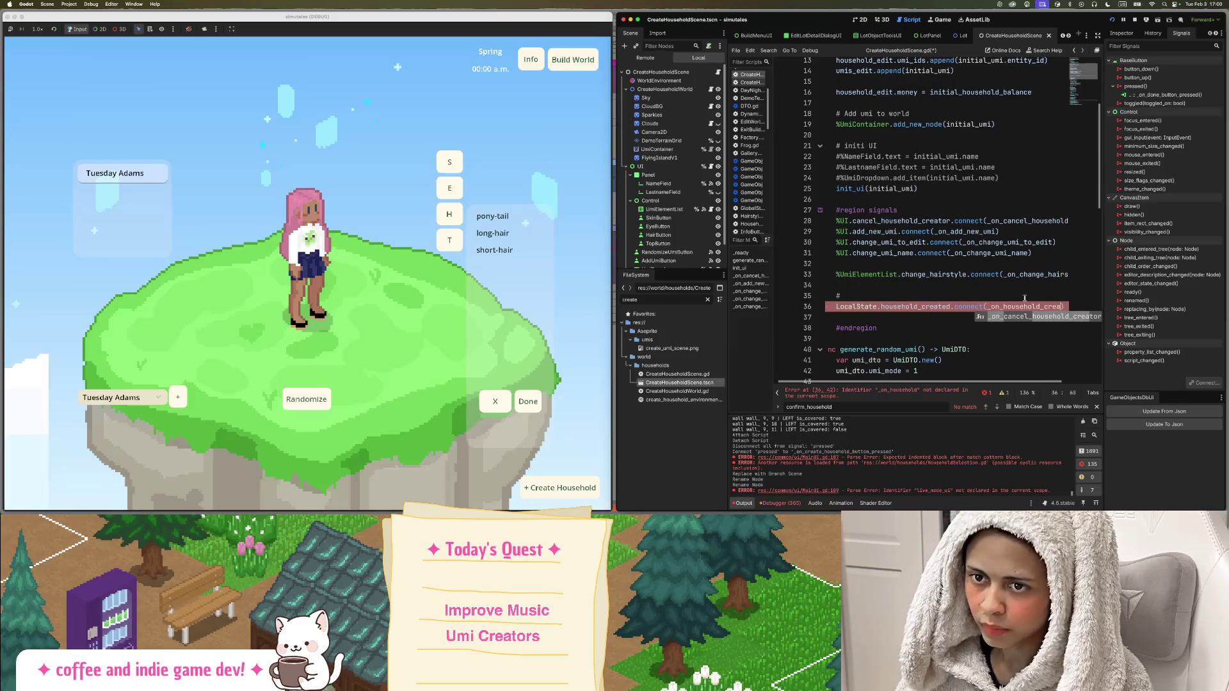
type("ted")
key("BackSpace")
key("BackSpace")
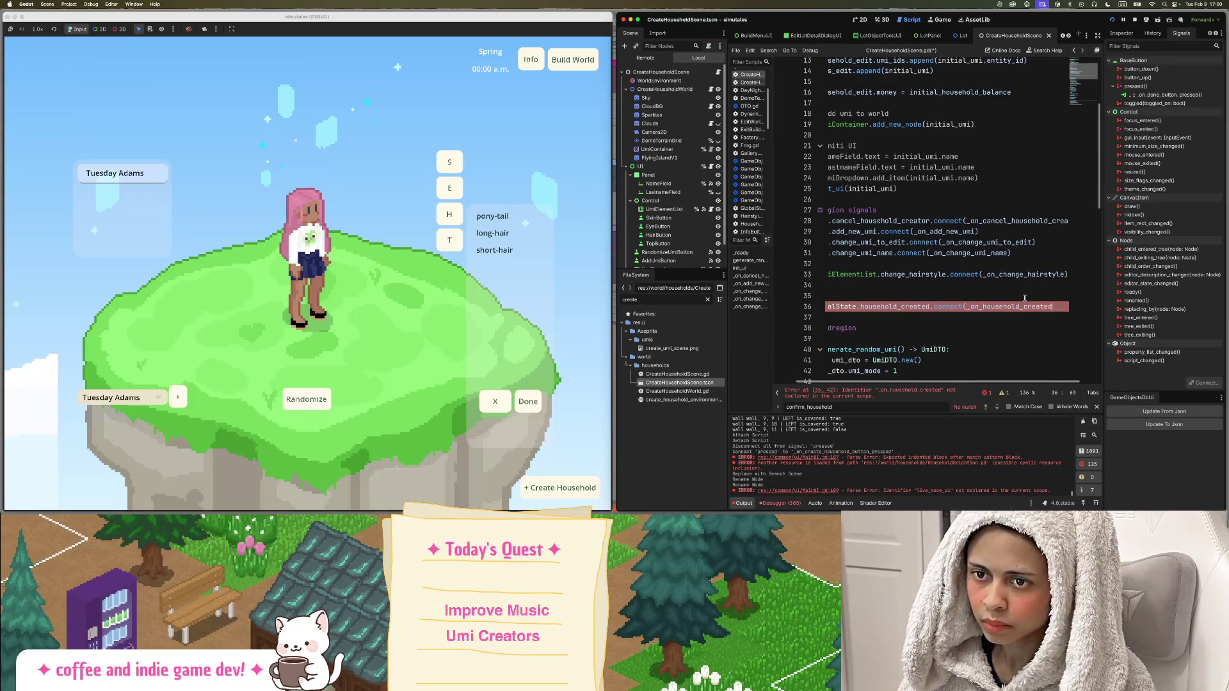
left_click(1025, 299)
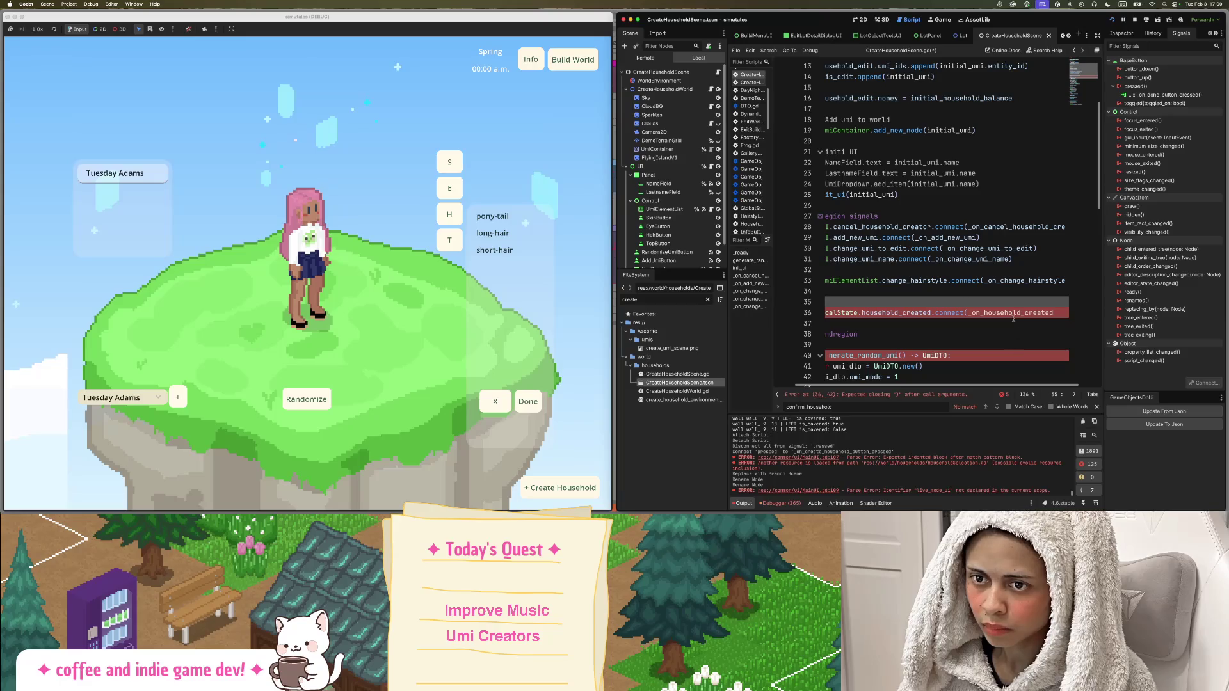
left_click(1073, 311)
type(")")
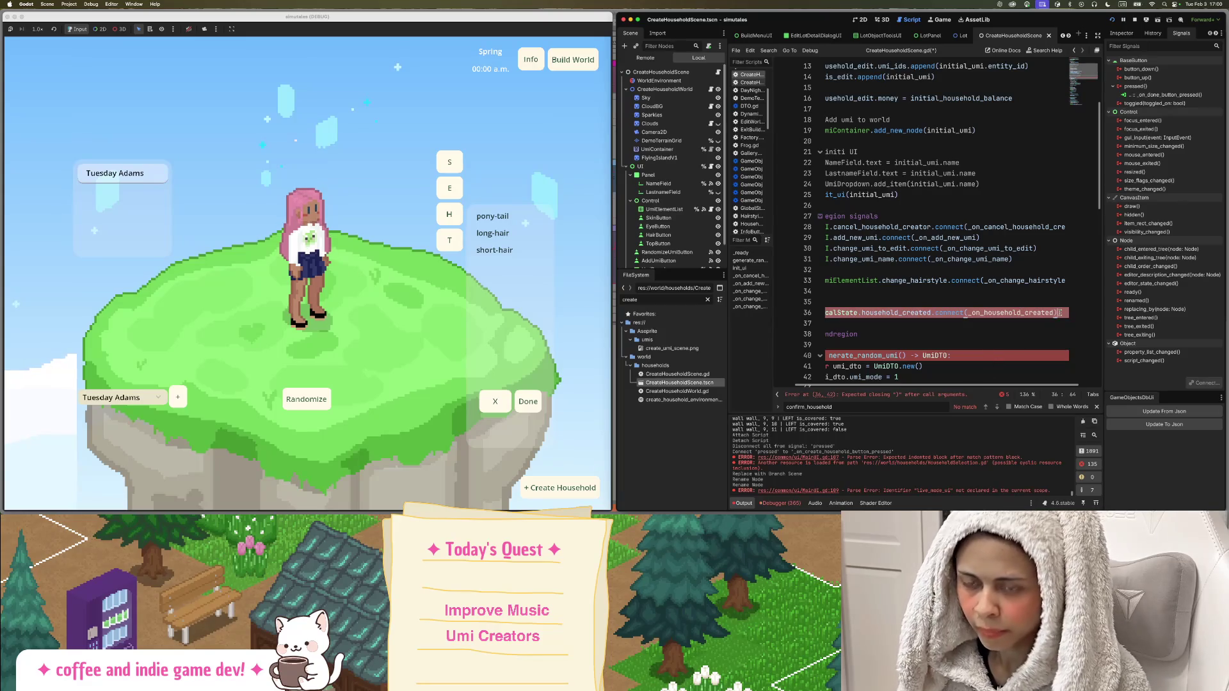
double_click(1024, 313)
key("ctrl+c")
left_click_drag(918, 383, 841, 365)
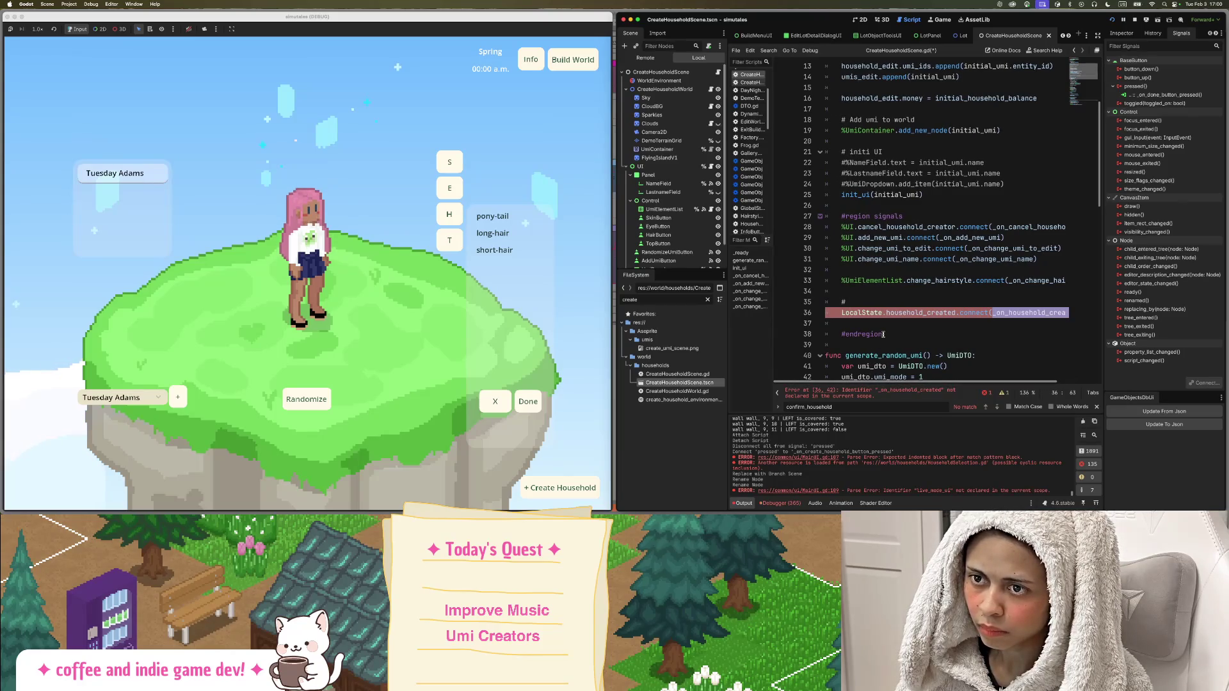
Define func _on_household_created() calling queue_free() at the end of the script, and save.
scroll(893, 333, "down", 2)
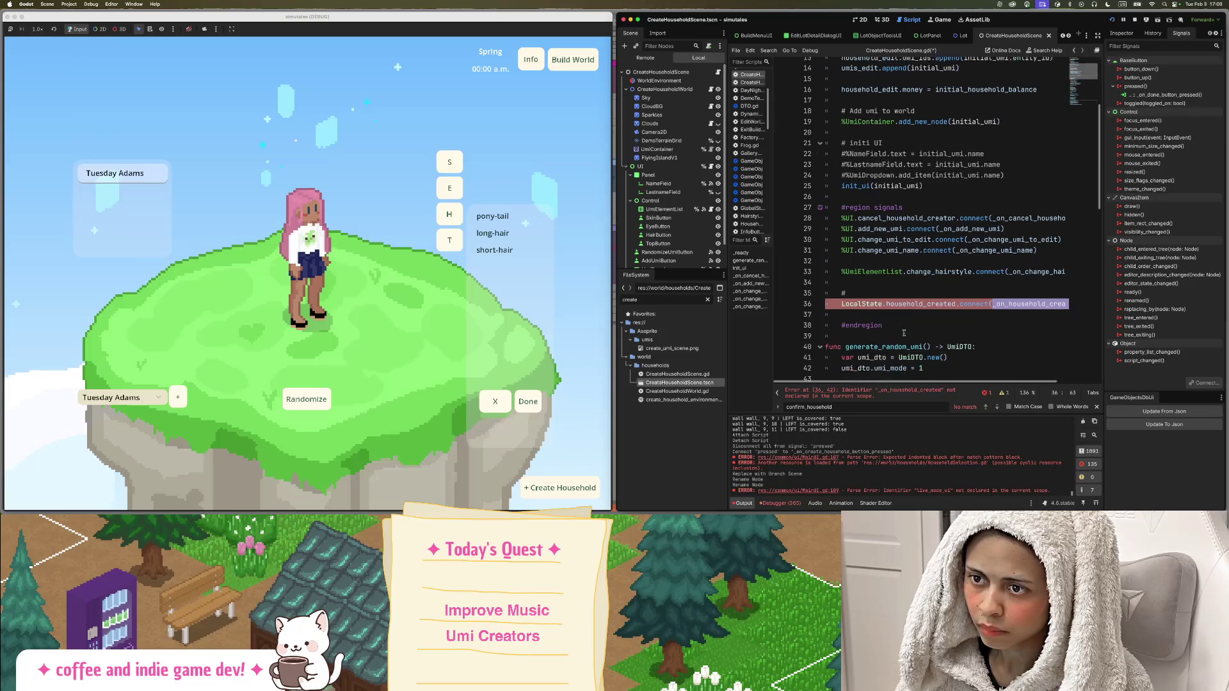
scroll(903, 333, "down", 3)
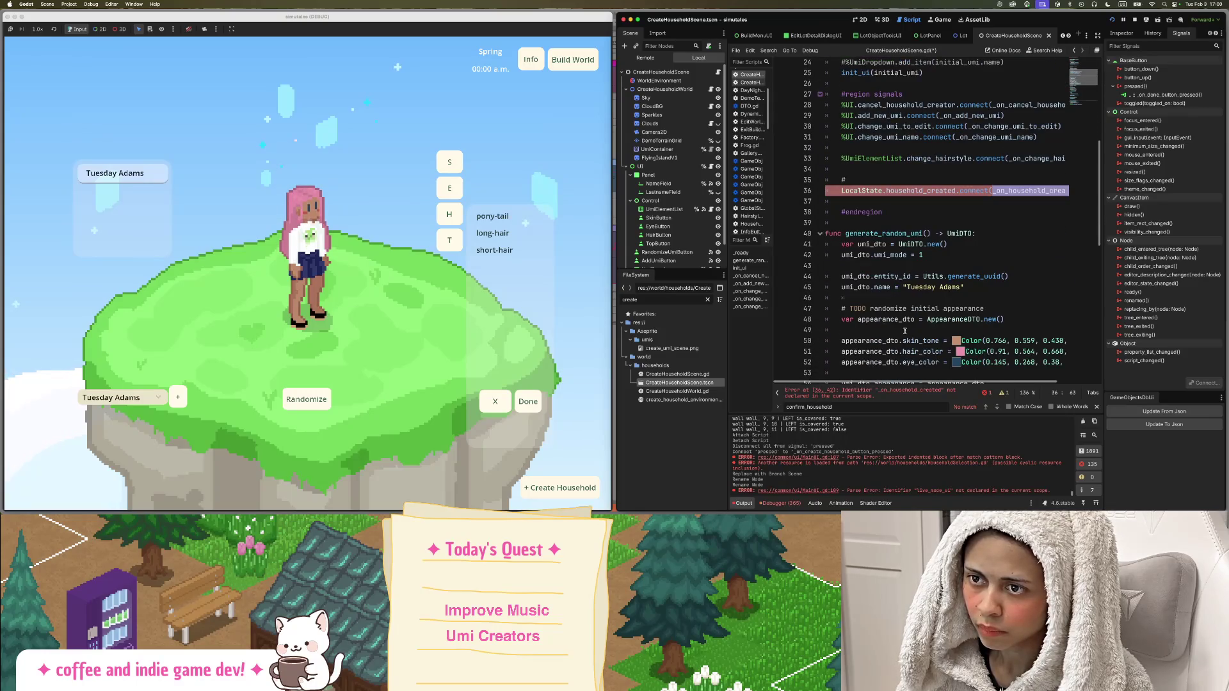
left_click(904, 224)
key("ctrl+v")
key("ctrl+z")
scroll(923, 245, "down", 12)
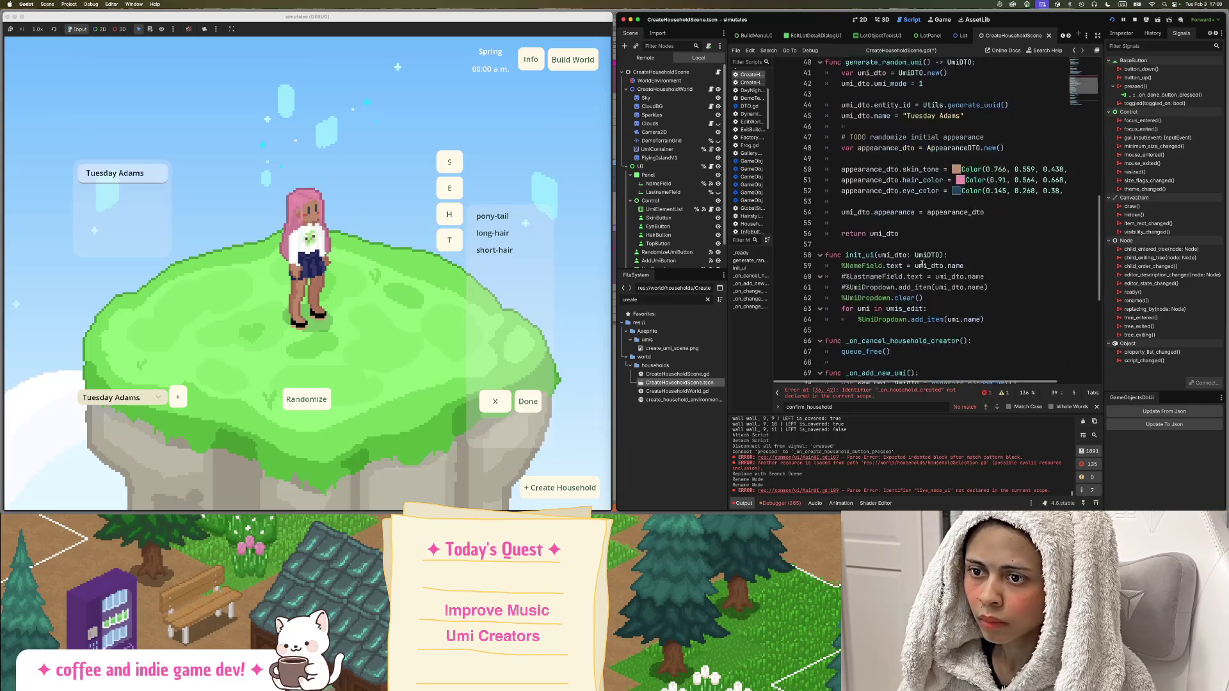
left_click(887, 367)
key("Return")
key("Return")
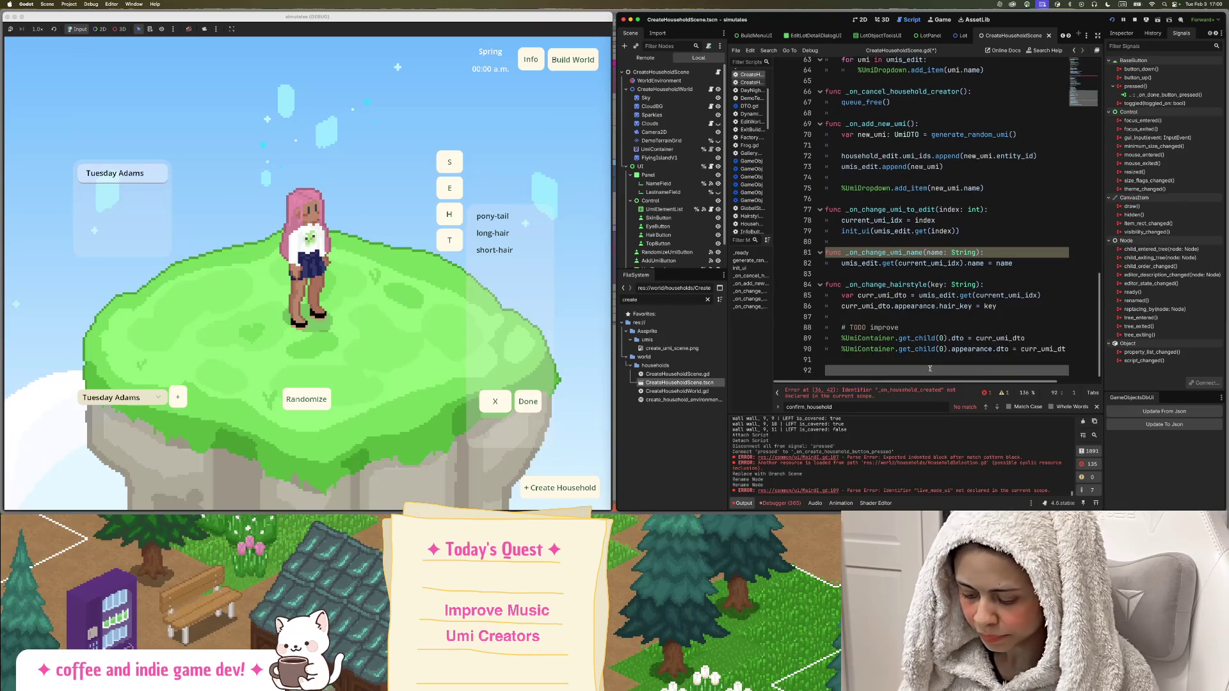
type("func")
key("ctrl+v")
type("():")
key("Return")
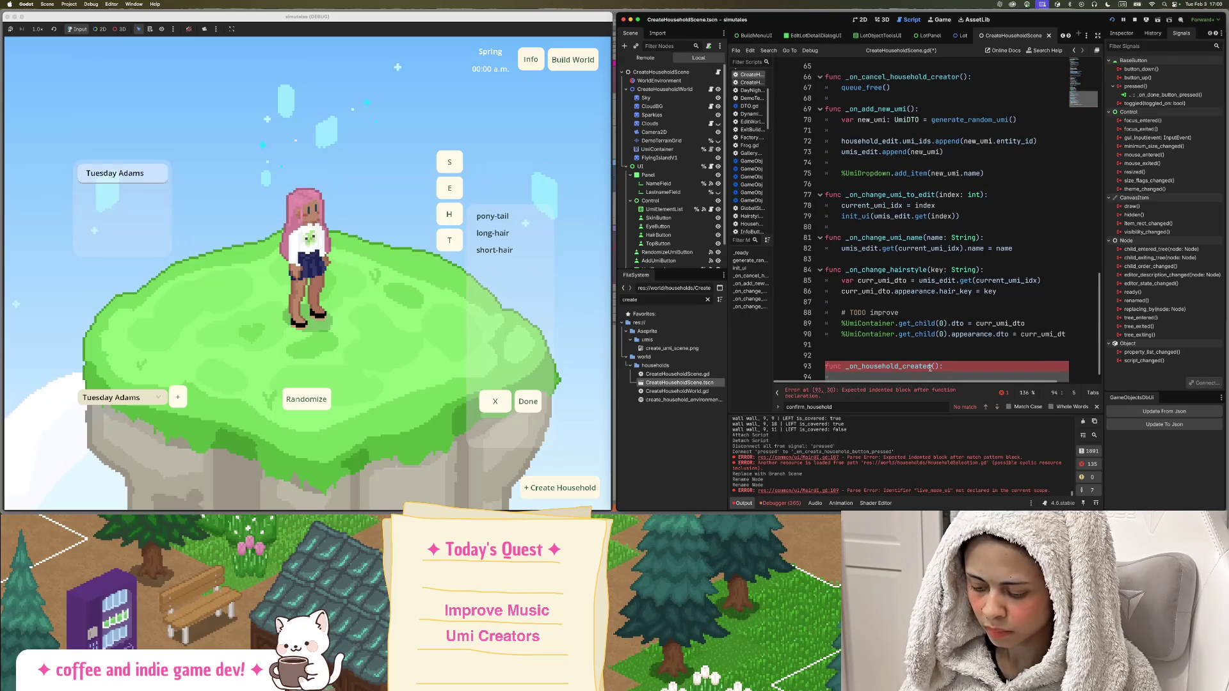
type("que")
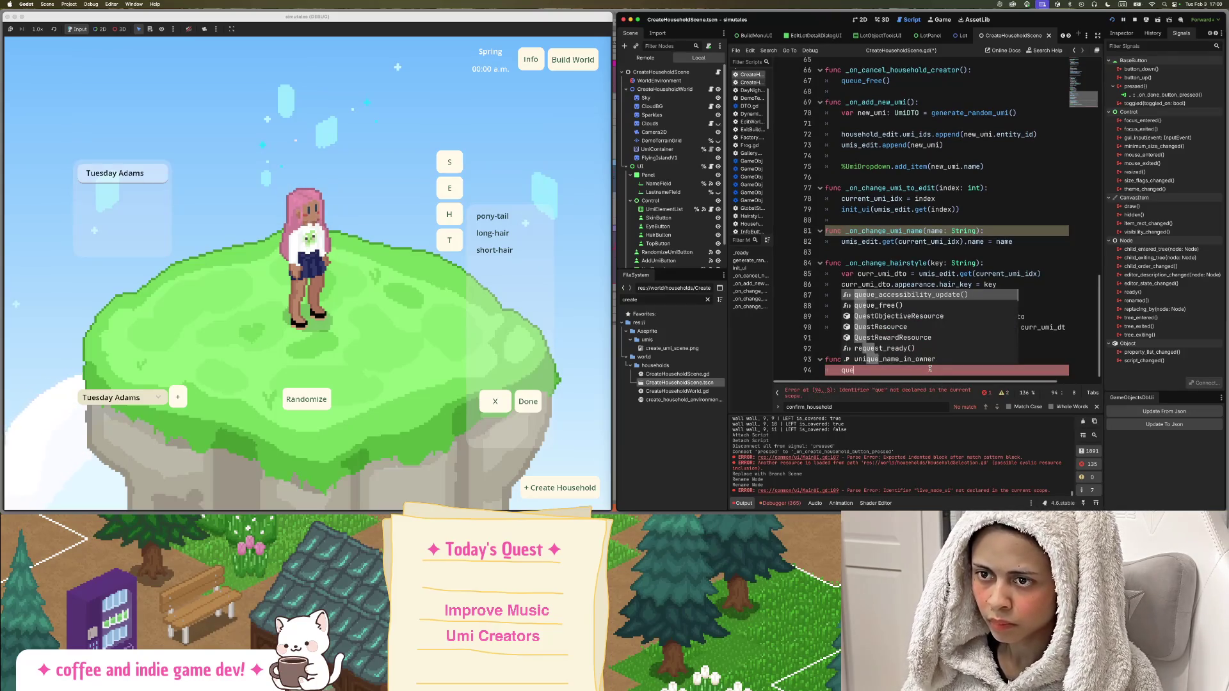
key("Down")
key("Return")
key("ctrl+s")
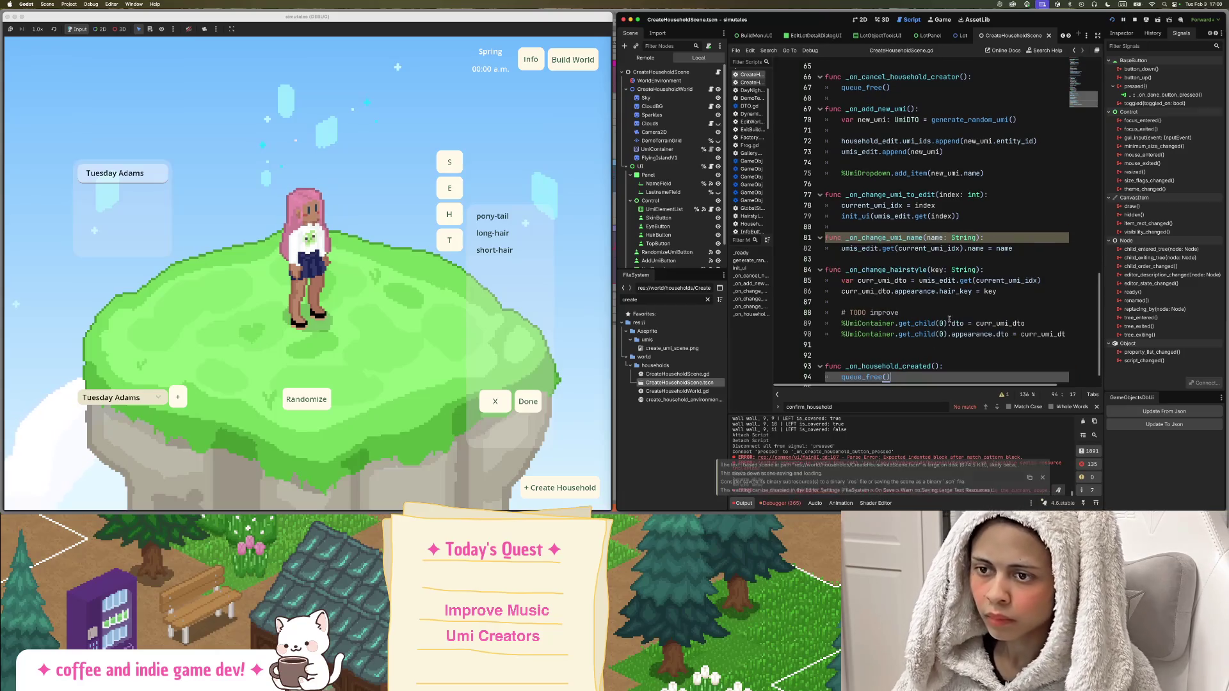
Add a TODO note above the connect line and delete the leftover blank line.
scroll(932, 272, "up", 12)
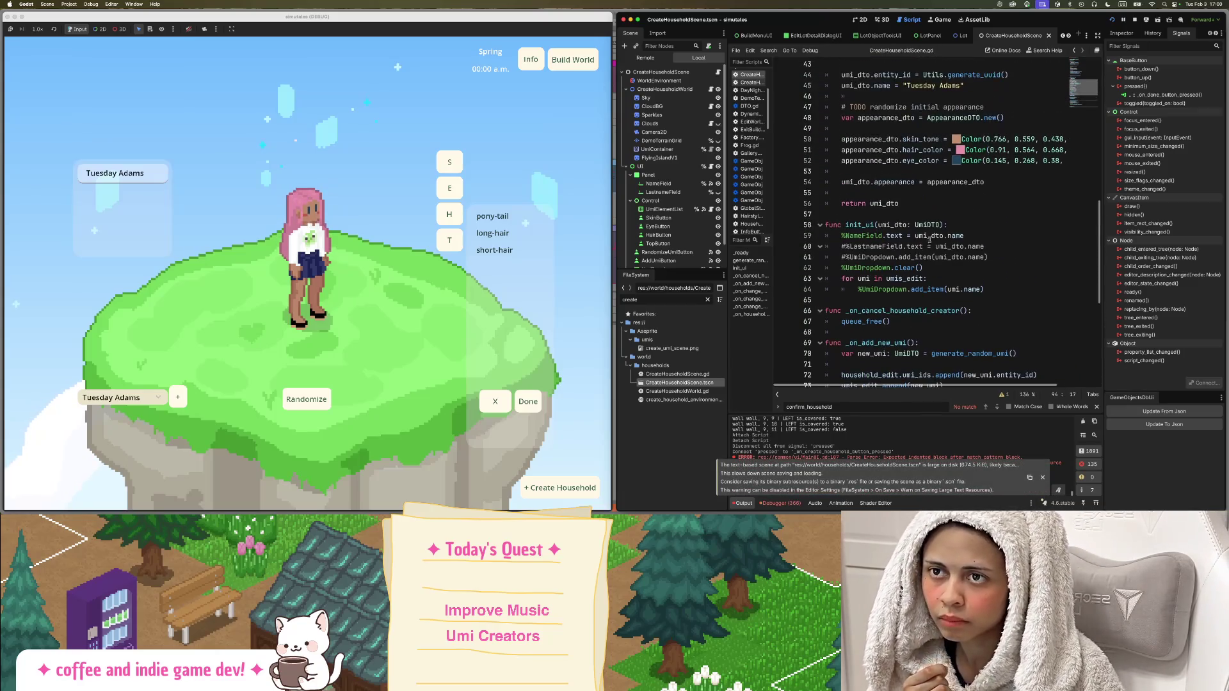
scroll(929, 242, "up", 1)
left_click(892, 221)
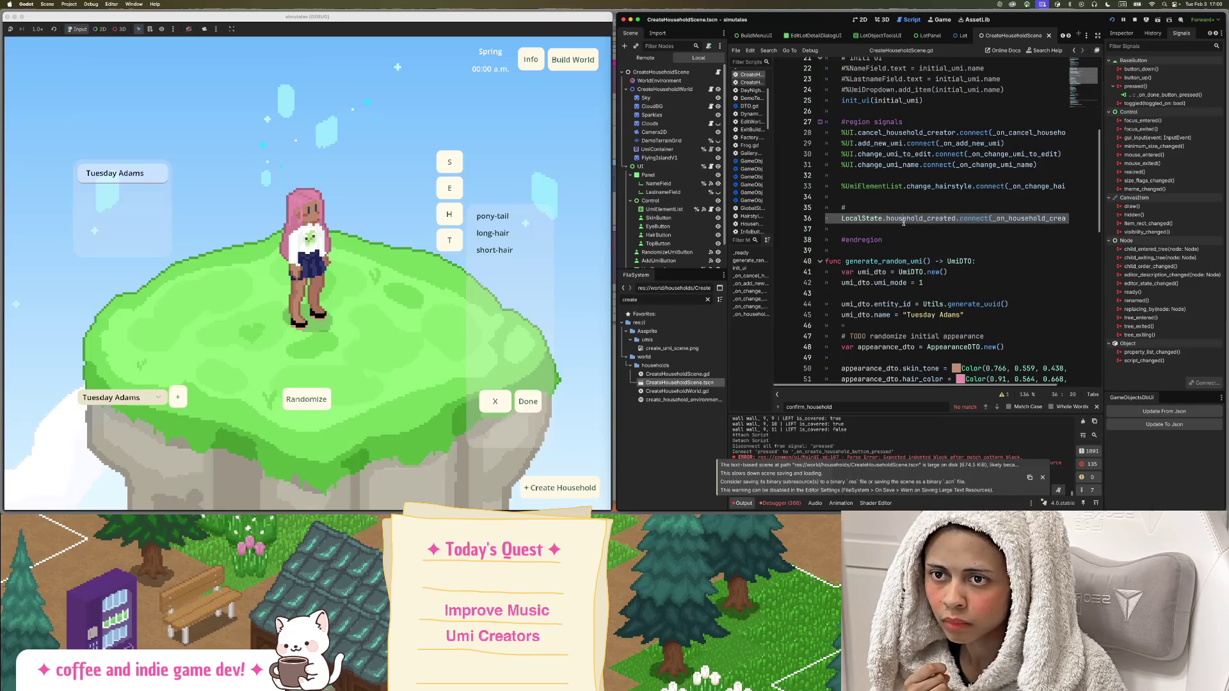
left_click(883, 210)
type("TODO check if this is an appropriate solution")
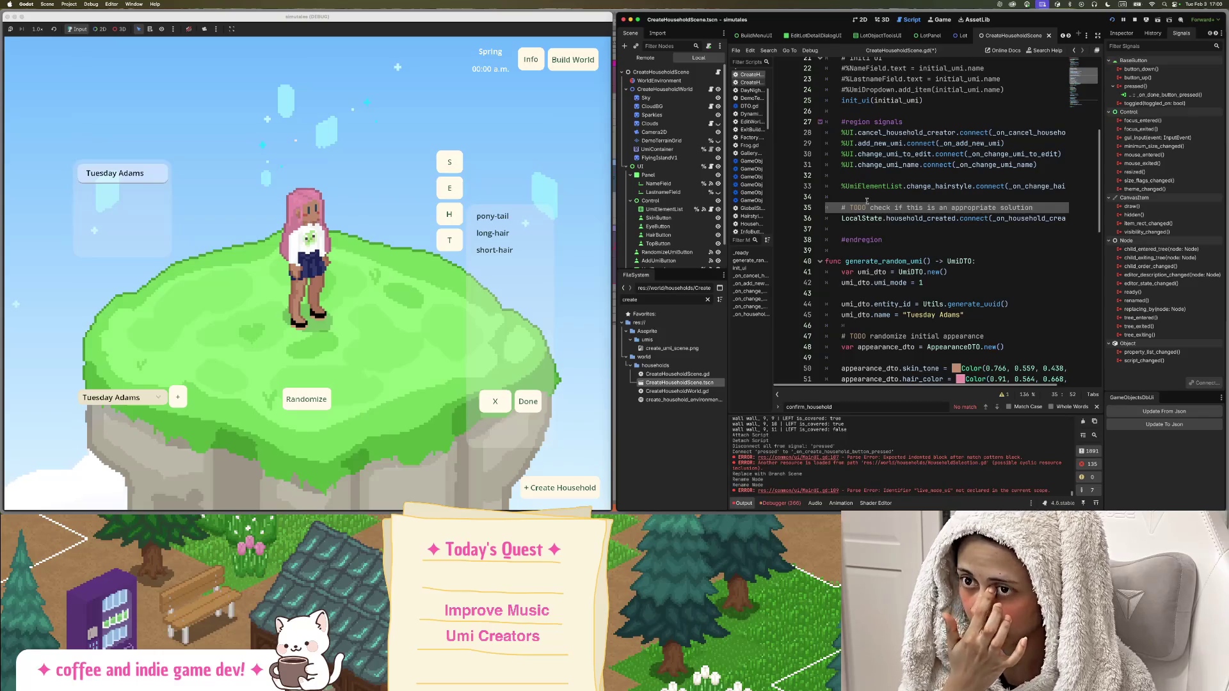
left_click(862, 228)
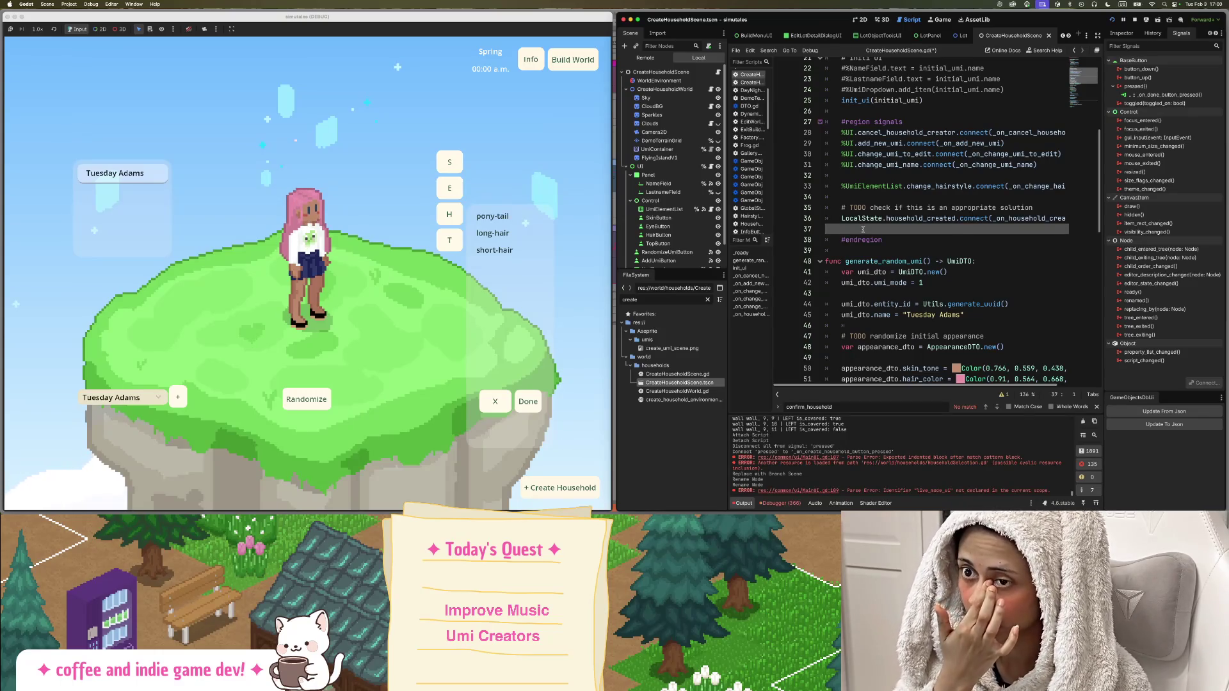
key("BackSpace")
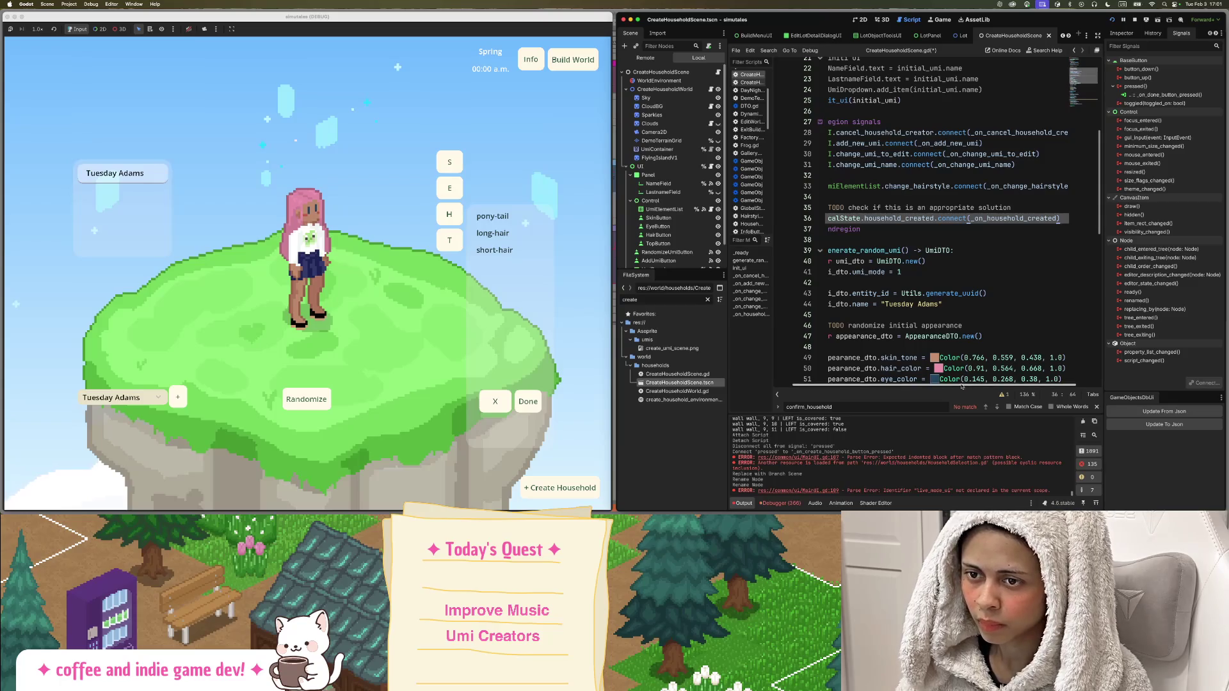
Remove the extra trailing blank line, save the script and relaunch the game.
scroll(928, 320, "down", 3)
scroll(887, 280, "down", 8)
key("ctrl+s")
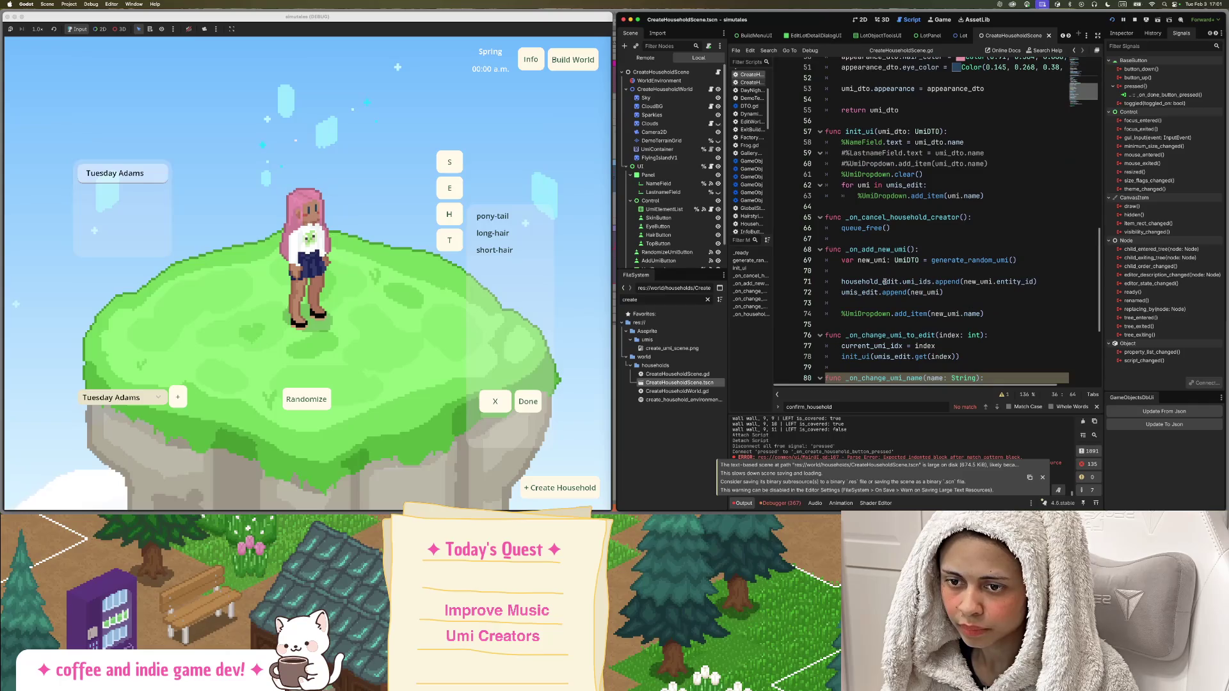
scroll(885, 281, "down", 5)
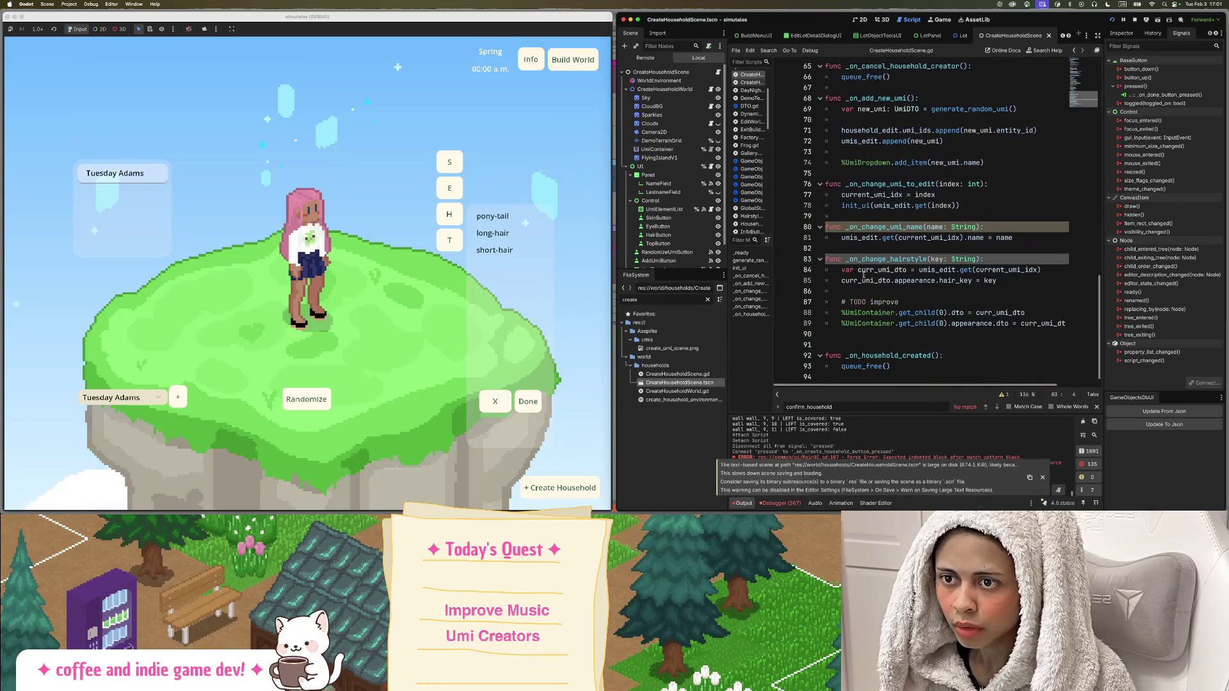
left_click(859, 346)
key("BackSpace")
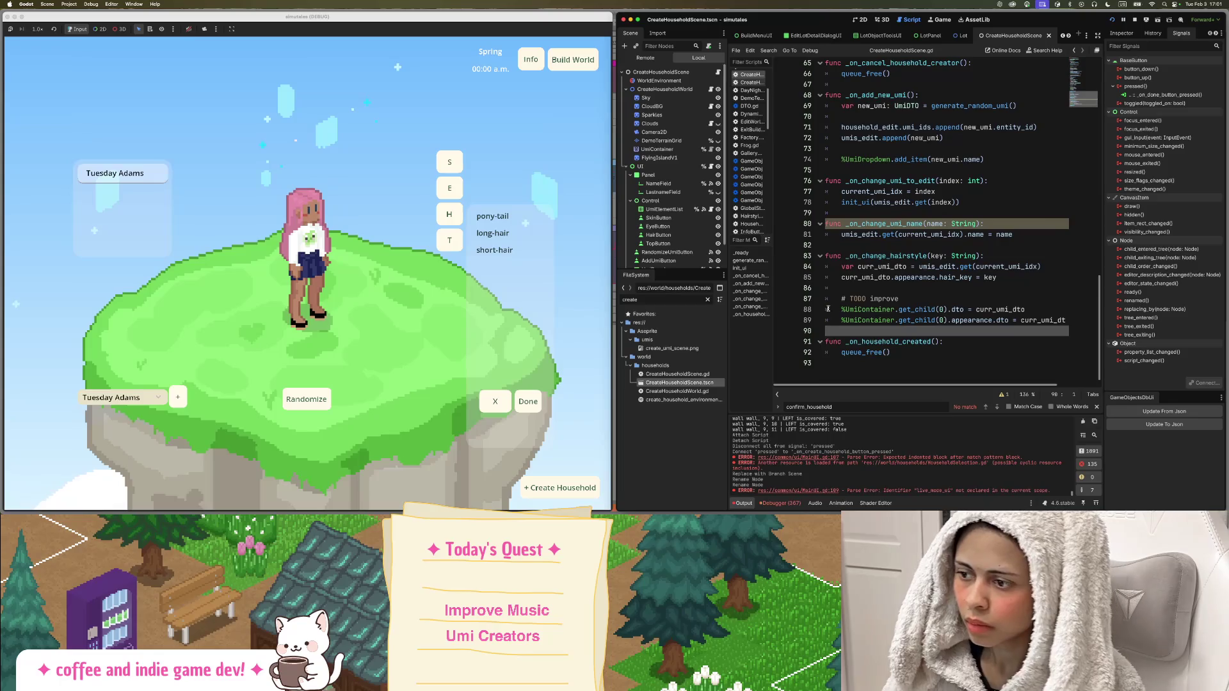
key("super+b")
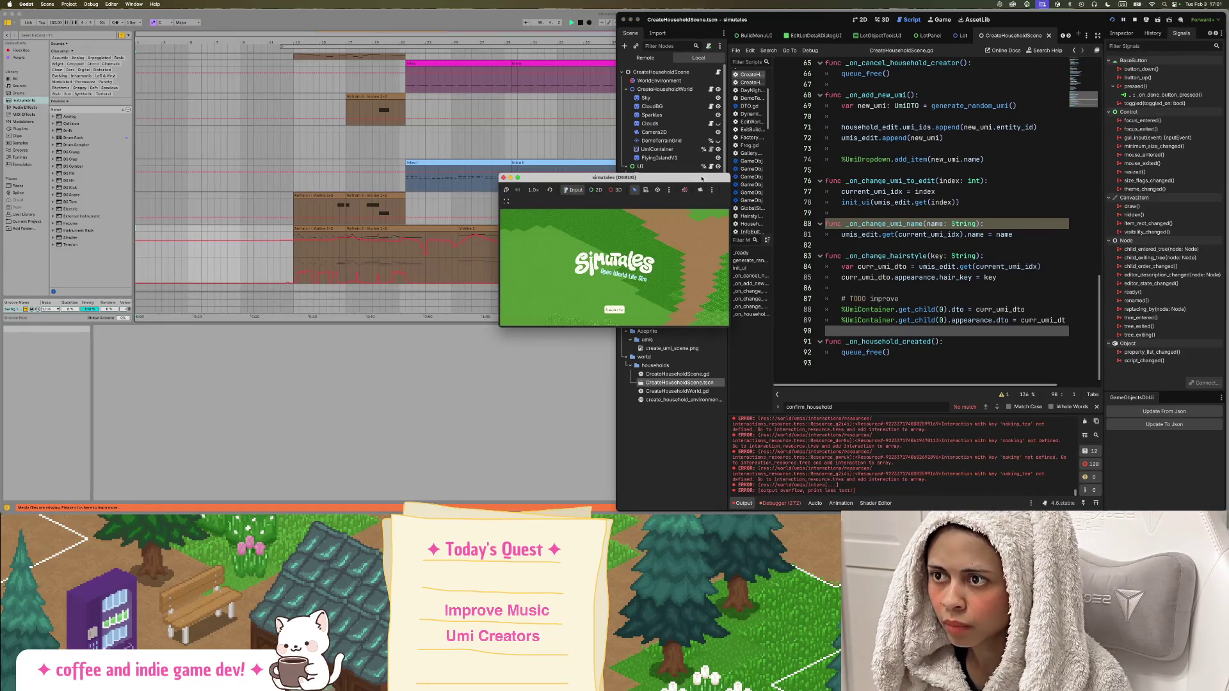
Move the game window to the left edge and load the tulip_town world.
left_click_drag(701, 178, 2, 198)
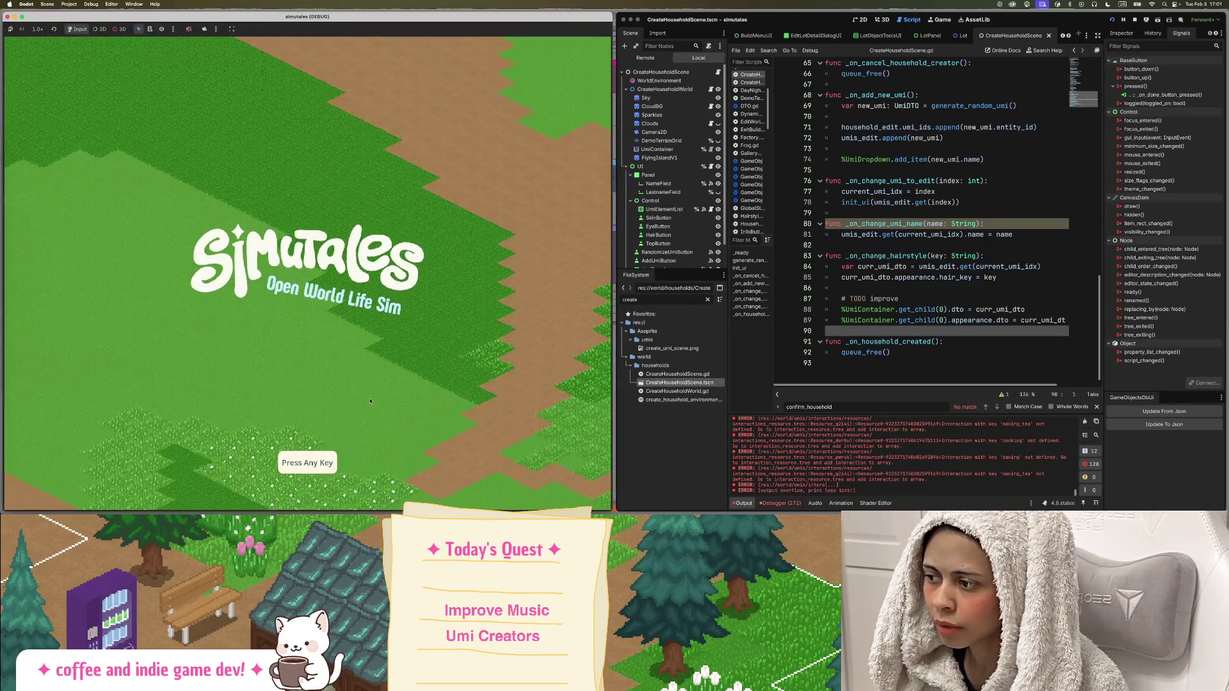
left_click(288, 354)
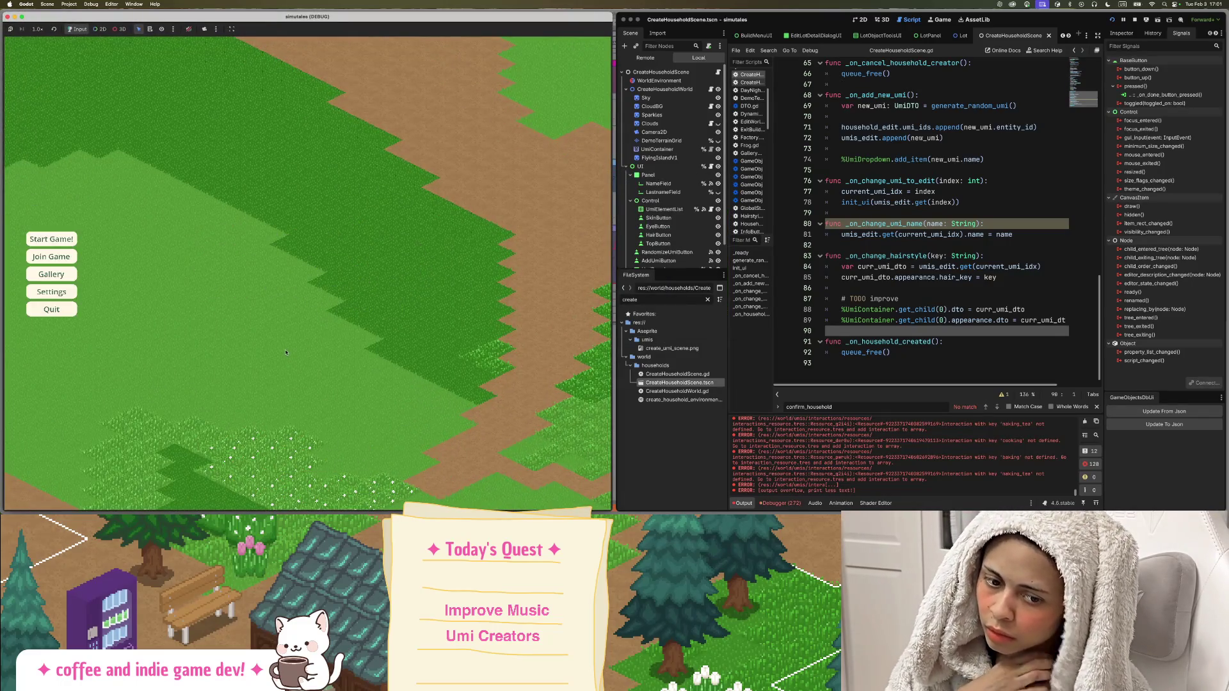
left_click(52, 239)
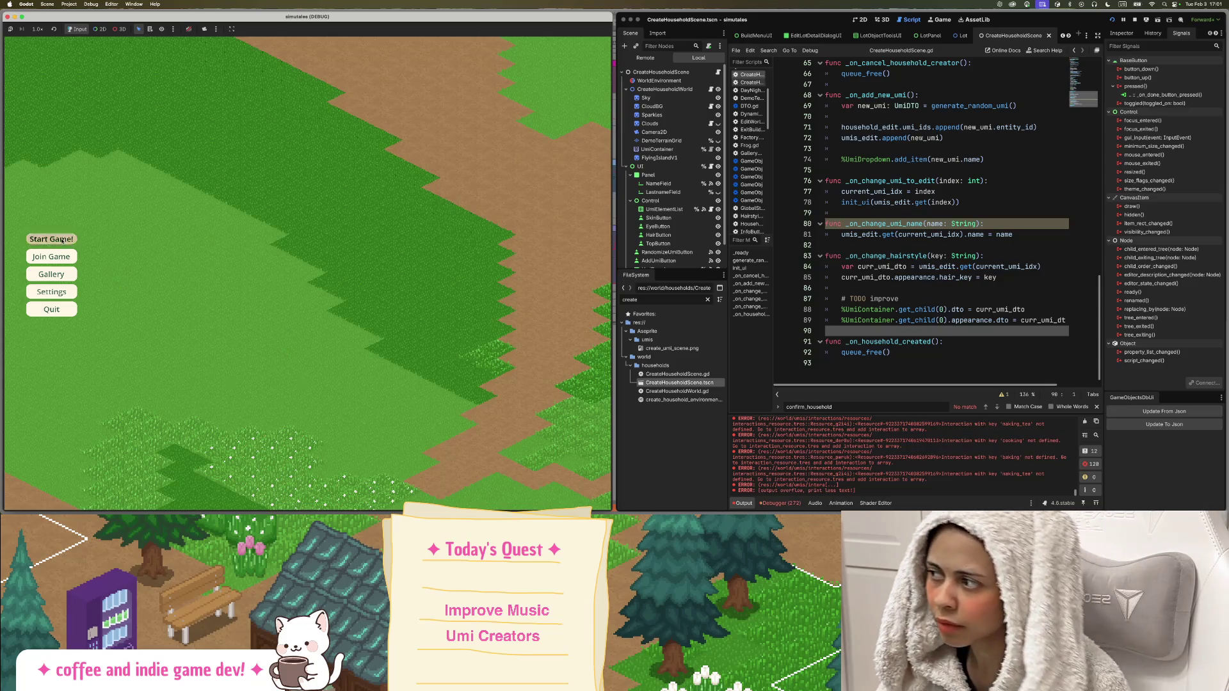
left_click(80, 267)
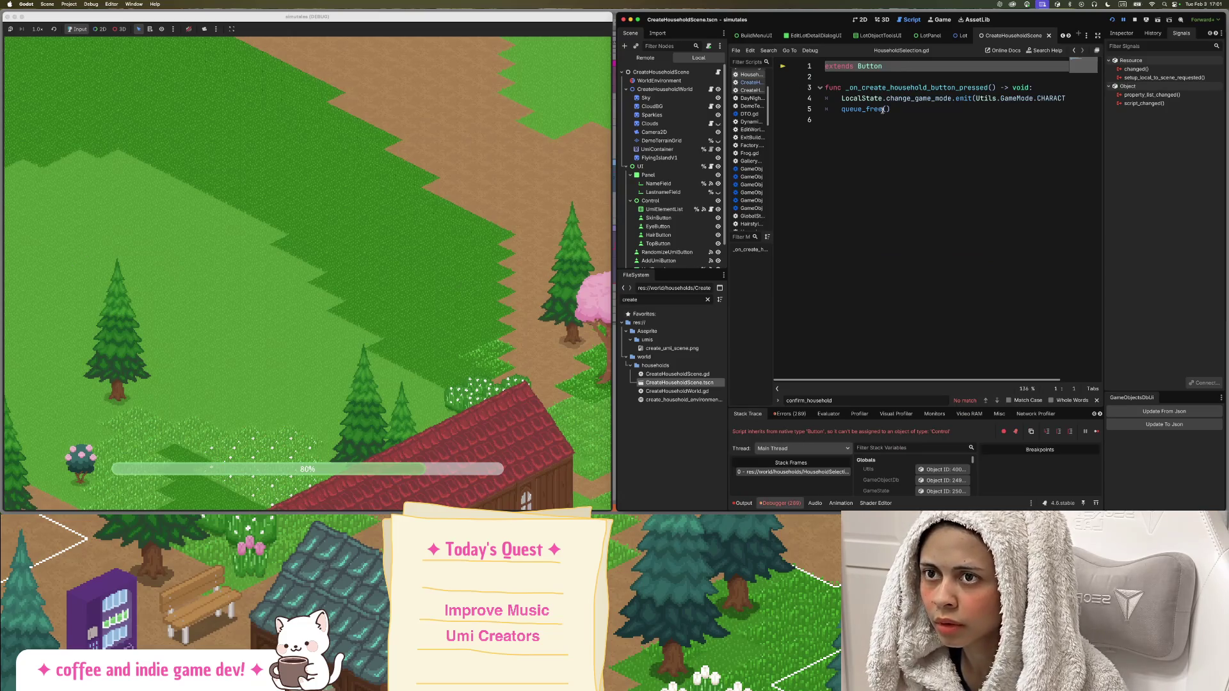
Change 'extends Button' to 'extends Control' in HouseholdSelection.gd and save.
double_click(881, 66)
type("Control")
left_click(980, 189)
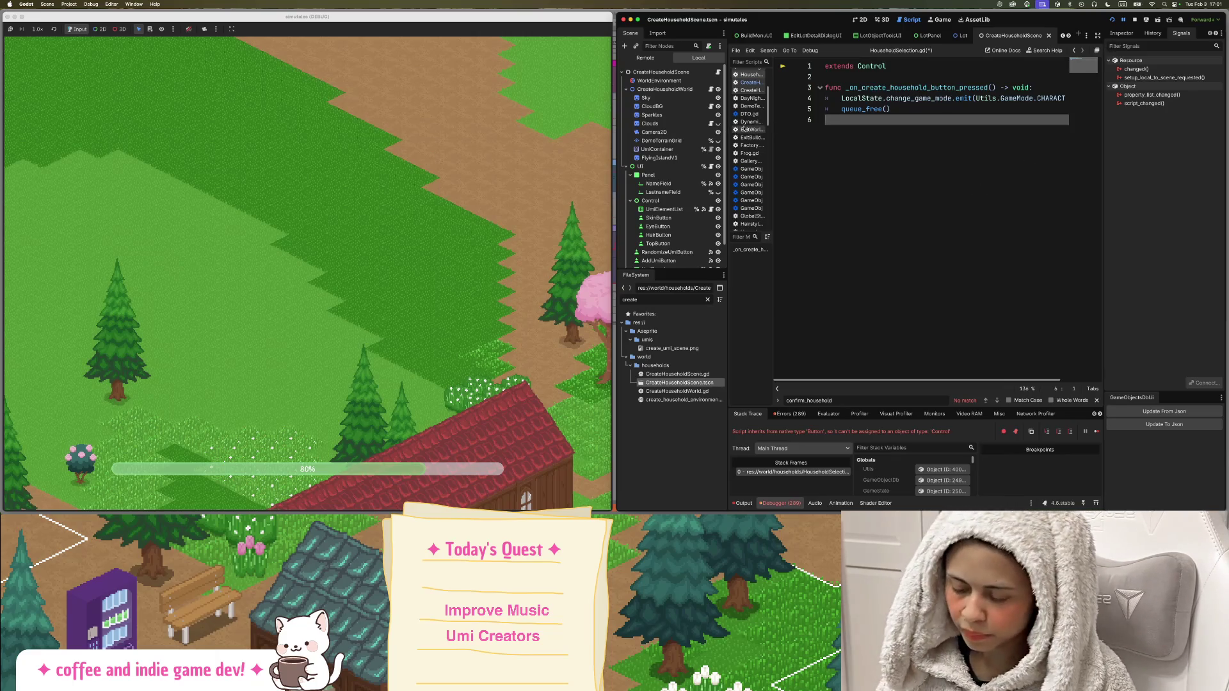
key("super+s")
Restart the game tiled on the left half, load tulip_town and click Create Household.
left_click(1113, 19)
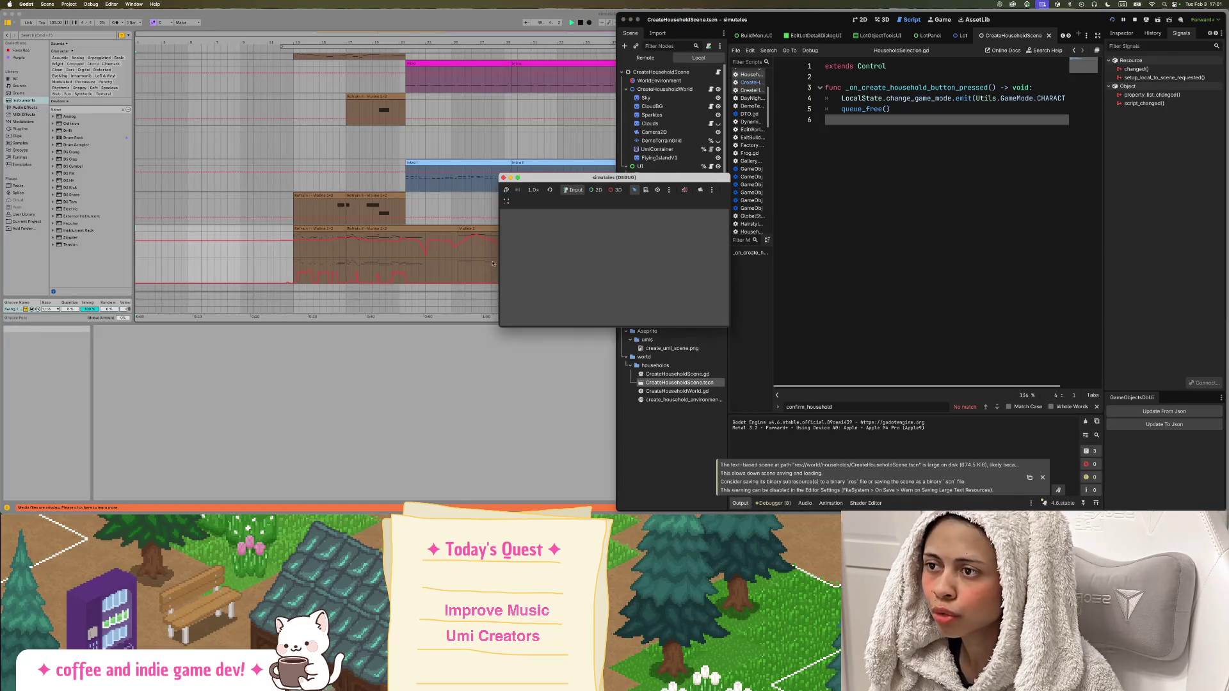
left_click_drag(640, 177, 2, 206)
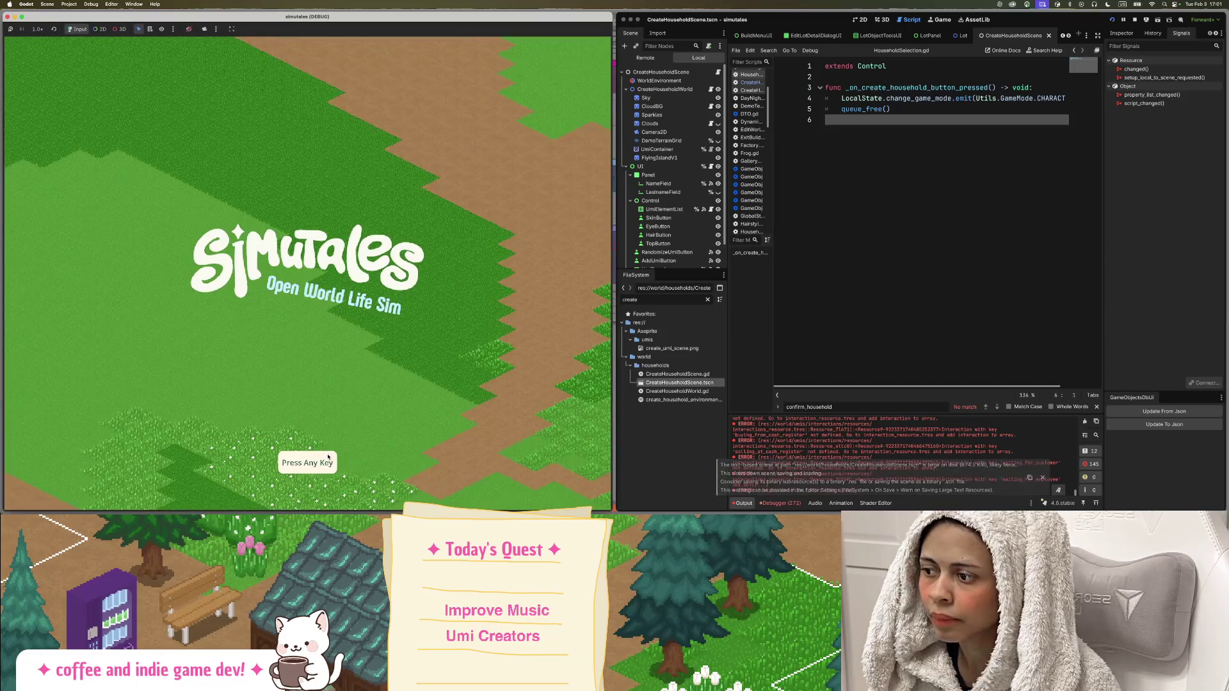
left_click(332, 457)
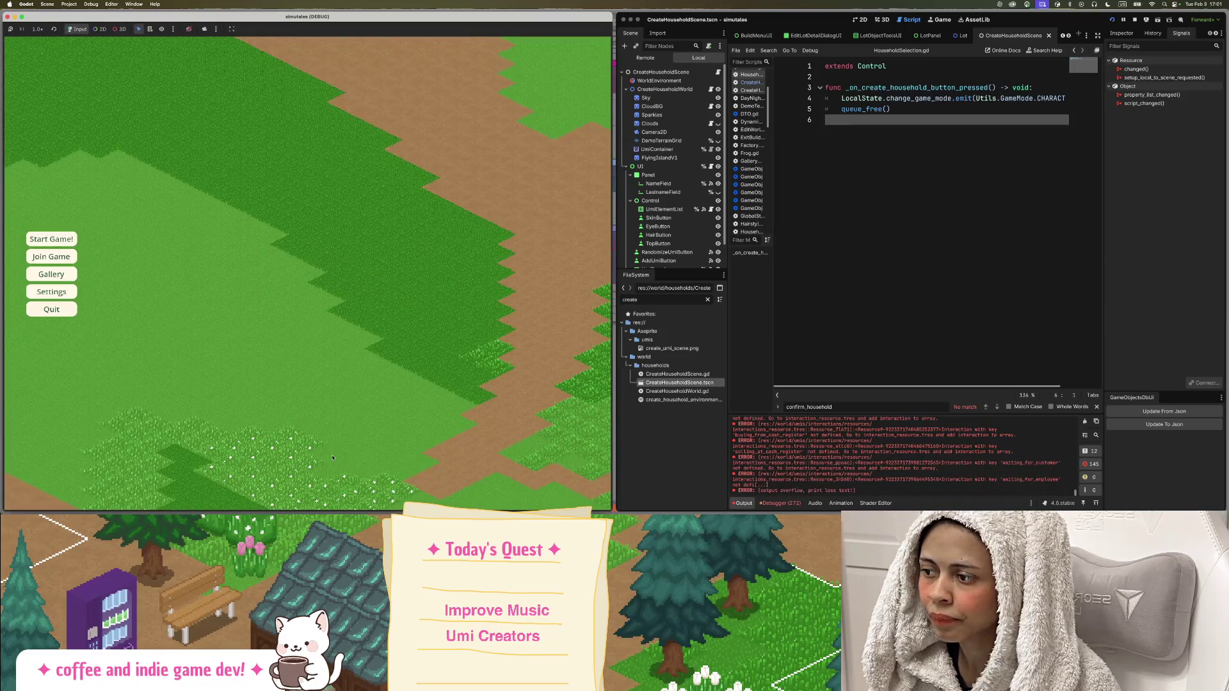
left_click(50, 240)
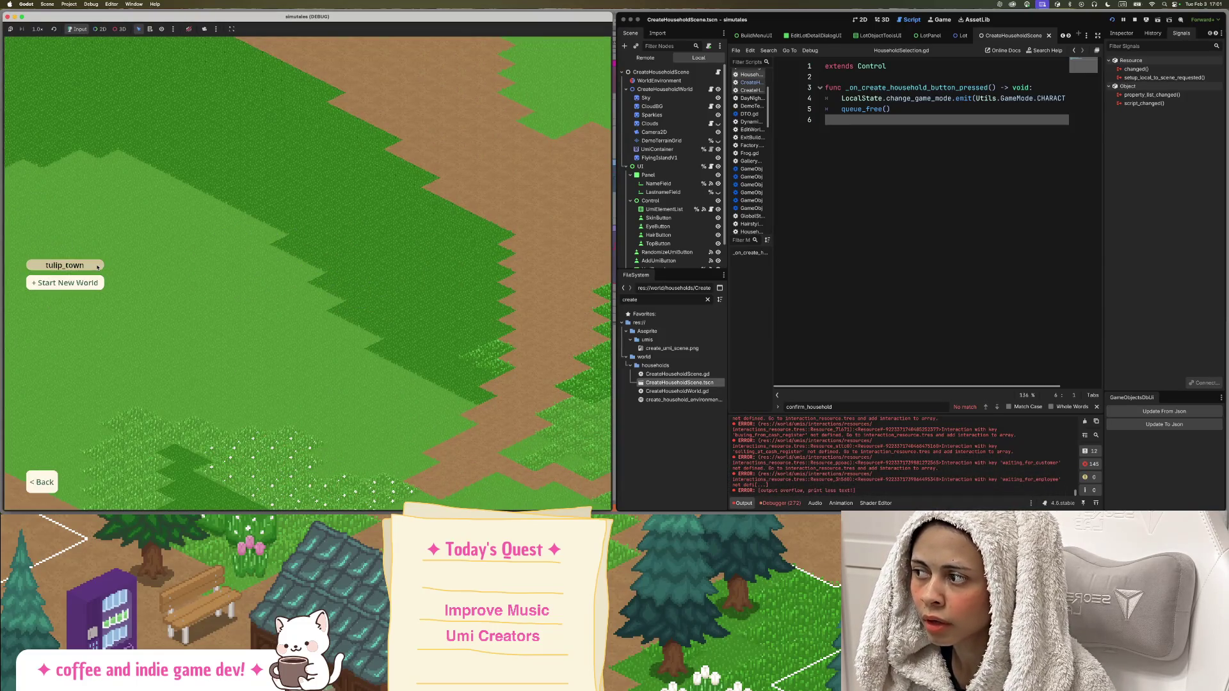
left_click(92, 264)
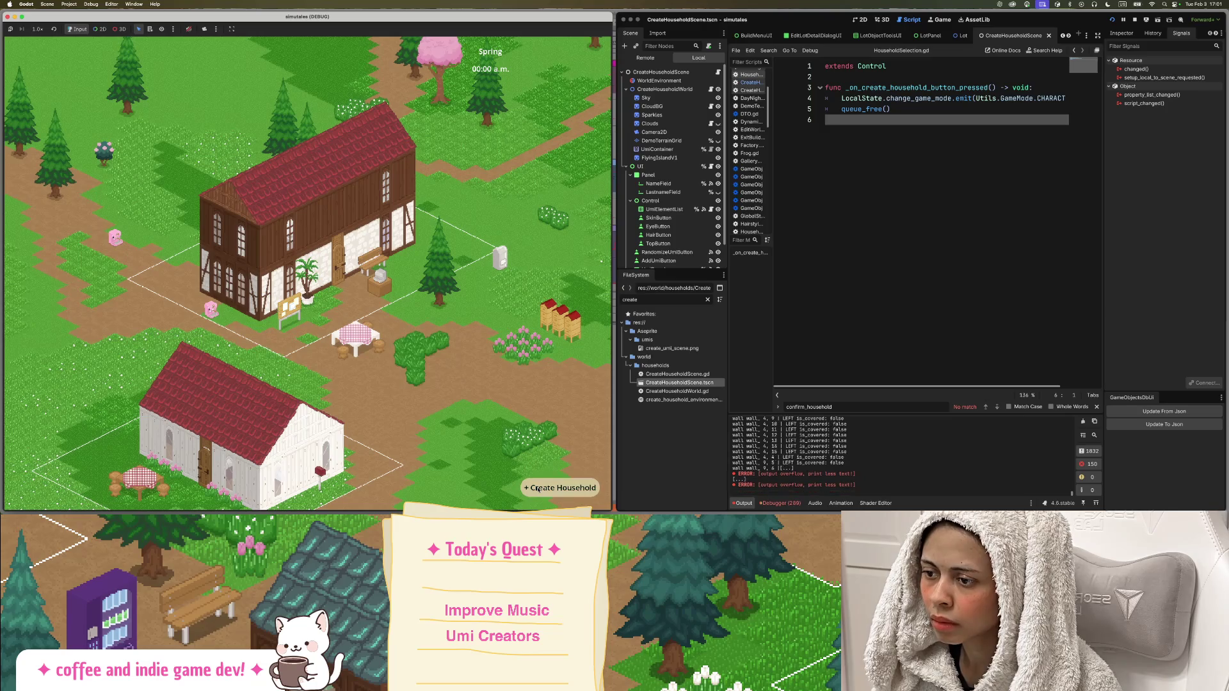
left_click(560, 488)
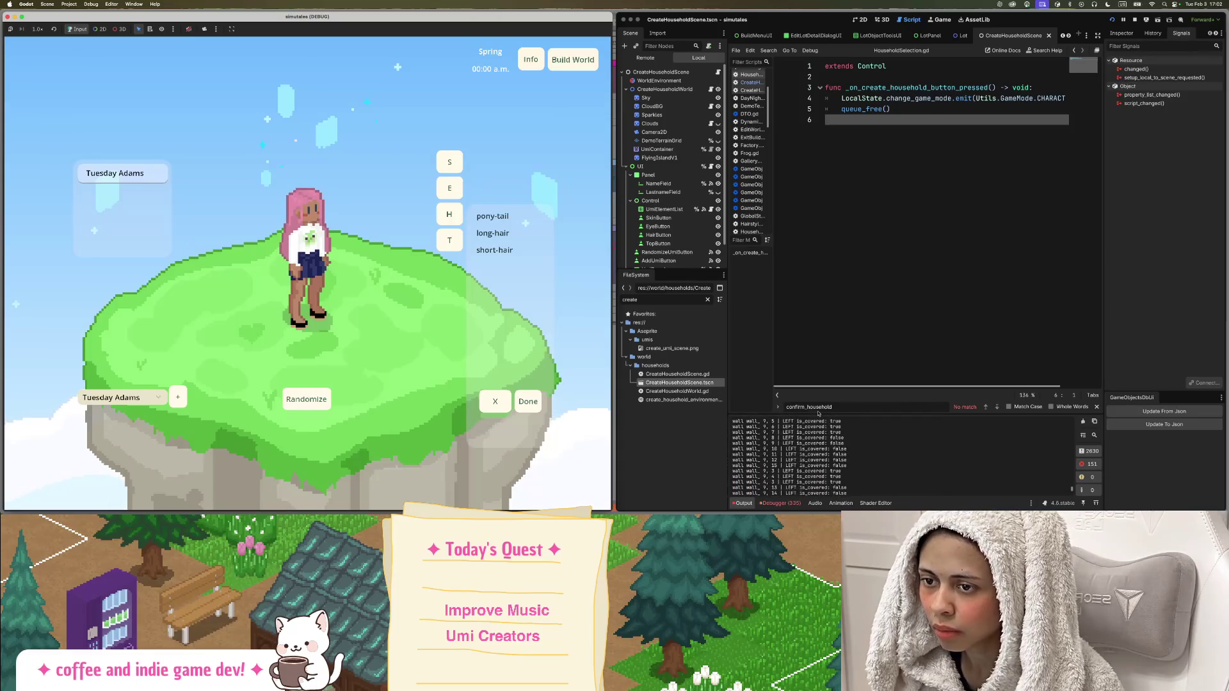
Filter the FileSystem for 'wall' and open WallLeft.tscn.
double_click(810, 443)
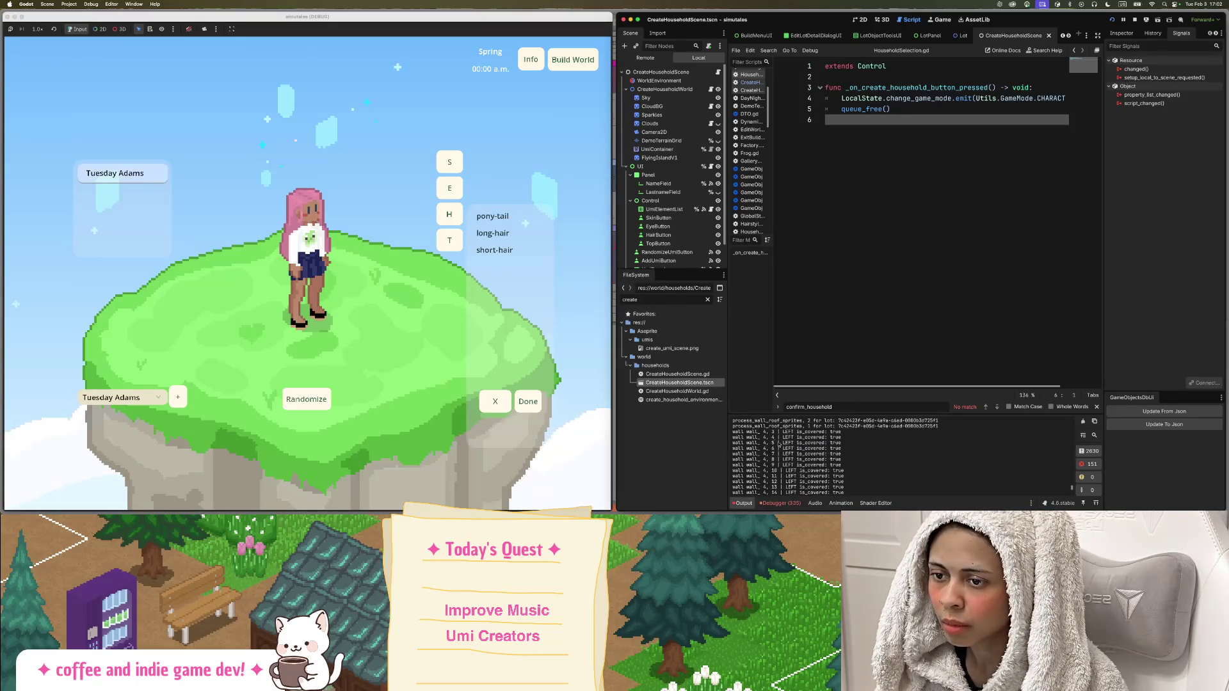
double_click(660, 302)
type("wall.")
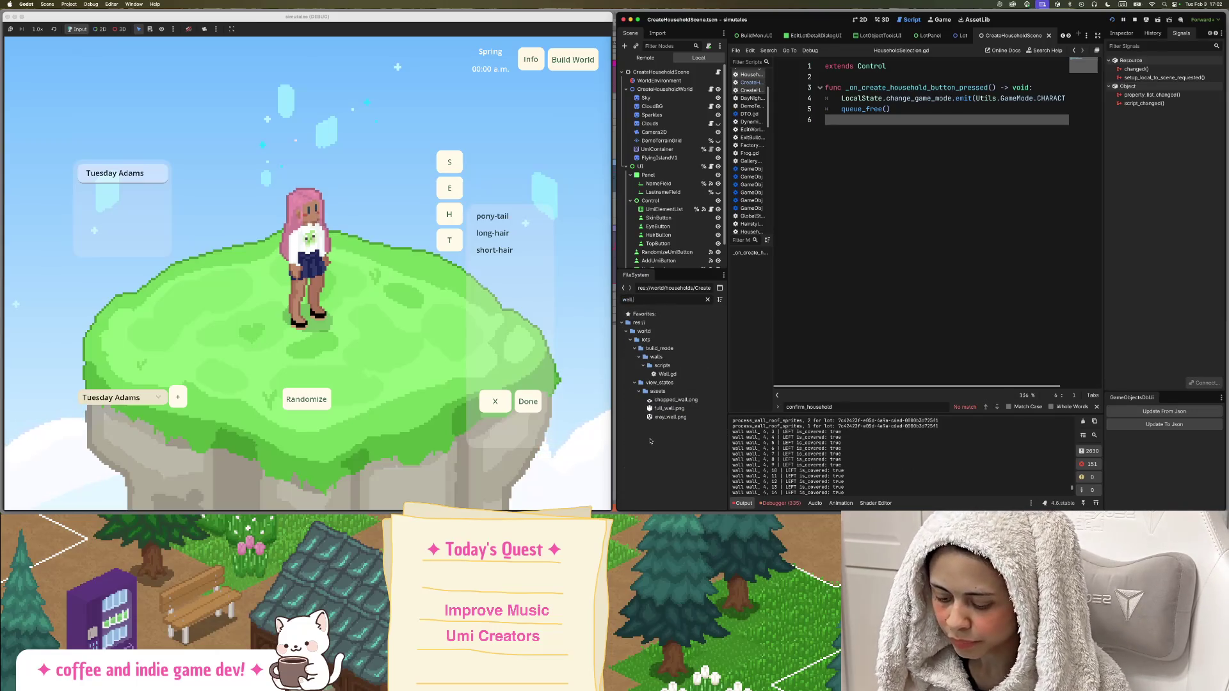
type("tsc")
key("BackSpace")
key("BackSpace")
key("BackSpace")
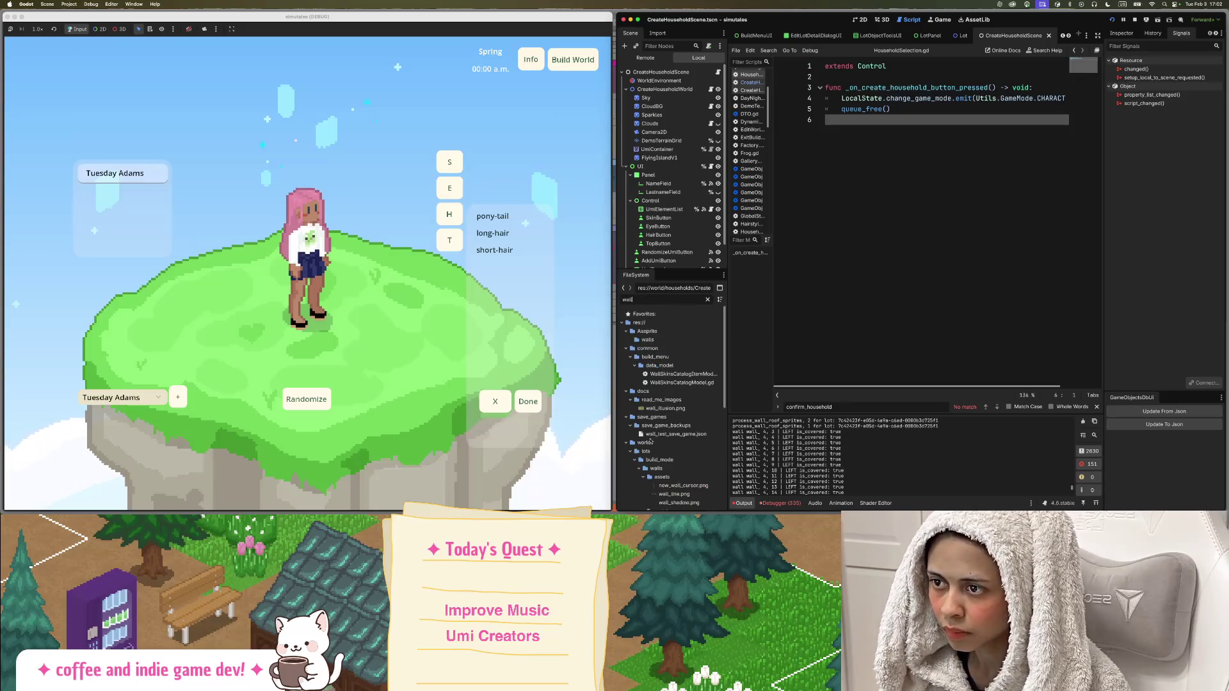
type("lef")
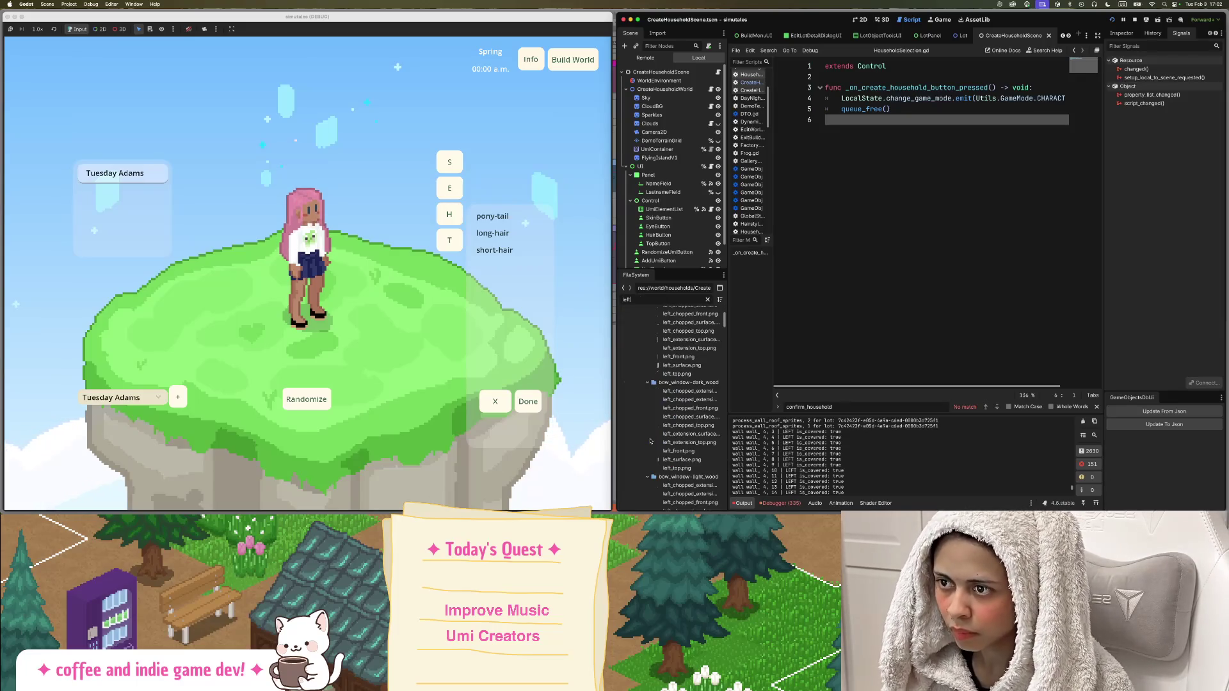
type("t")
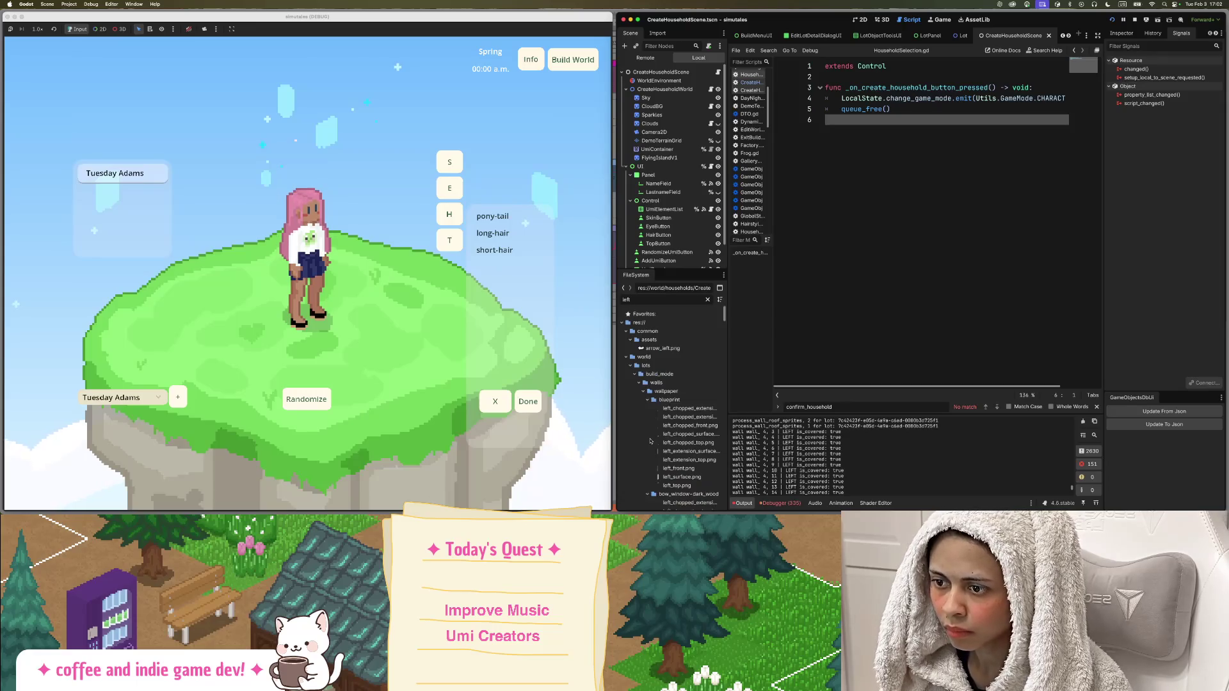
key("BackSpace")
key("BackSpace")
key("BackSpace")
type("wall")
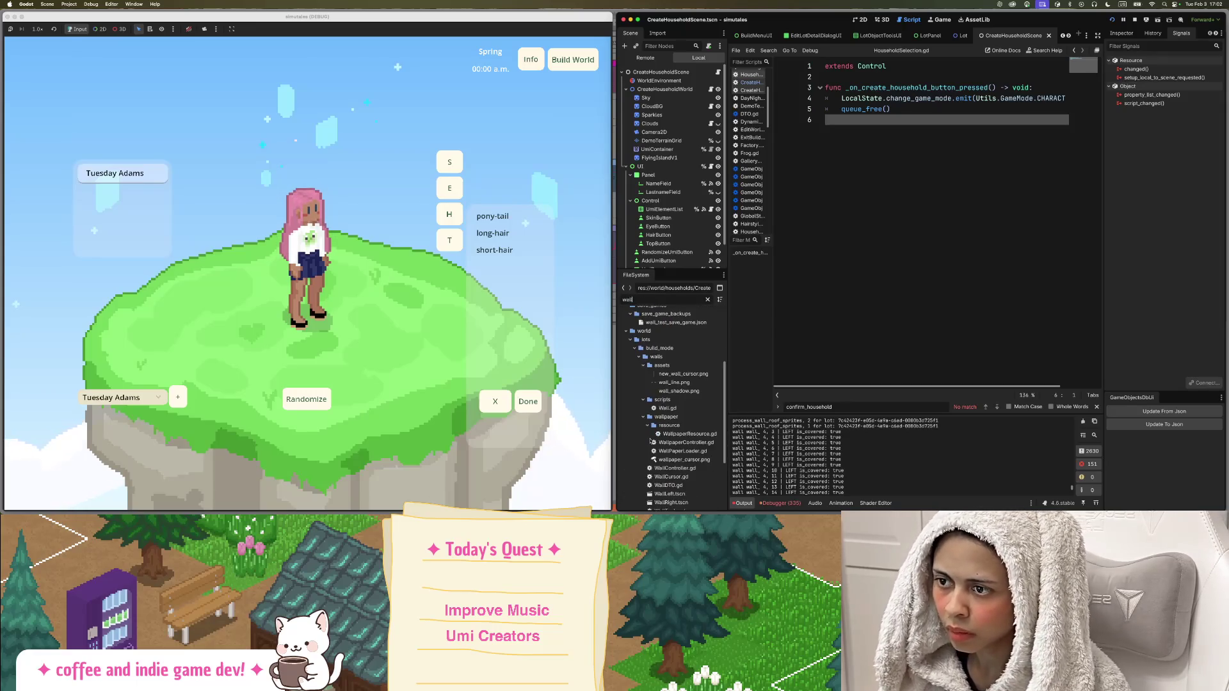
scroll(689, 414, "down", 5)
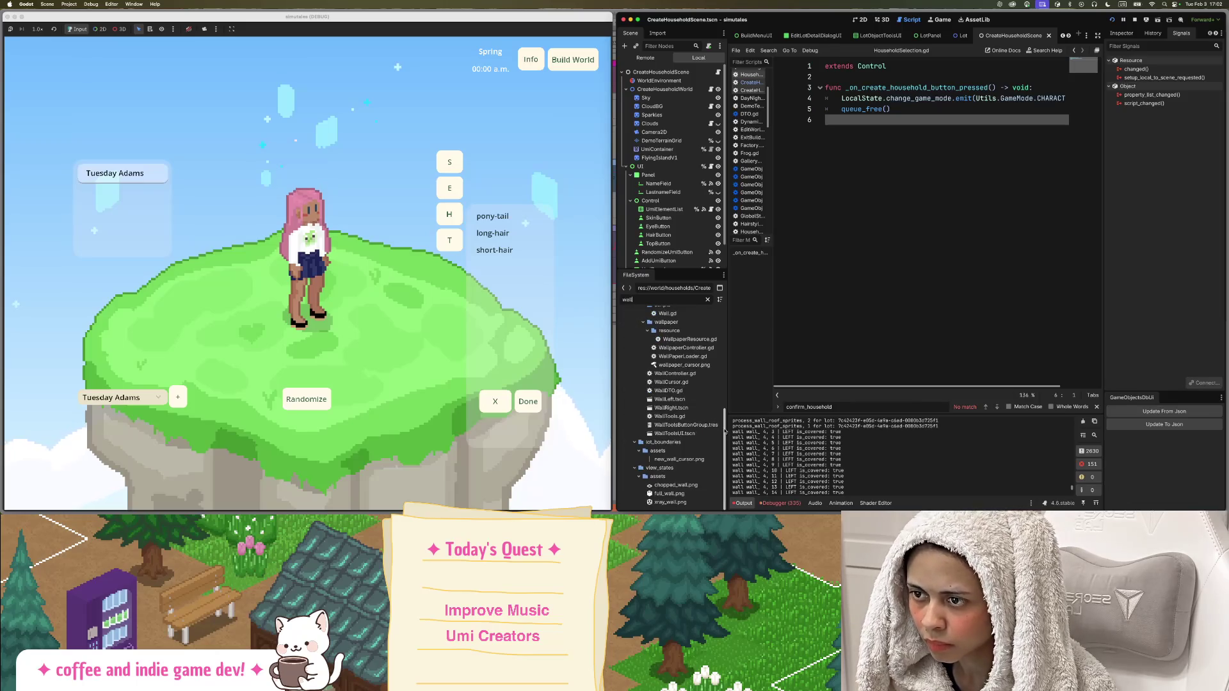
double_click(670, 400)
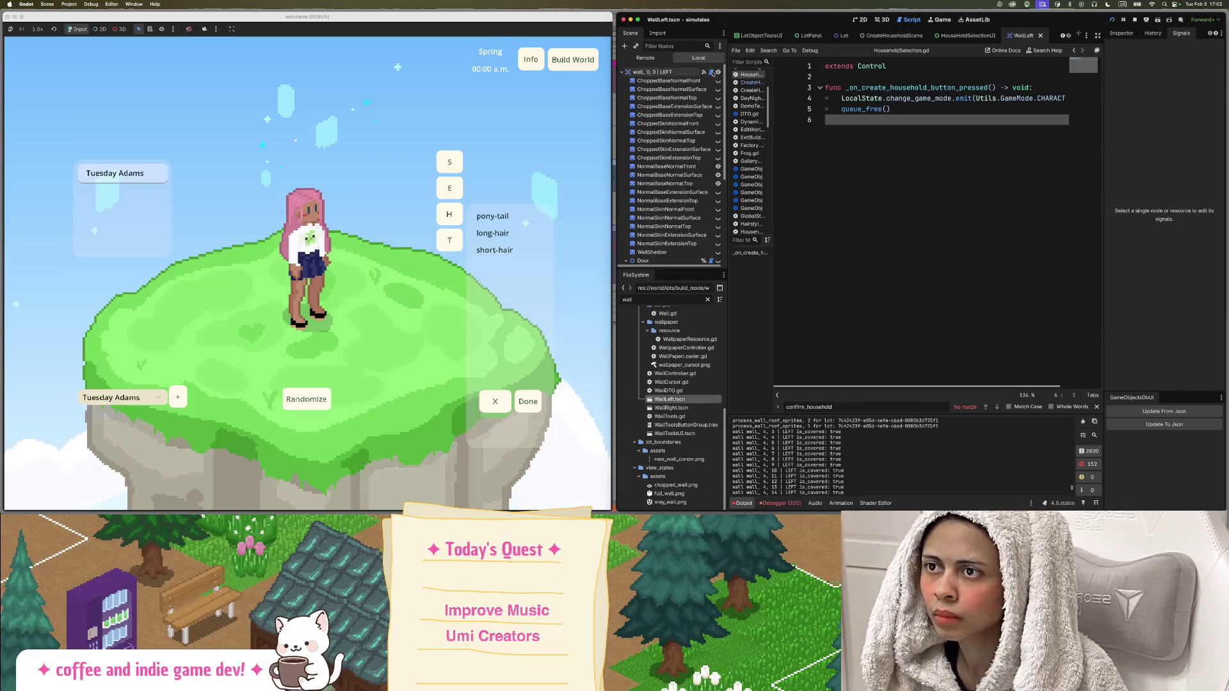
Comment out the is_covered print on line 178 of Wall.gd and jump to the next print.
left_click(945, 108)
key("ctrl+f")
type("print")
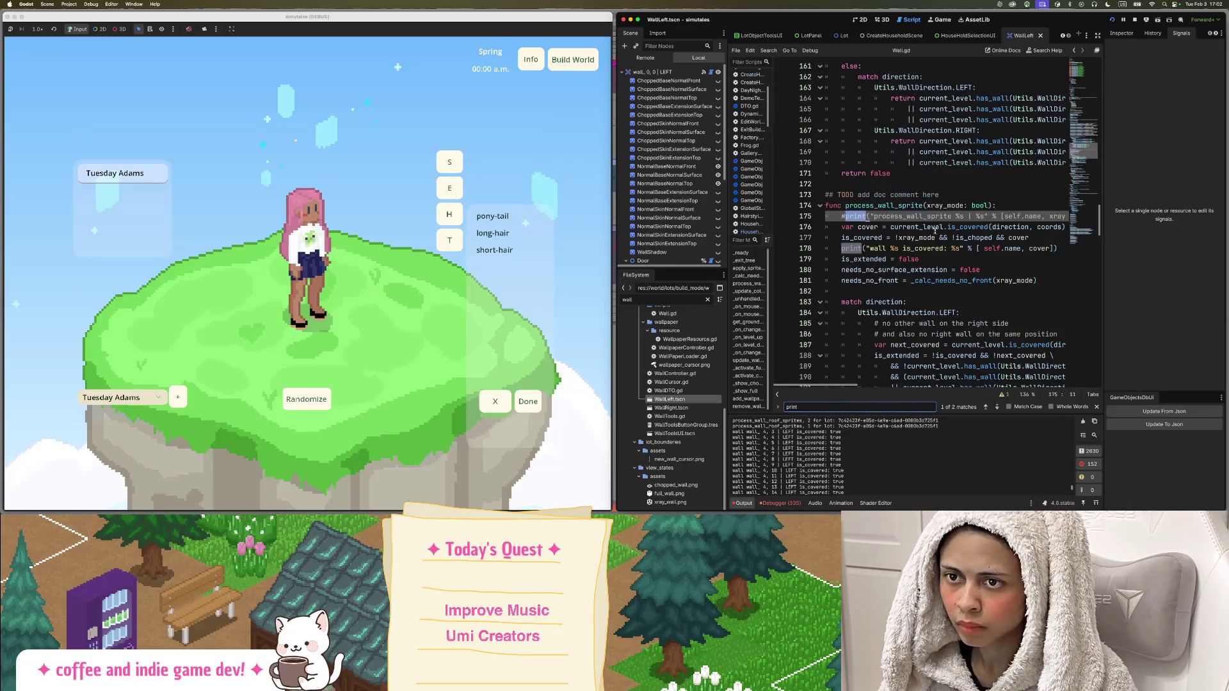
triple_click(939, 247)
key("ctrl+k")
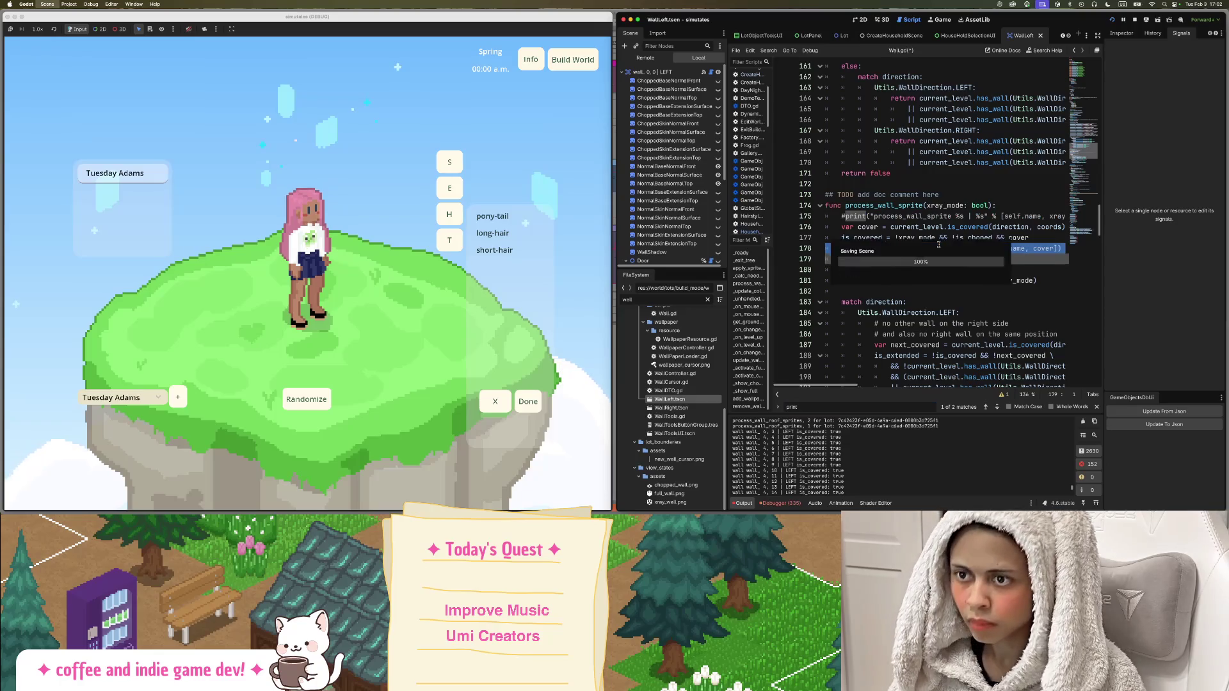
key("ctrl+f")
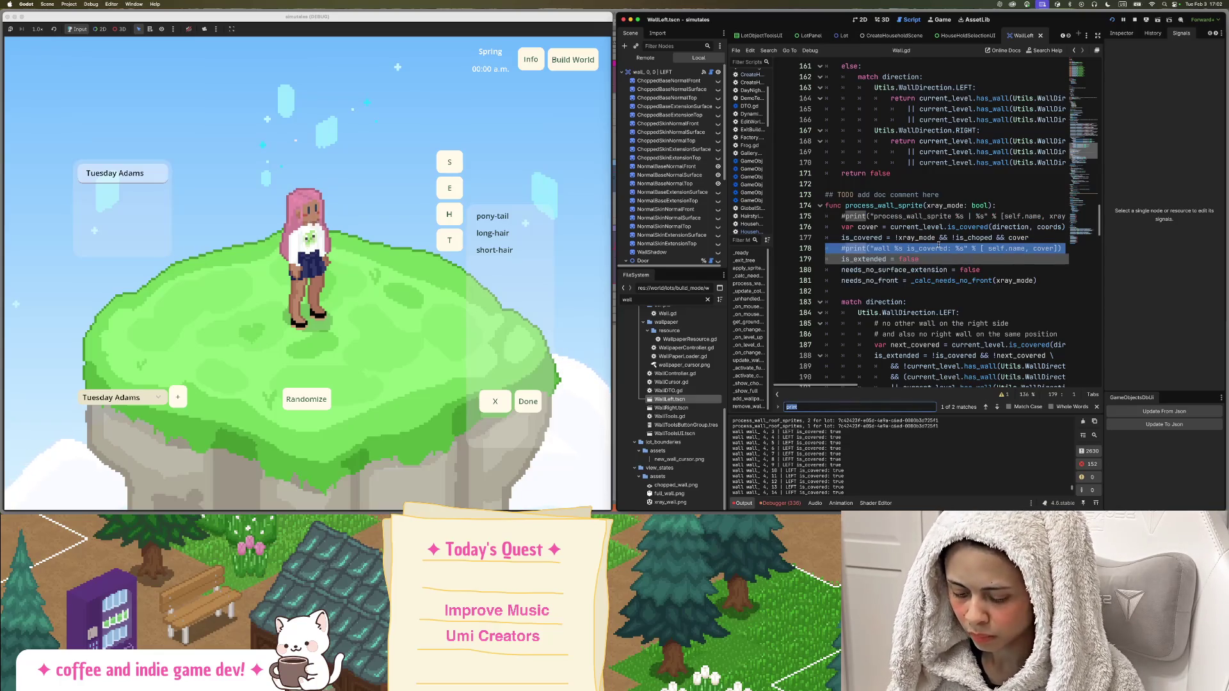
type("print")
key("Return")
Open WallRight.tscn from the filtered files, then bring the running game forward.
left_click(636, 300)
type("r")
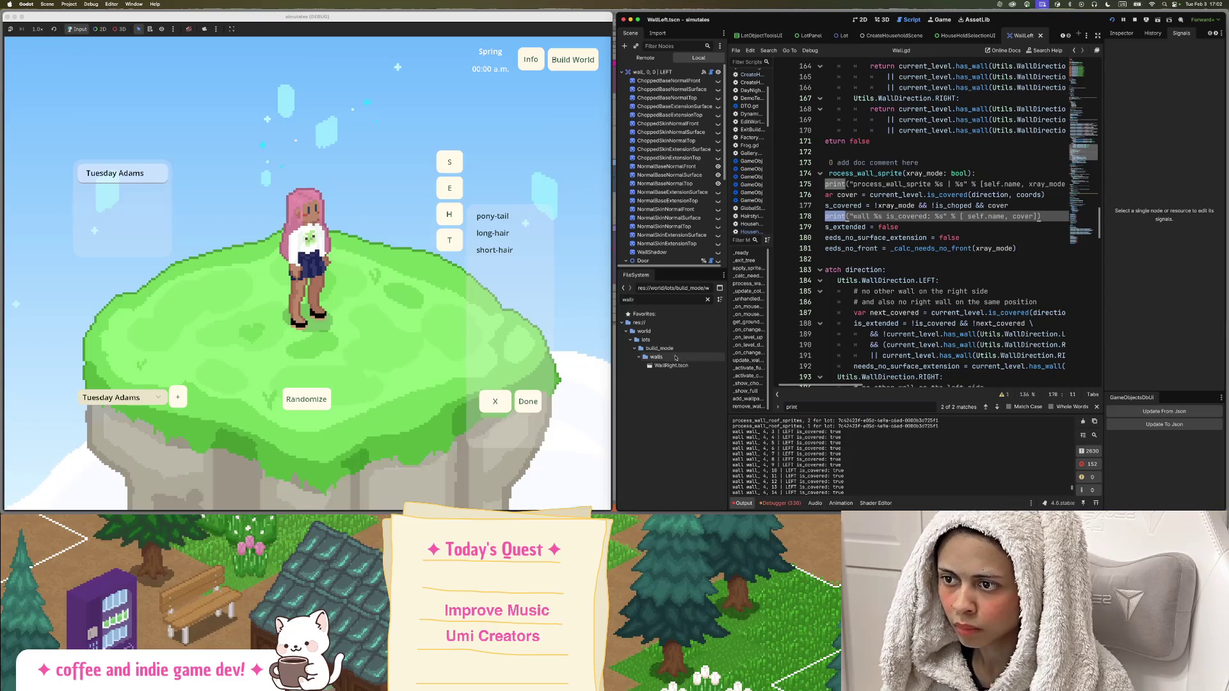
double_click(672, 366)
left_click(929, 269)
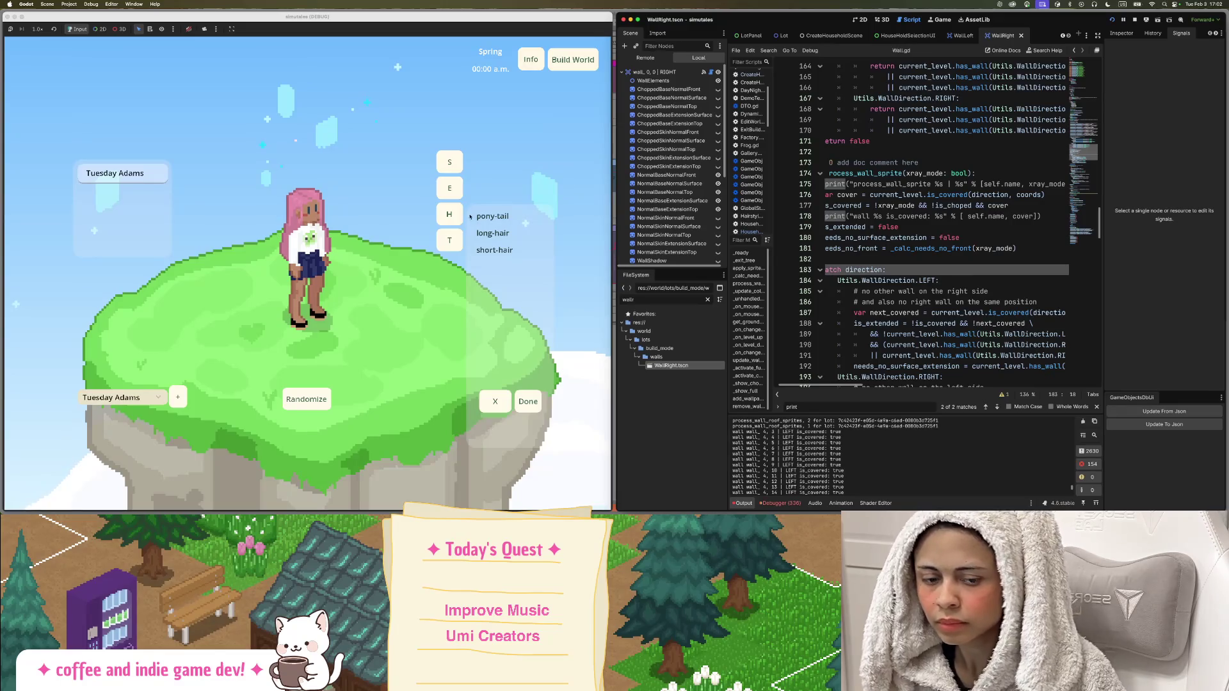
left_click(510, 83)
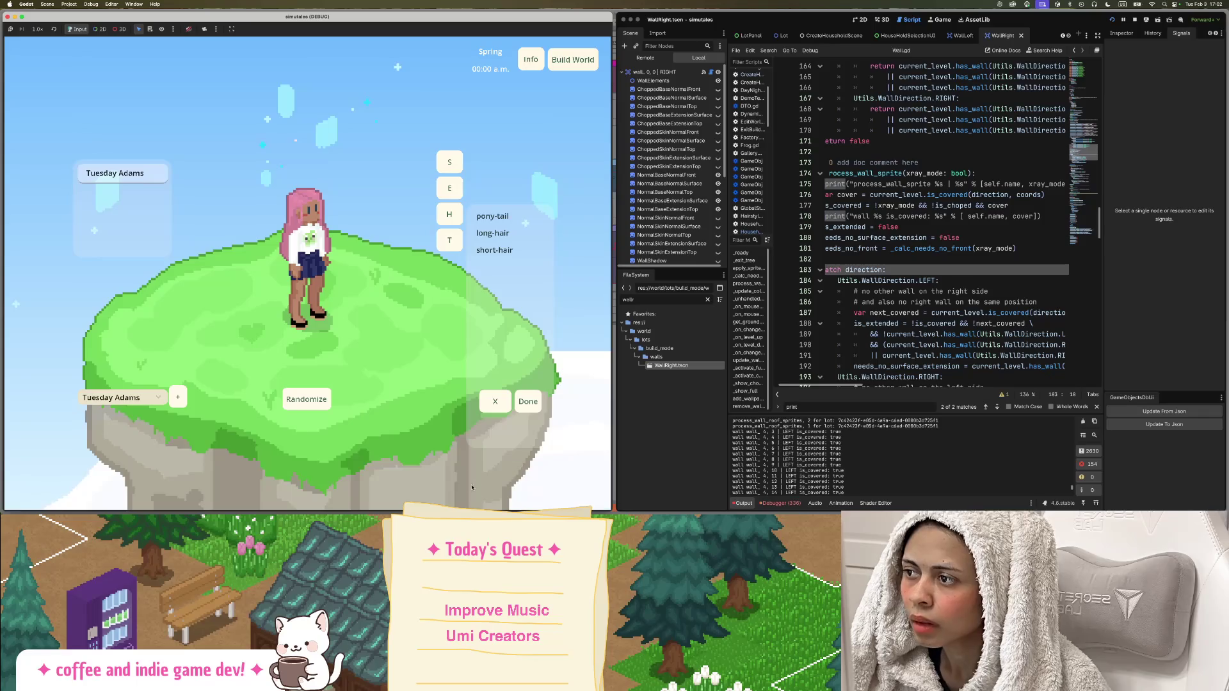
Close the character creator, then open the MainGame scene and its script via the 'maingam' filter.
left_click(495, 403)
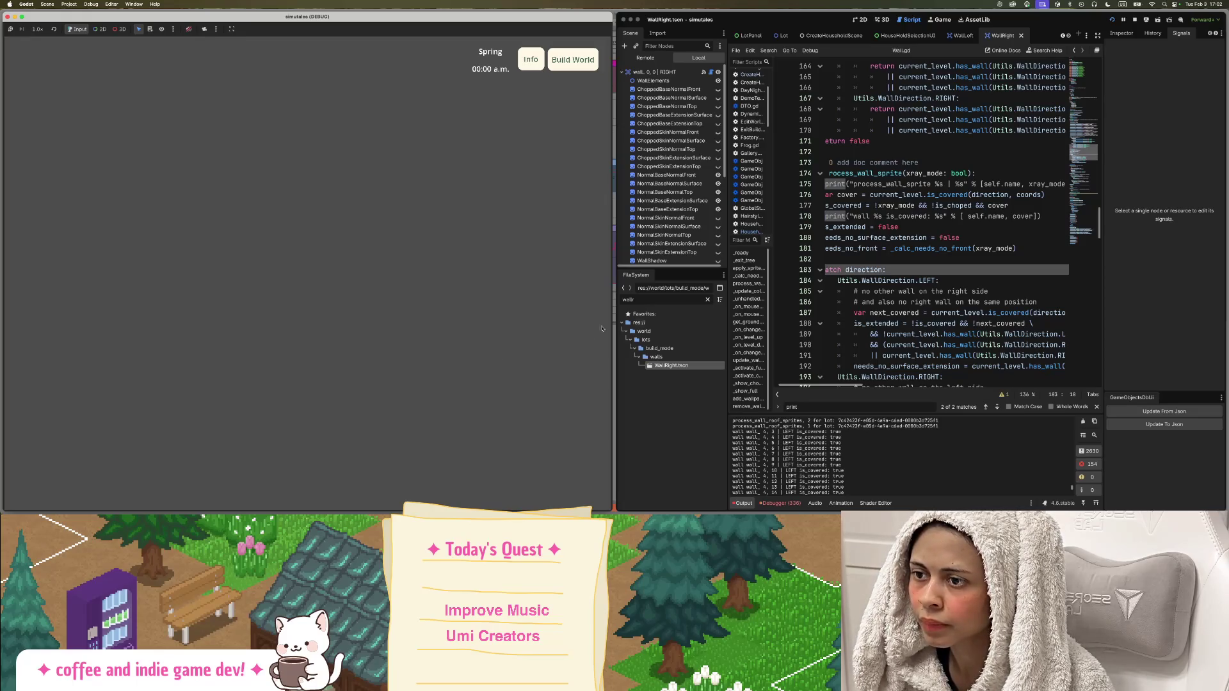
double_click(630, 300)
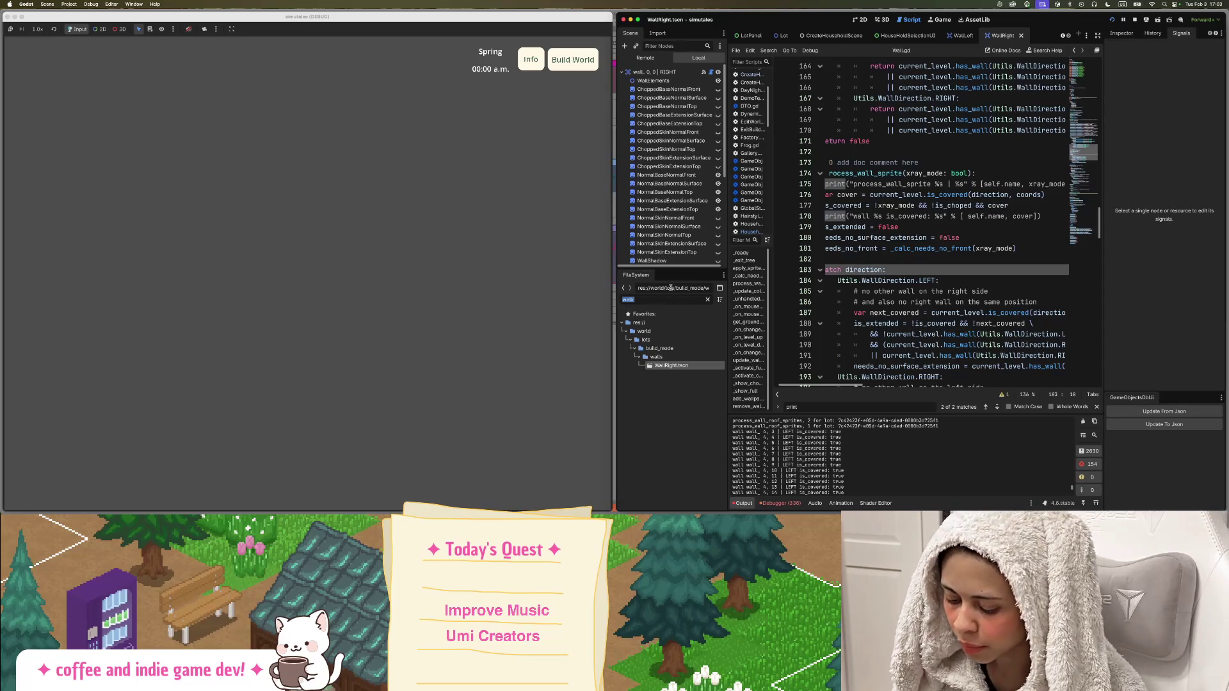
type("maingam")
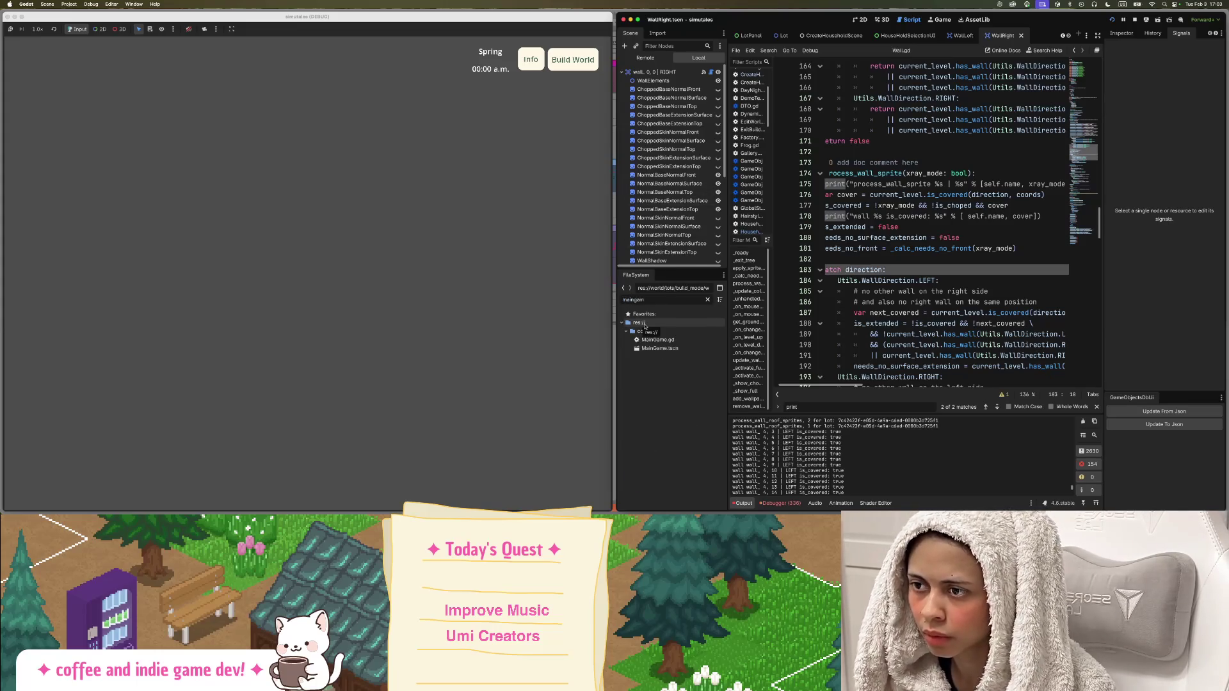
double_click(659, 348)
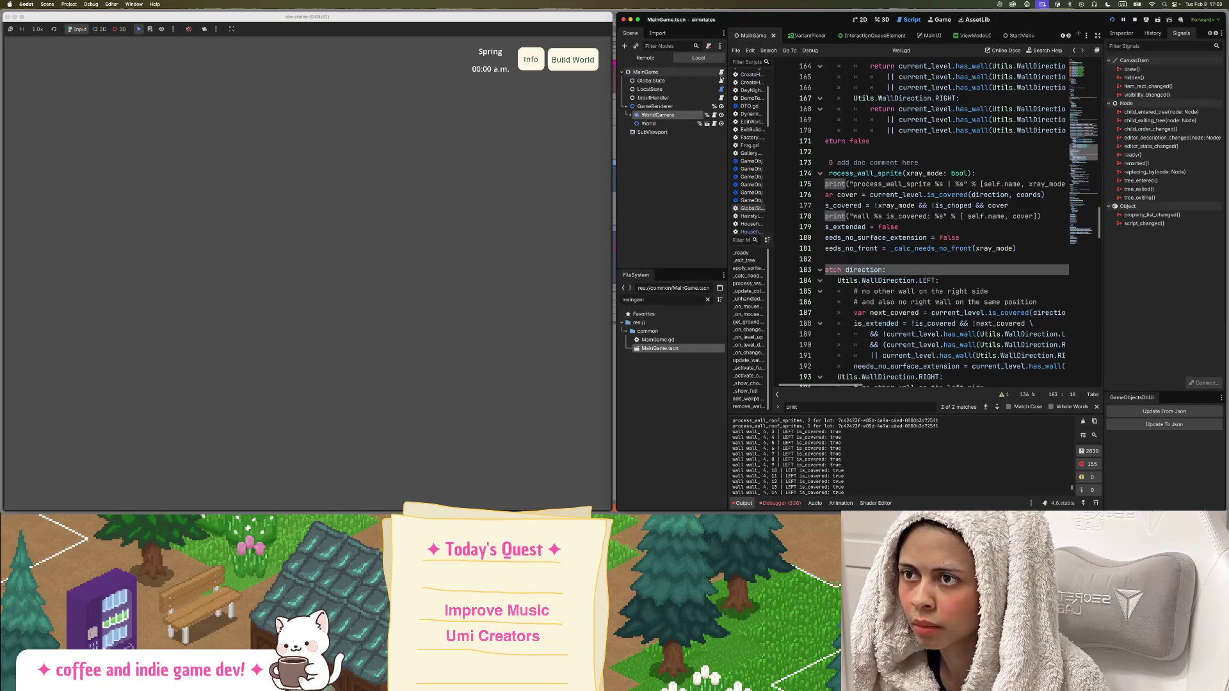
left_click(721, 72)
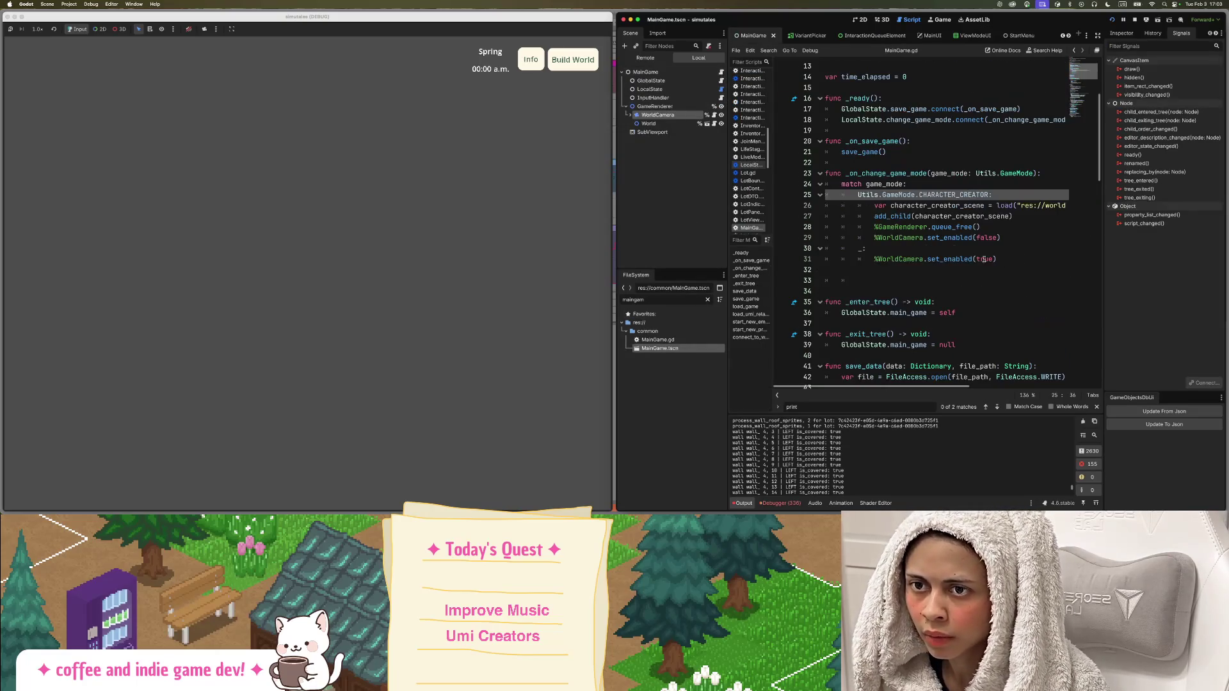
Comment out the GameRenderer queue_free() line in the CHARACTER_CREATOR case and relaunch.
left_click(960, 237)
triple_click(954, 229)
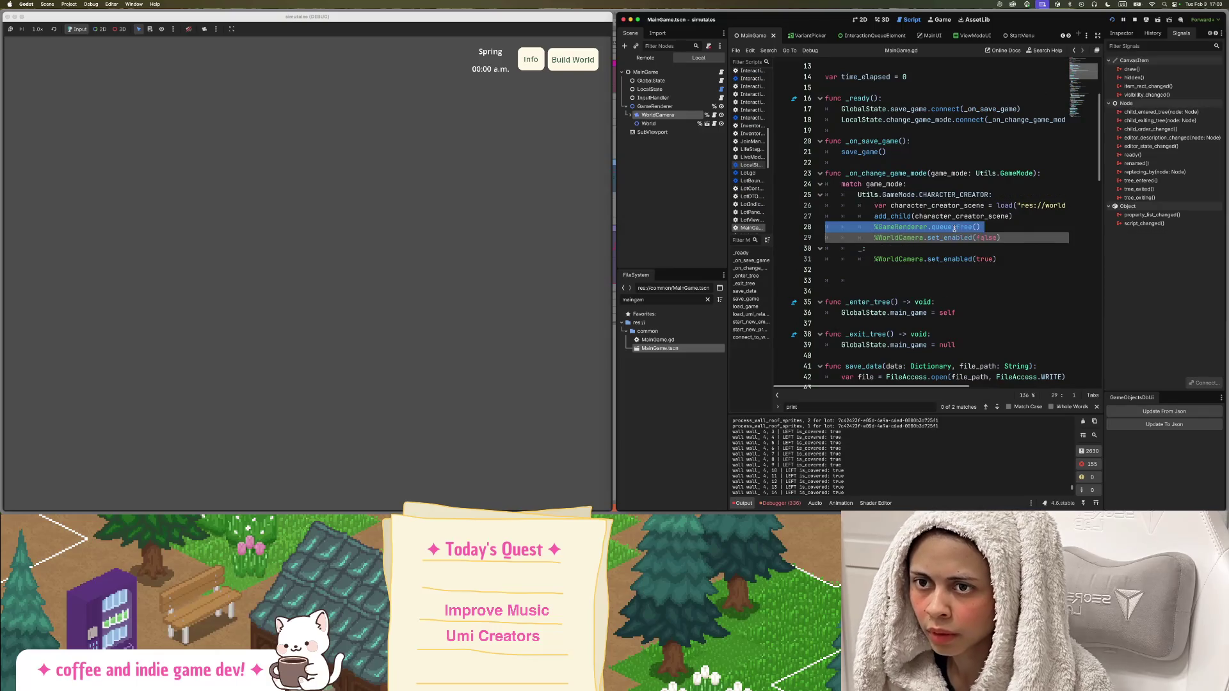
key("super+k")
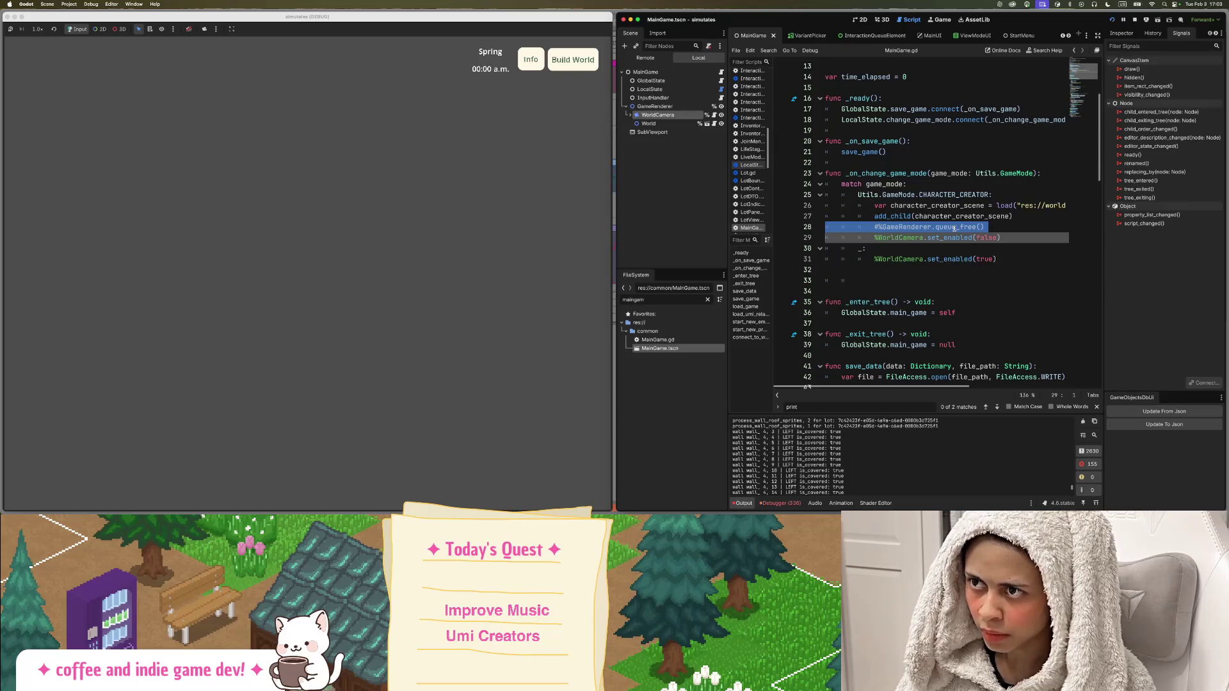
key("super+b")
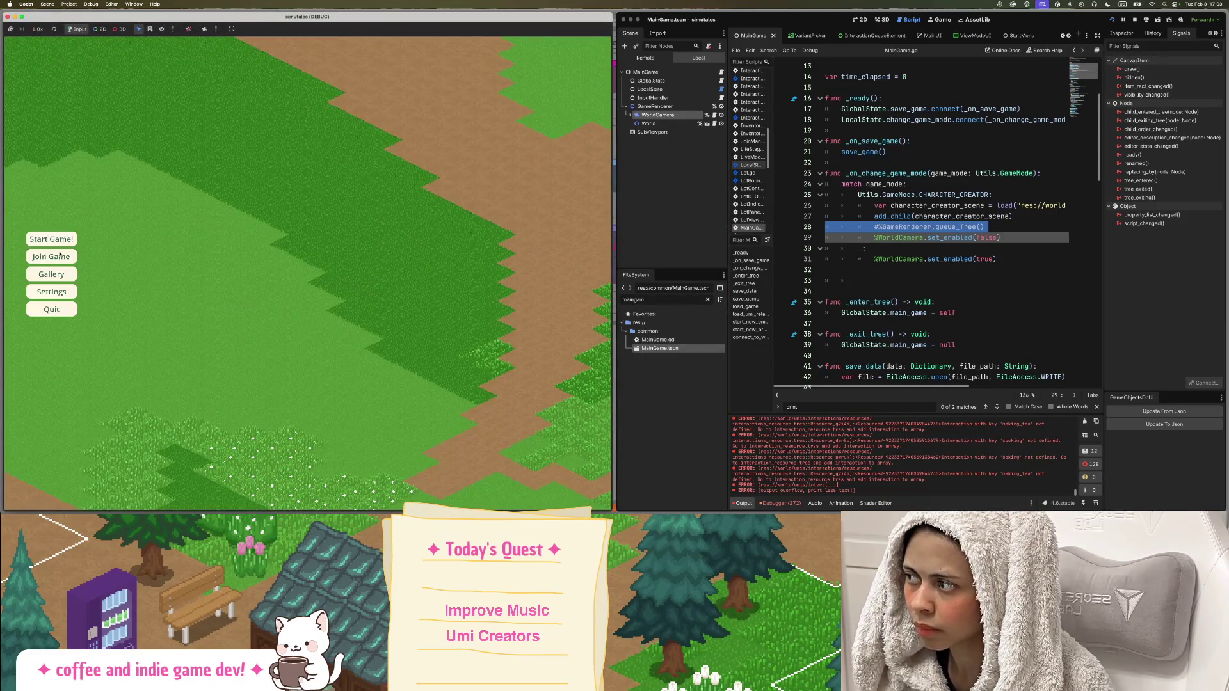
Load tulip_town, pan around the houses, open Create Household, then close the creator with X.
left_click(60, 256)
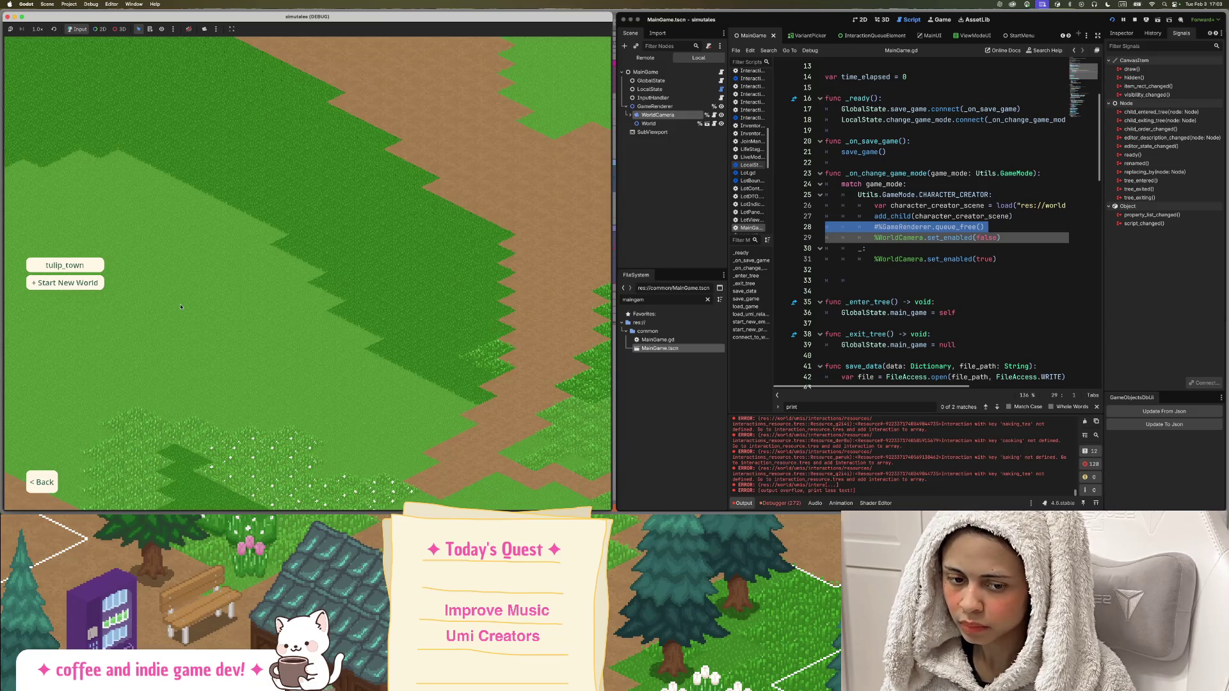
left_click(65, 265)
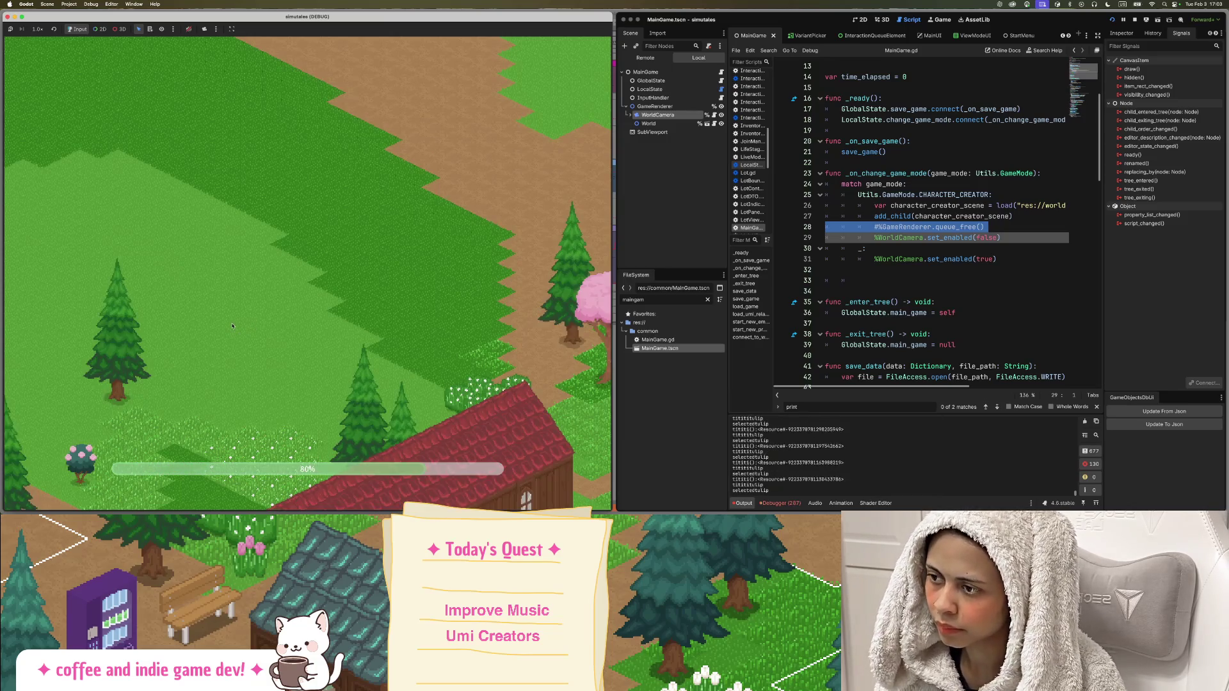
scroll(325, 358, "up", 5)
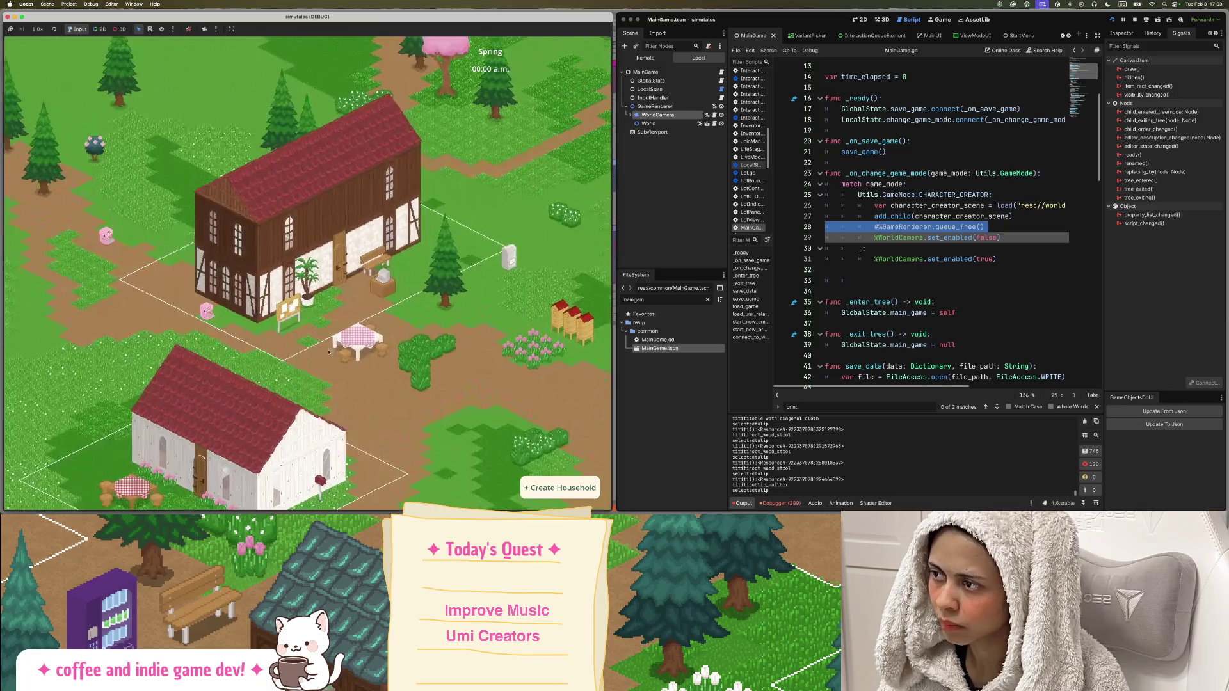
left_click_drag(324, 362, 398, 256)
scroll(361, 371, "down", 5)
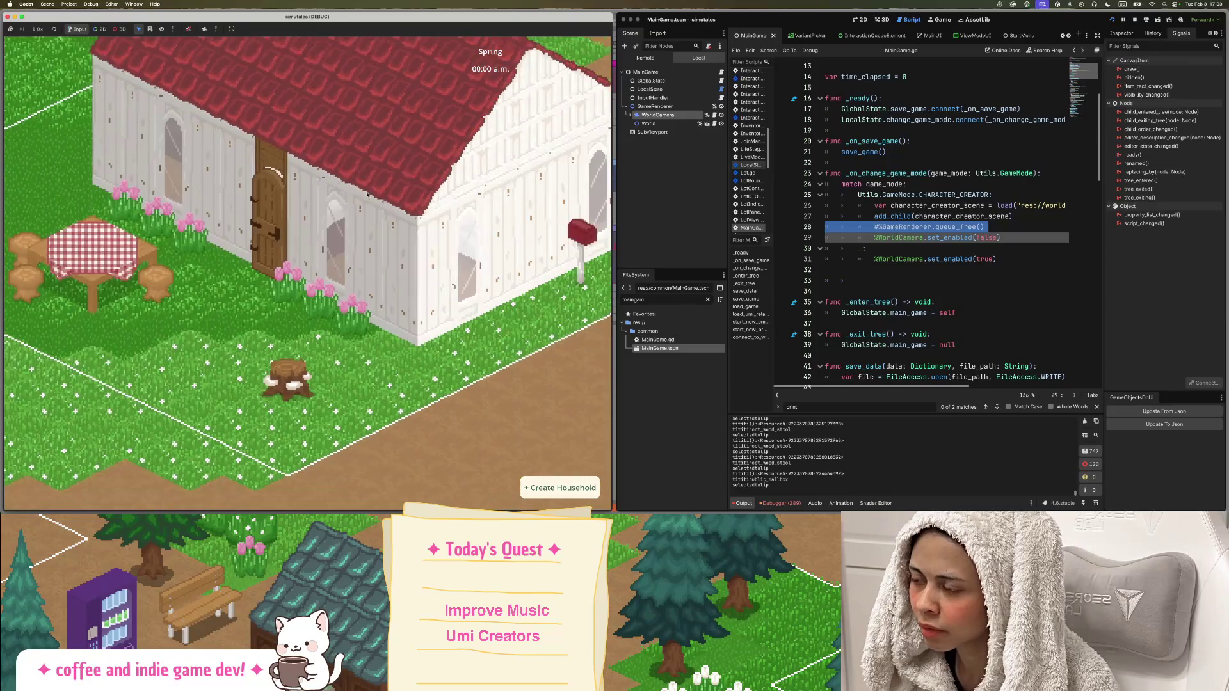
left_click_drag(363, 201, 254, 340)
scroll(375, 326, "up", 4)
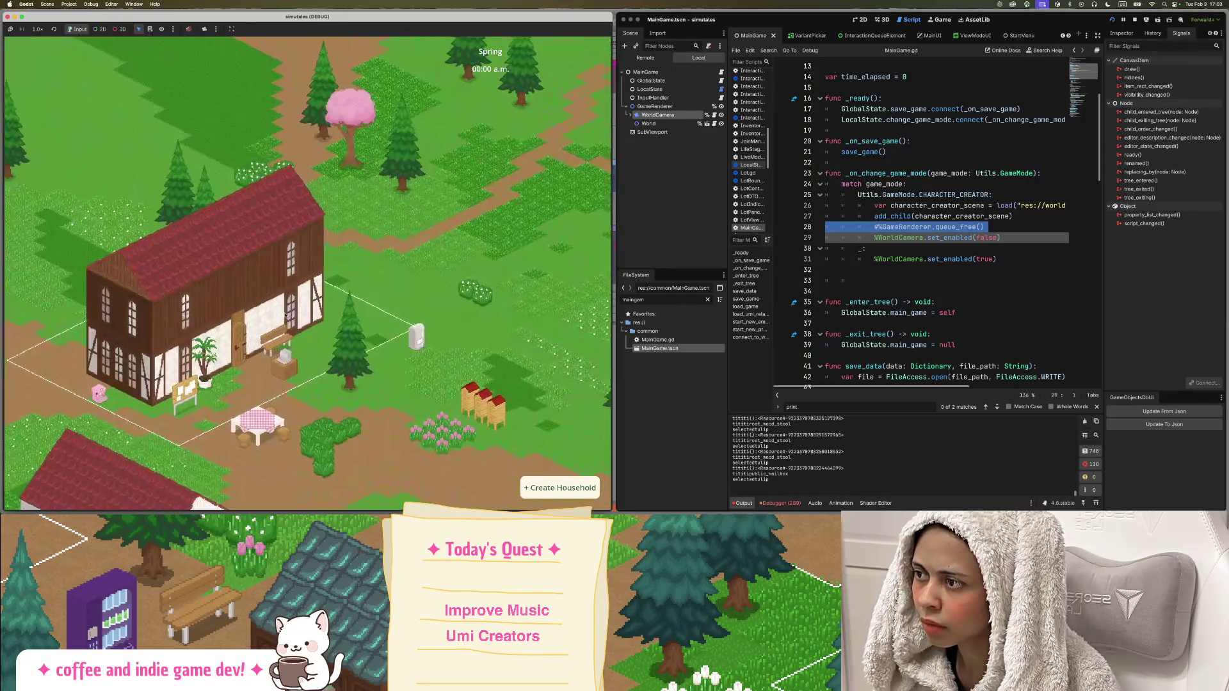
left_click_drag(376, 325, 385, 278)
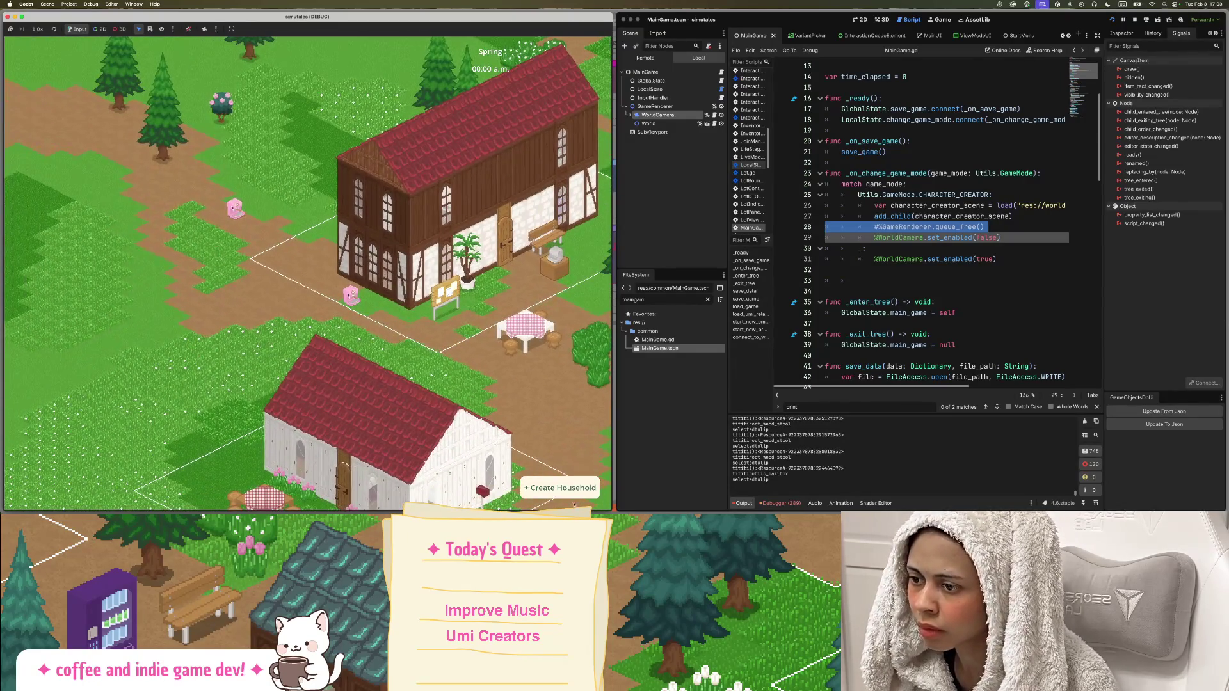
left_click(564, 489)
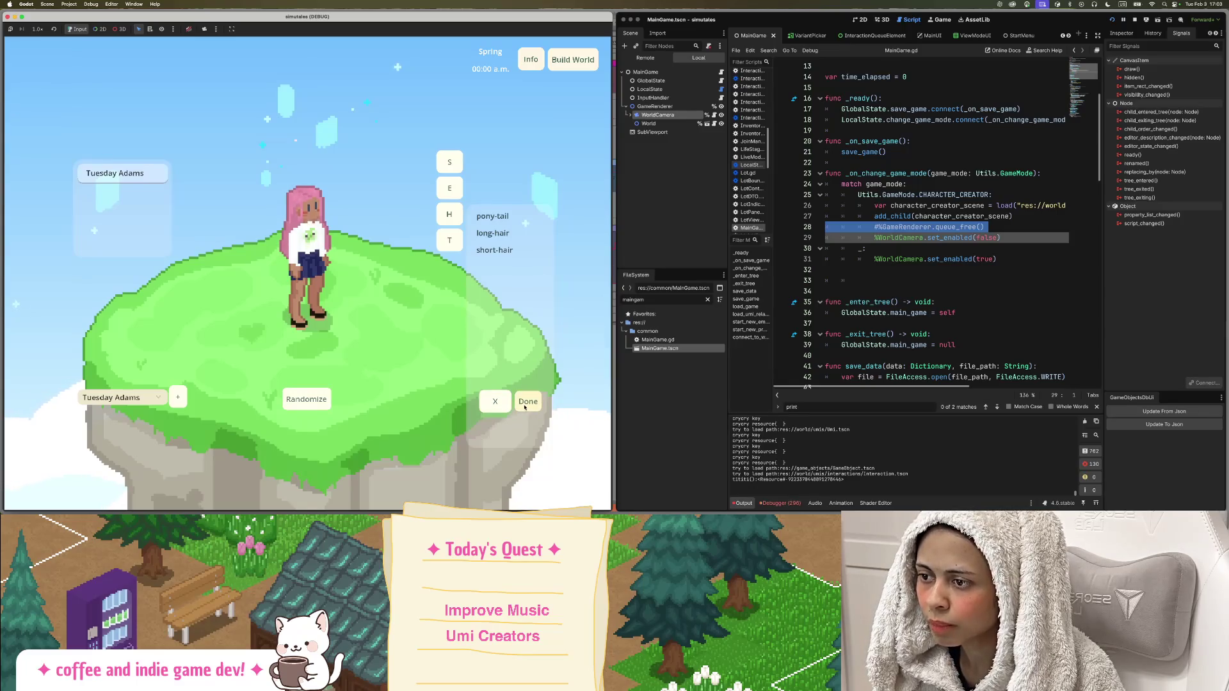
left_click(505, 406)
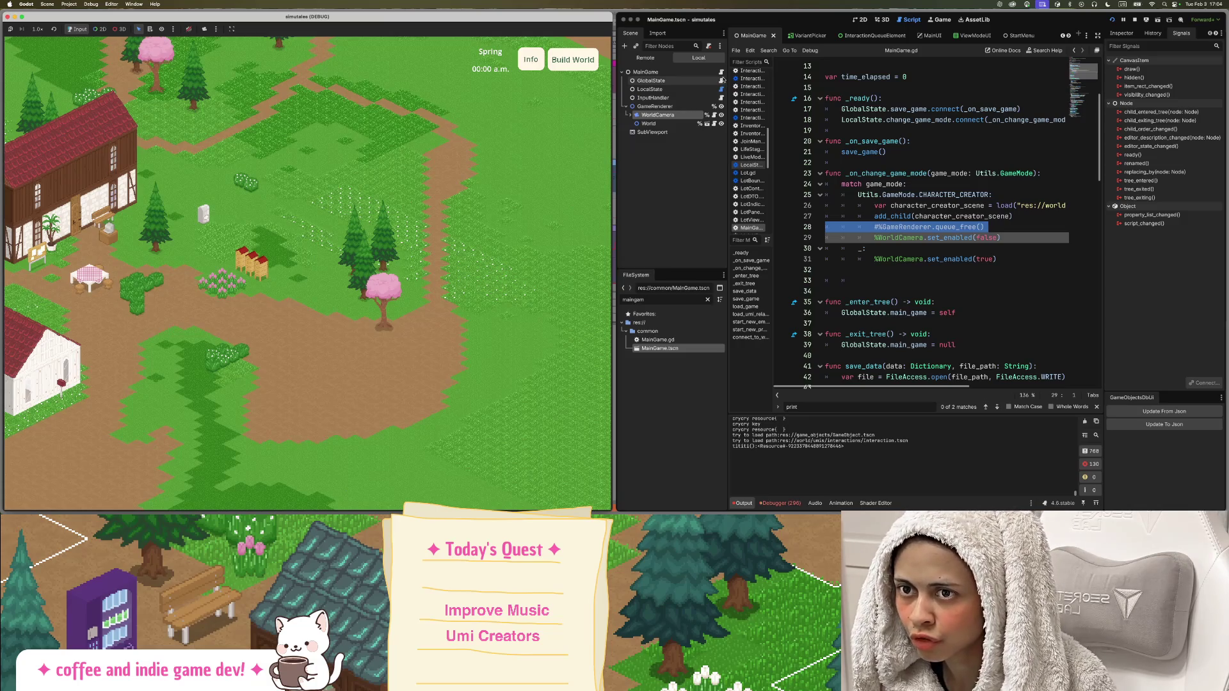
left_click(647, 299)
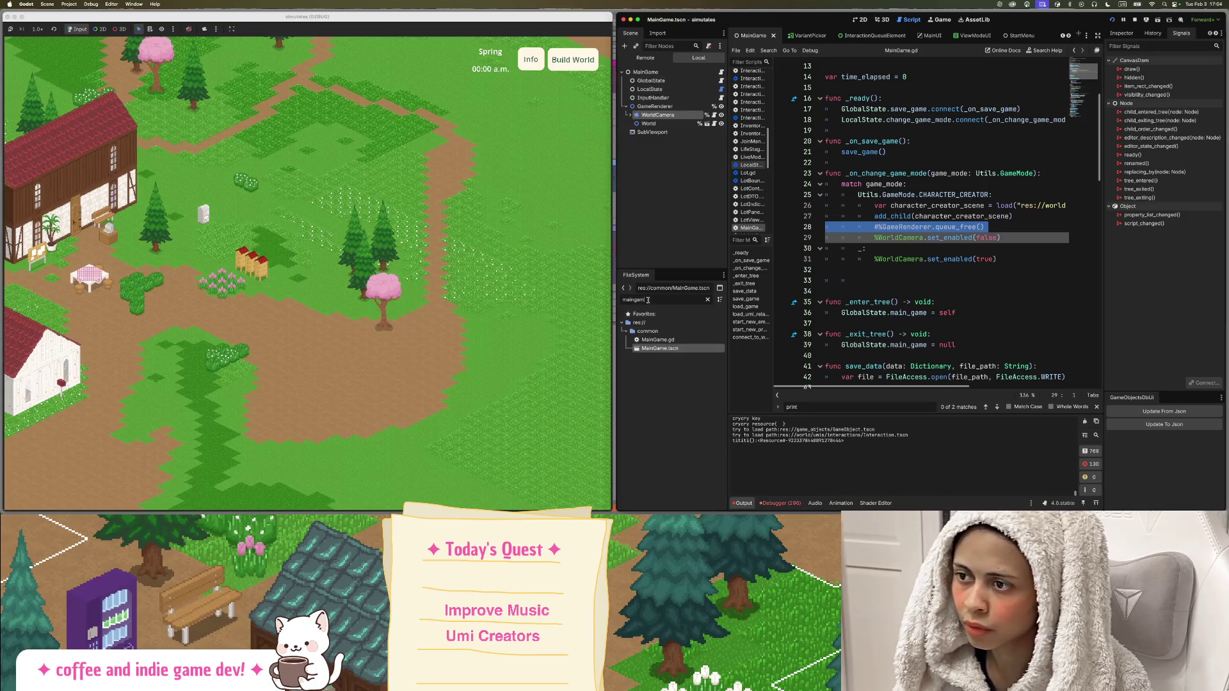
double_click(648, 300)
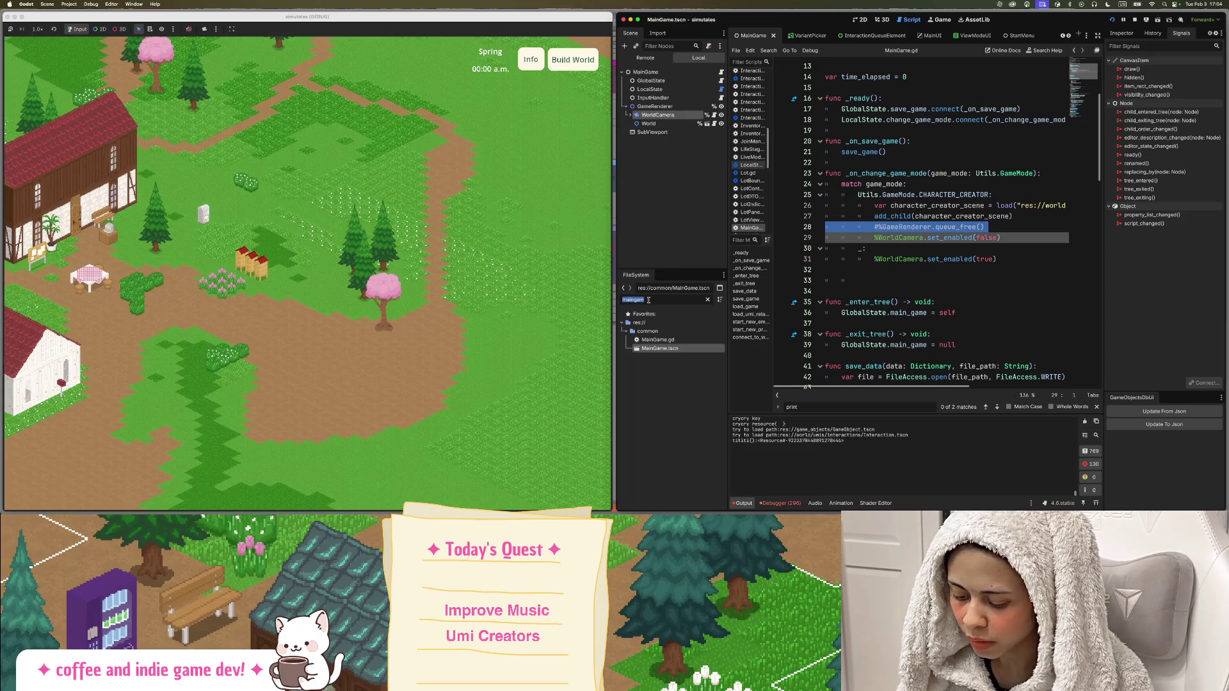
type("mainui")
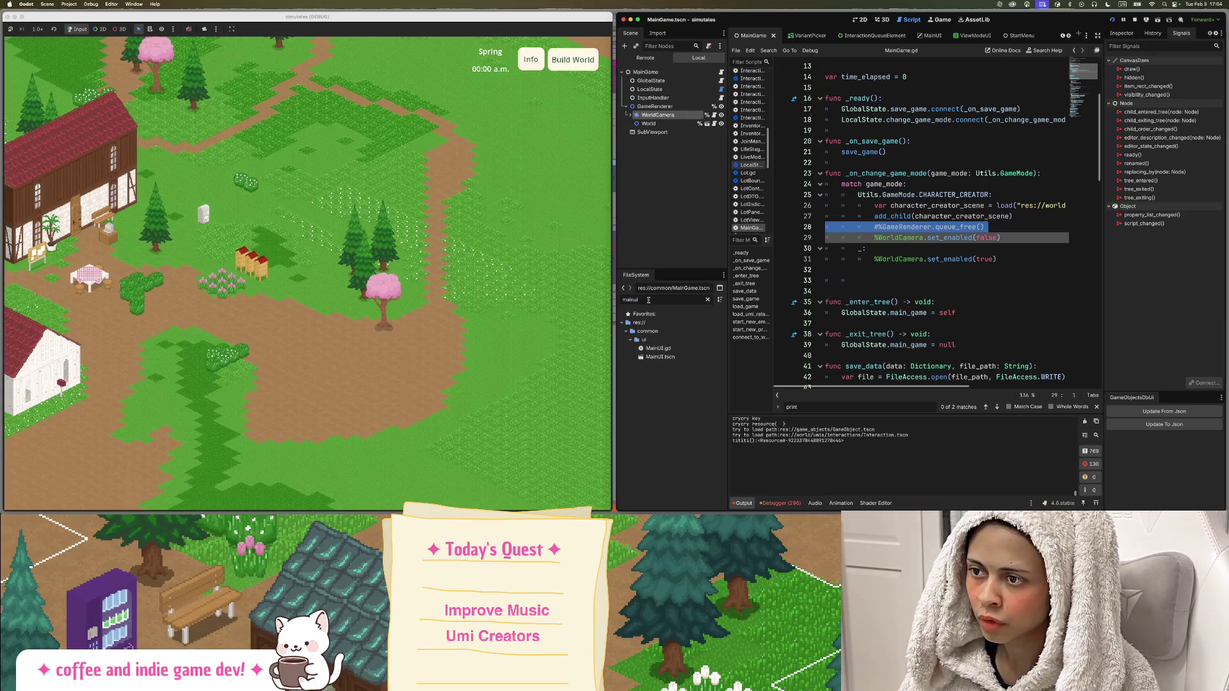
key("BackSpace")
key("BackSpace")
type("g")
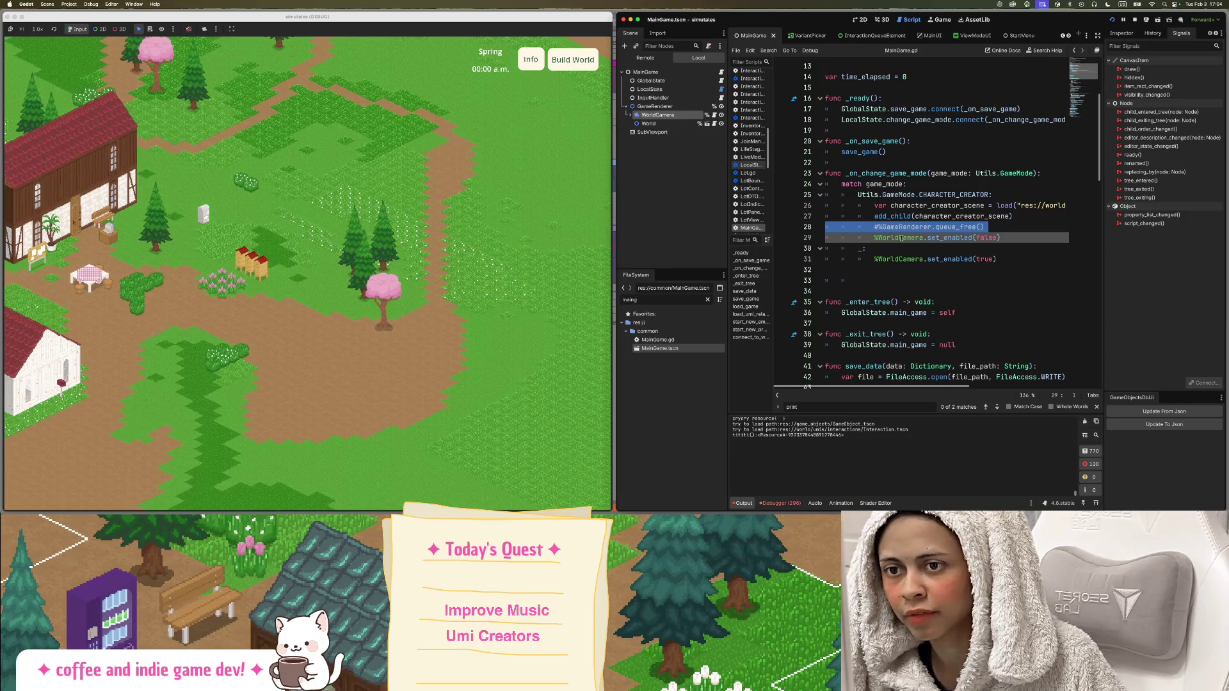
double_click(949, 238)
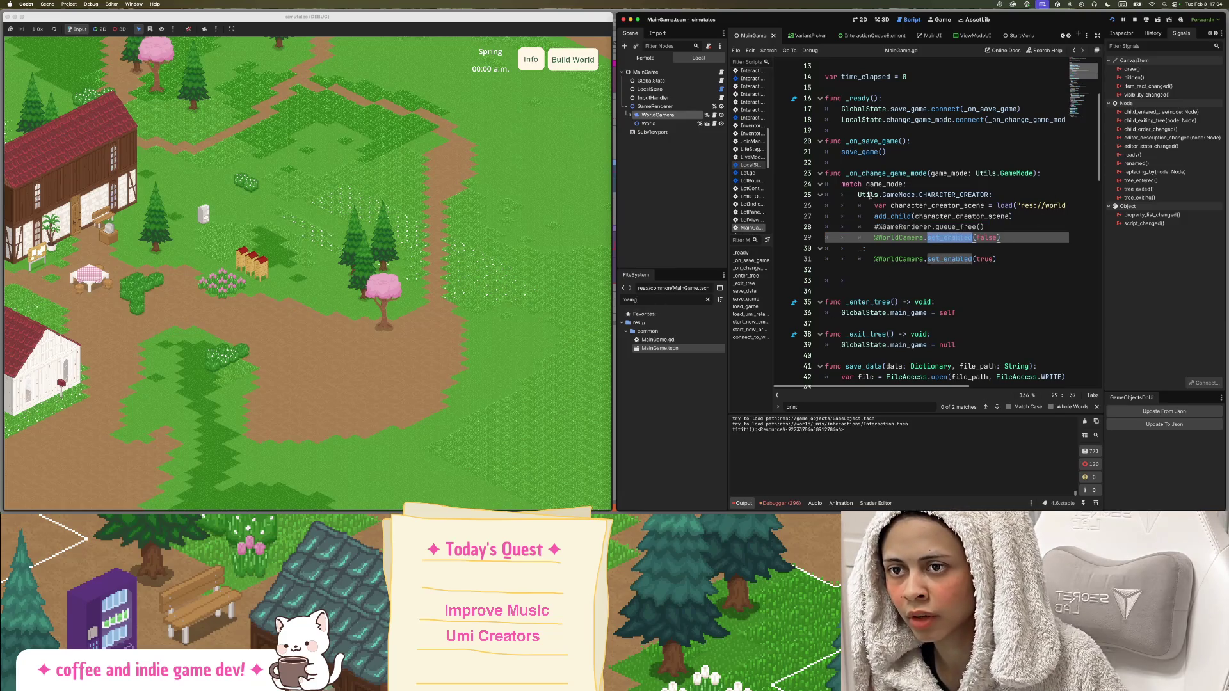
left_click_drag(853, 195, 992, 194)
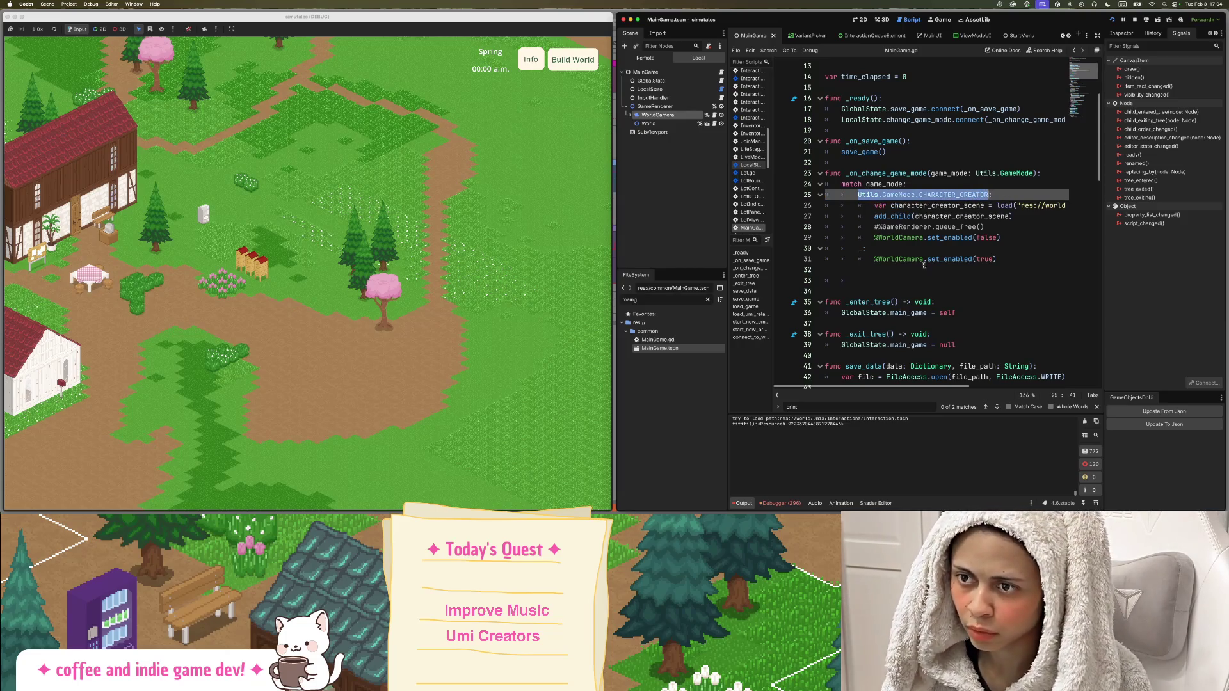
left_click_drag(880, 259, 996, 259)
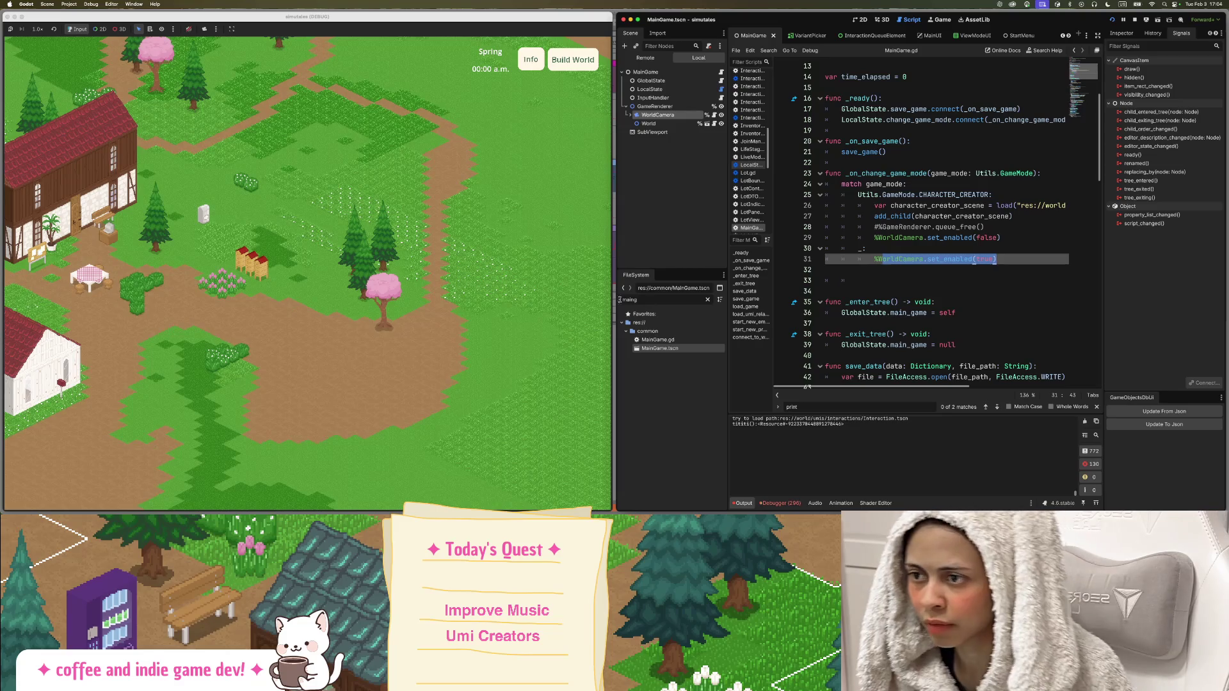
double_click(646, 299)
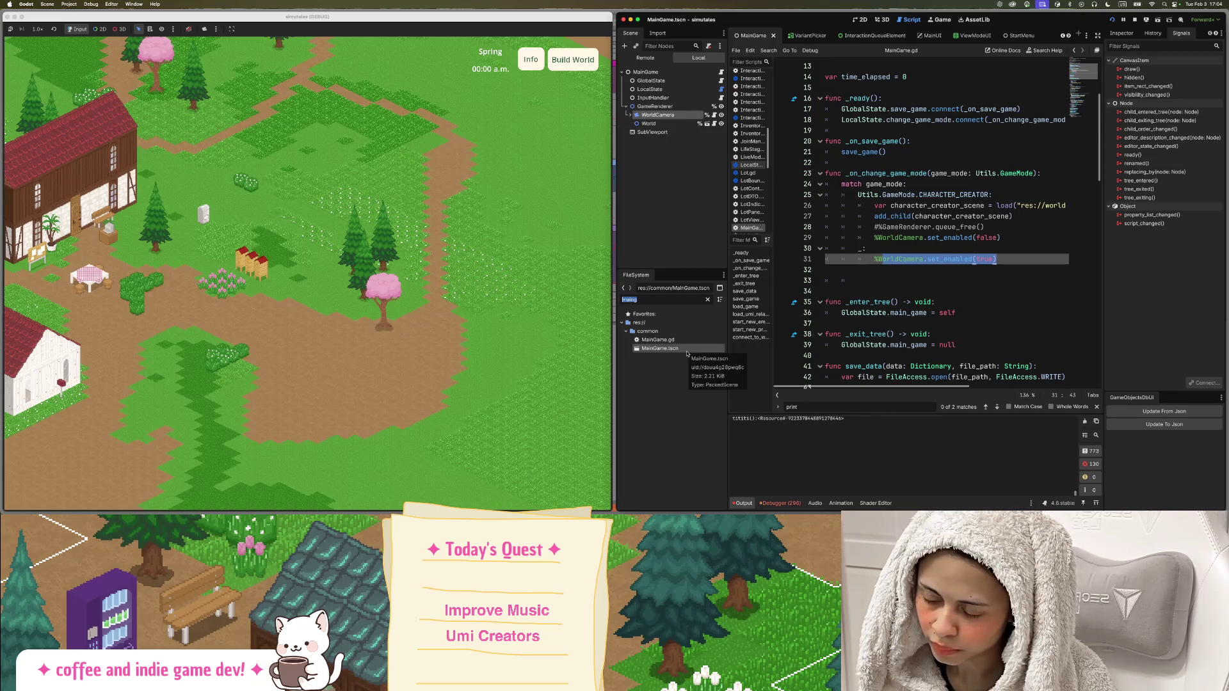
type("mainui")
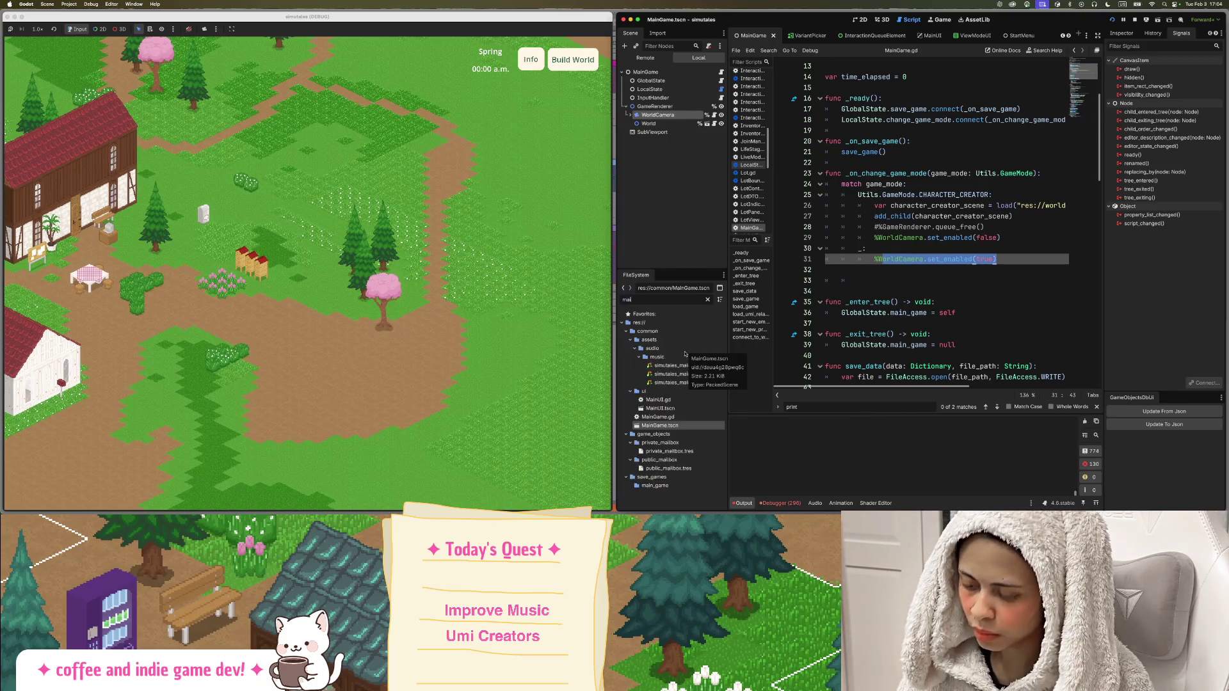
Open MainUI.tscn, view the MainUI and HouseholdSelectionUI scripts, then filter files for 'creat'.
double_click(682, 356)
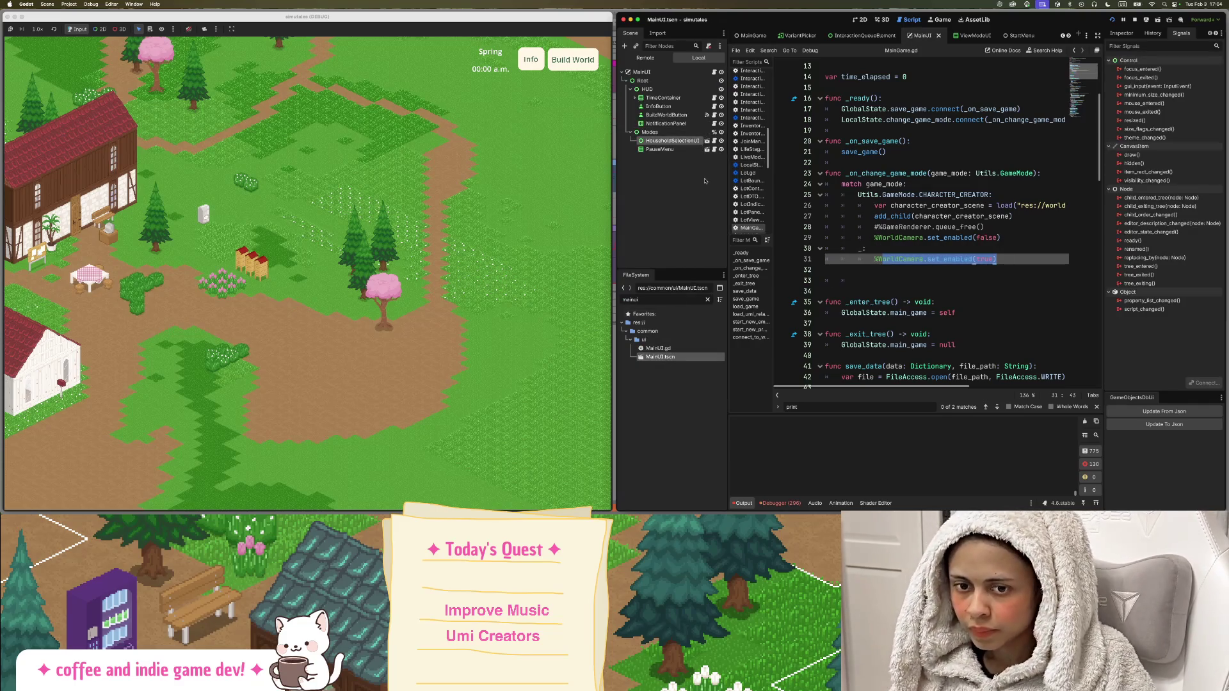
left_click(714, 71)
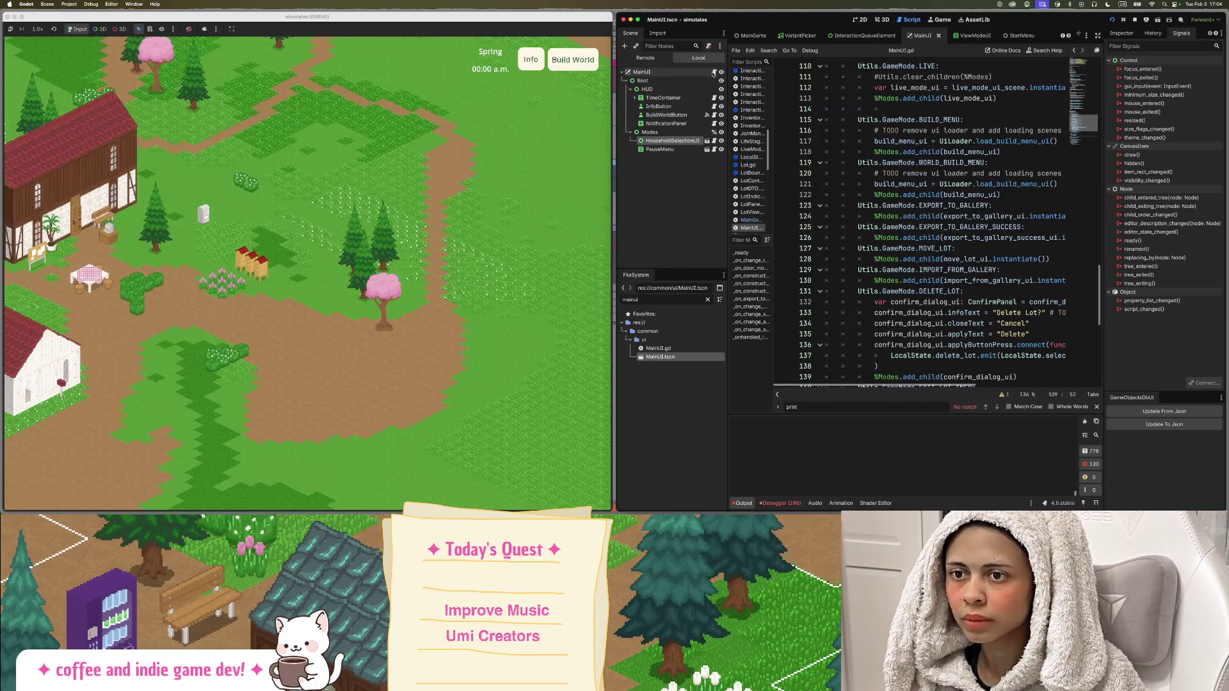
left_click(714, 141)
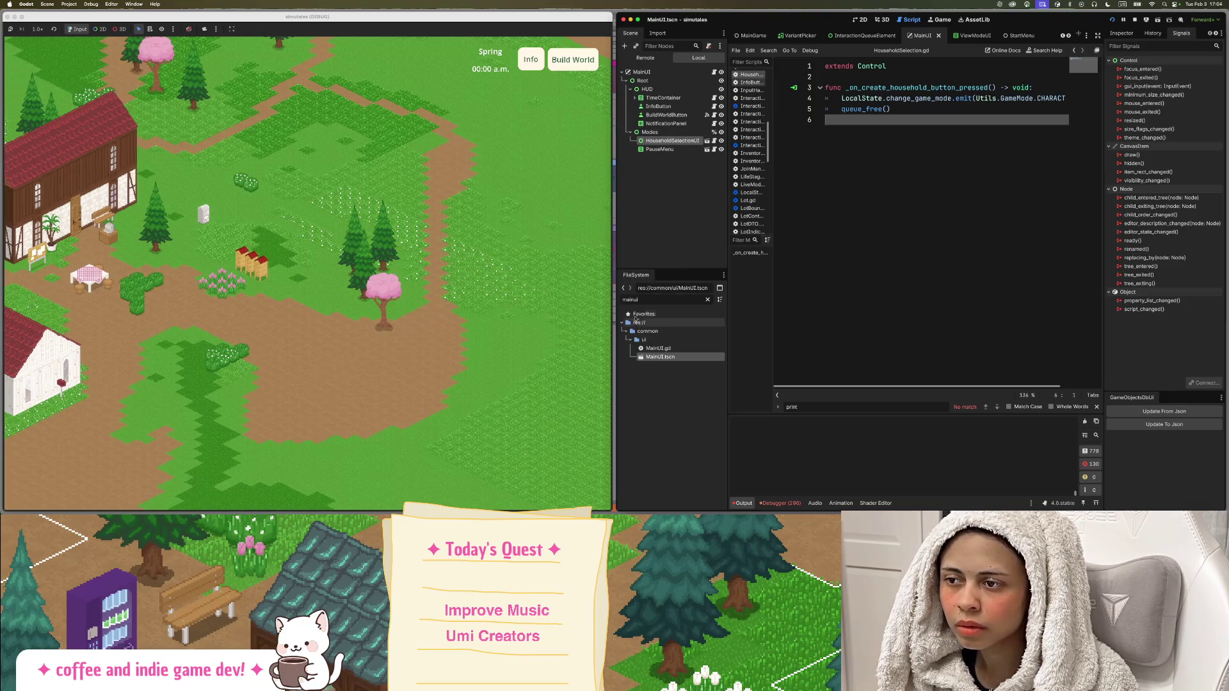
double_click(640, 301)
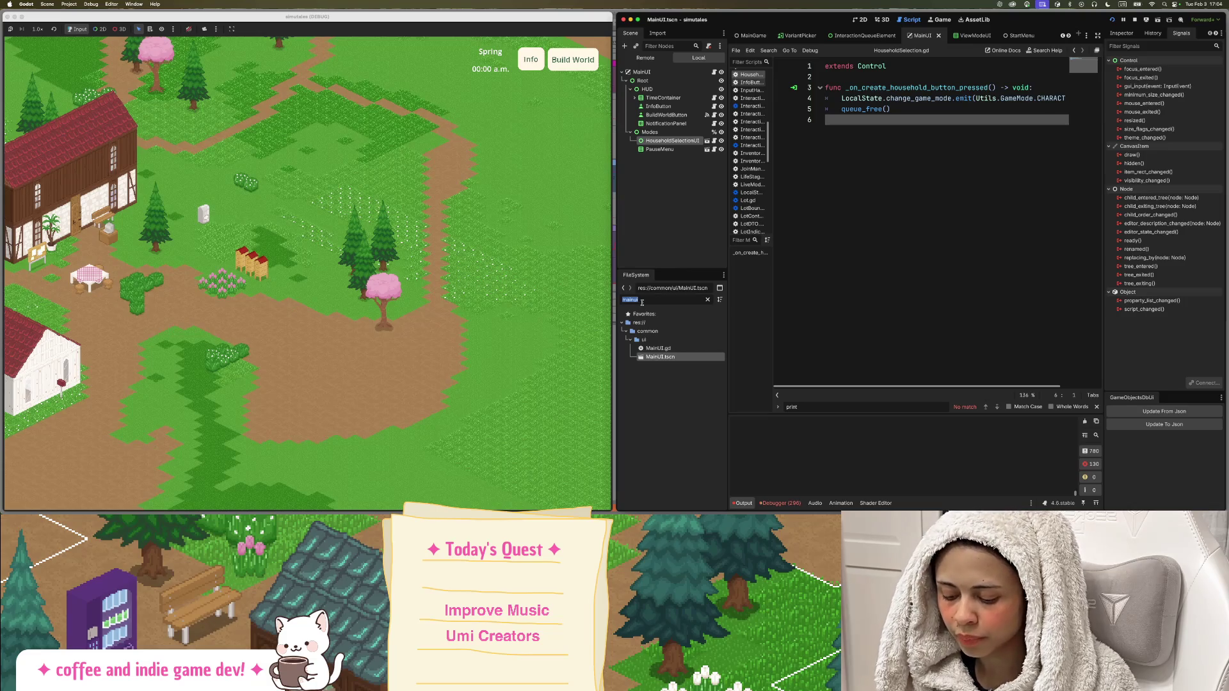
type("creat")
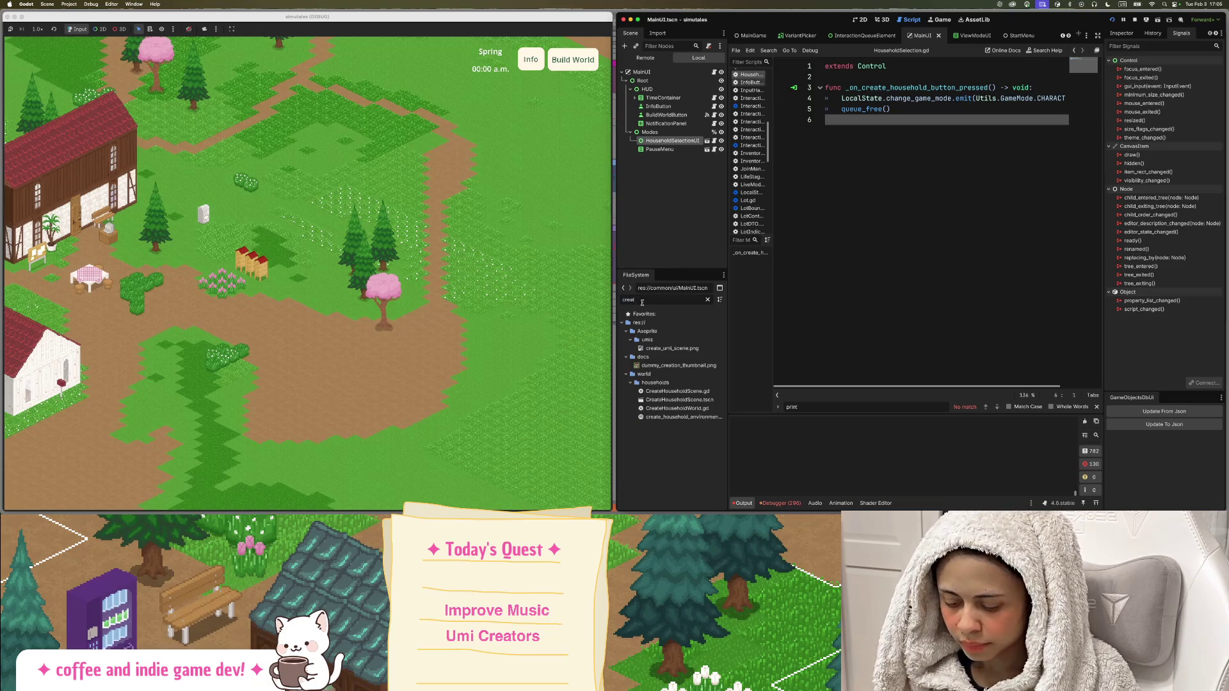
Open the CreateHouseholdScene script's cancel-button handler and insert a new line after line 42.
double_click(680, 400)
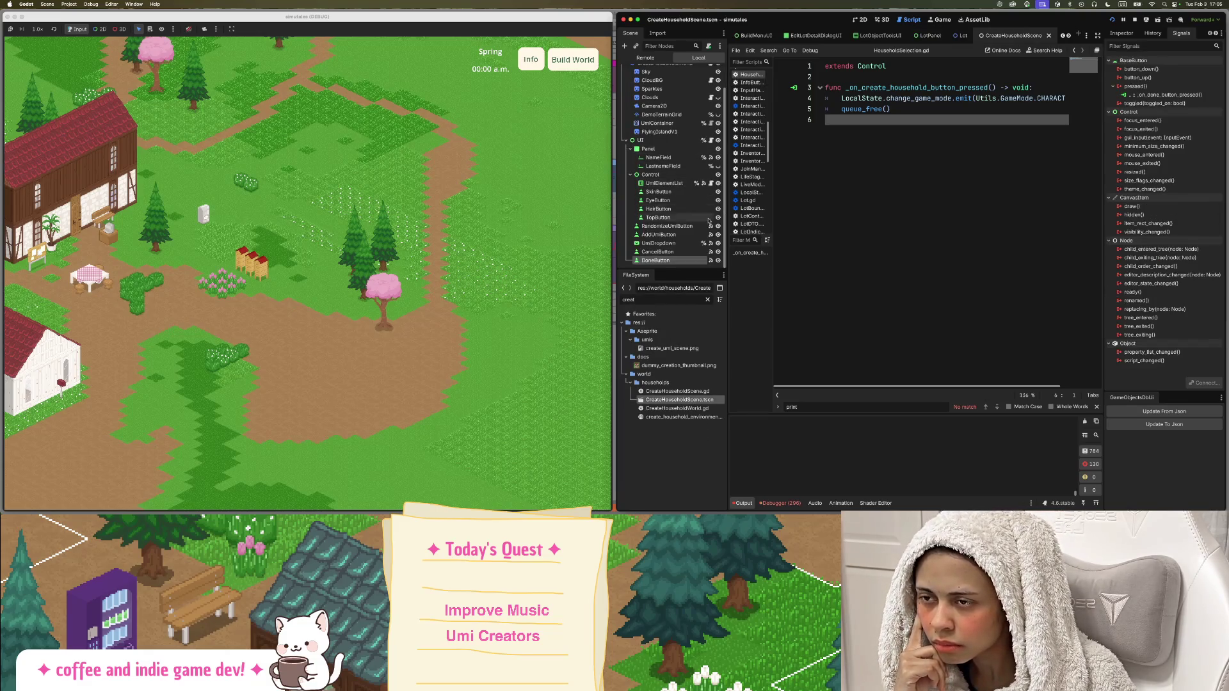
scroll(669, 253, "up", 2)
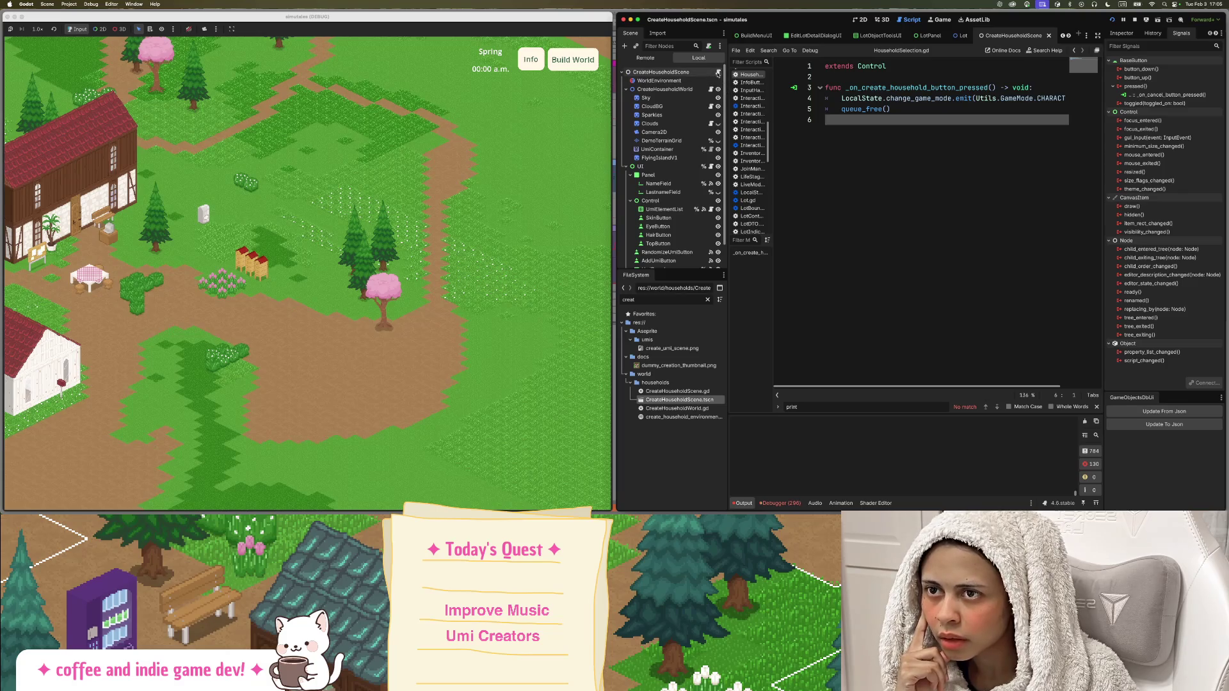
left_click(718, 72)
scroll(877, 229, "up", 2)
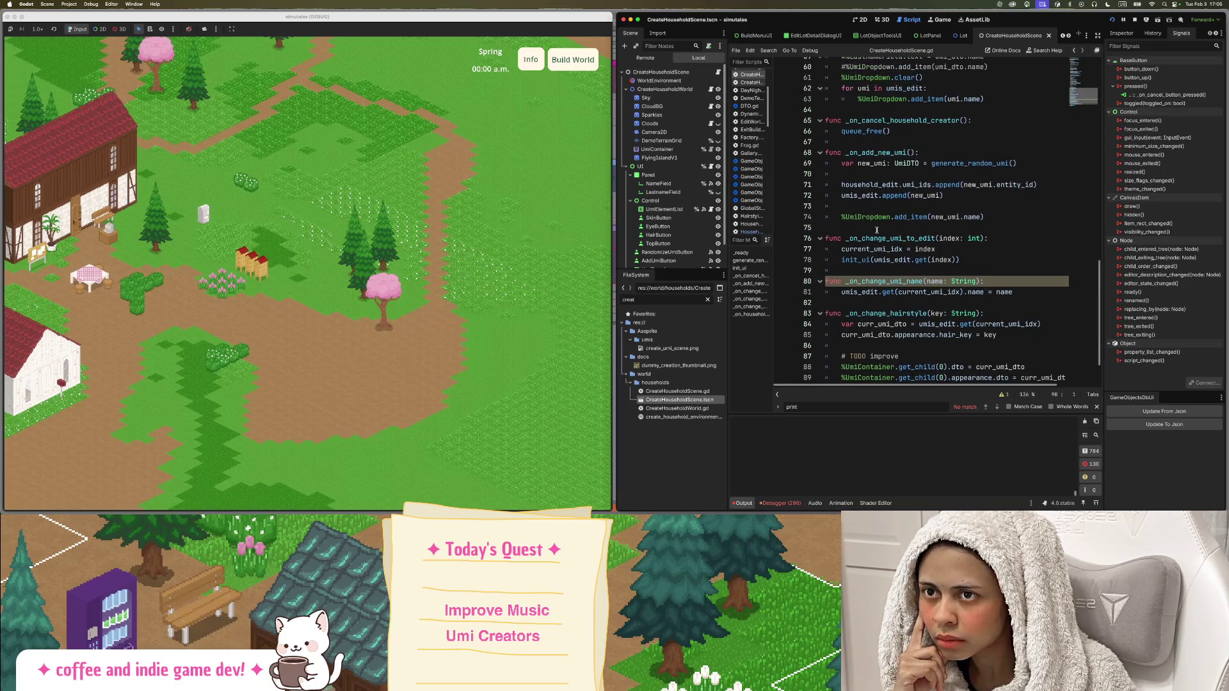
scroll(877, 230, "up", 5)
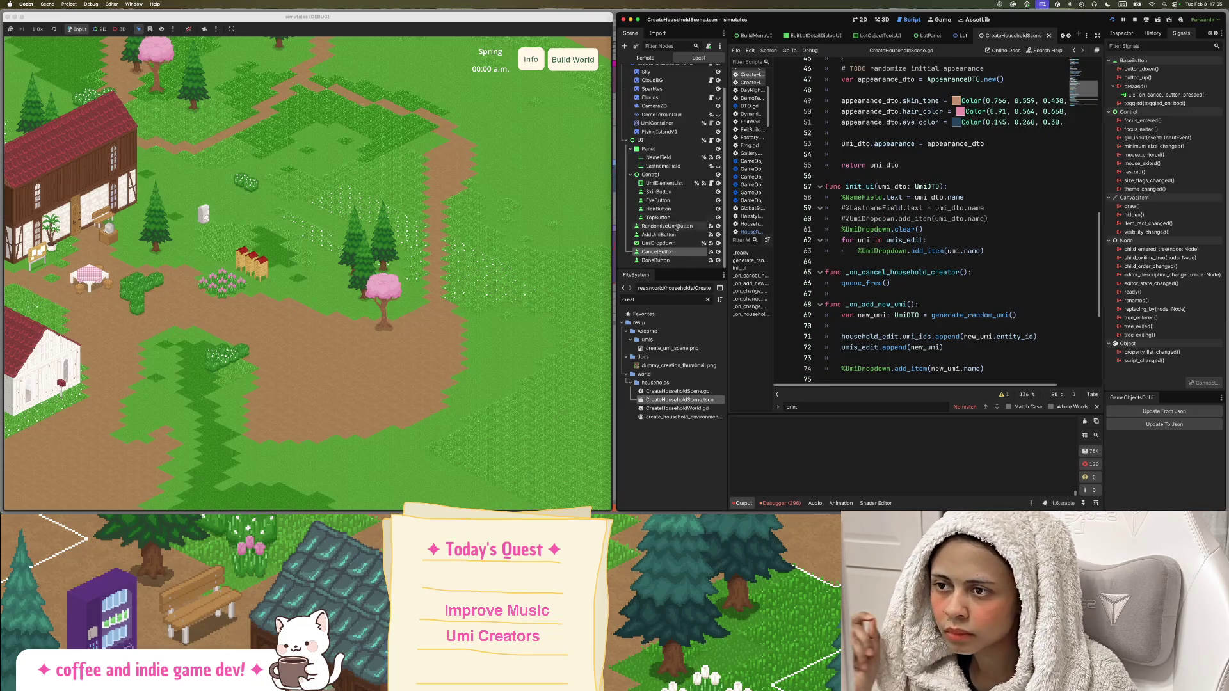
scroll(701, 216, "down", 1)
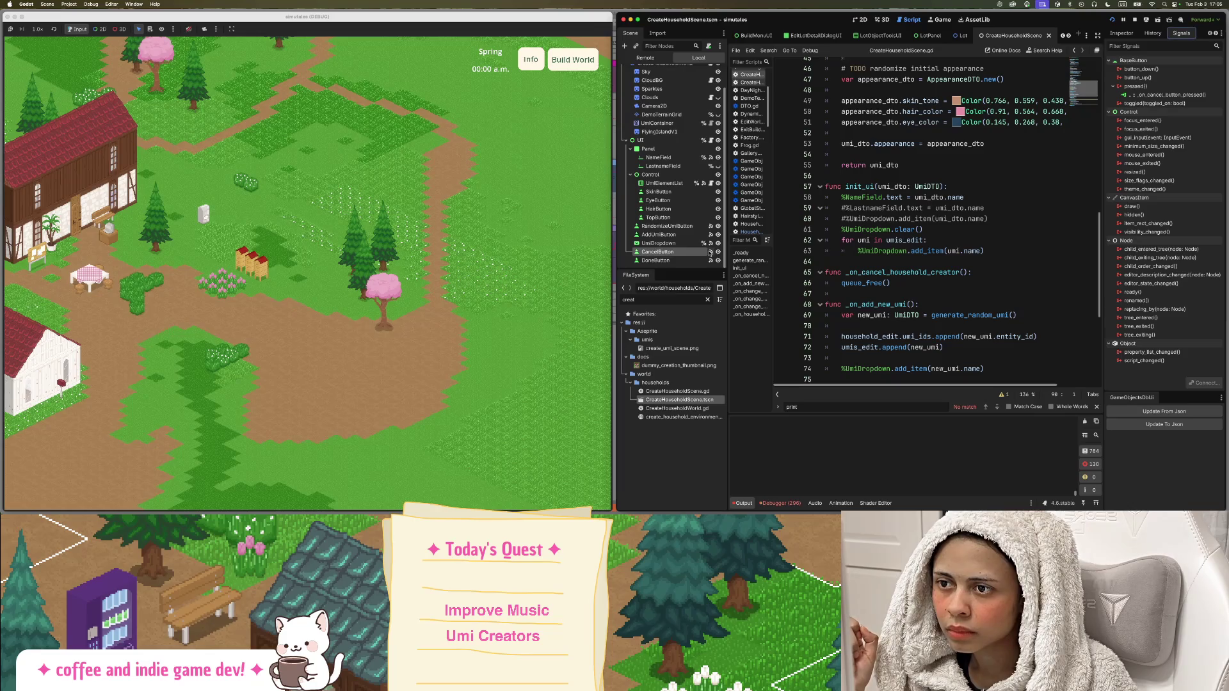
double_click(1175, 95)
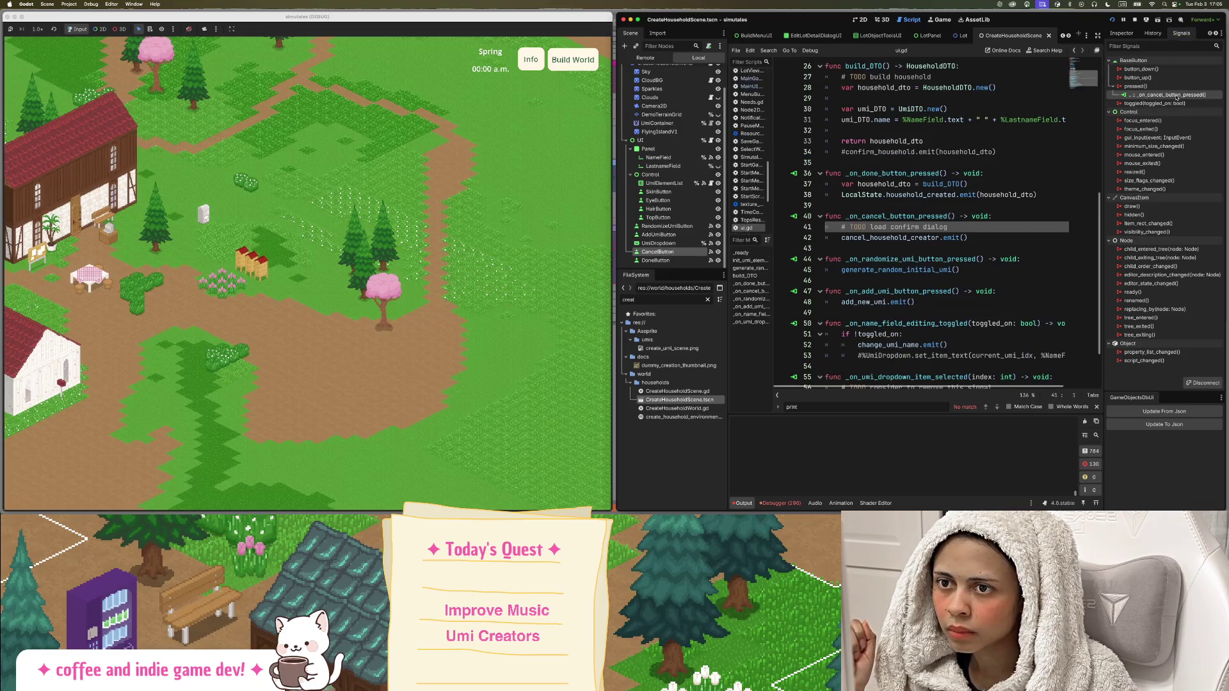
left_click(1003, 233)
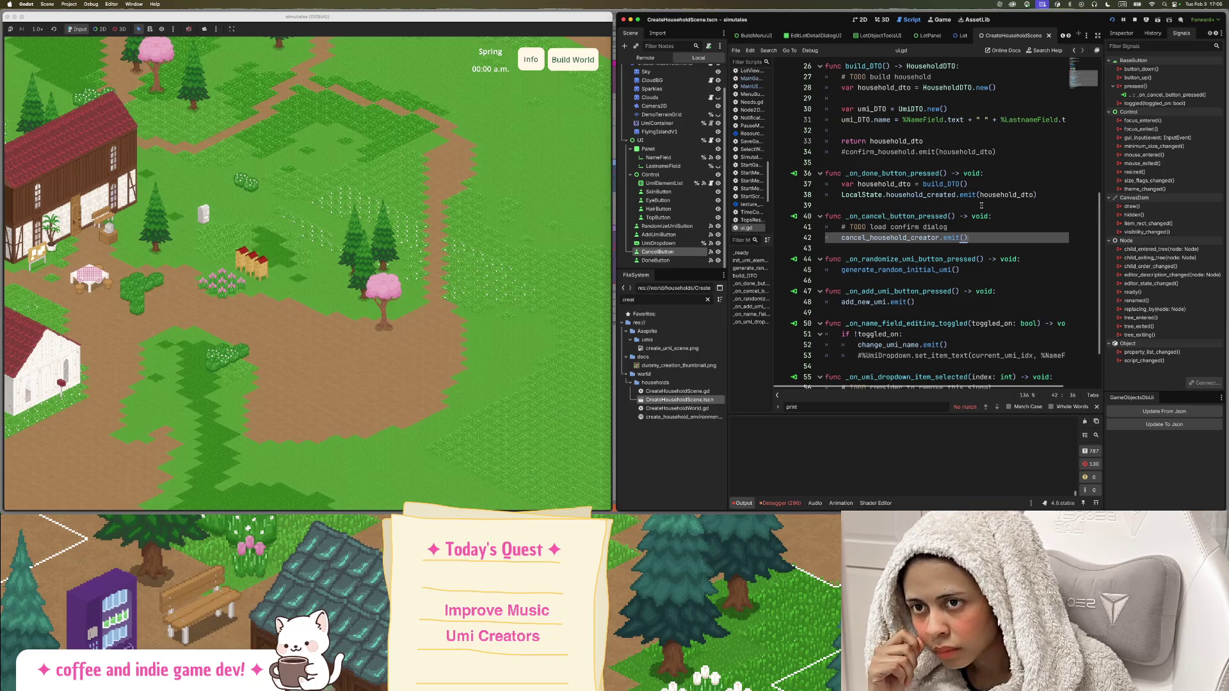
key("Return")
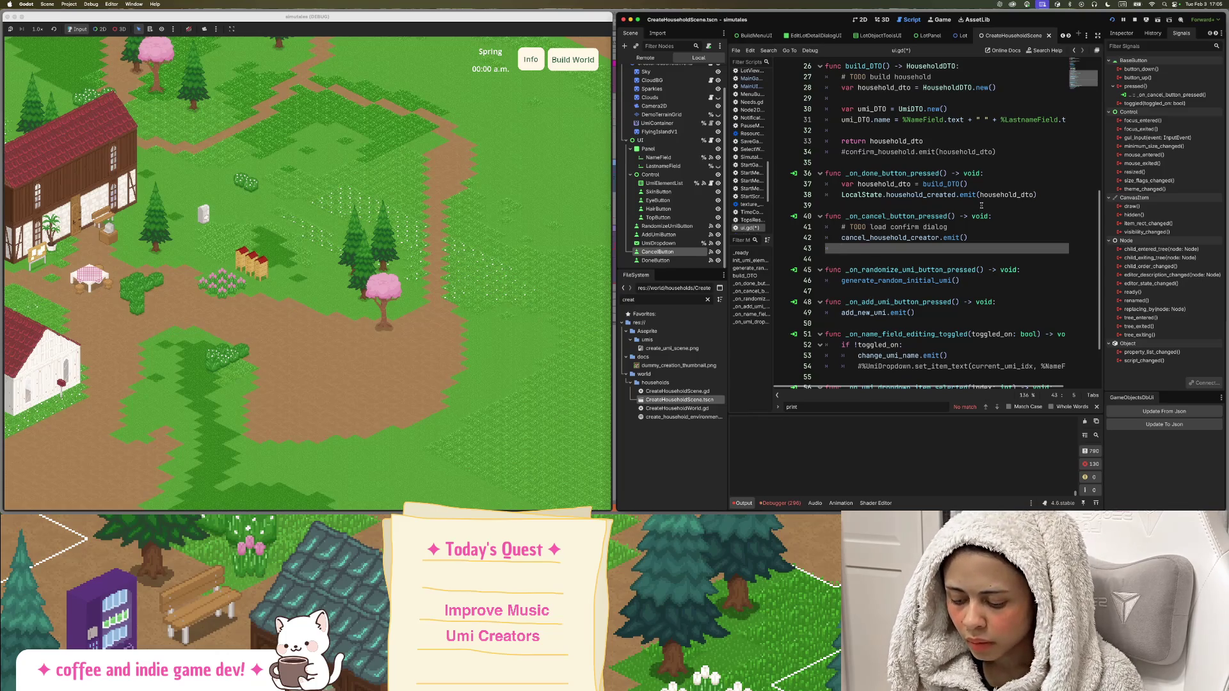
Start line 43 with LocalState.change_game_mode using autocomplete.
type("Local")
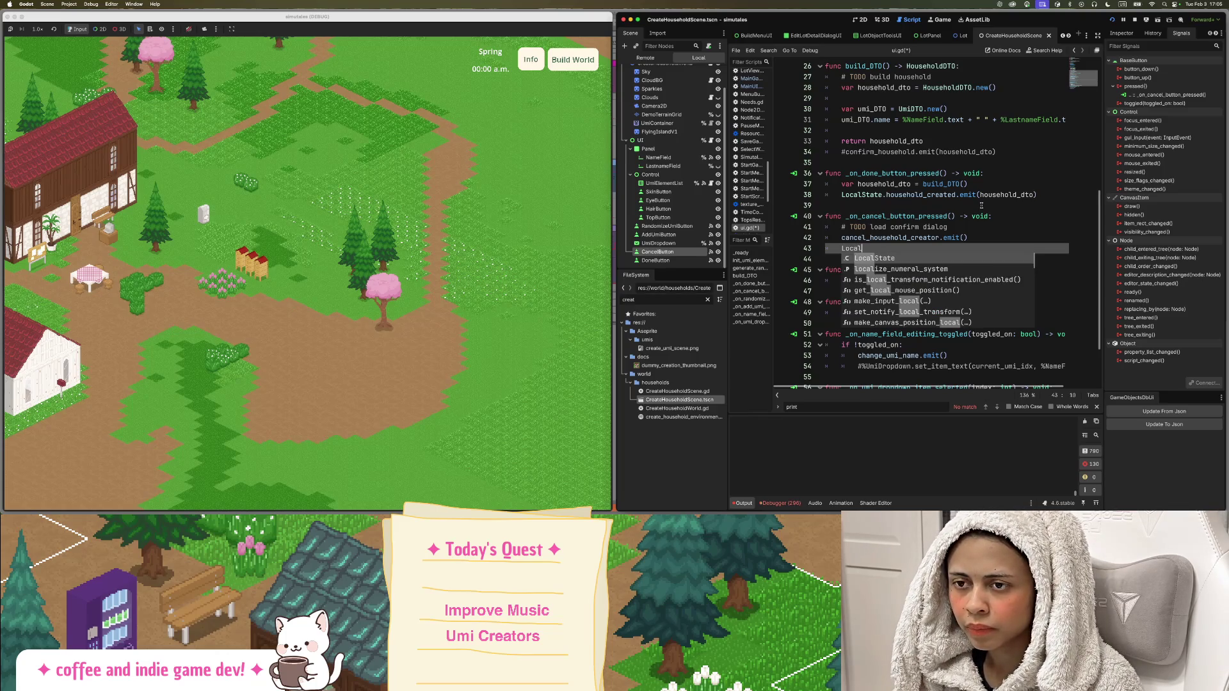
key("Return")
type(".")
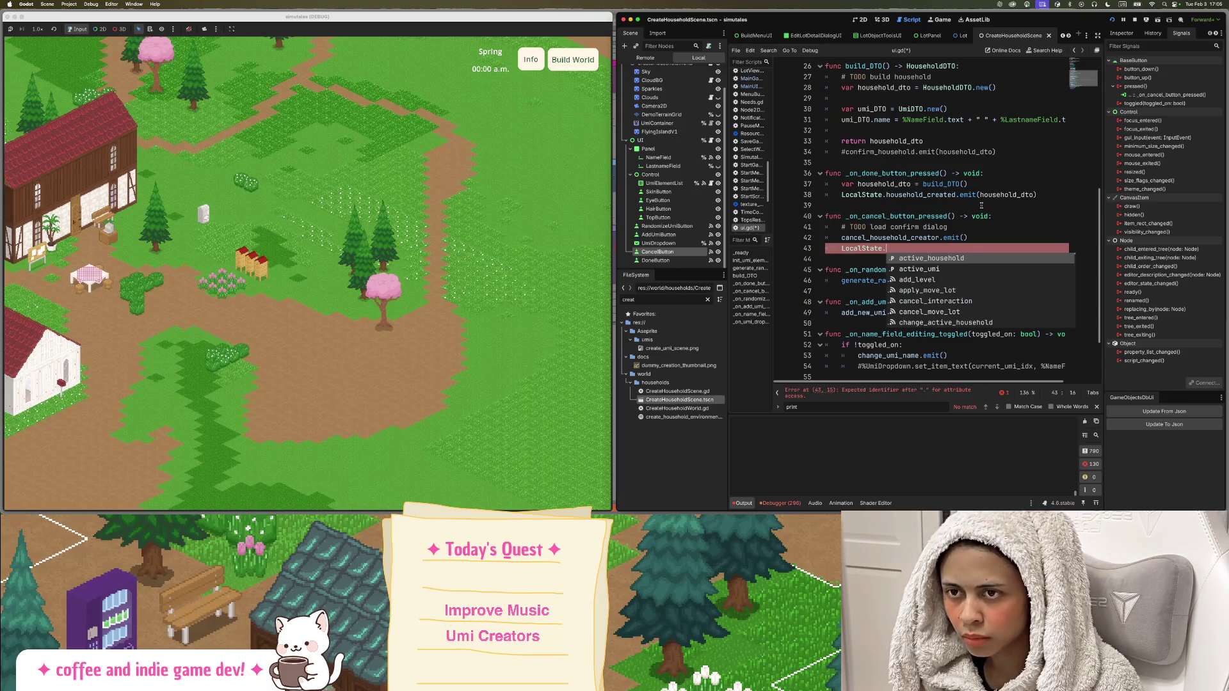
type("change")
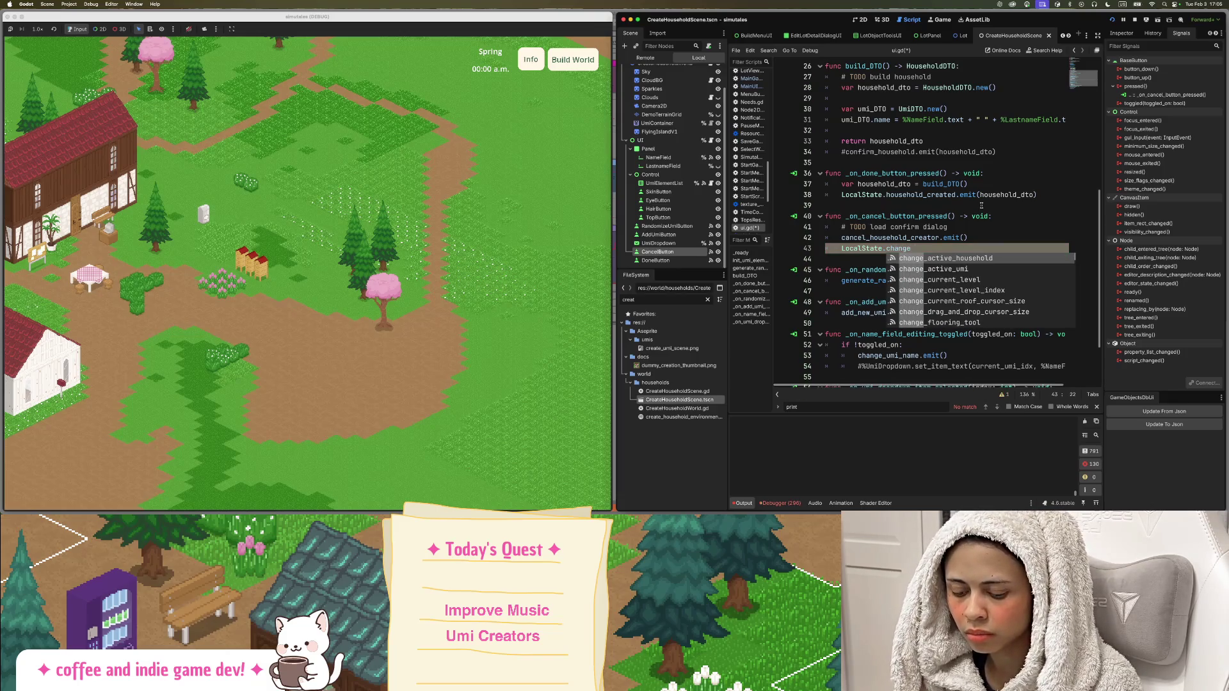
type("_game")
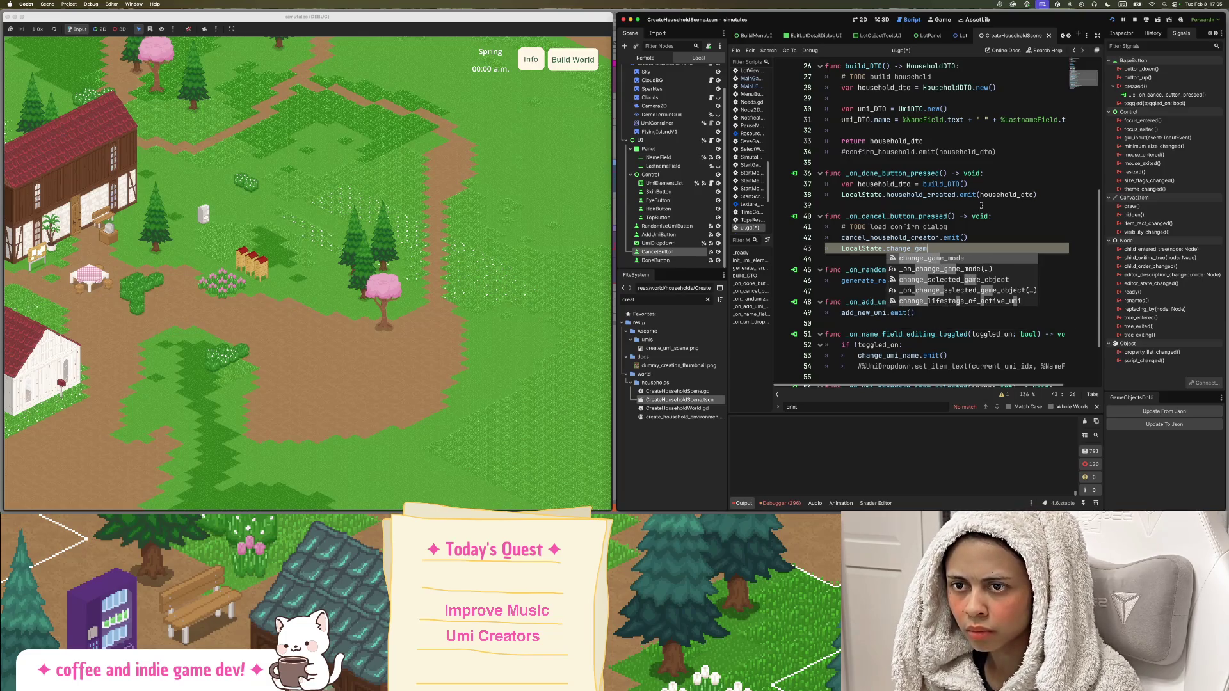
key("Return")
Finish it as .emit(Utils.GameMode.SELECT_HOUSEHOLD), save with Cmd+S, and relaunch the game.
type(".emit()")
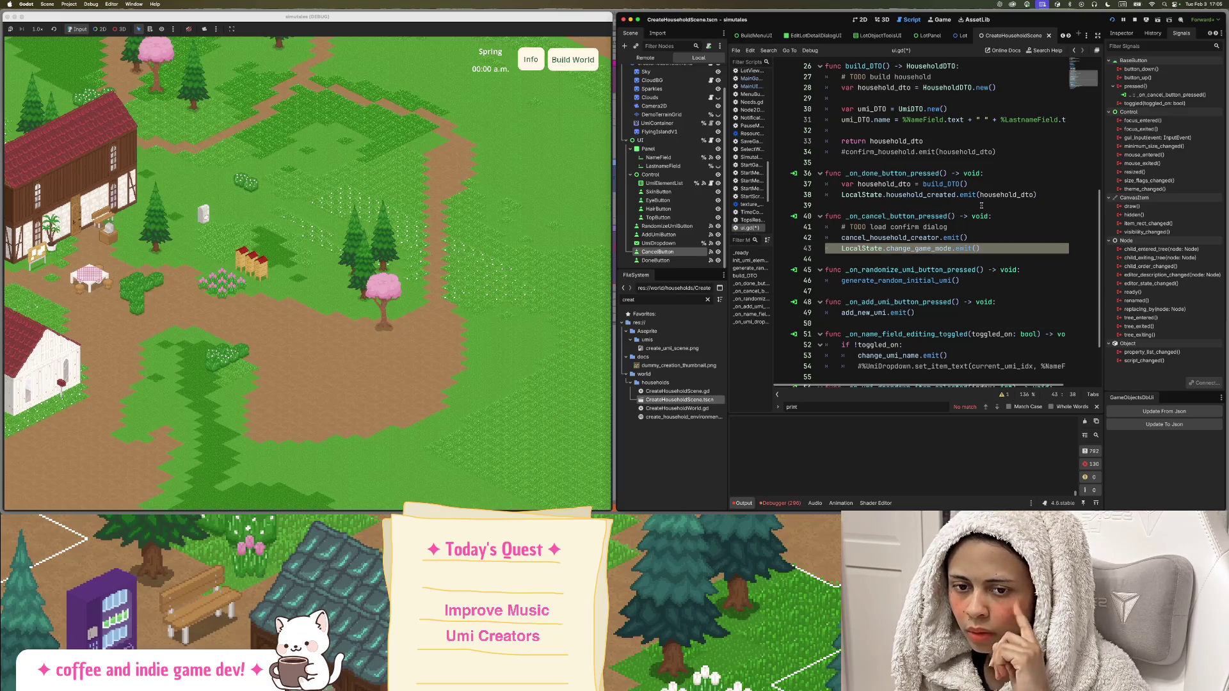
type("Utils.S")
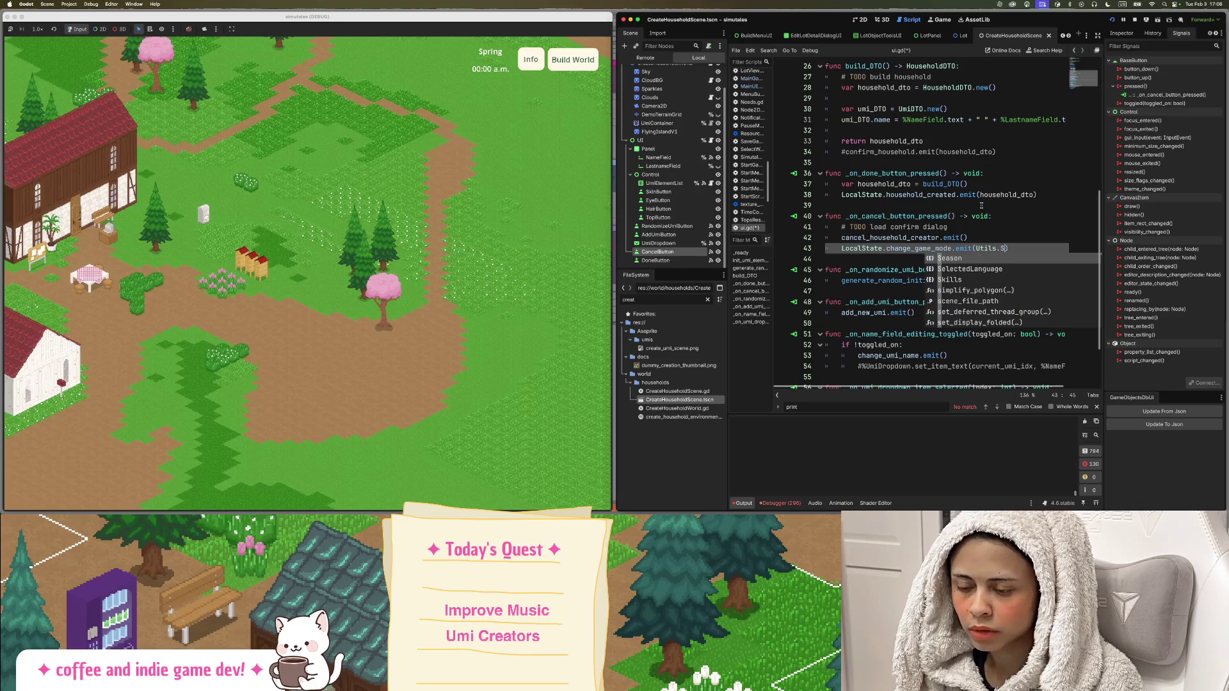
type("EL")
key("BackSpace")
key("BackSpace")
key("BackSpace")
type("HOU")
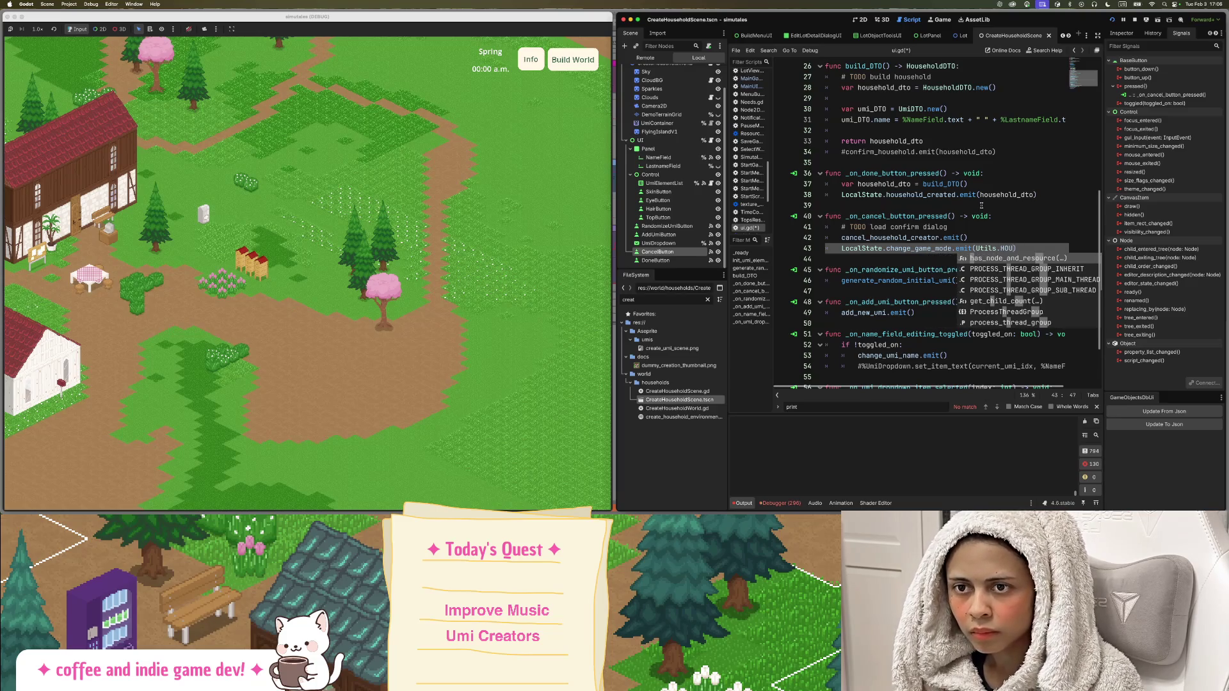
key("BackSpace")
key("BackSpace")
key("BackSpace")
type("Ga")
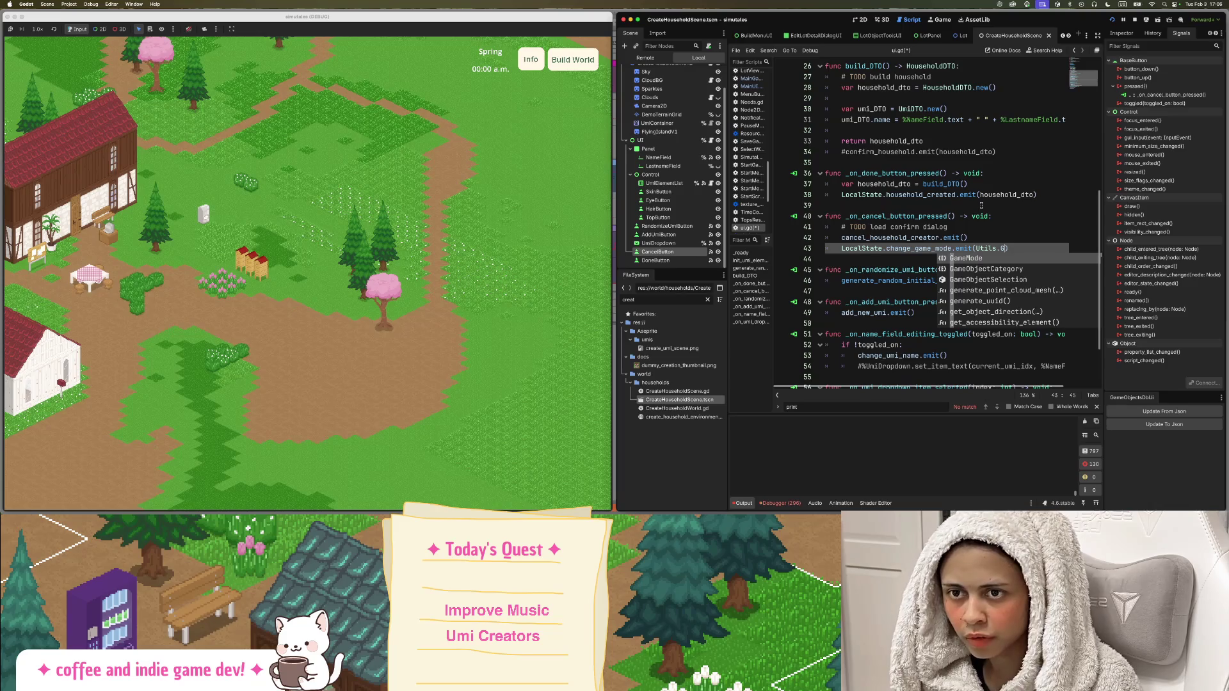
key("Return")
type(".SE")
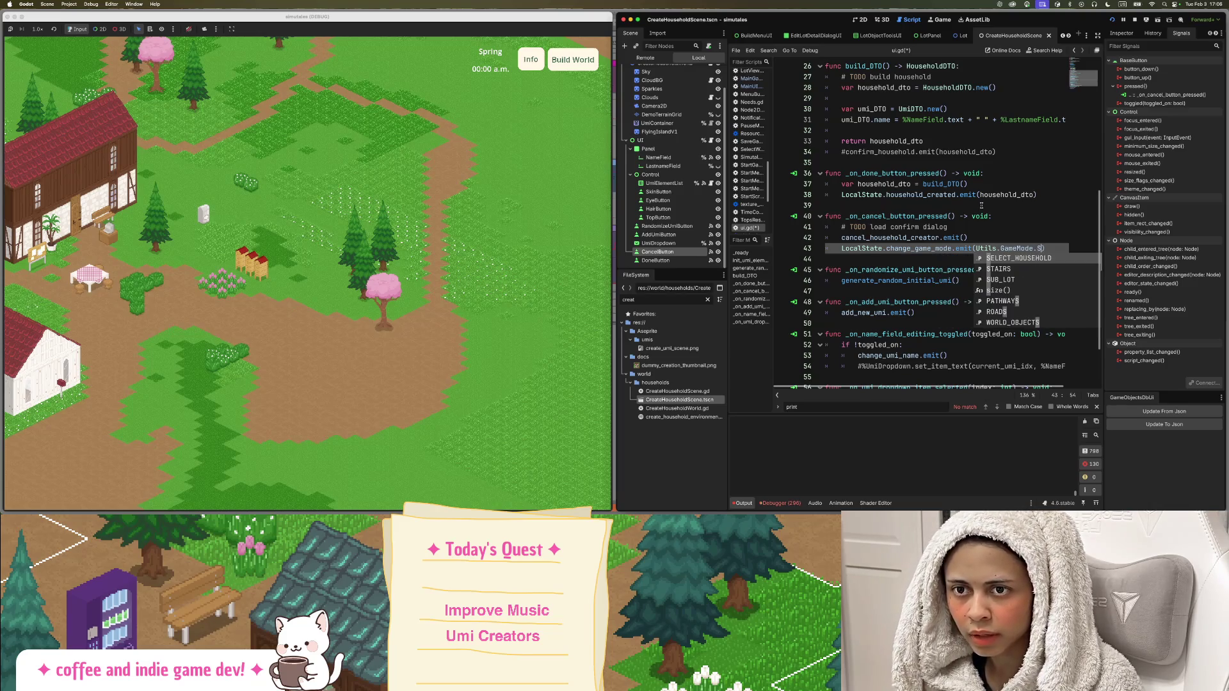
key("Return")
key("super+s")
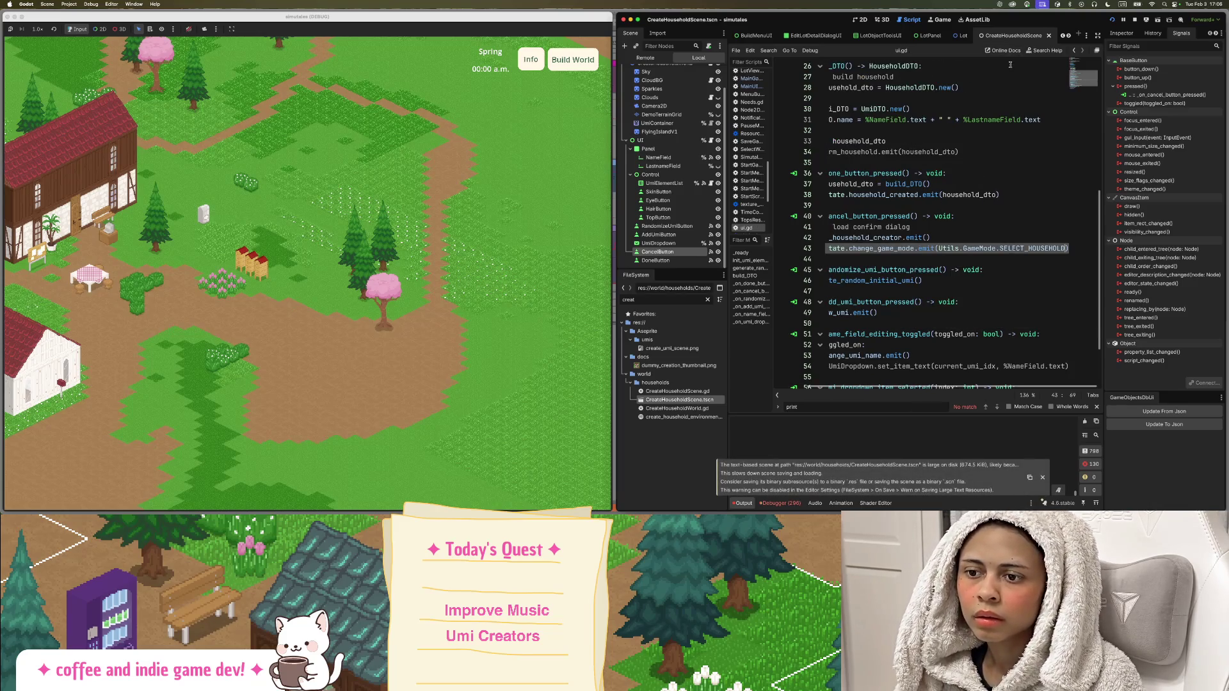
left_click(1113, 20)
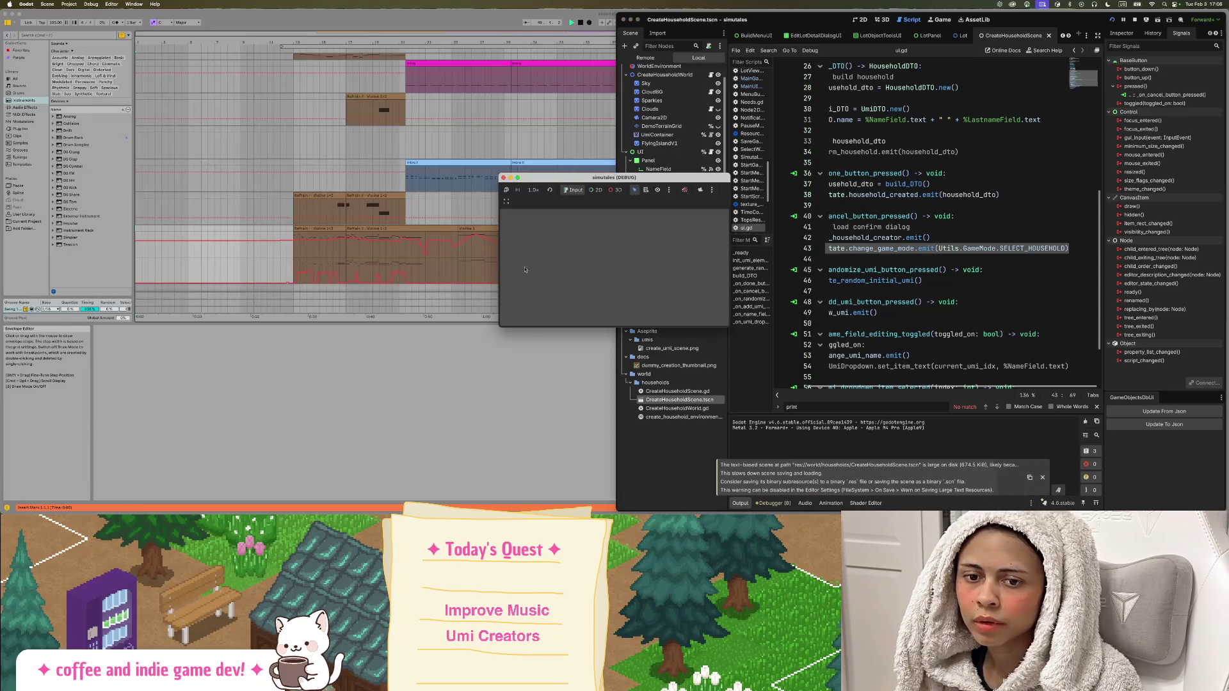
Tile the new game window left, load tulip_town, then open and cancel Create Household.
left_click(614, 310)
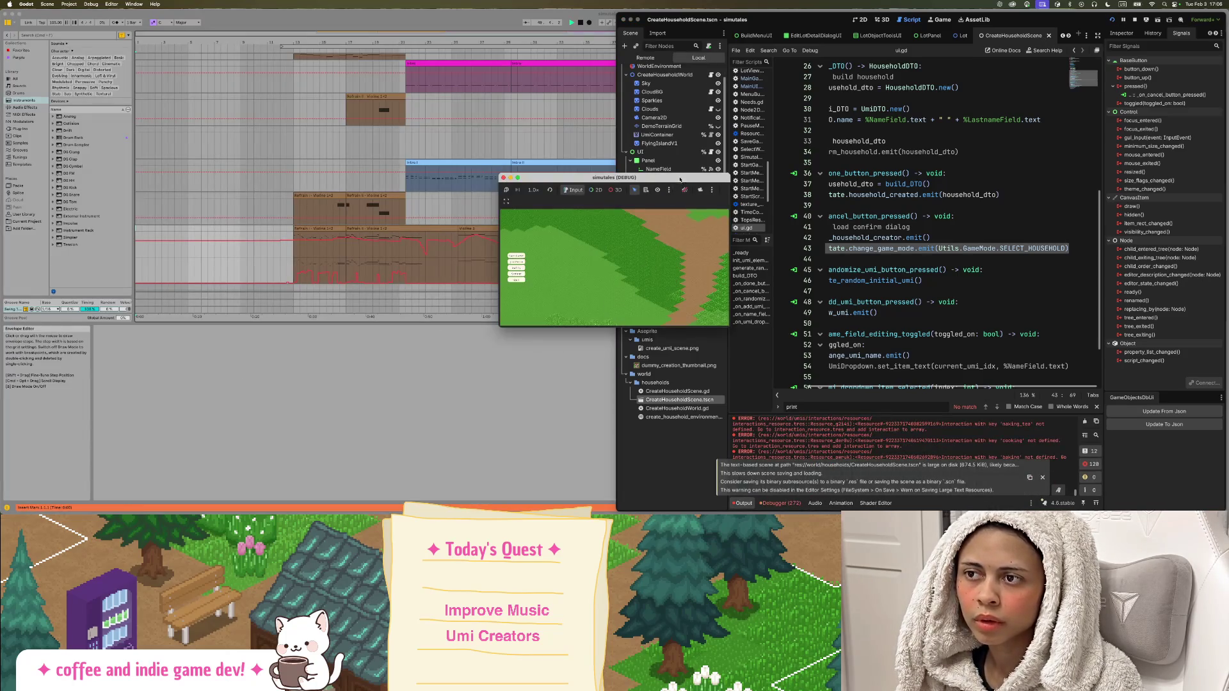
left_click_drag(595, 177, 2, 230)
left_click(60, 239)
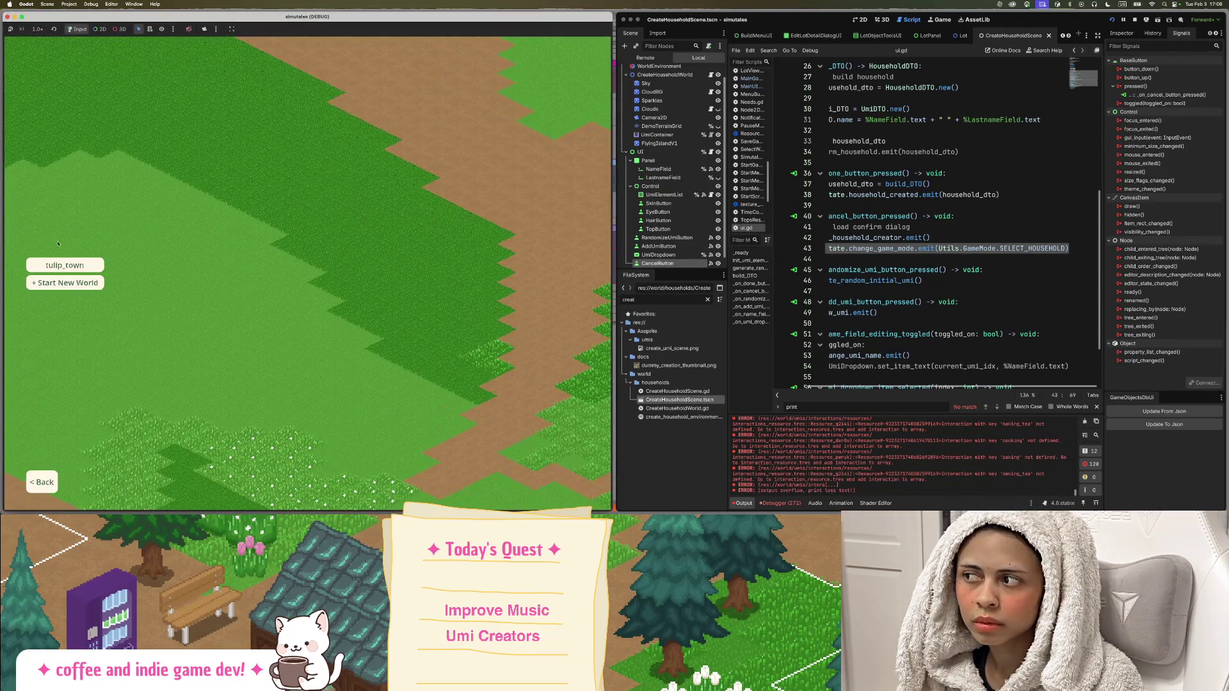
left_click(80, 267)
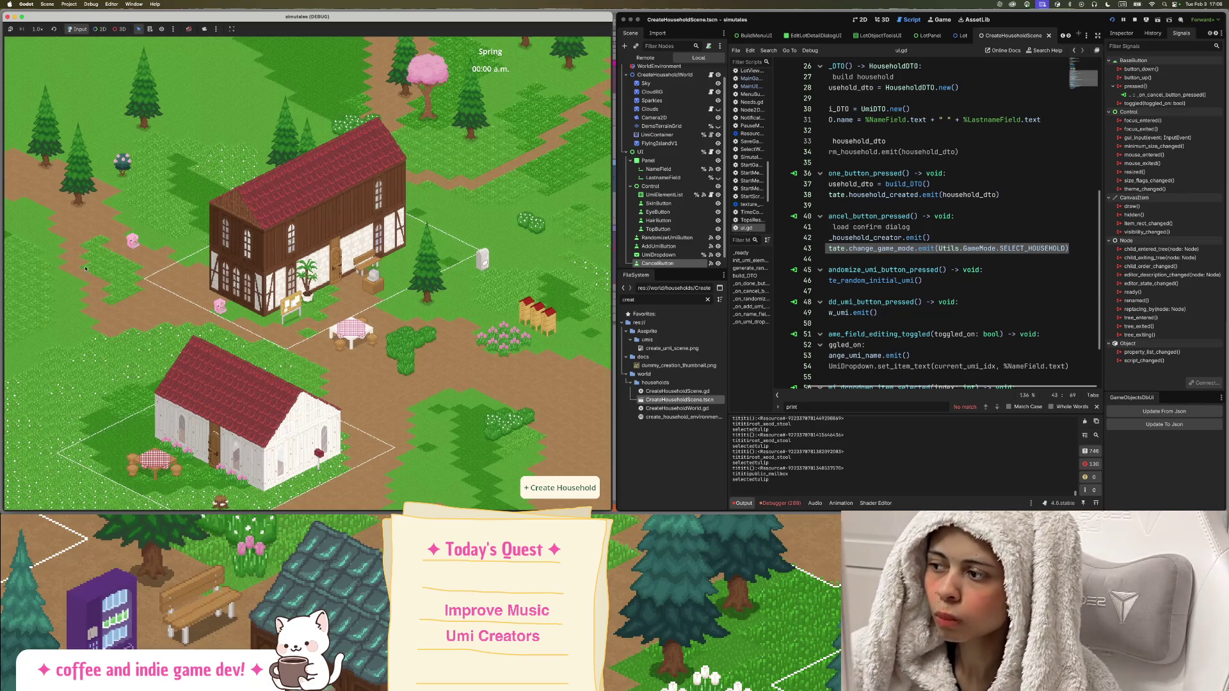
left_click(561, 487)
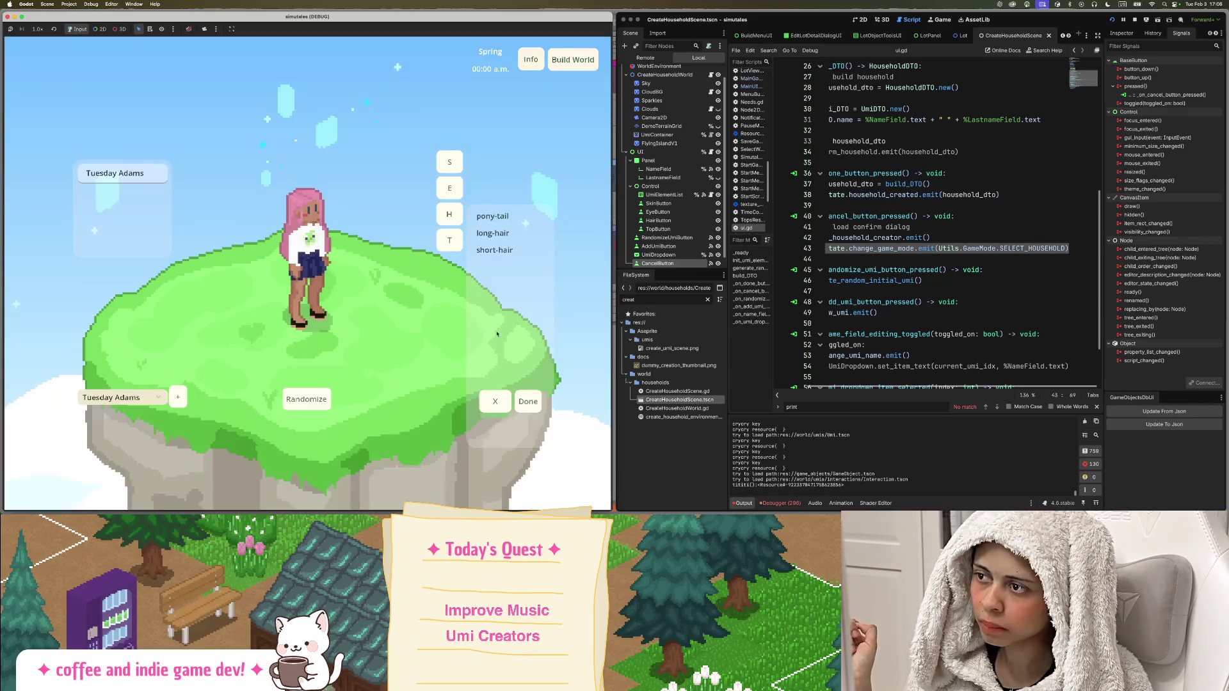
left_click(503, 404)
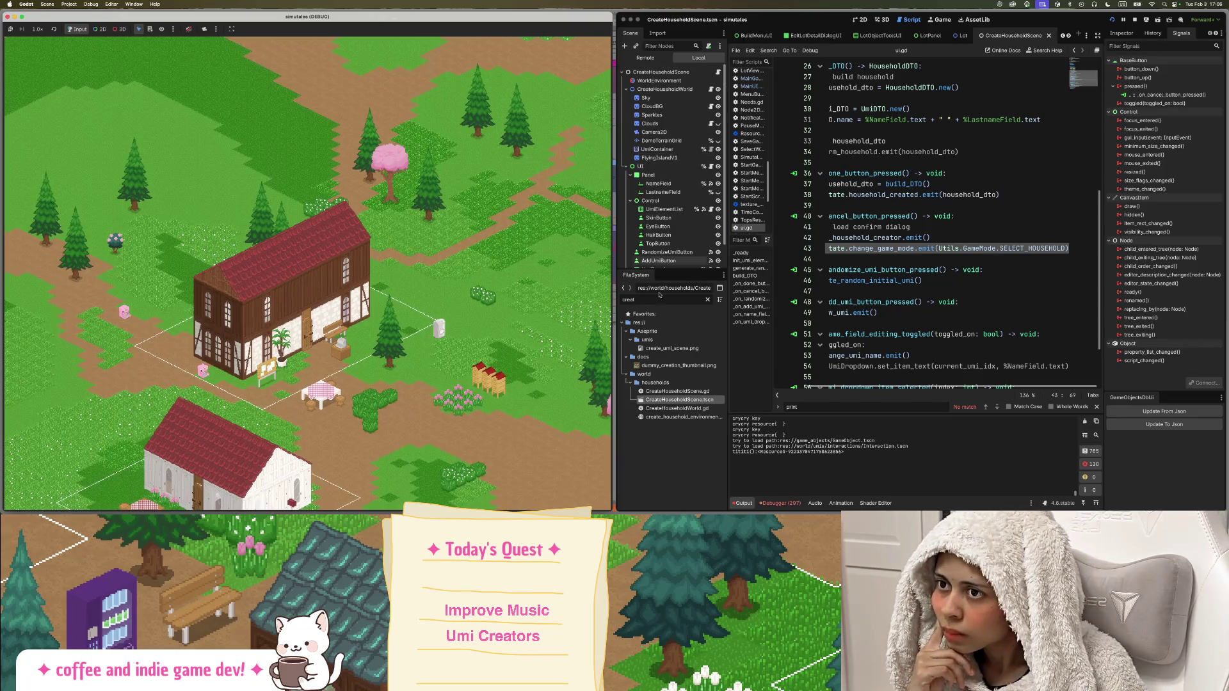
double_click(643, 300)
Filter the FileSystem for 'mainui' and open the MainUI.tscn scene.
type("mainga")
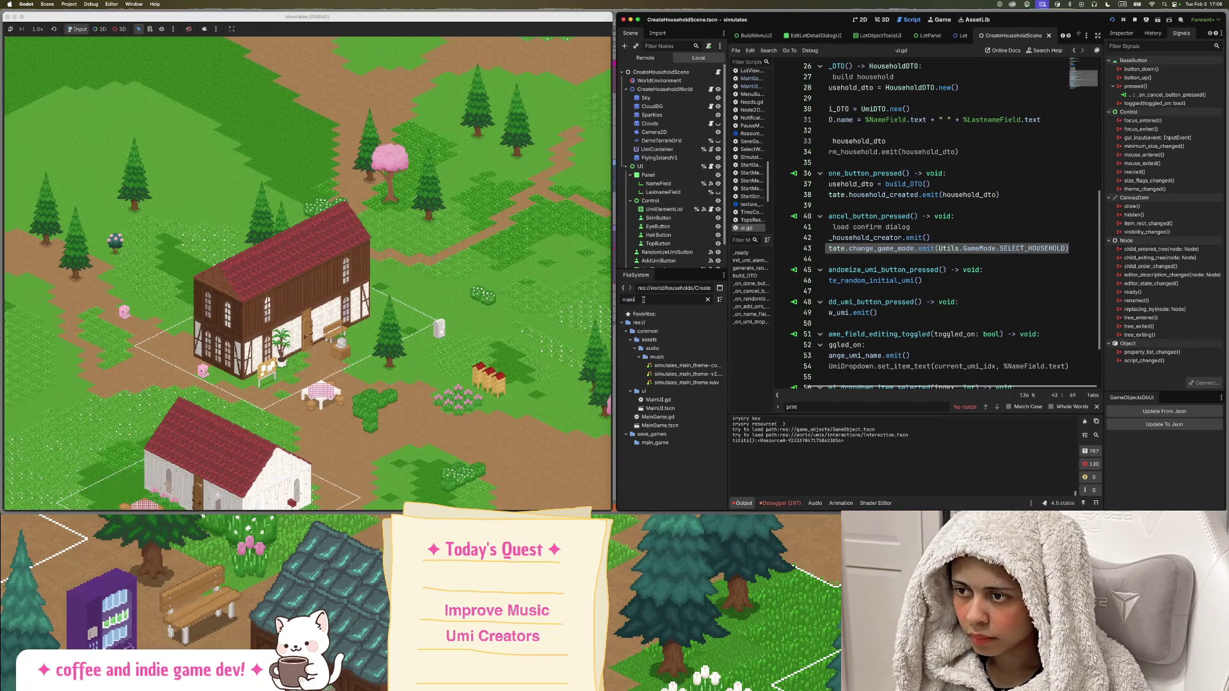
key("BackSpace")
key("BackSpace")
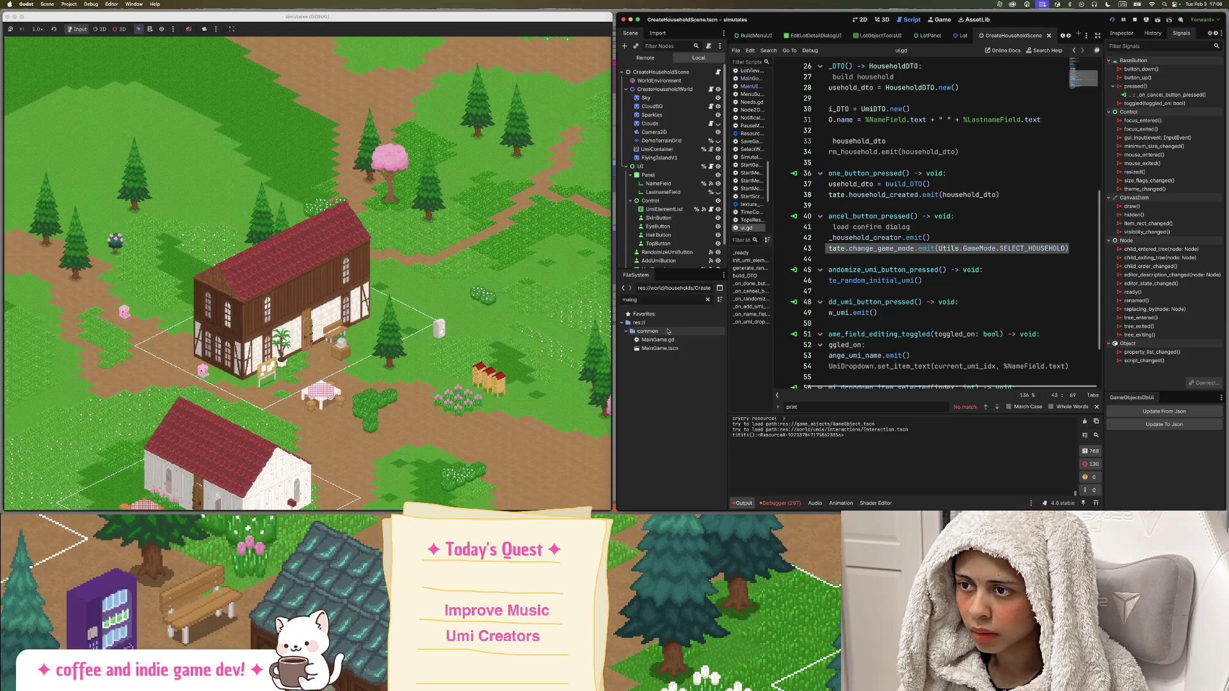
type("ui")
double_click(663, 356)
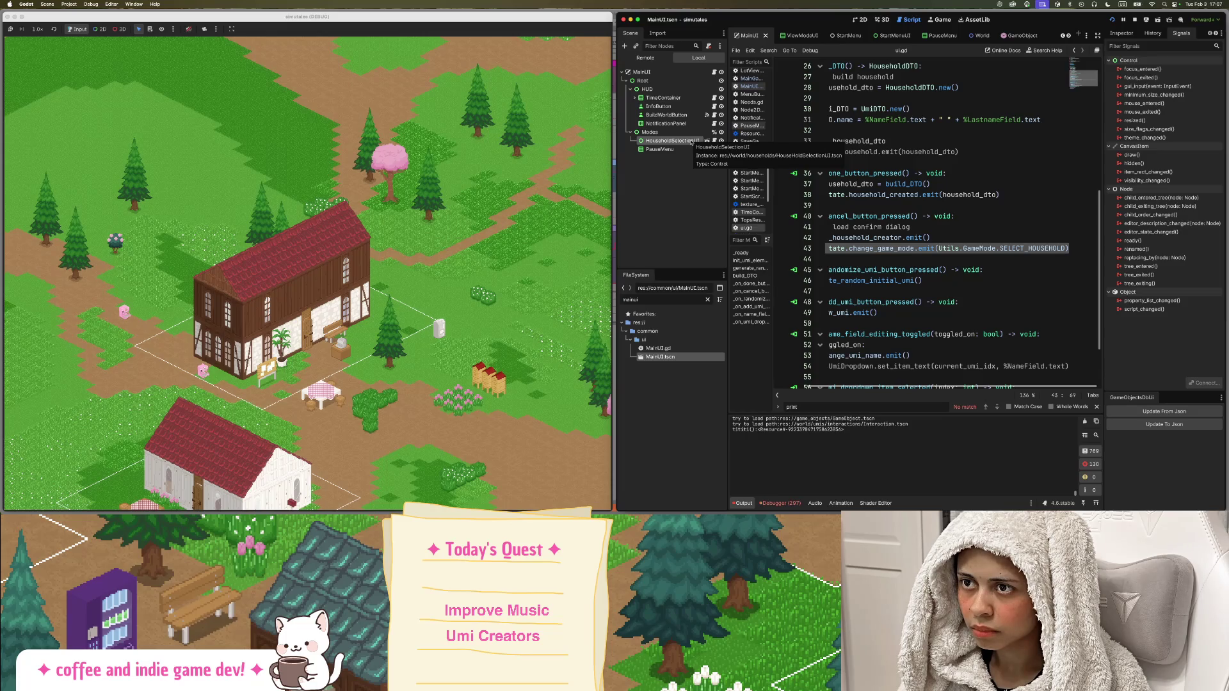
Delete the HouseholdSelectionUI node from under Modes, leaving only PauseMenu.
right_click(661, 144)
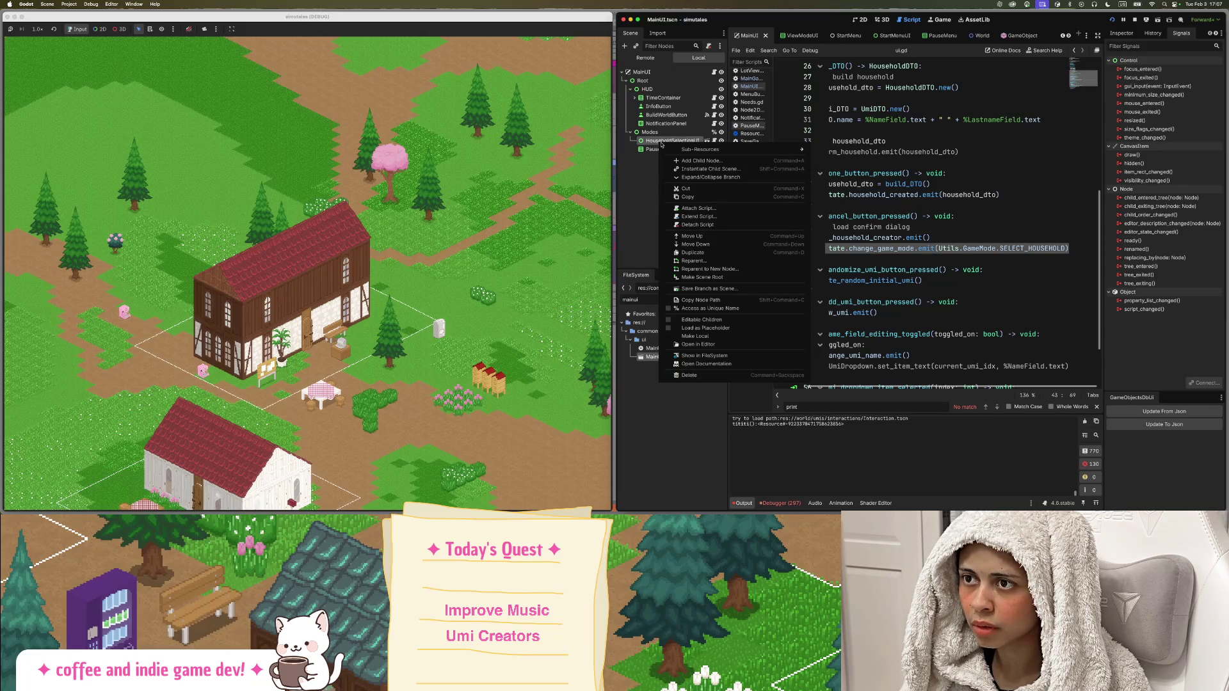
left_click(691, 376)
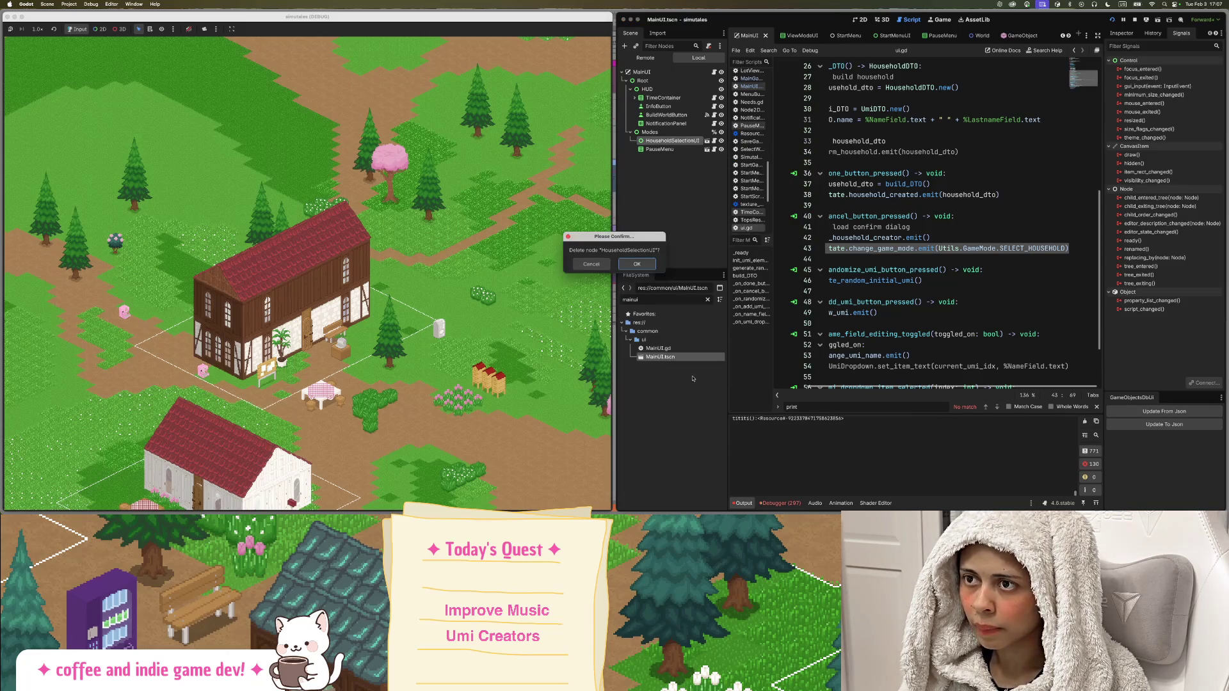
left_click(644, 265)
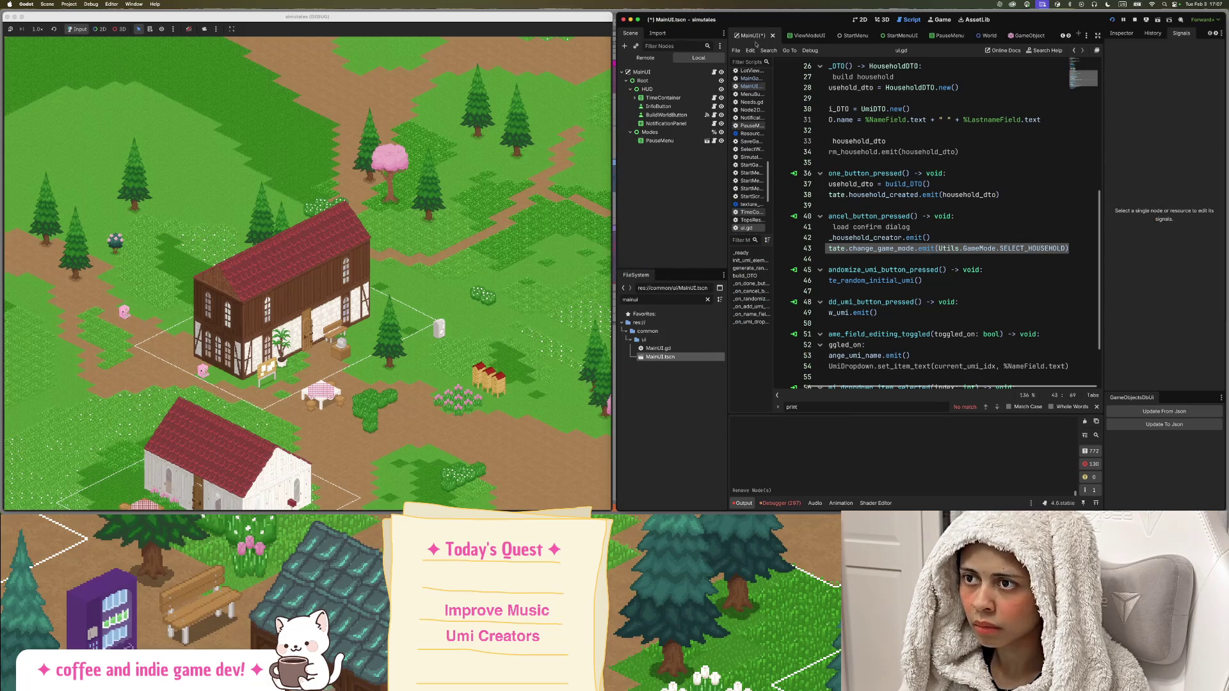
In MainUI.gd, locate household_selection_ui in the SELECT_HOUSEHOLD case on lines 108-109.
left_click(714, 72)
scroll(905, 211, "down", 5)
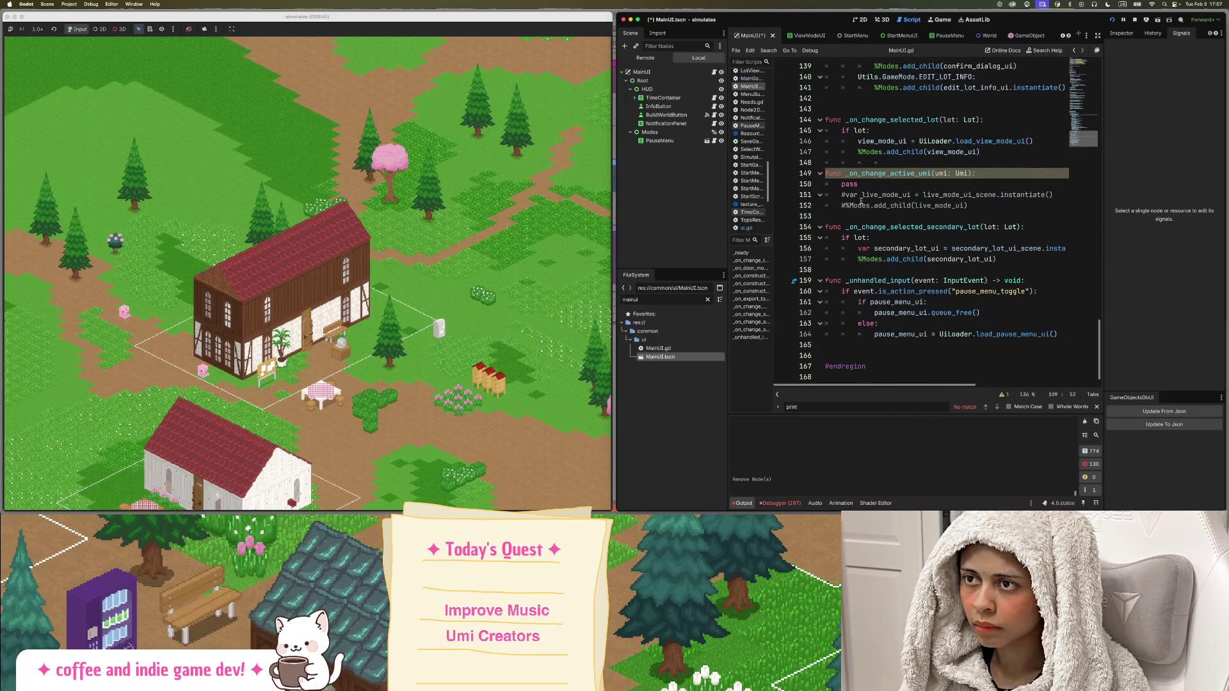
scroll(861, 201, "up", 15)
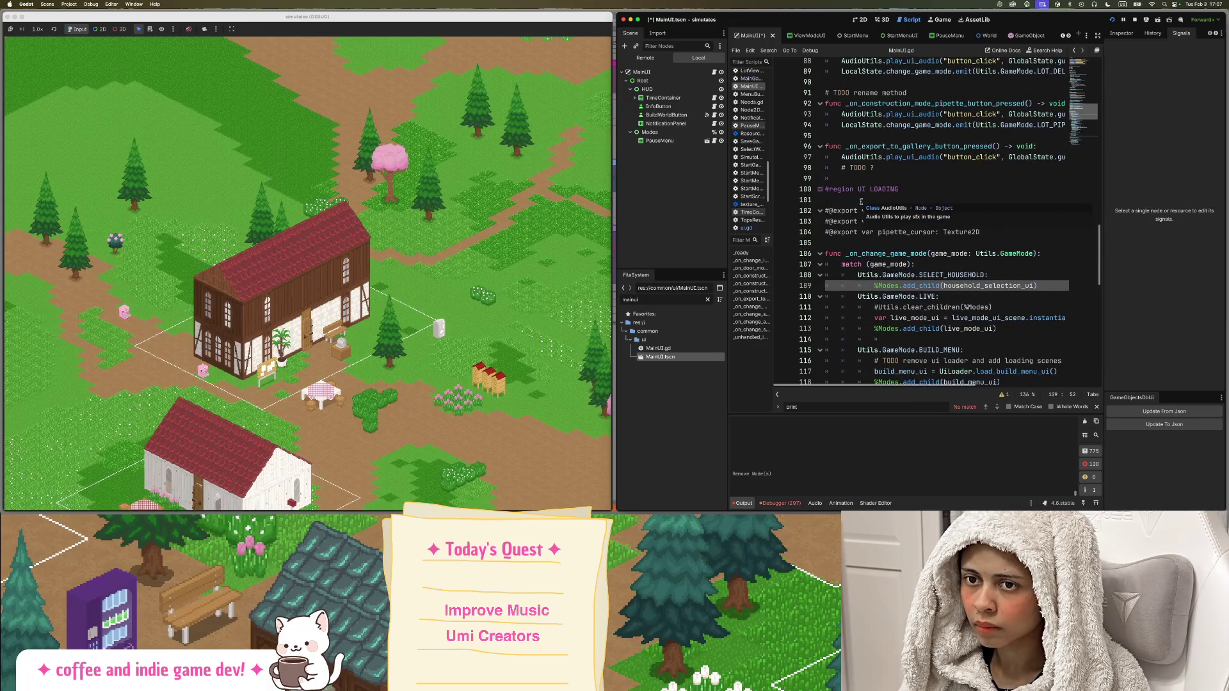
double_click(997, 285)
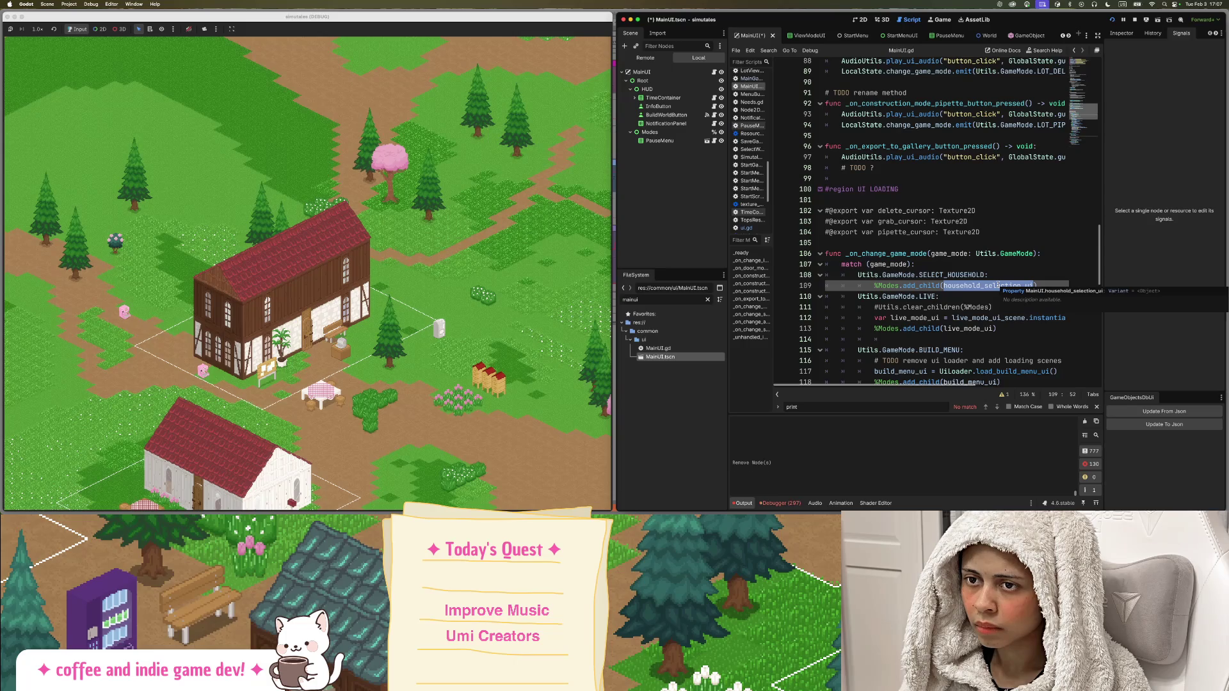
double_click(974, 275)
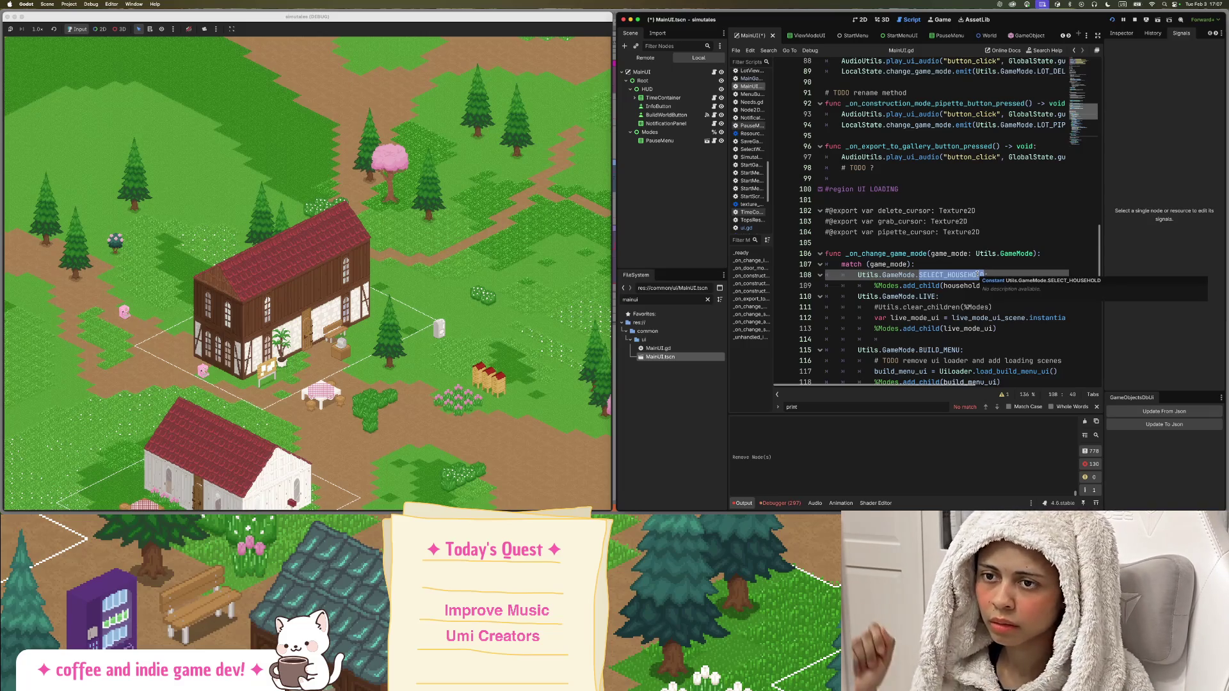
left_click(987, 287)
double_click(987, 286)
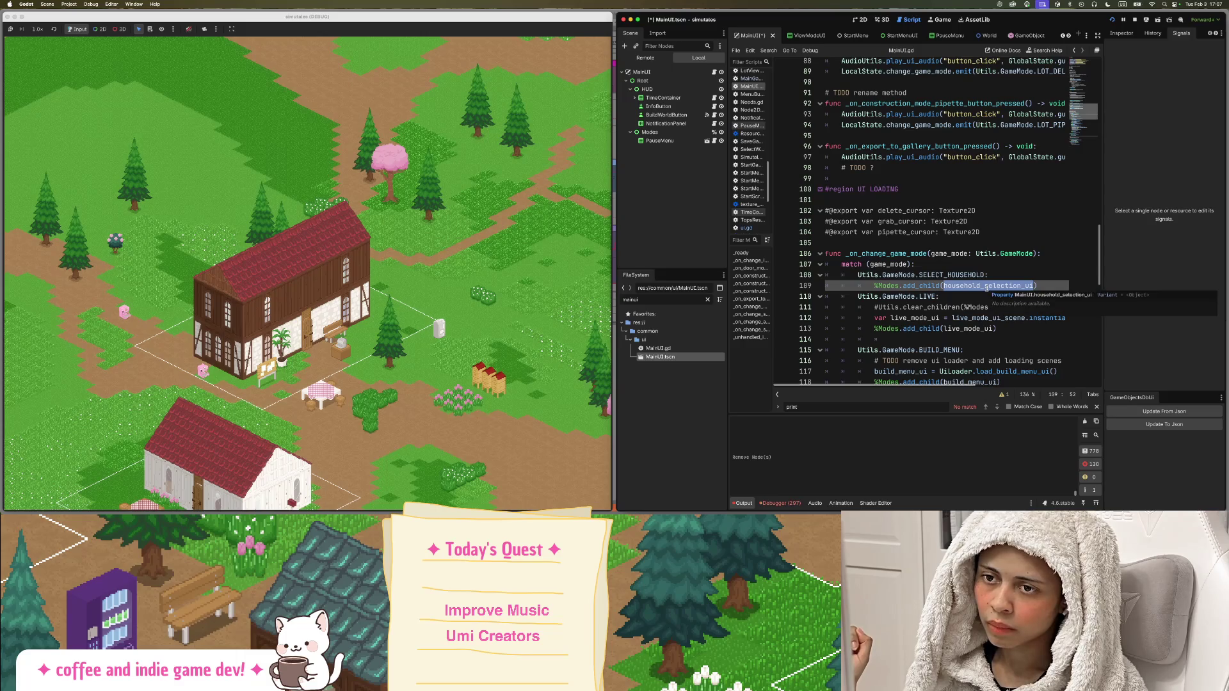
scroll(962, 286, "down", 1)
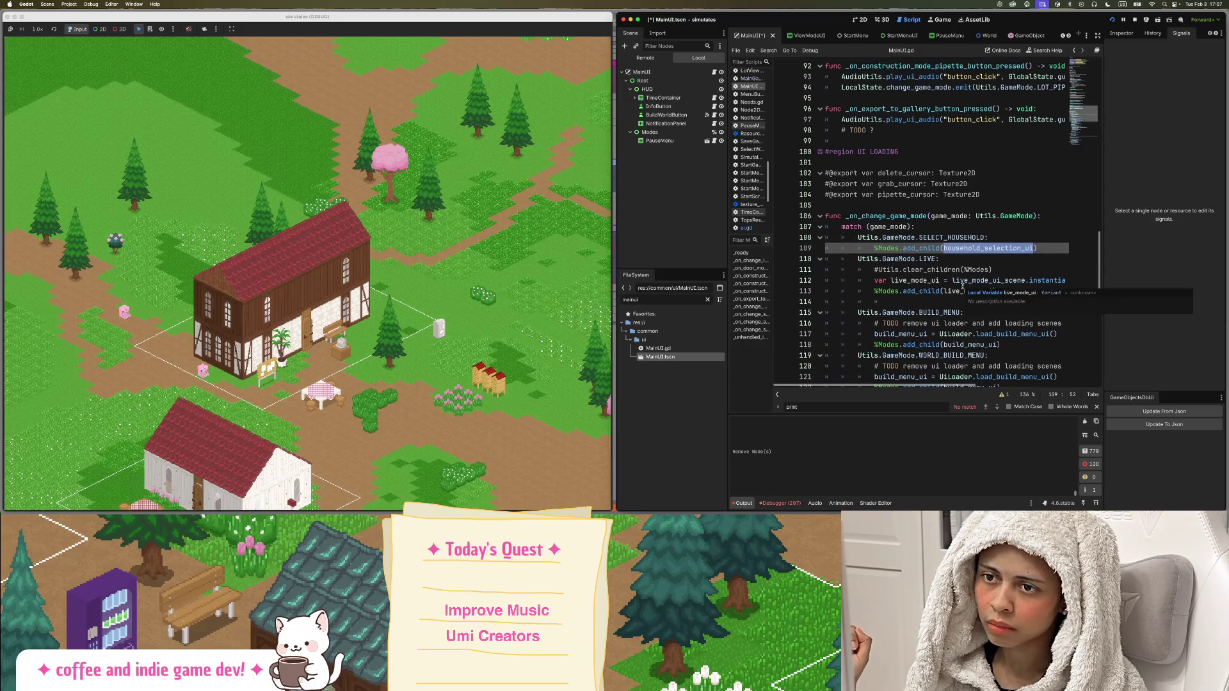
scroll(955, 384, "right", 1)
scroll(957, 384, "right", 2)
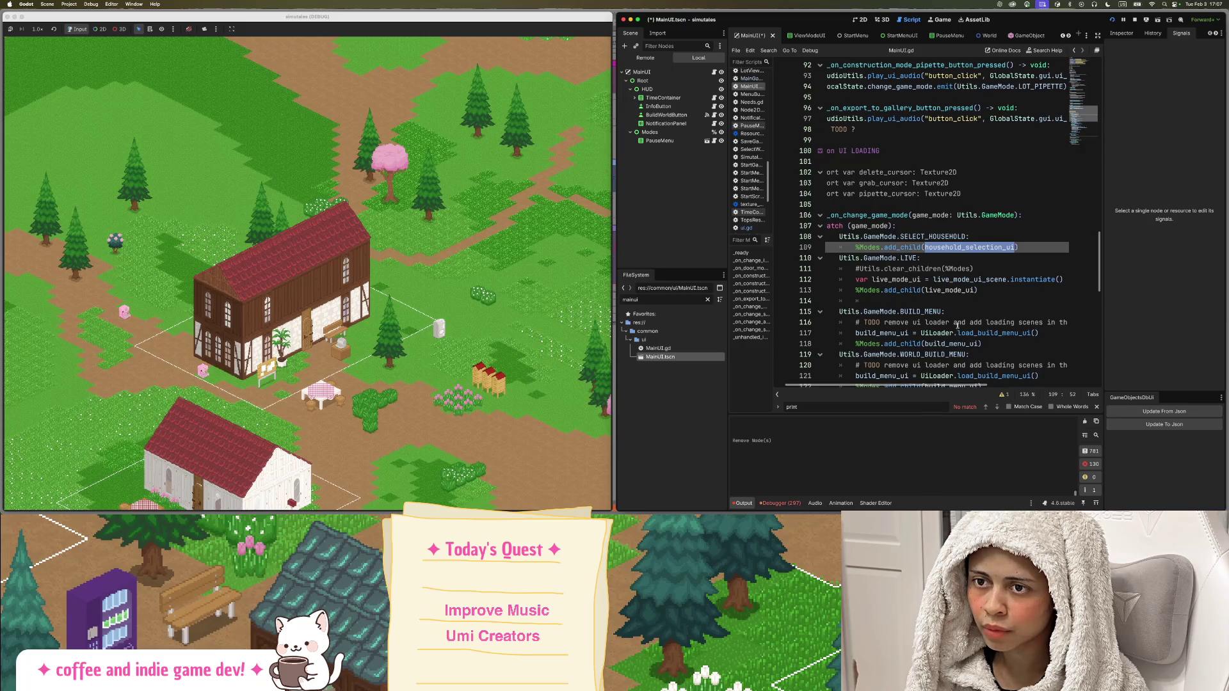
Copy the live_mode_ui instantiate line under SELECT_HOUSEHOLD and rename it household_selection_ui.
triple_click(954, 279)
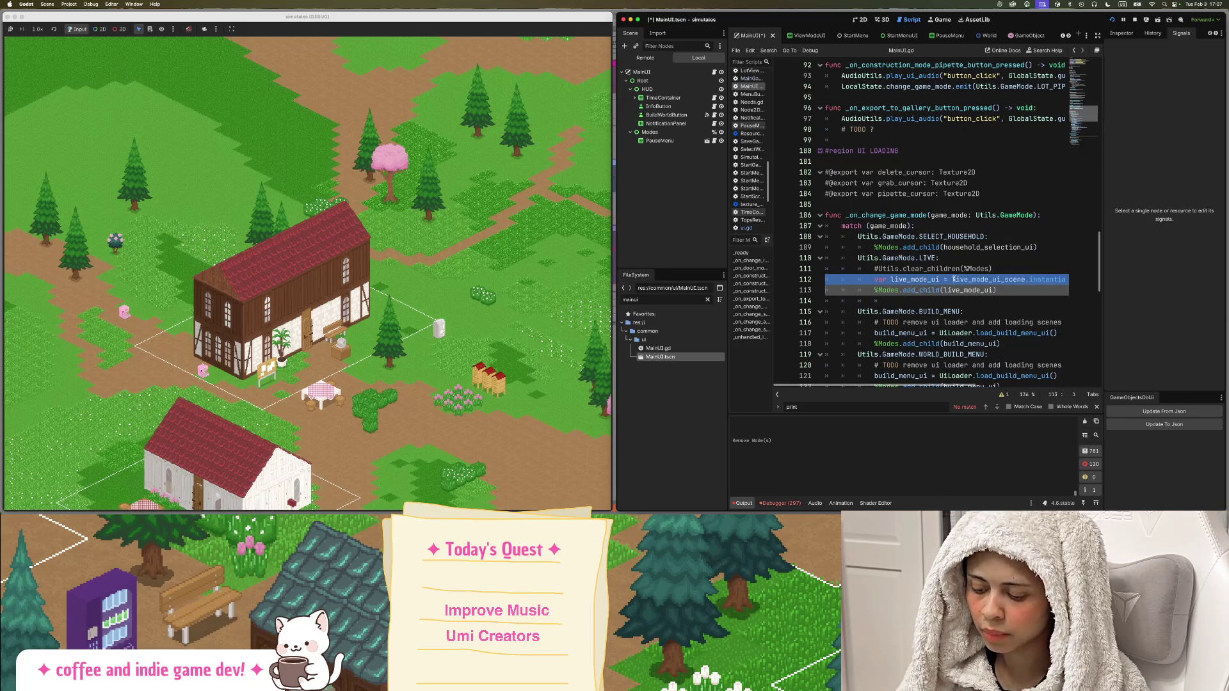
left_click(1001, 236)
key("Return")
type("var live_mode_ui = live_mode_ui_scene.instantiate()")
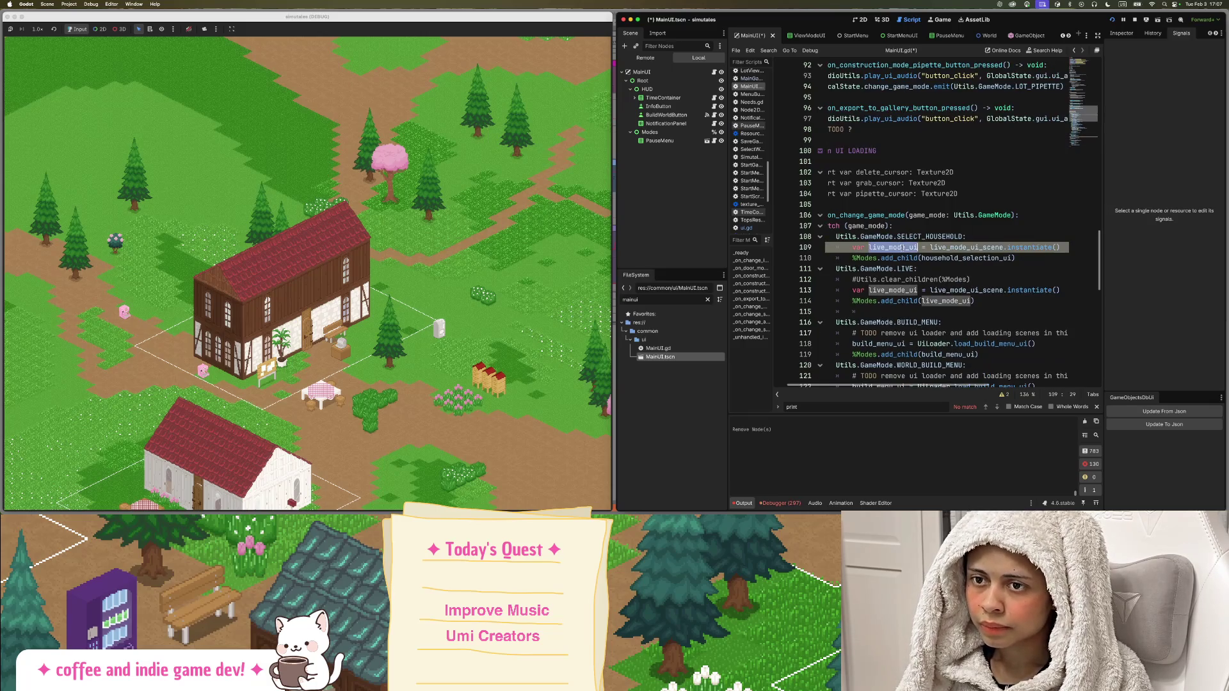
double_click(939, 258)
key("super+c")
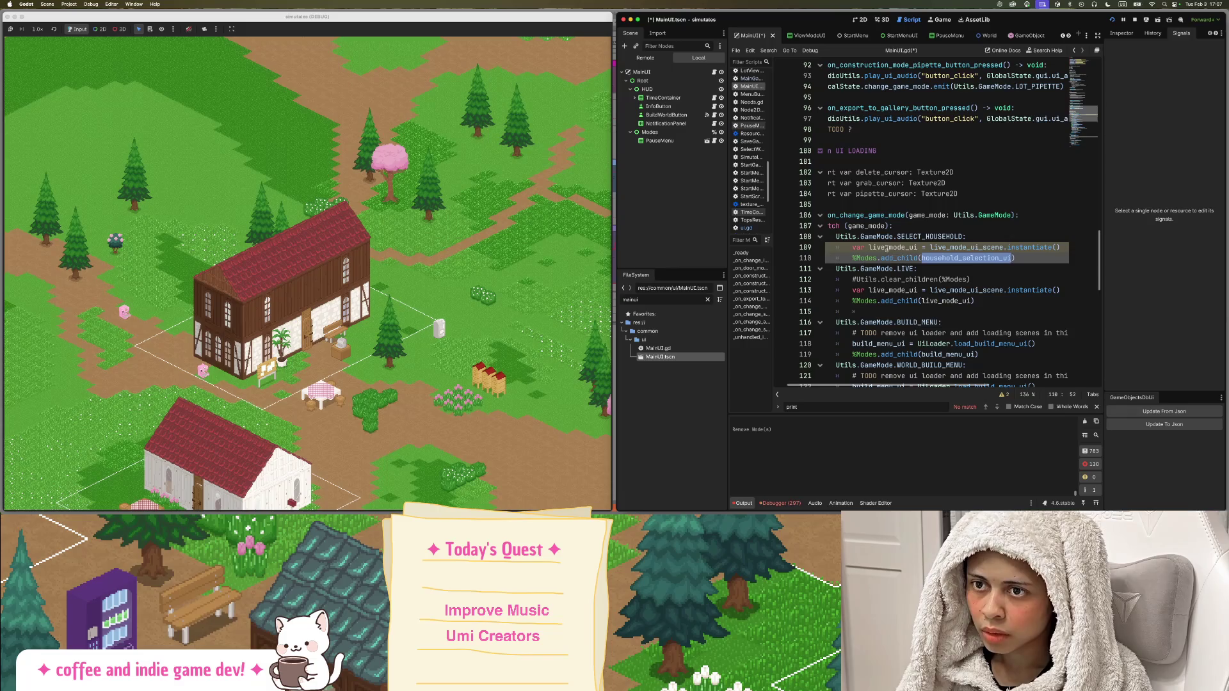
double_click(889, 247)
key("super+v")
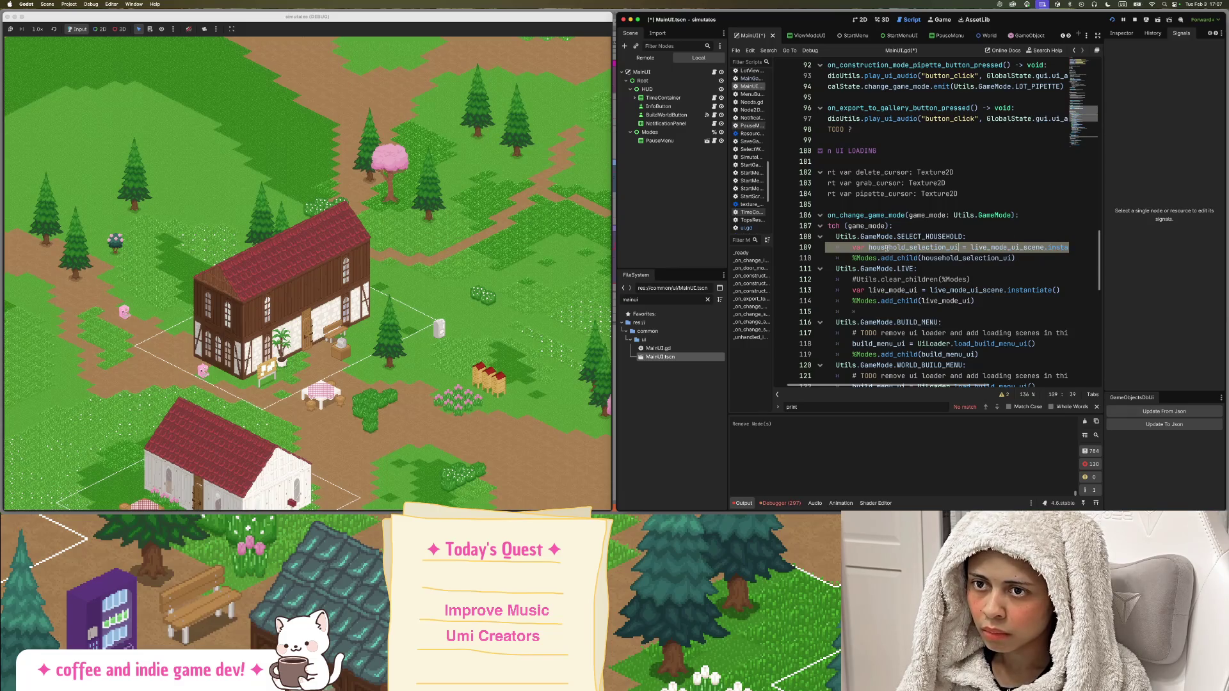
Rename the line-13 preload to household_selection_ui_scene and instantiate from it on line 109.
scroll(889, 282, "up", 20)
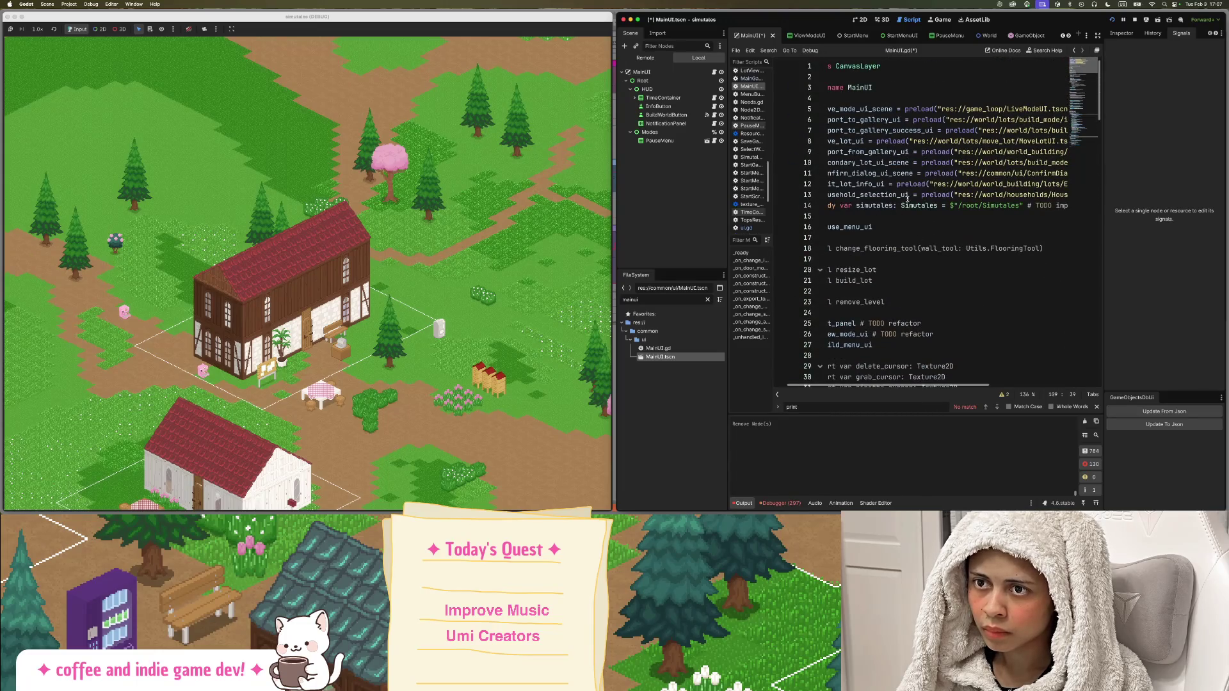
left_click(907, 196)
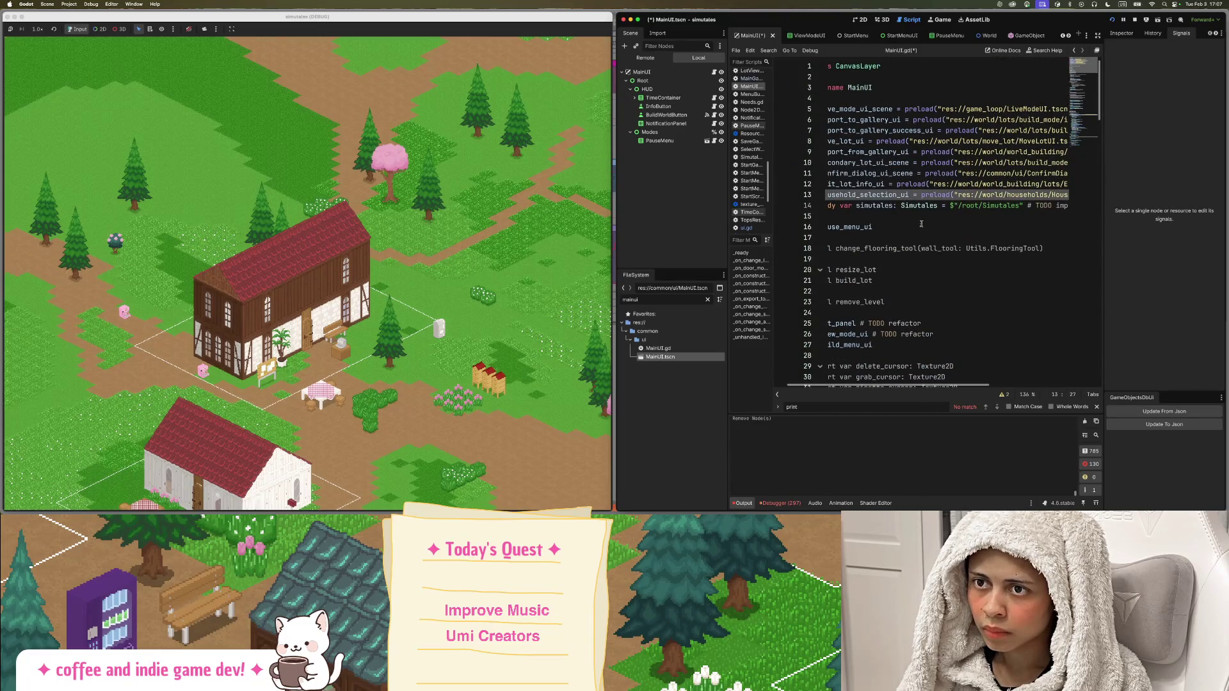
type("_scene")
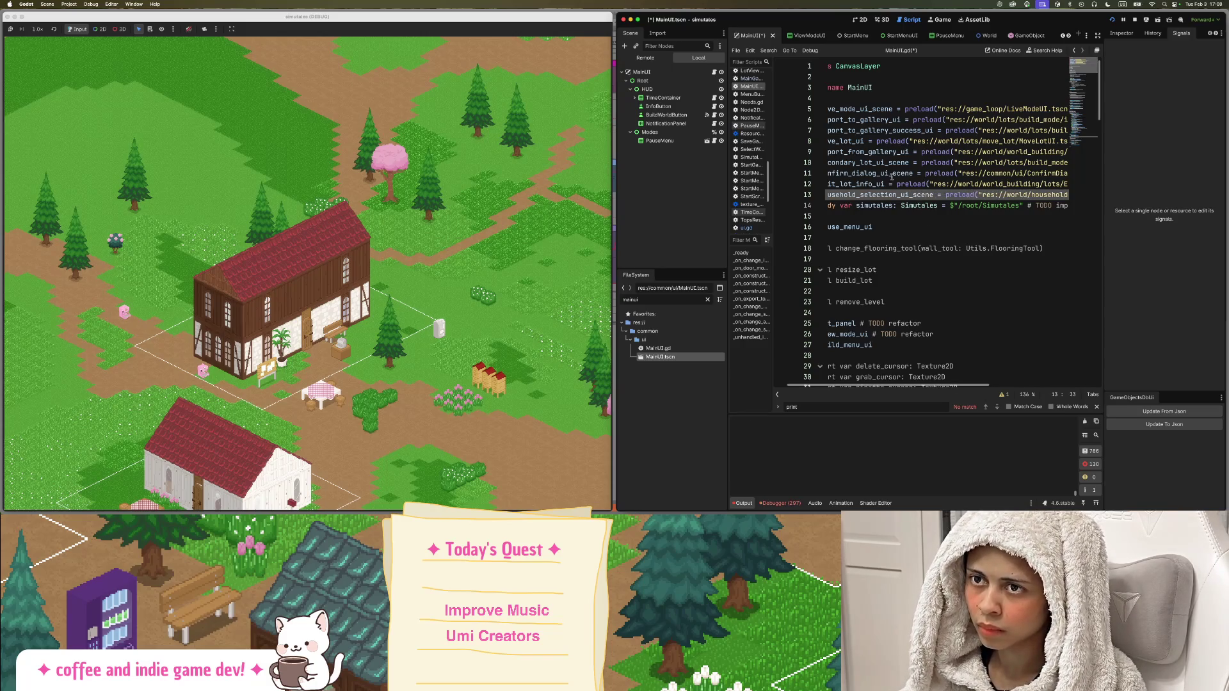
scroll(919, 385, "left", 3)
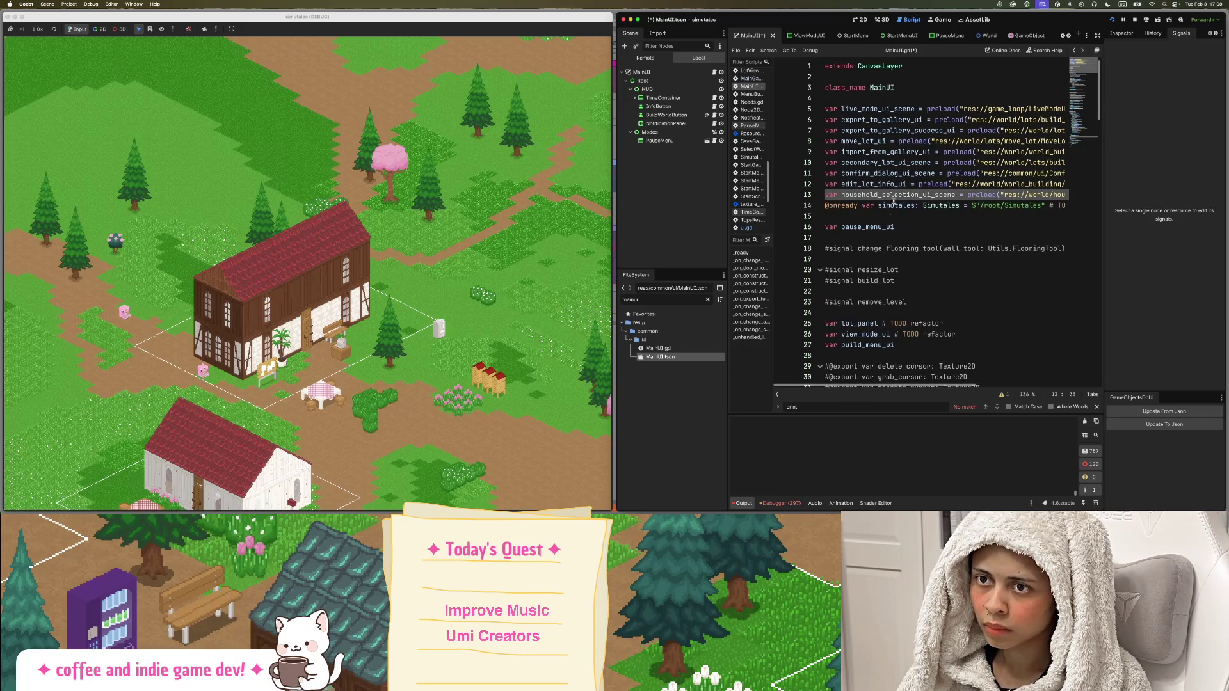
scroll(932, 256, "down", 12)
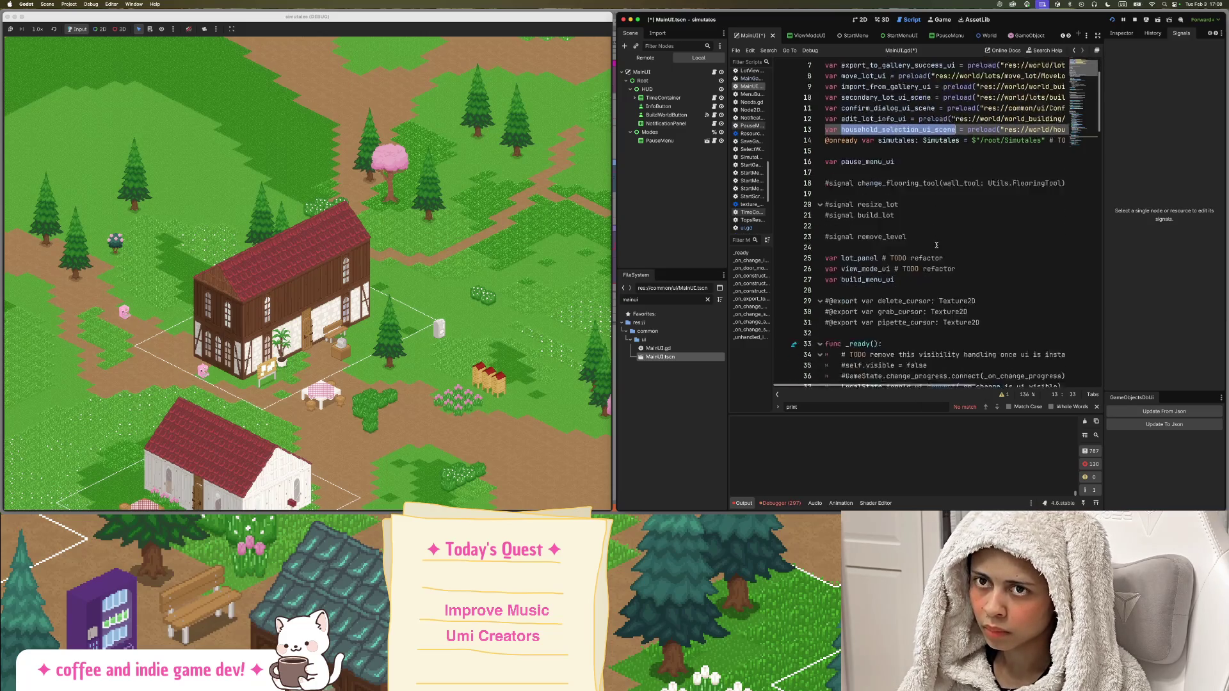
scroll(933, 256, "down", 20)
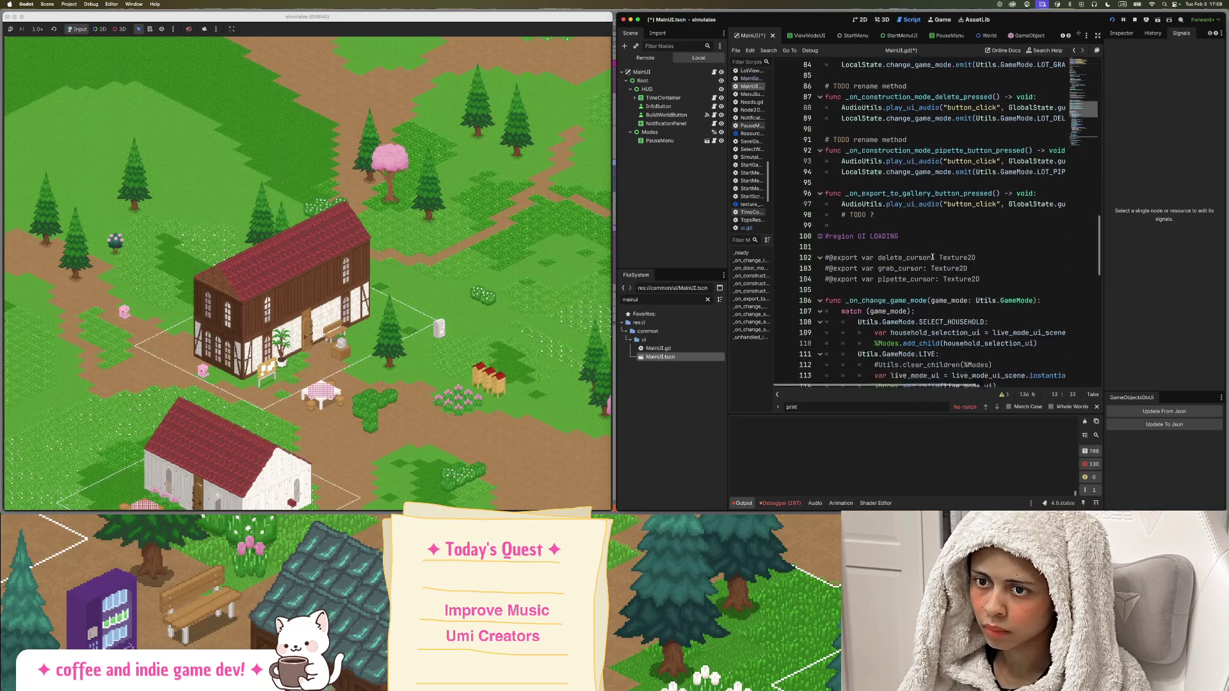
scroll(932, 257, "down", 5)
scroll(934, 259, "up", 10)
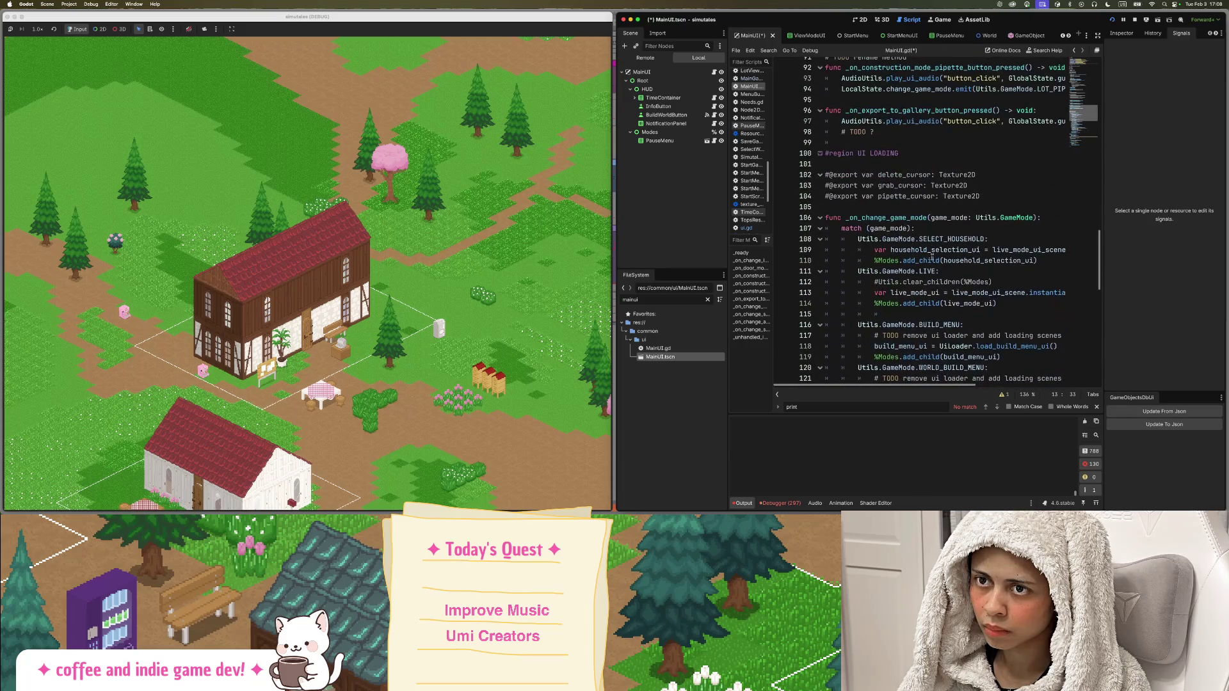
double_click(946, 250)
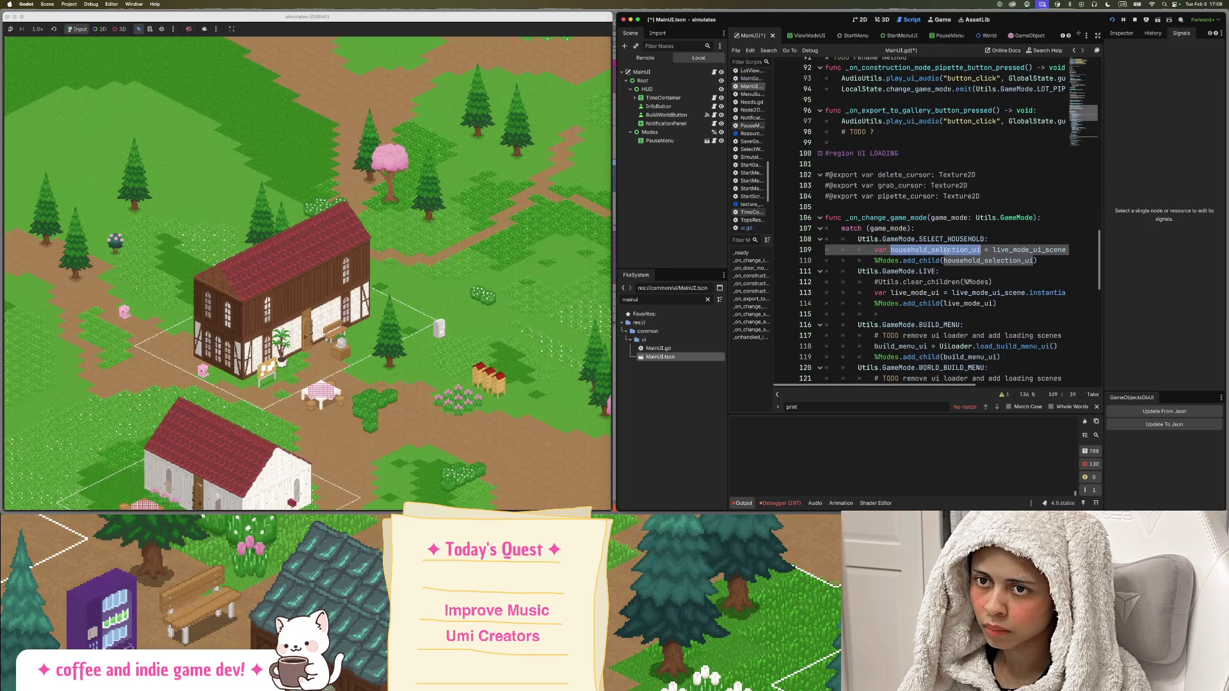
double_click(1030, 251)
type("household_selection_ui_scene")
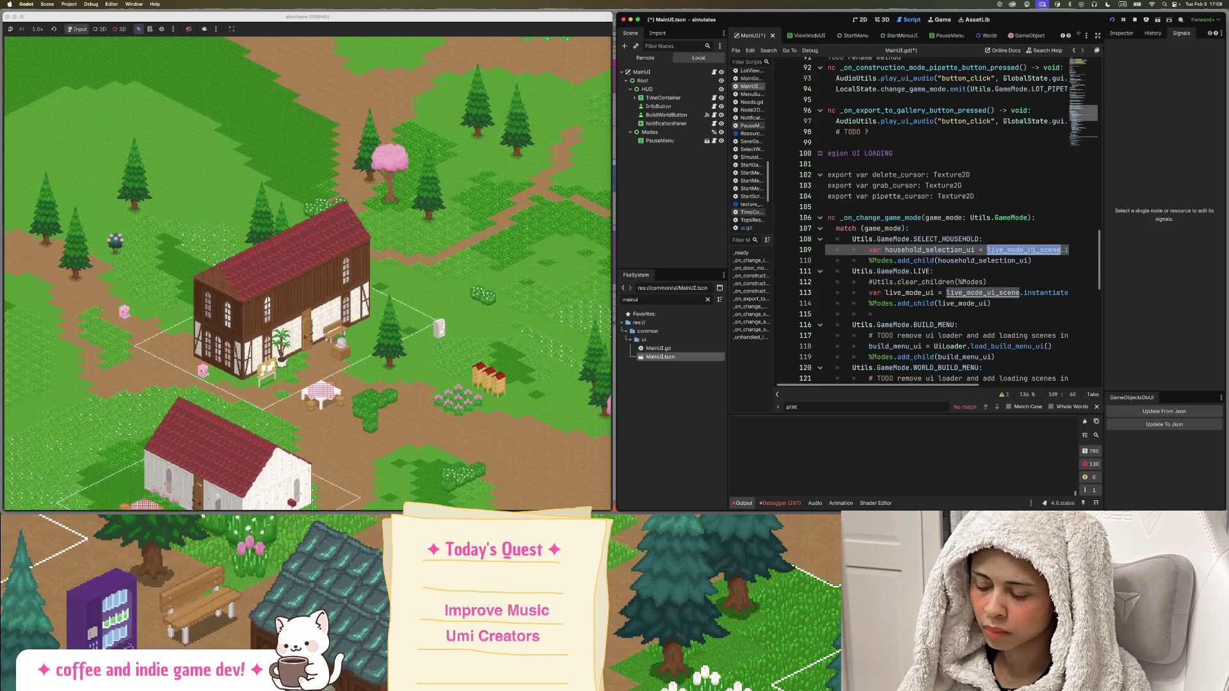
scroll(960, 269, "left", 3)
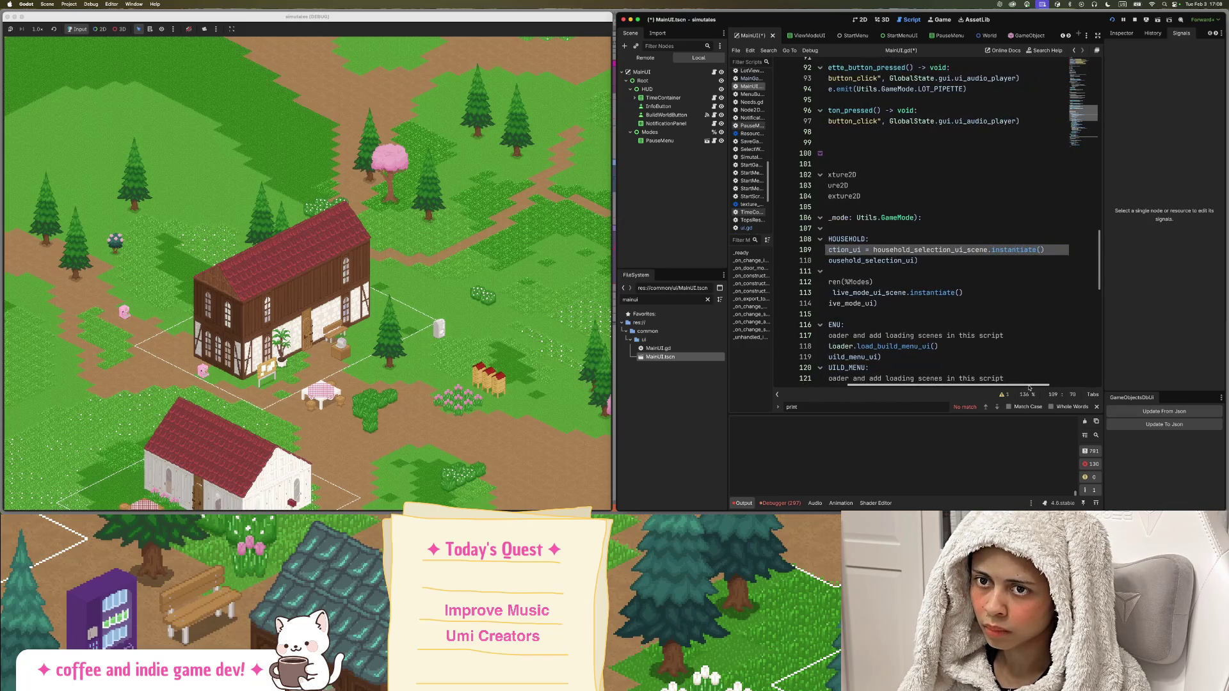
left_click(955, 292)
Save the script, relaunch the game, press Start Game! and load the tulip_town world.
key("super+s")
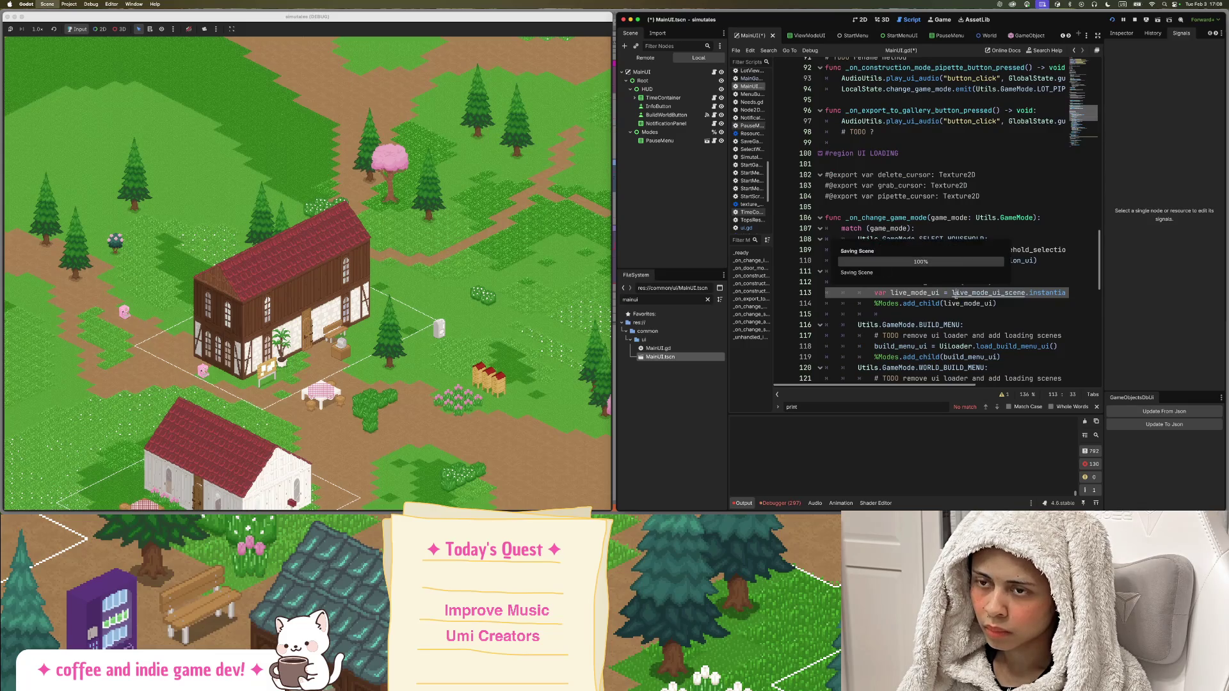
left_click(1113, 20)
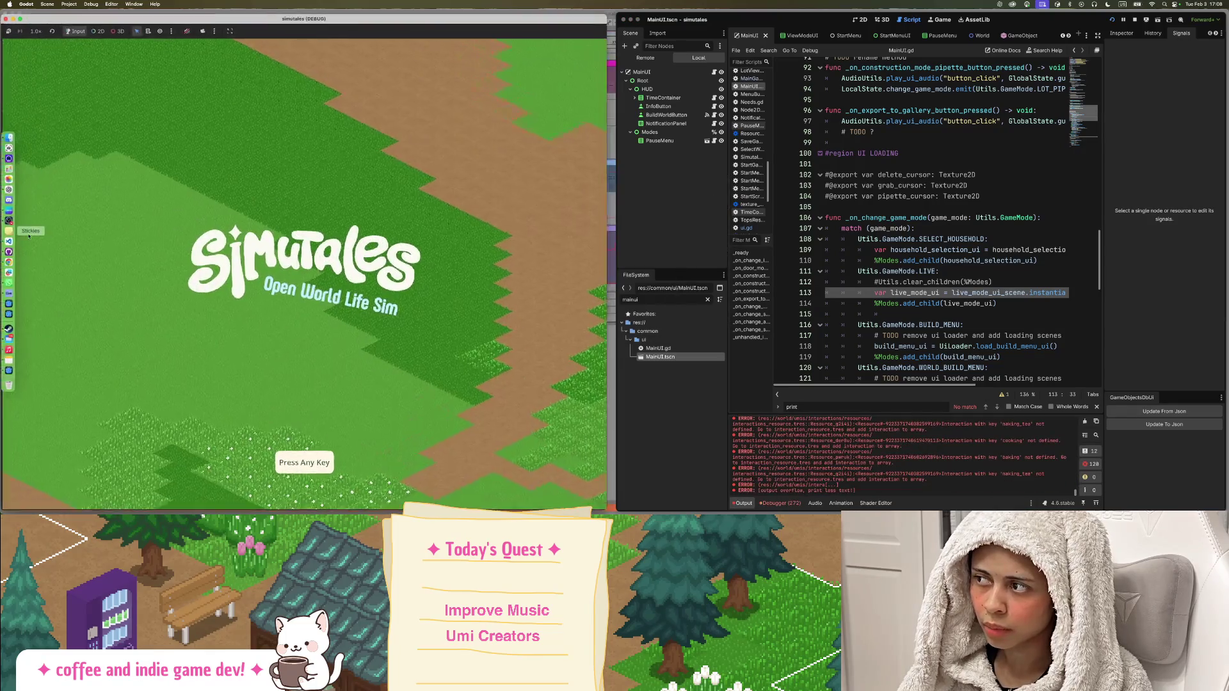
left_click(51, 238)
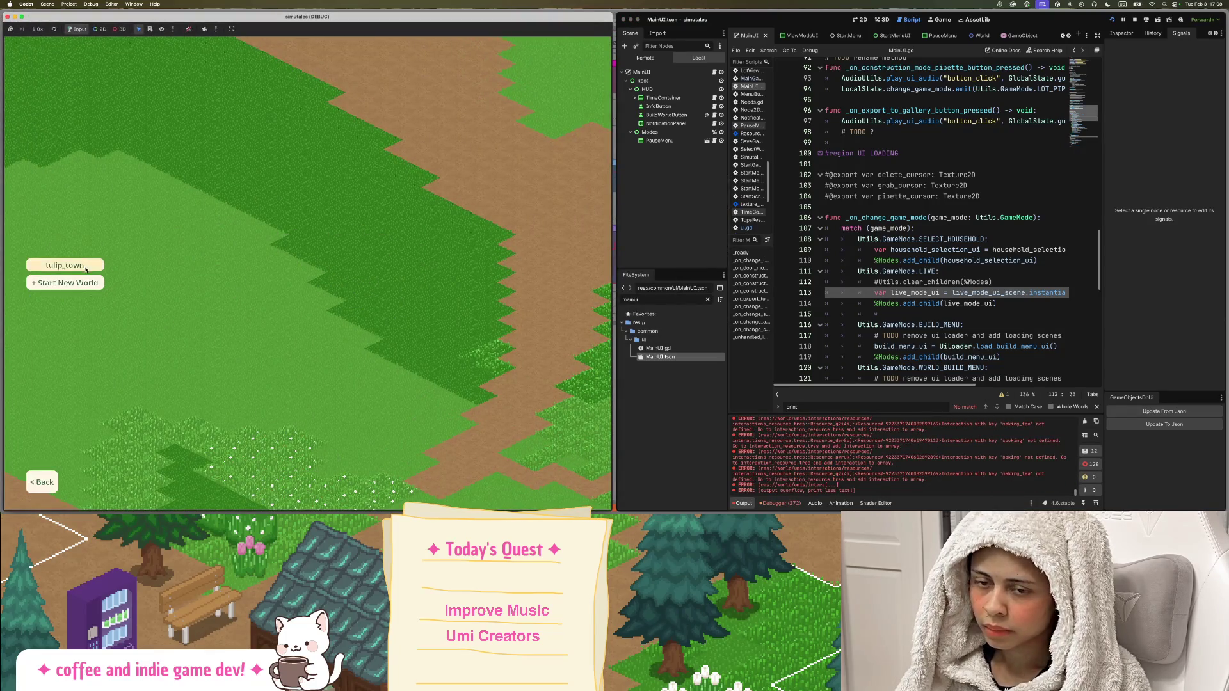
left_click(87, 264)
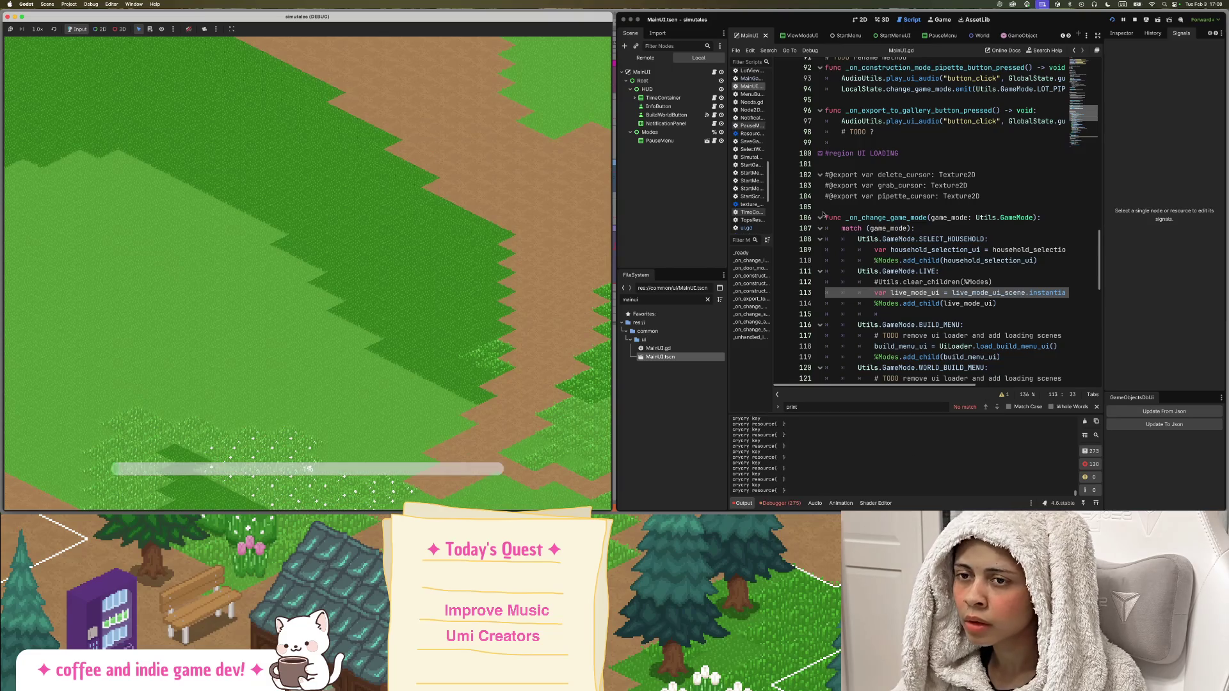
Review the SELECT_HOUSEHOLD case on lines 108-109 of MainUI.gd.
left_click(943, 239)
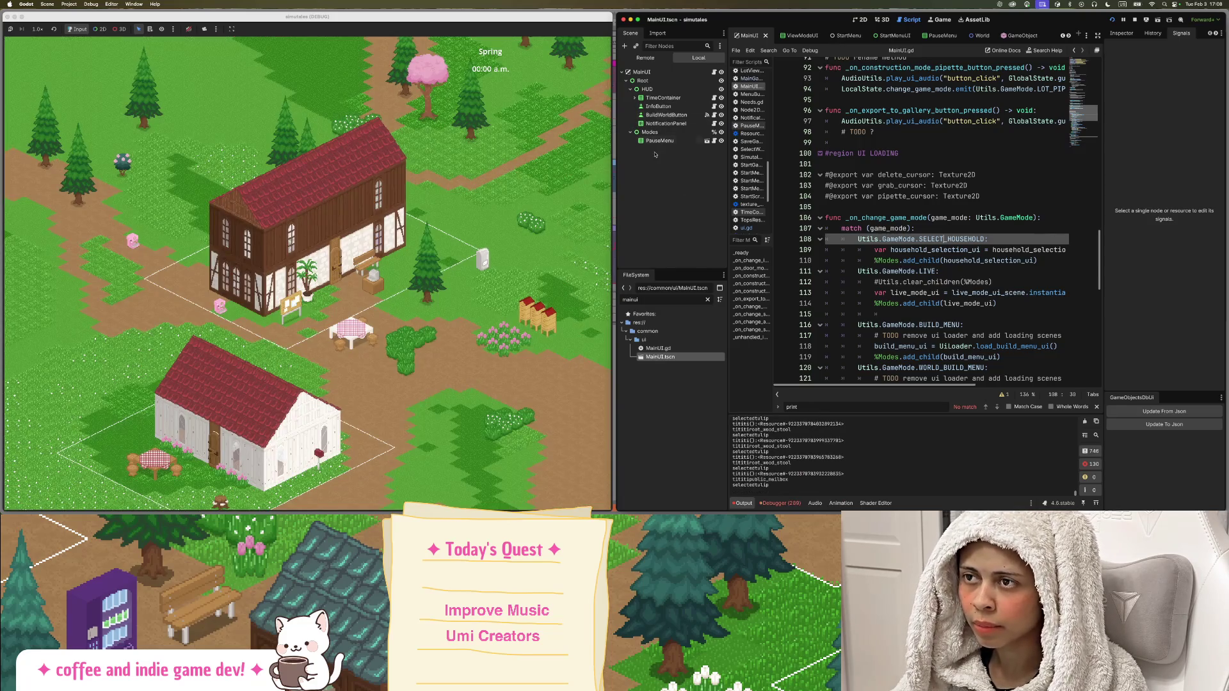
scroll(447, 224, "down", 3)
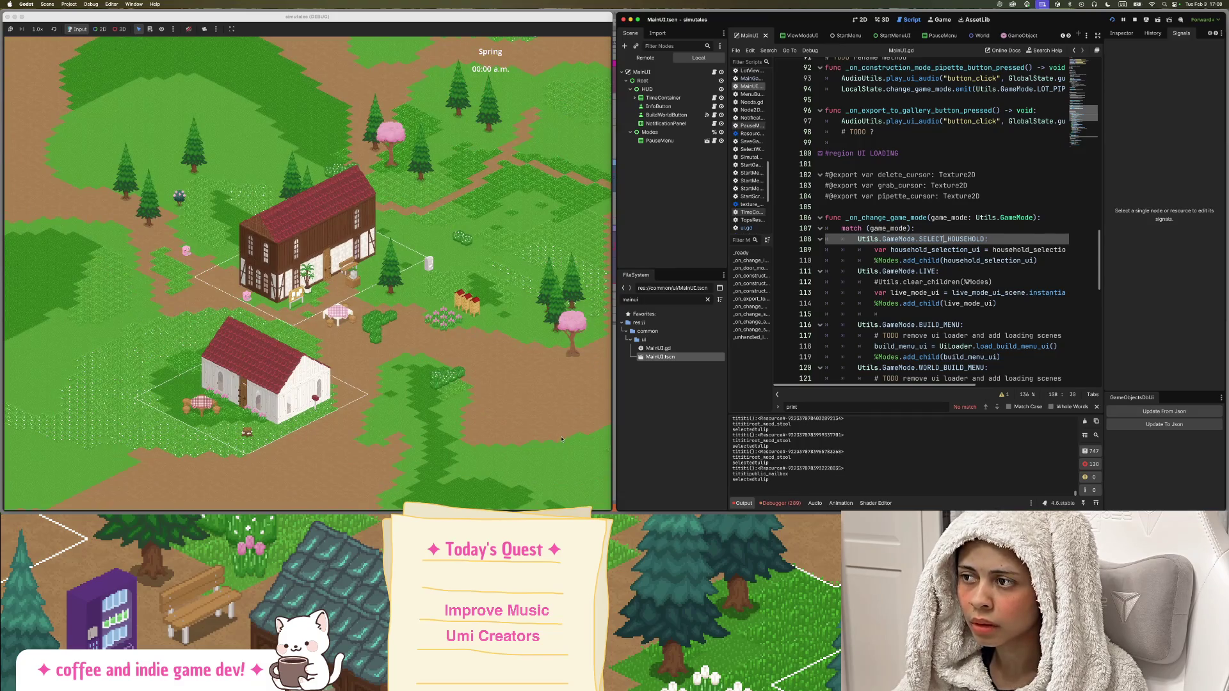
left_click(877, 250)
Save, then open HouseHoldSelectionUI.tscn via the 'Househ' filter and show its HouseholdSelection.gd script.
key("super+s")
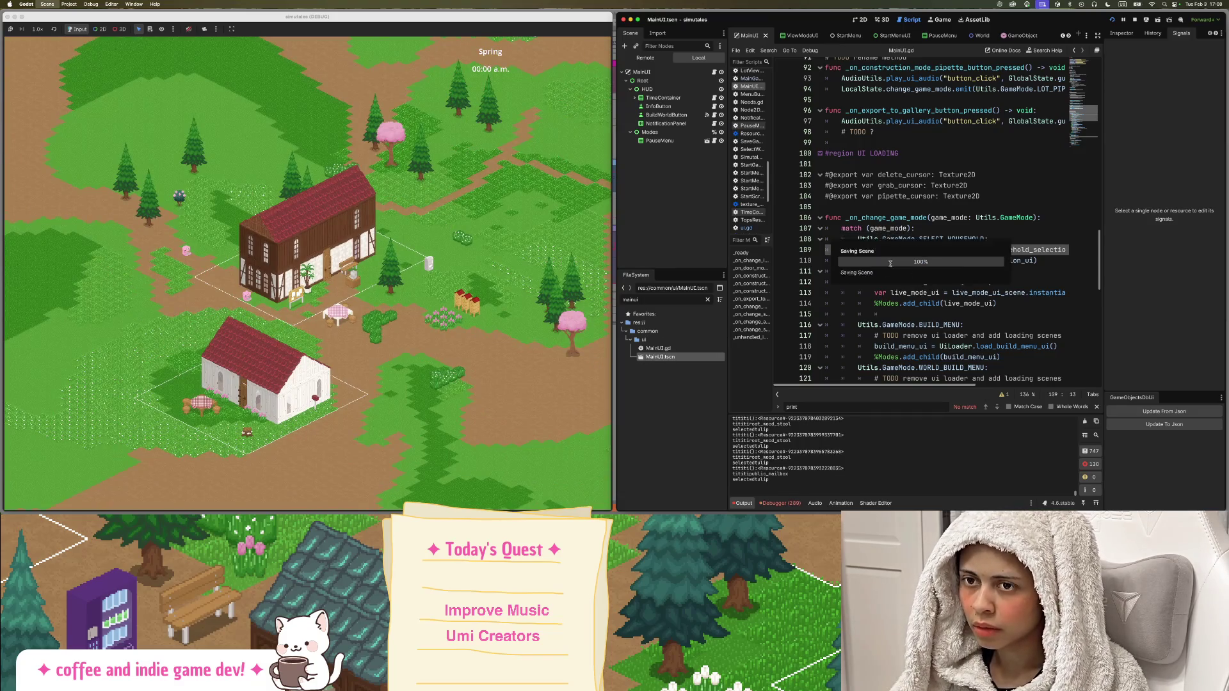
double_click(671, 300)
type("Househol")
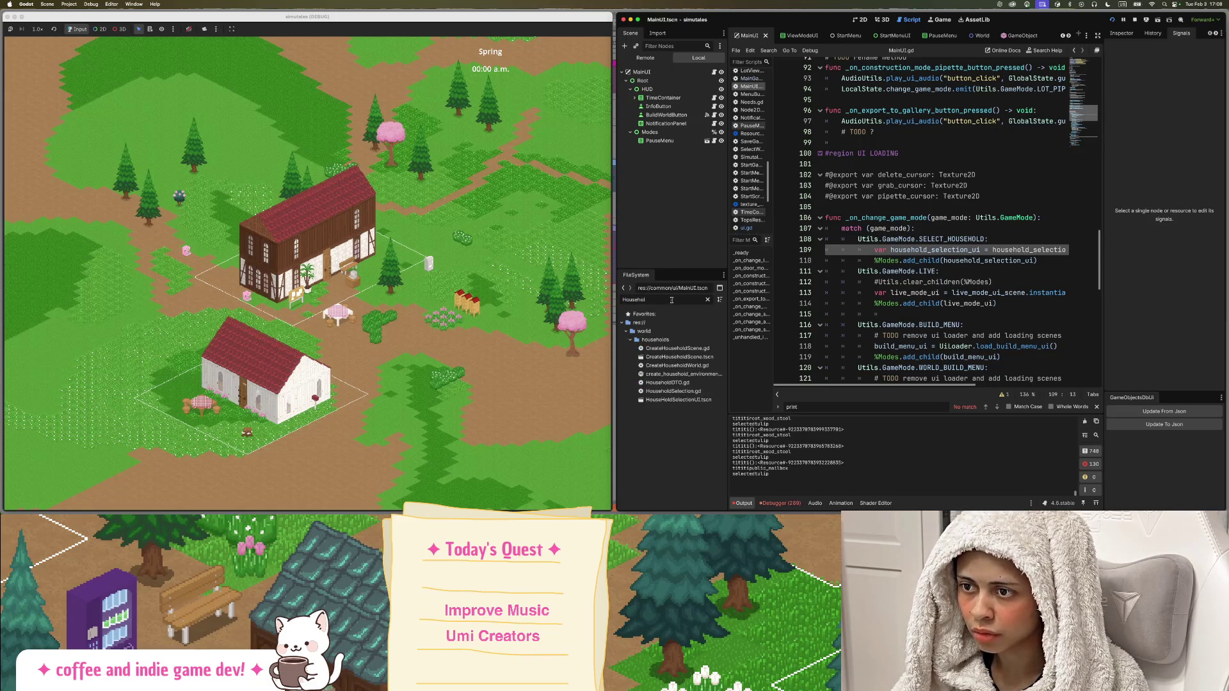
double_click(705, 400)
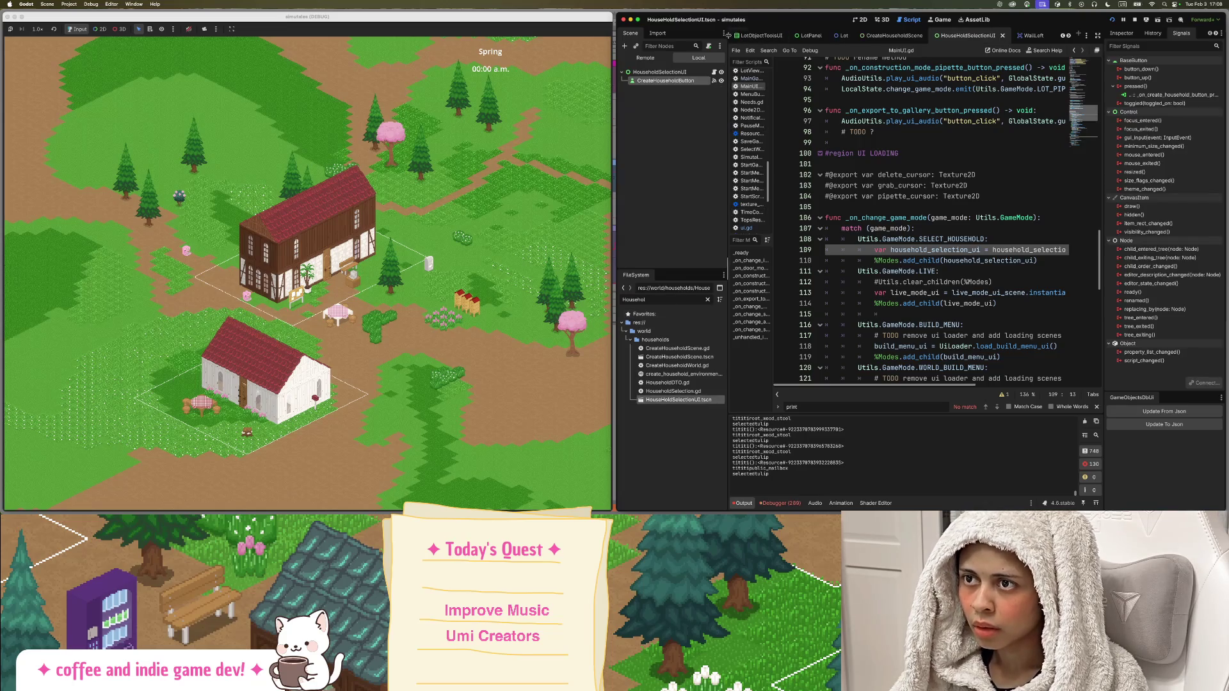
left_click(714, 72)
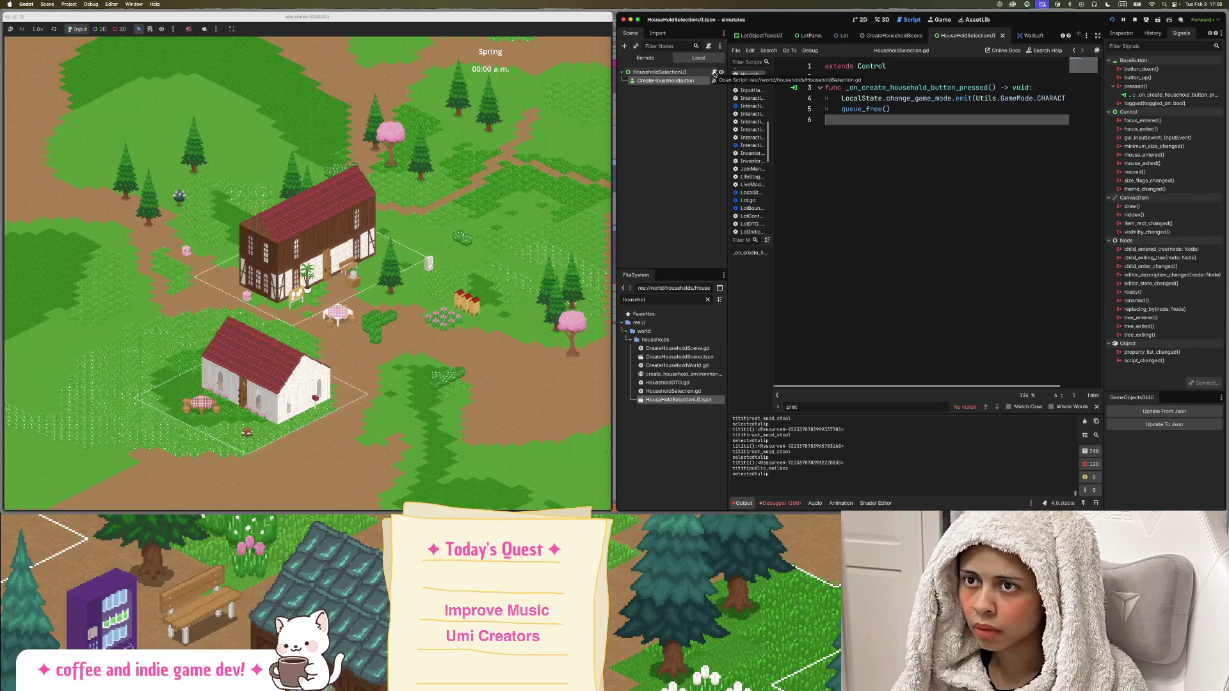
Review the queue_free line, then reopen the MainUI scene via the 'mainui' filter.
left_click(858, 109)
triple_click(854, 109)
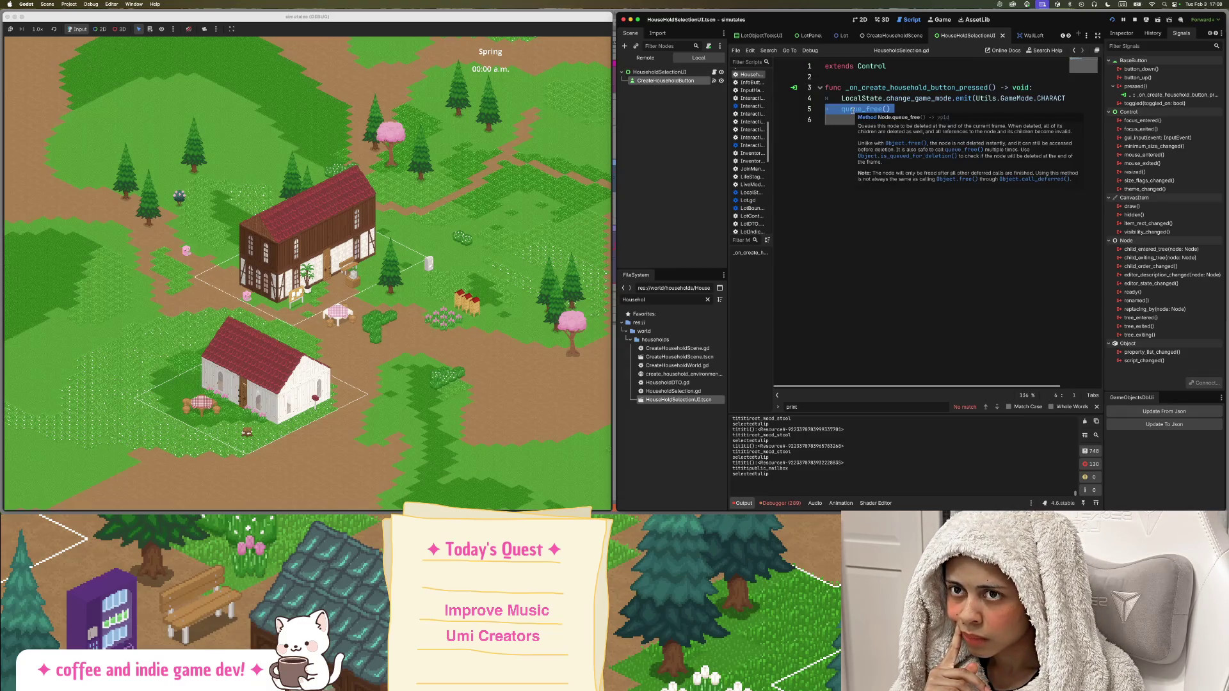
left_click(849, 128)
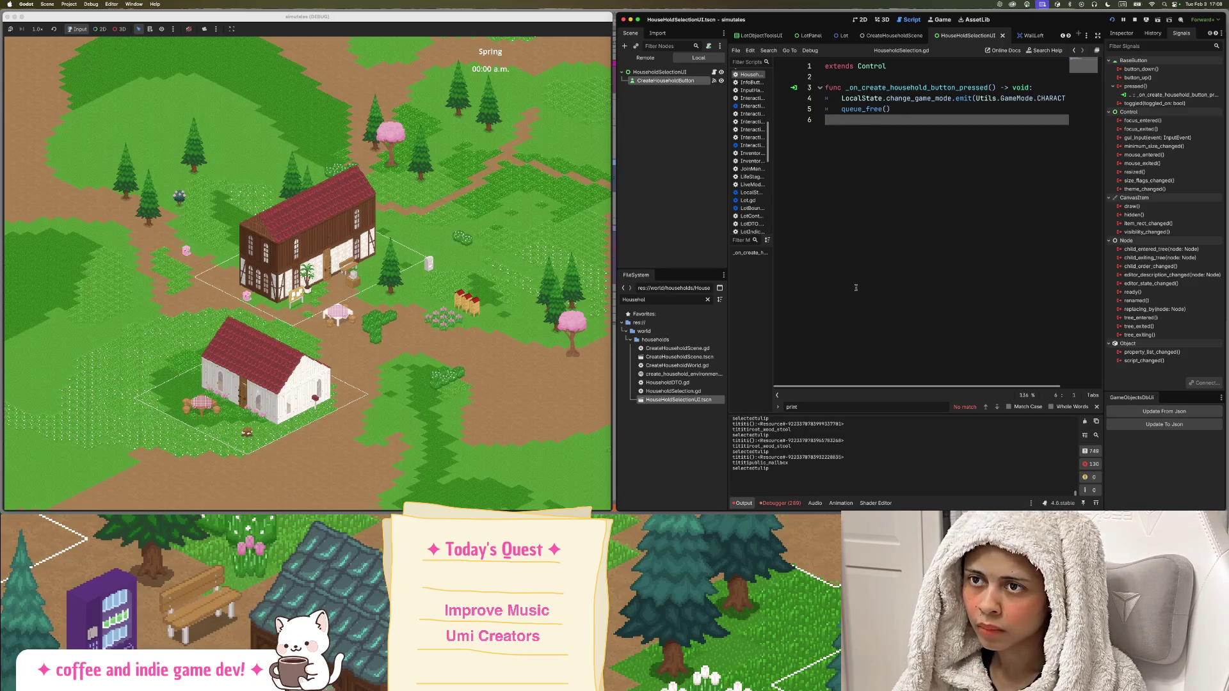
double_click(658, 299)
type("mai")
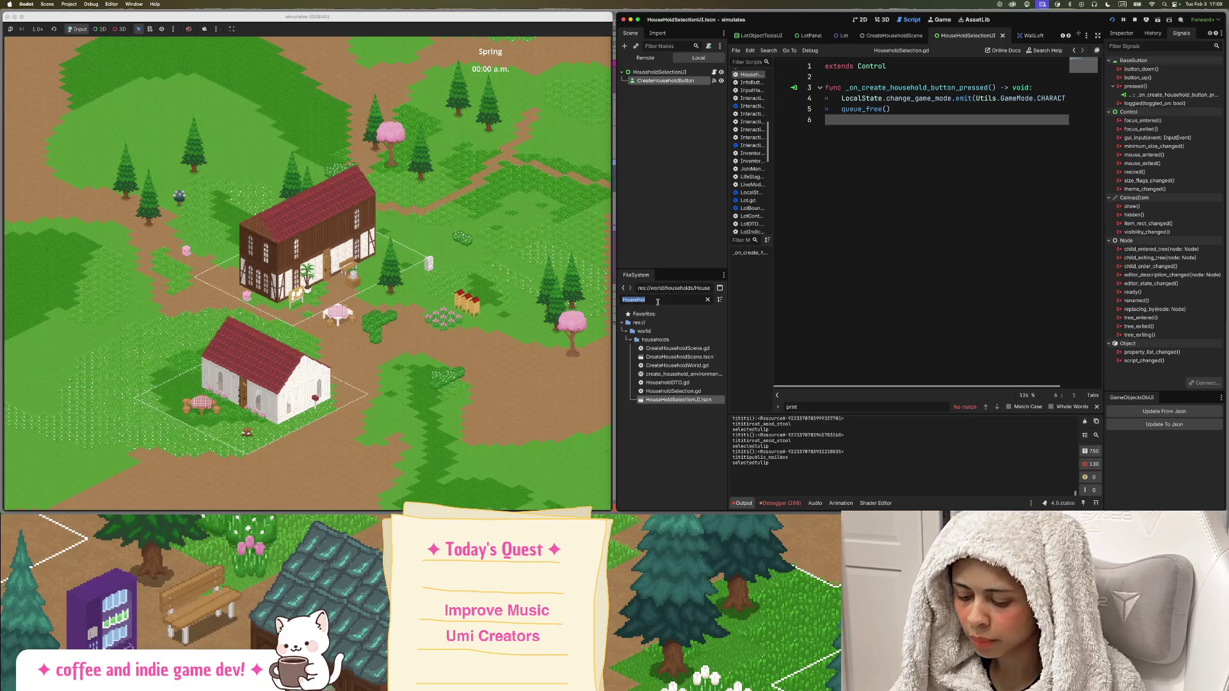
type("nui")
double_click(661, 357)
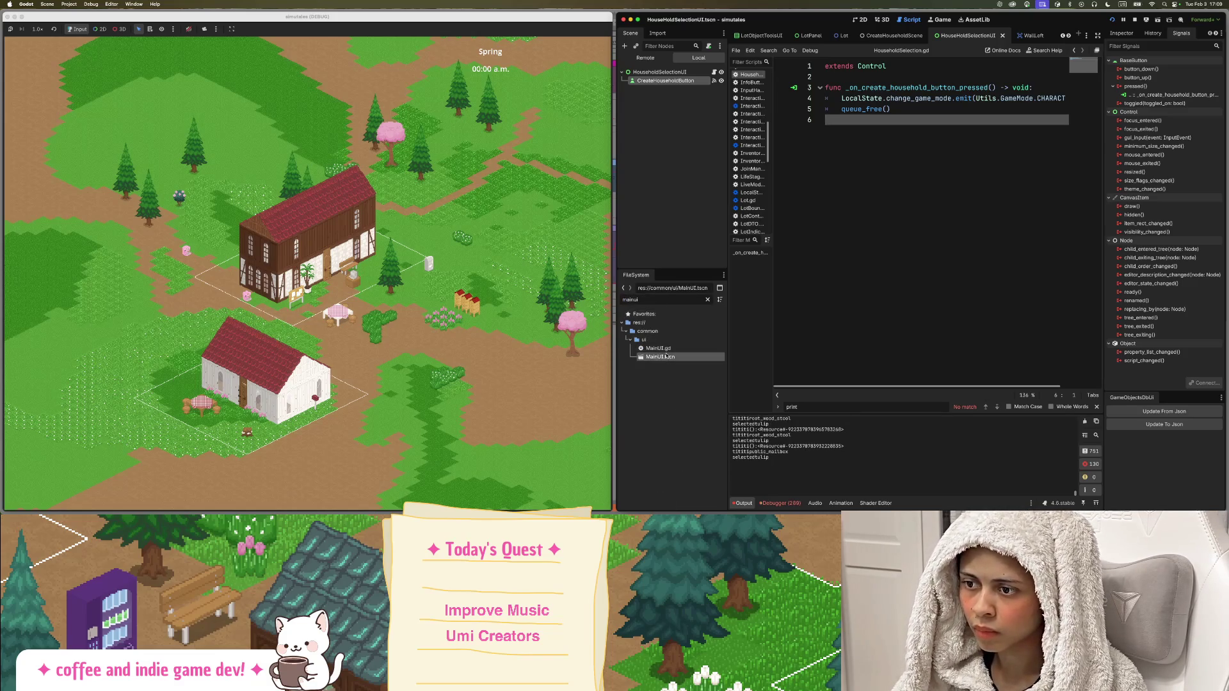
left_click(714, 72)
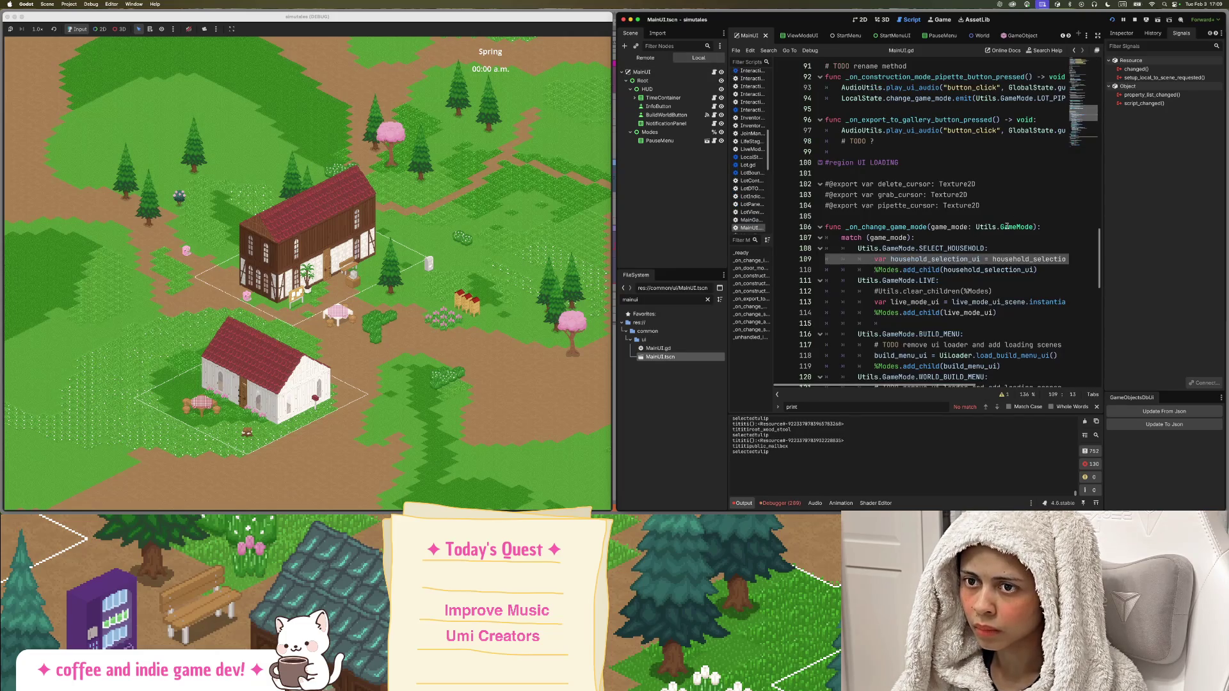
double_click(922, 269)
double_click(892, 270)
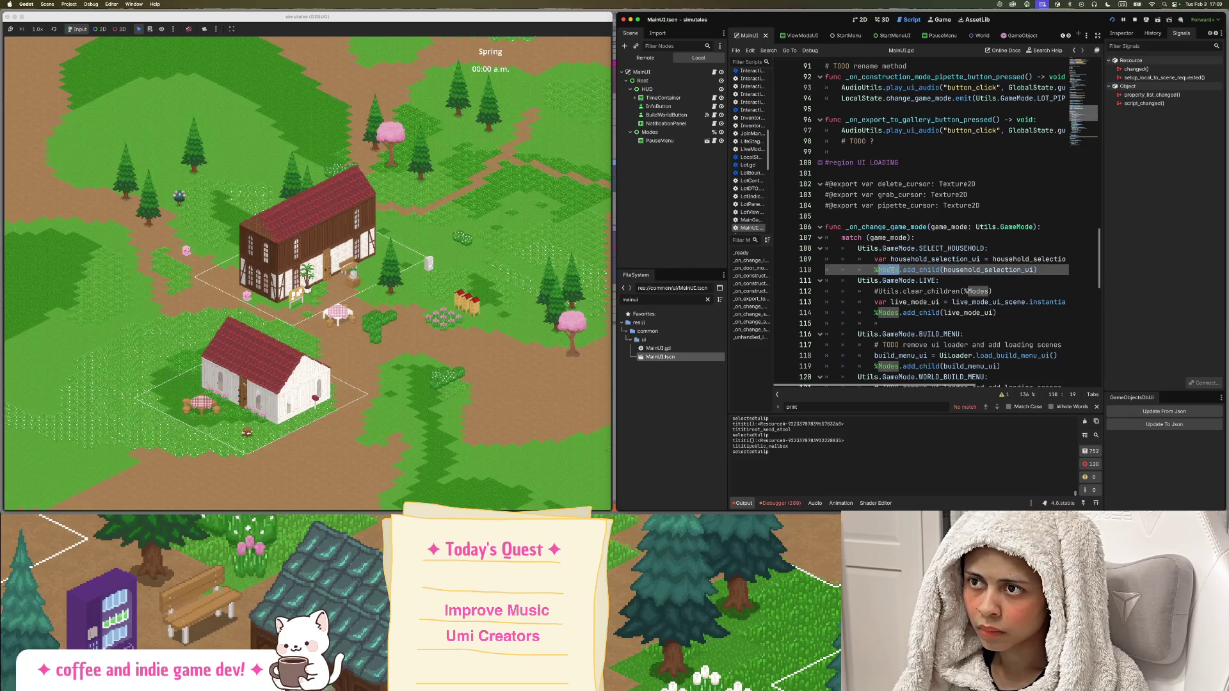
left_click(974, 272)
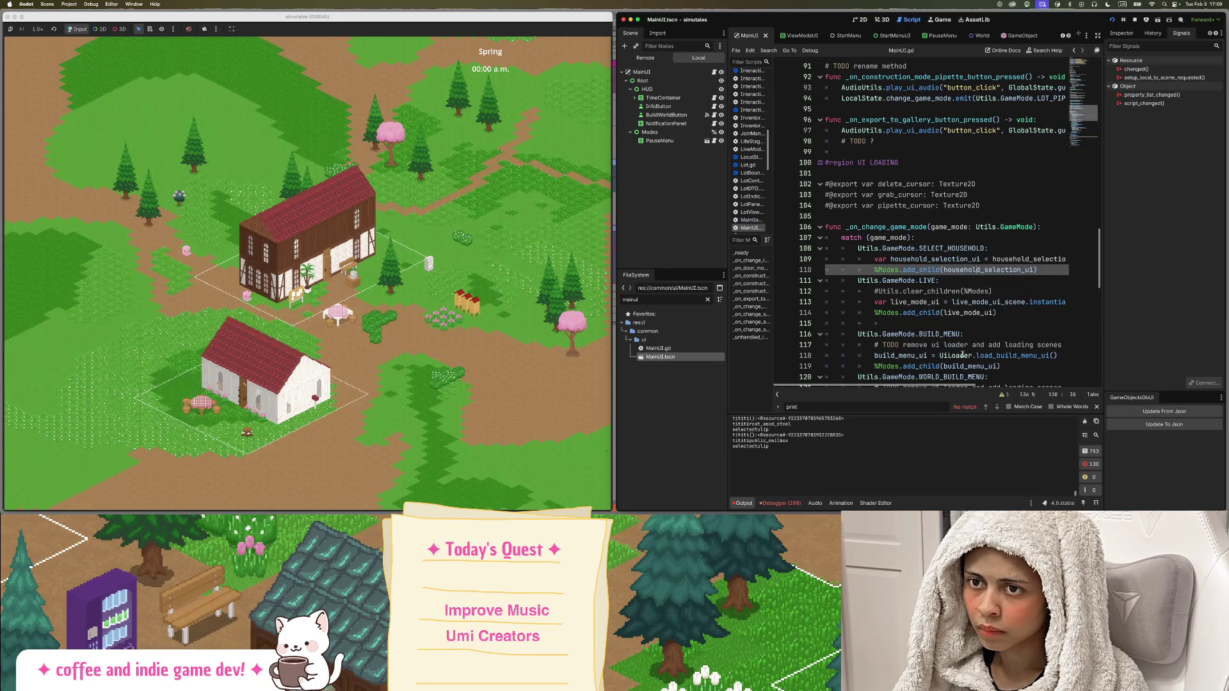
scroll(819, 382, "right", 3)
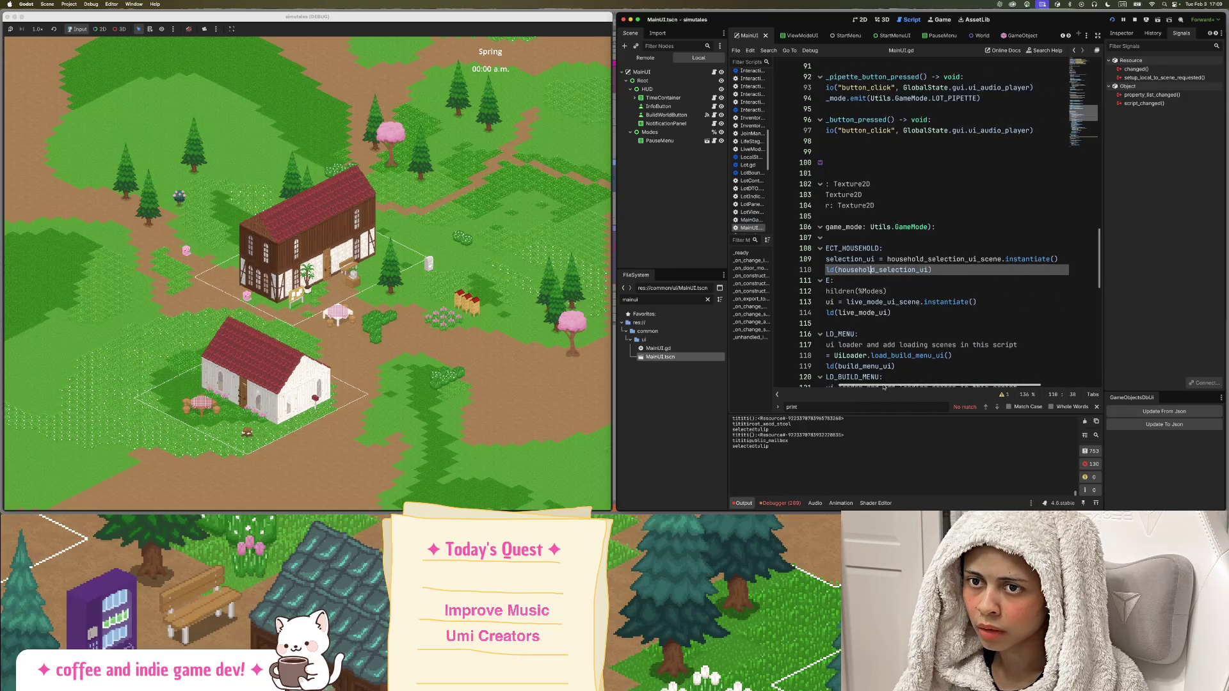
scroll(823, 387, "left", 2)
double_click(959, 248)
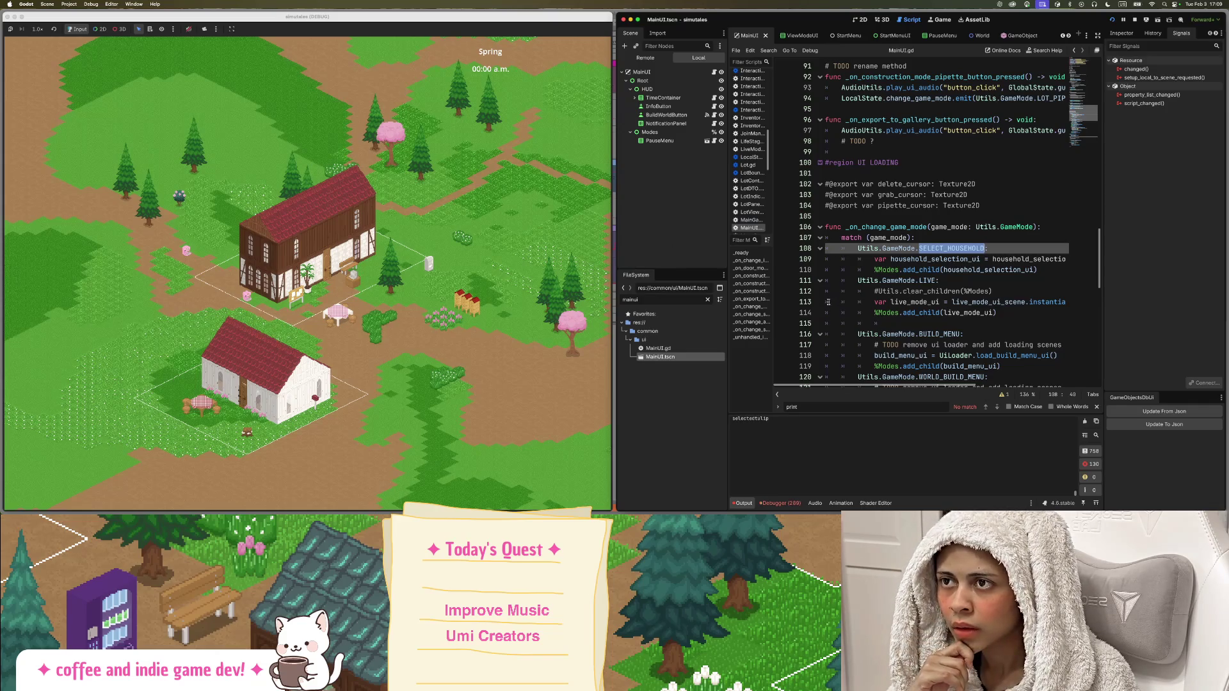
left_click(645, 58)
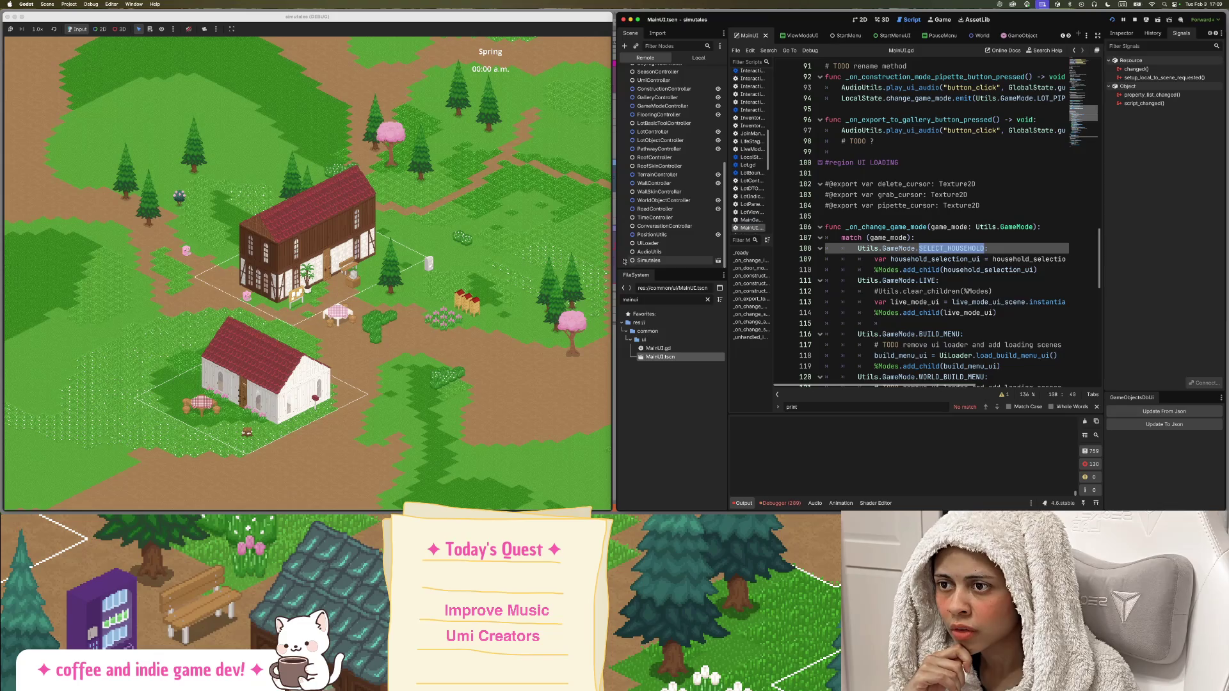
Expand the live tree through MainUI > Root > Modes > PauseMenu, then collapse PauseMenu.
scroll(640, 256, "down", 3)
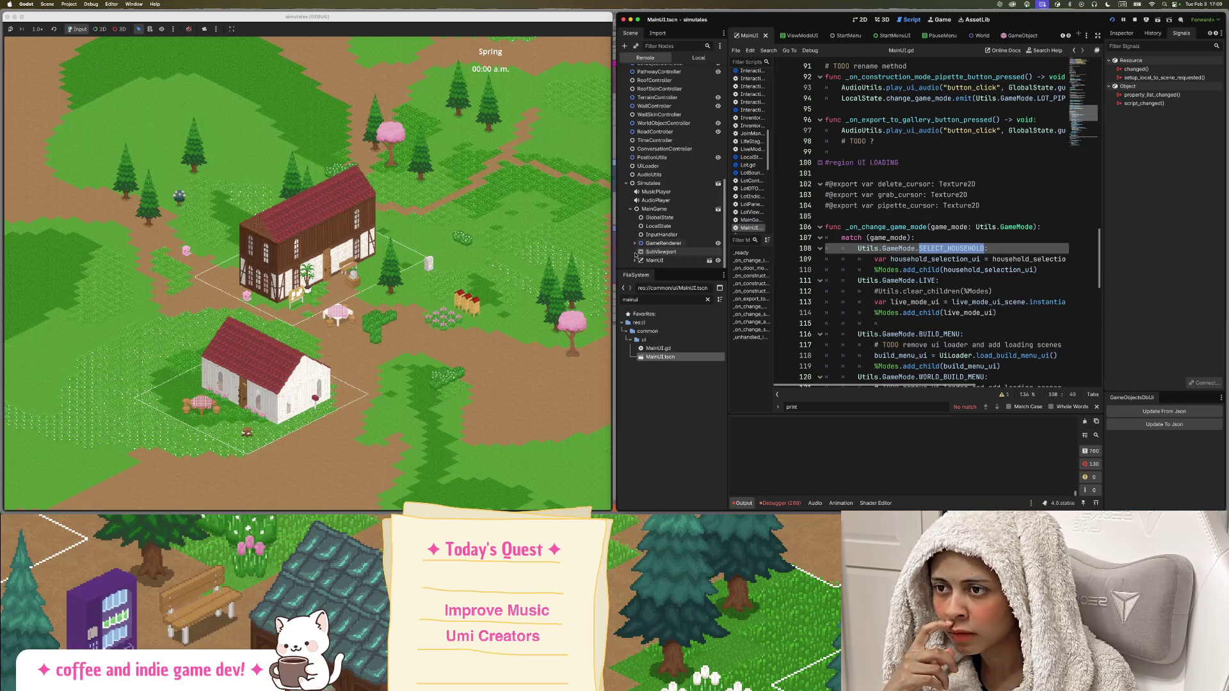
left_click(634, 260)
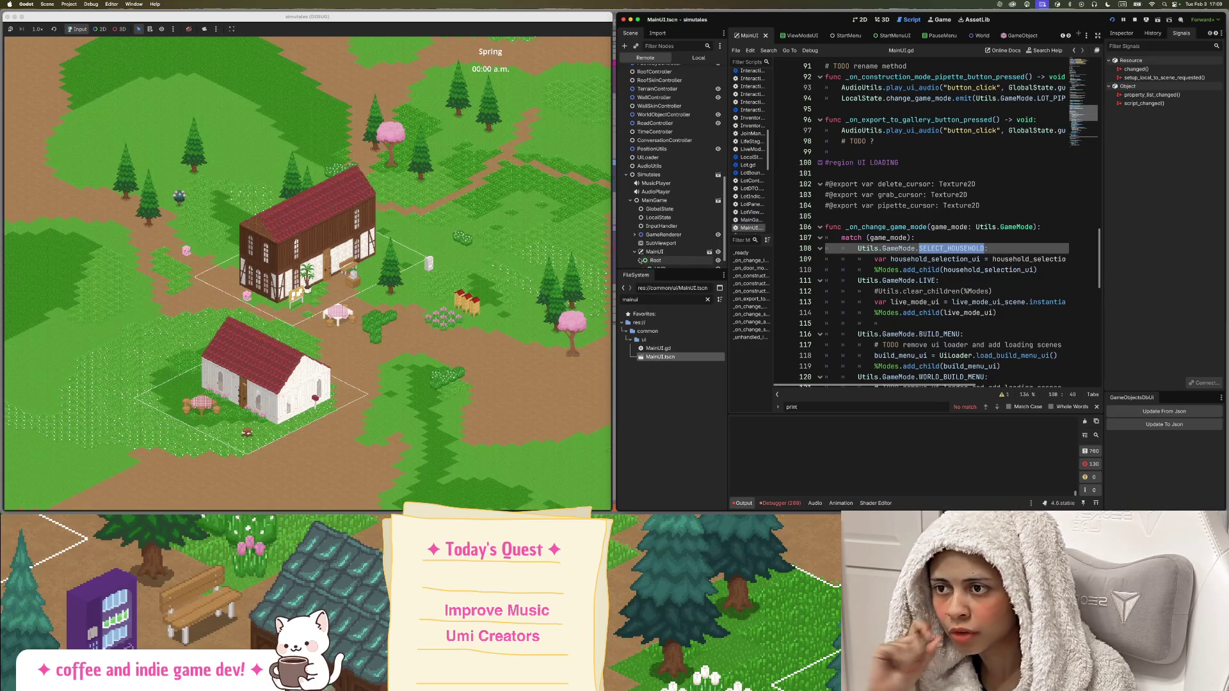
left_click(640, 260)
left_click(643, 260)
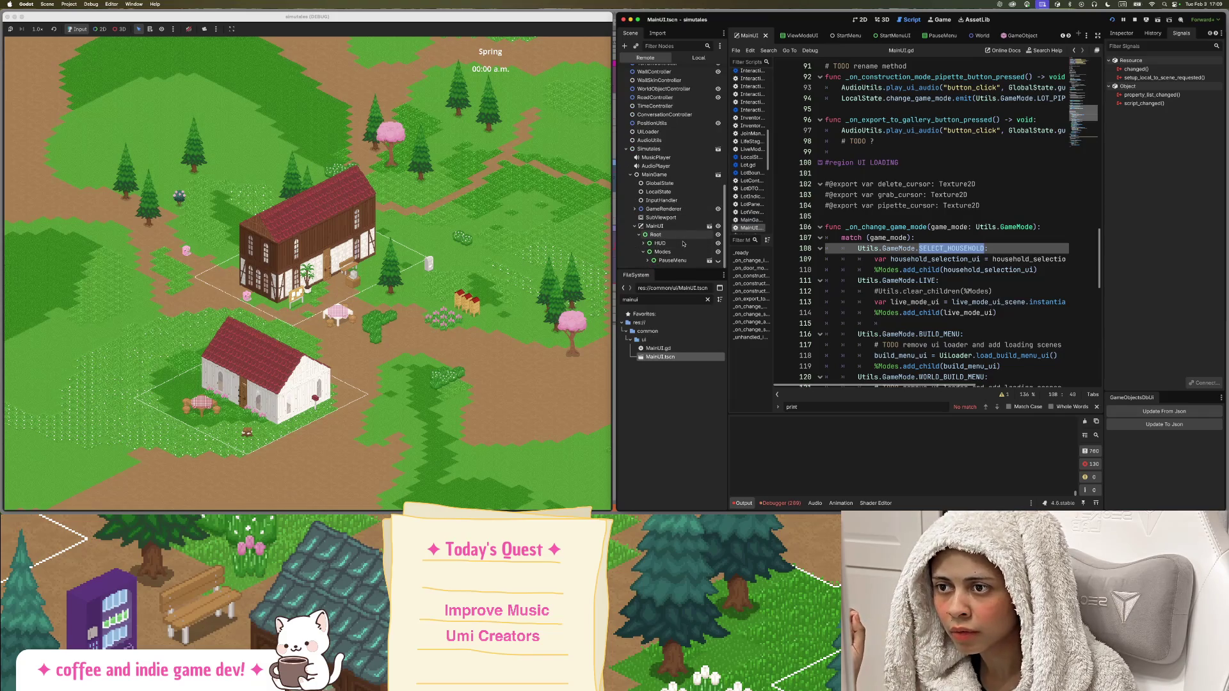
left_click(647, 259)
left_click(672, 235)
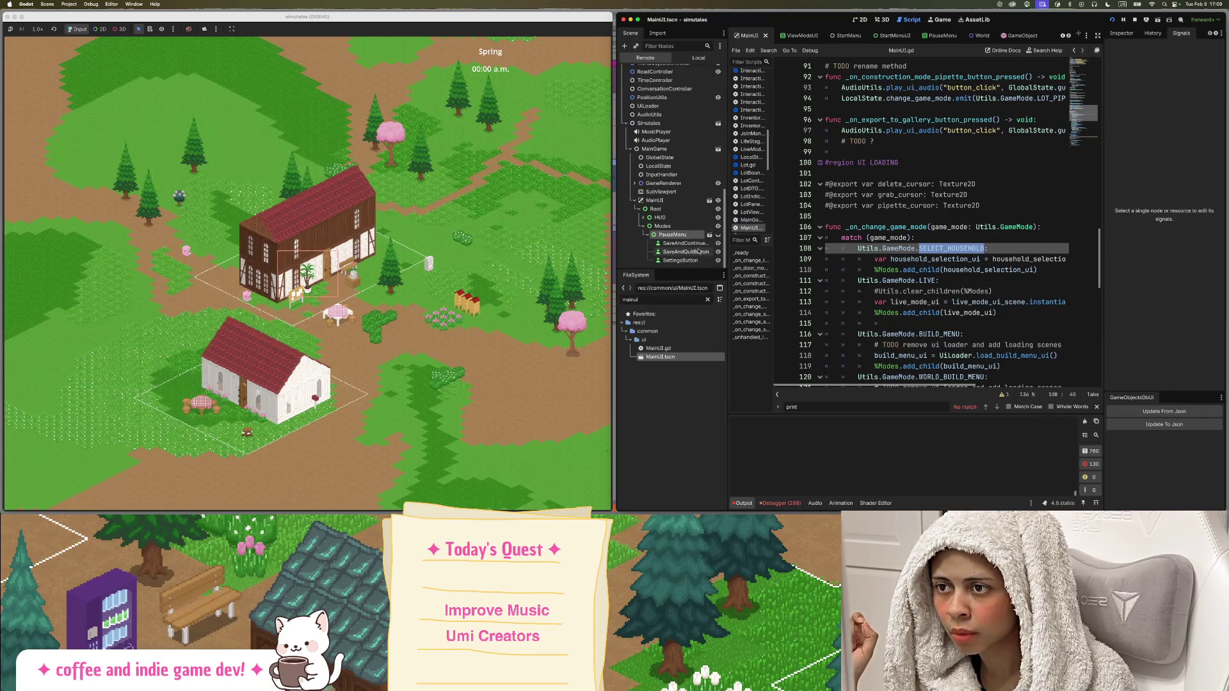
left_click(647, 236)
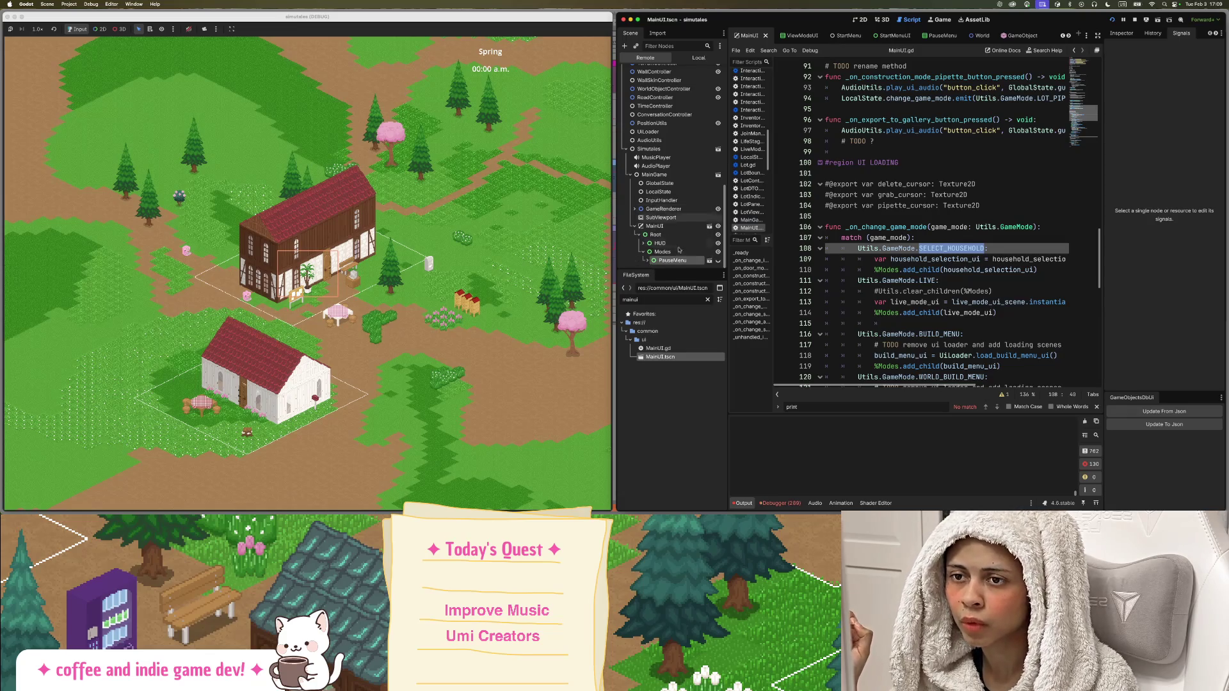
Select SELECT_HOUSEHOLD on line 108 of MainUI.gd.
mouse_move(870, 386)
left_mouse_down()
mouse_move(896, 367)
mouse_move(867, 361)
left_mouse_up()
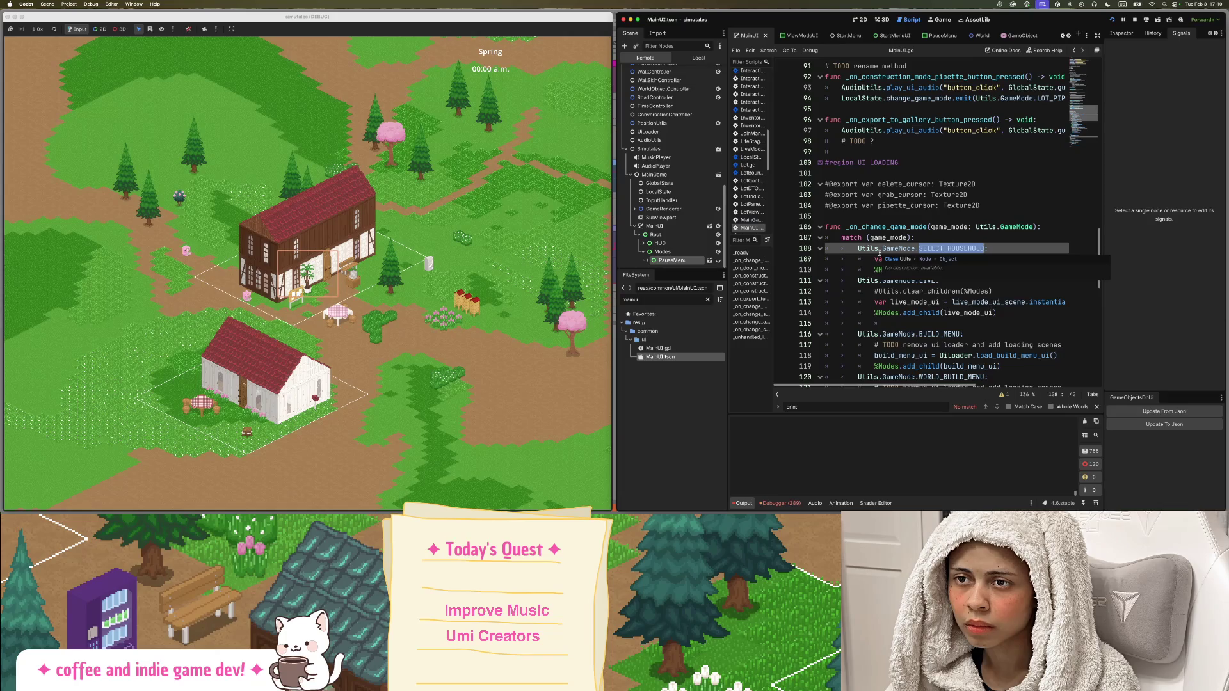
left_click(948, 227)
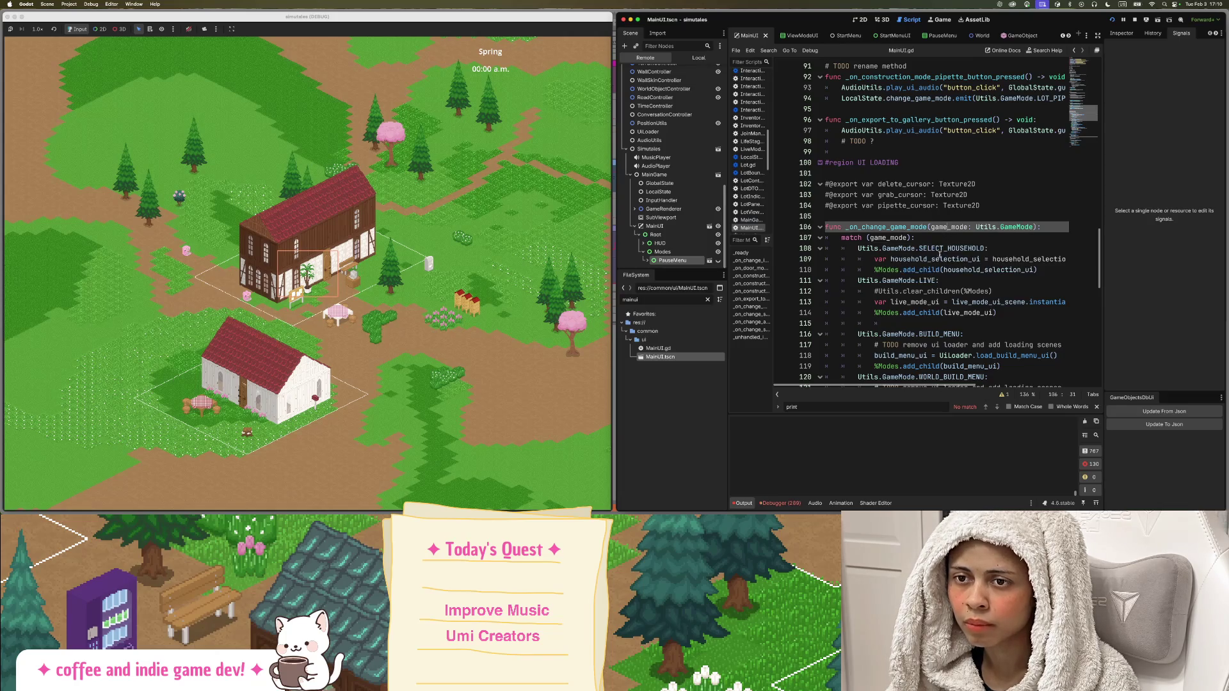
double_click(952, 250)
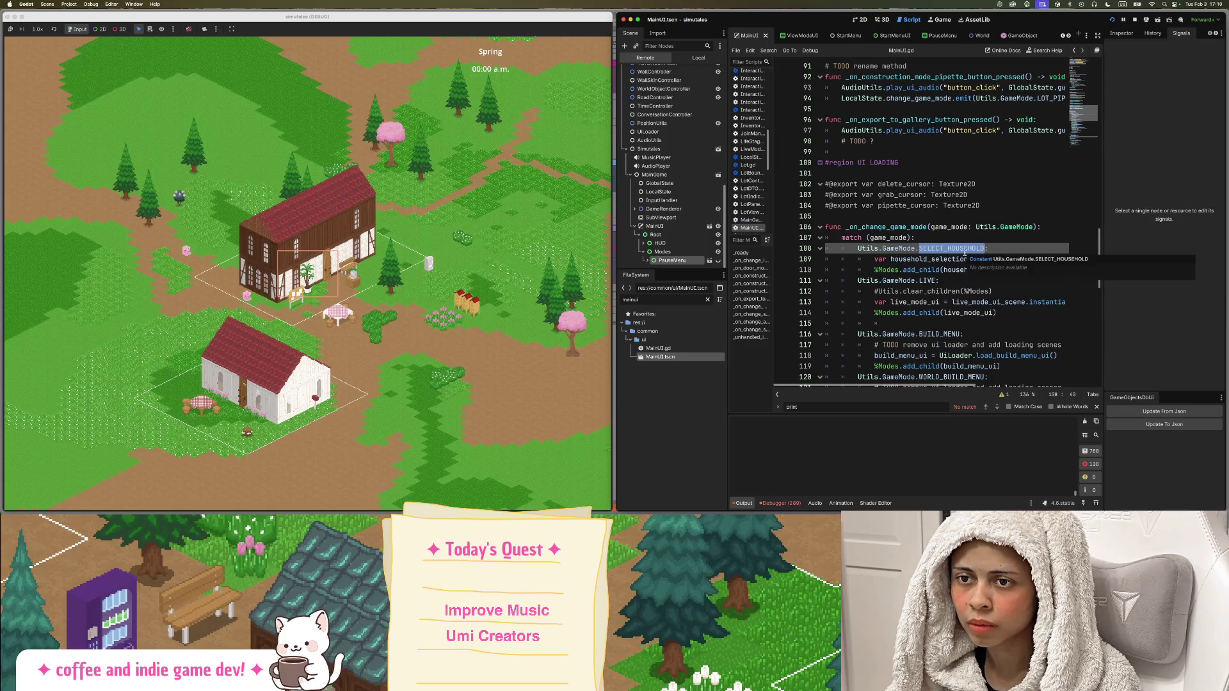
Jump from MainUI.gd to MainGame.gd and open the World.gd script.
double_click(886, 227)
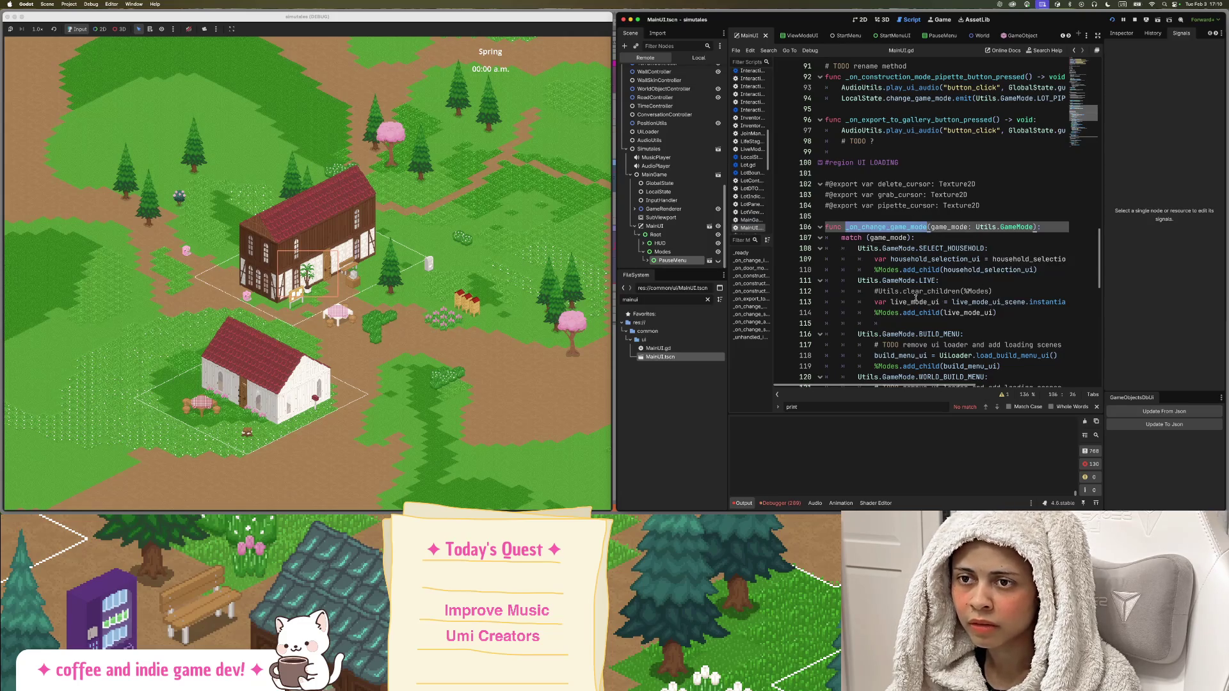
key("alt+Left")
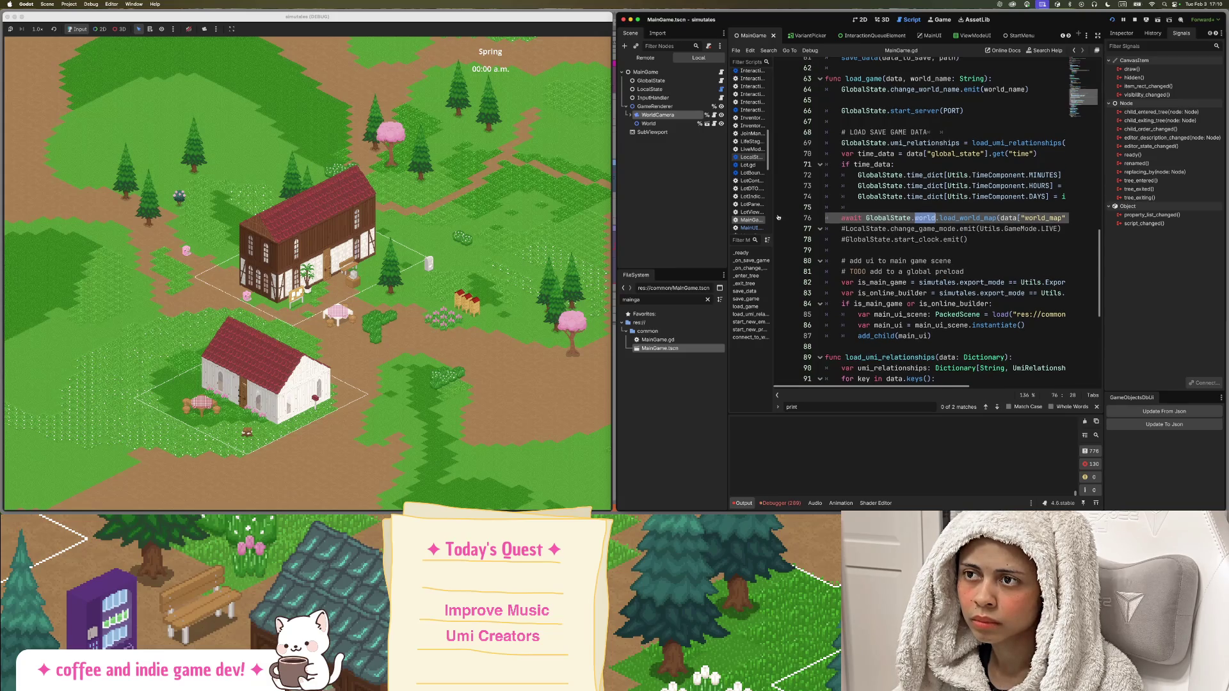
left_click(715, 123)
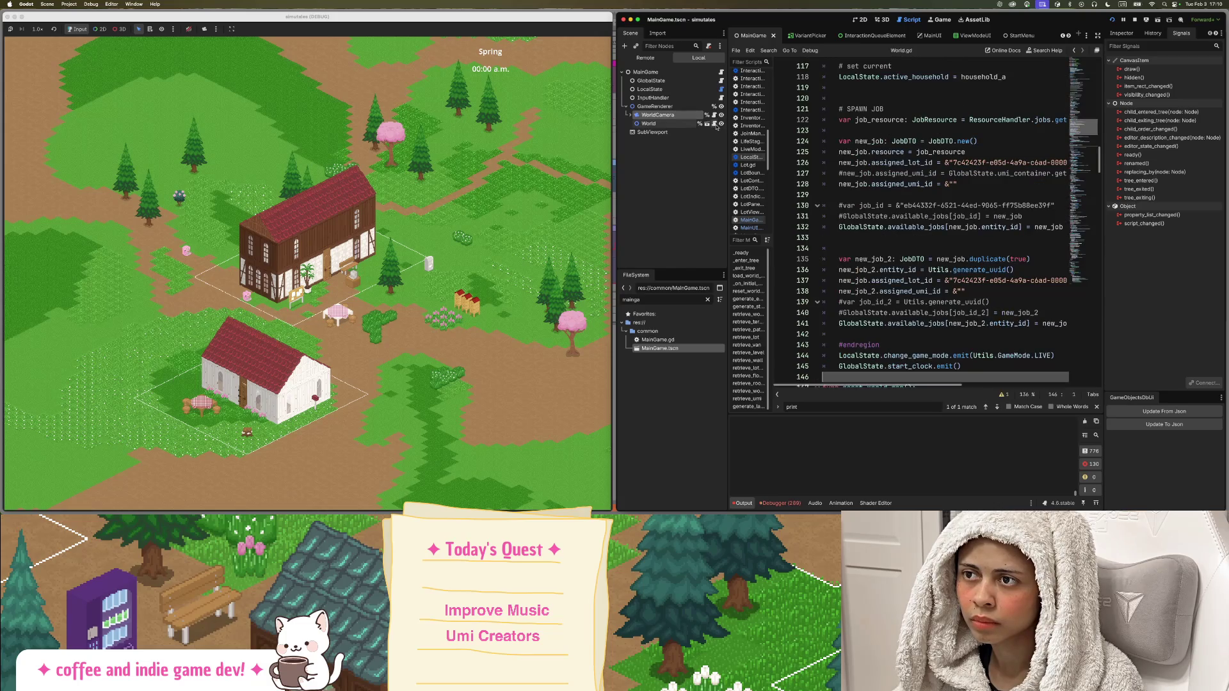
scroll(925, 188, "down", 5)
scroll(925, 187, "down", 8)
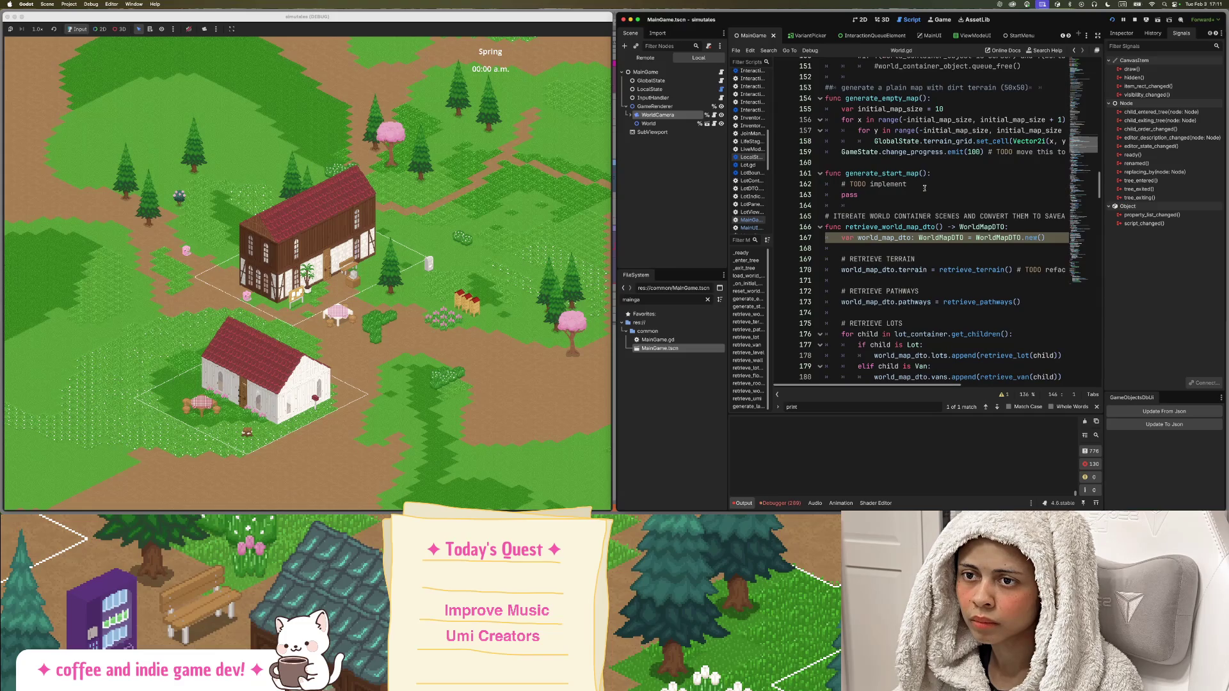
scroll(924, 188, "up", 20)
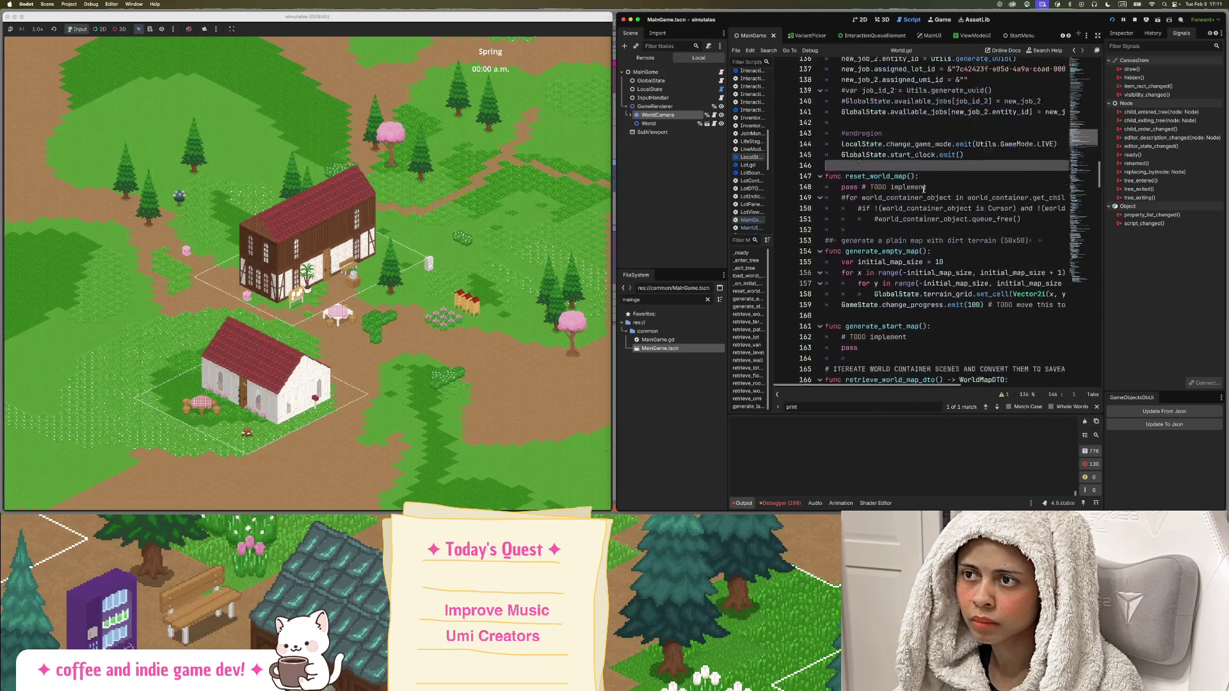
left_click(648, 123)
left_click(715, 123)
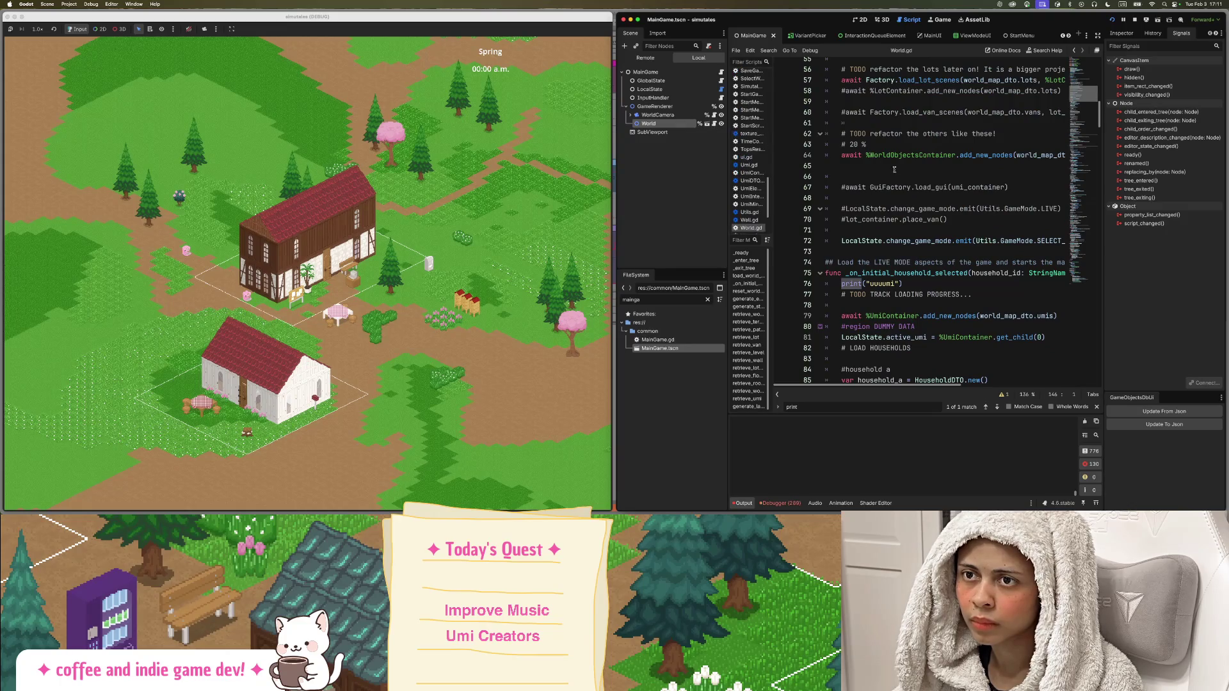
scroll(895, 169, "up", 7)
Widen the code editor and select line 72's change_game_mode.emit SELECT_HOUSEHOLD call.
left_click_drag(1104, 164, 1145, 164)
scroll(862, 204, "down", 3)
scroll(862, 204, "down", 3)
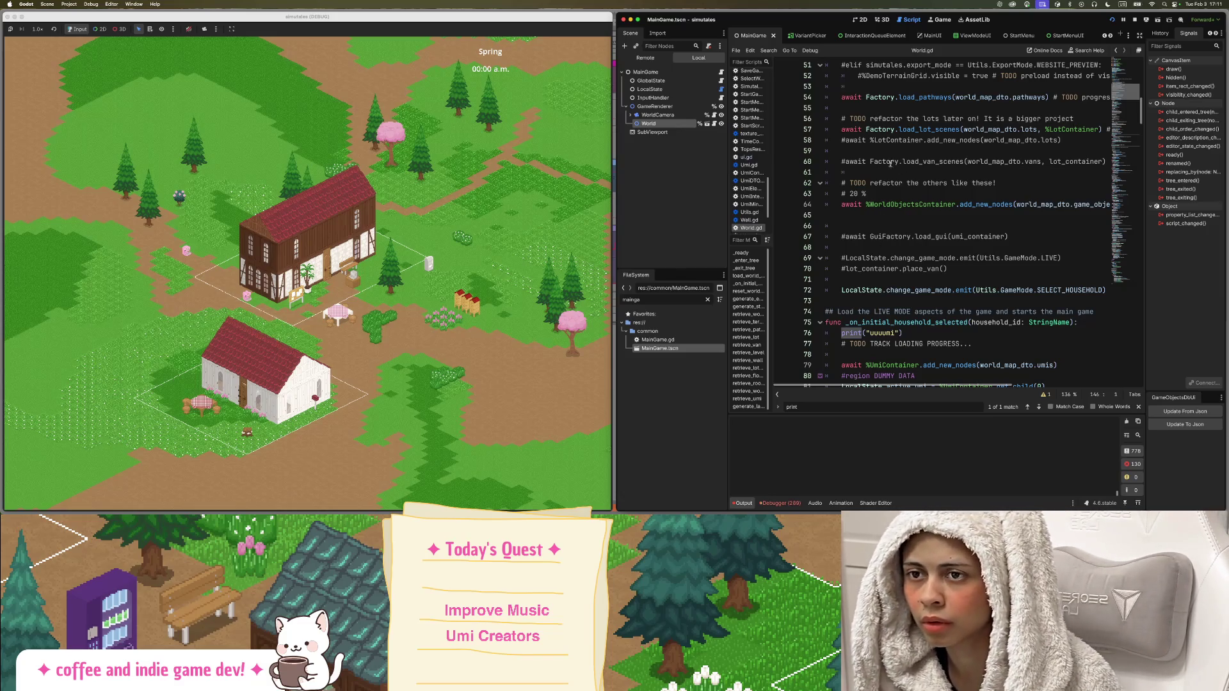
scroll(889, 282, "down", 2)
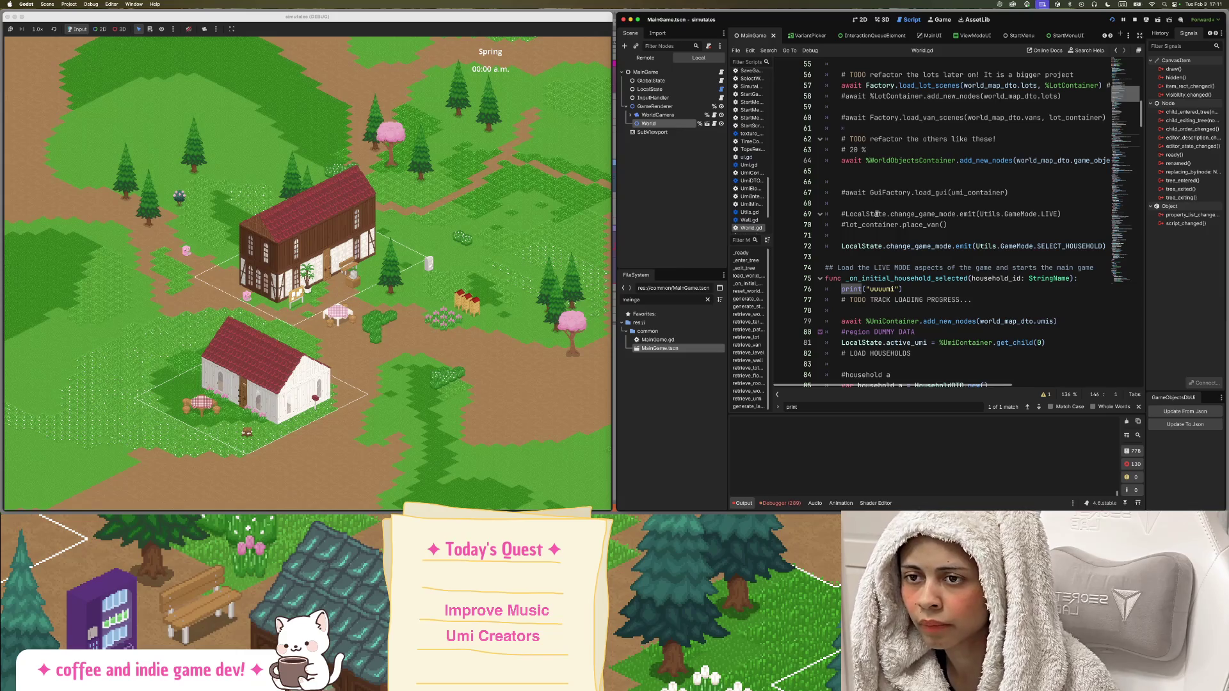
double_click(932, 247)
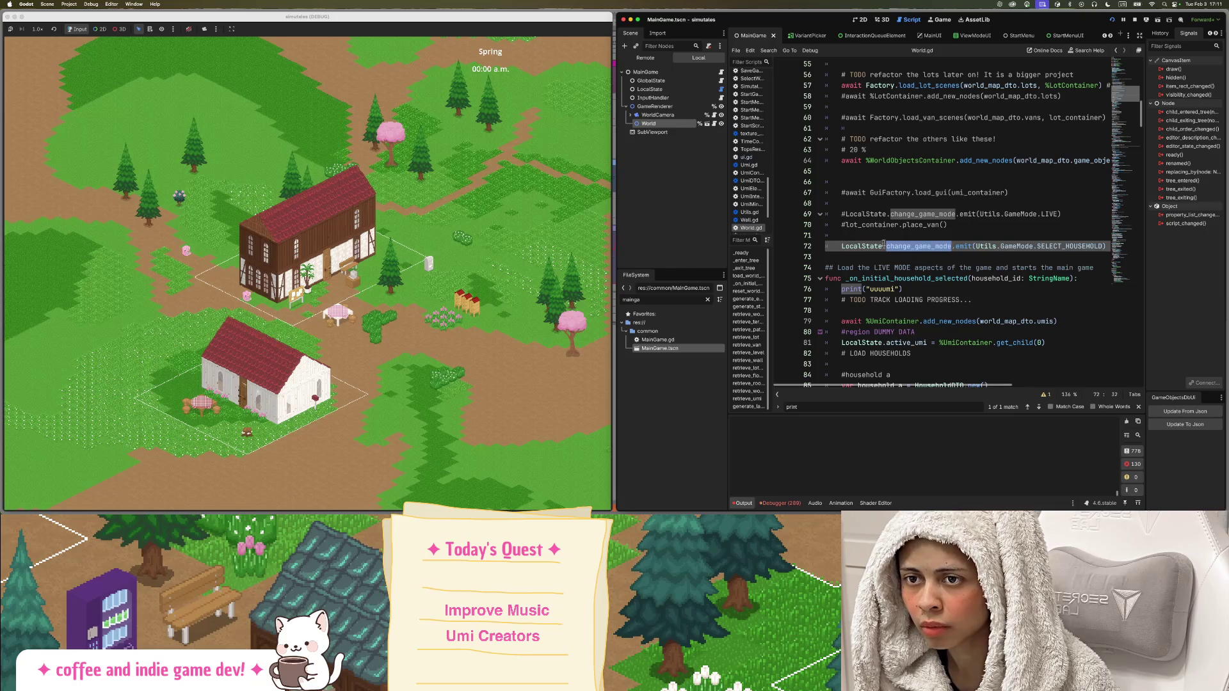
left_click_drag(841, 247, 1106, 249)
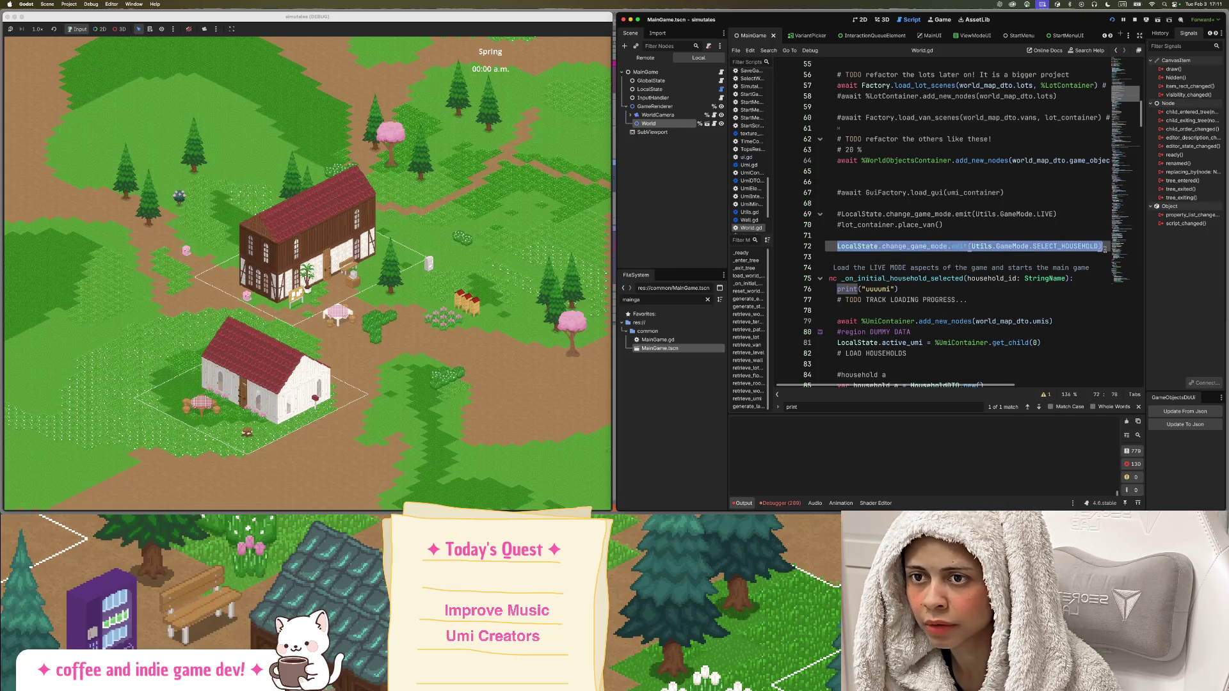
left_click(994, 246)
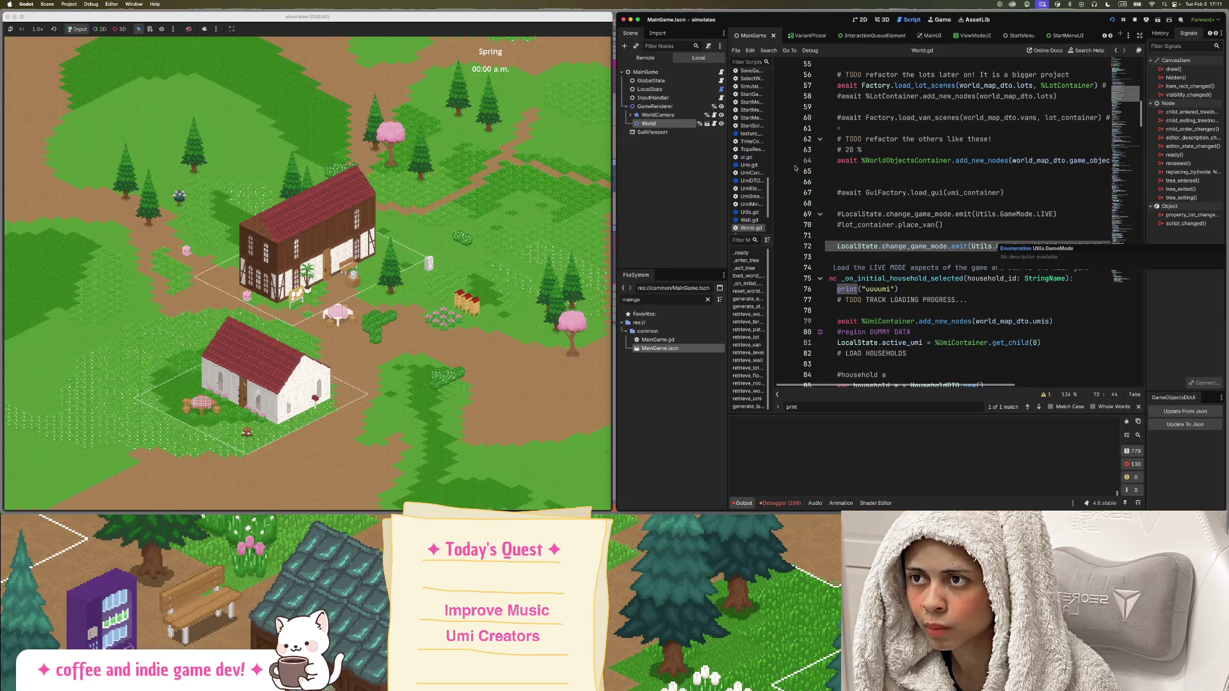
Return to MainGame.gd and examine the await load_world_map call on line 76.
key("alt+Left")
key("alt+Left")
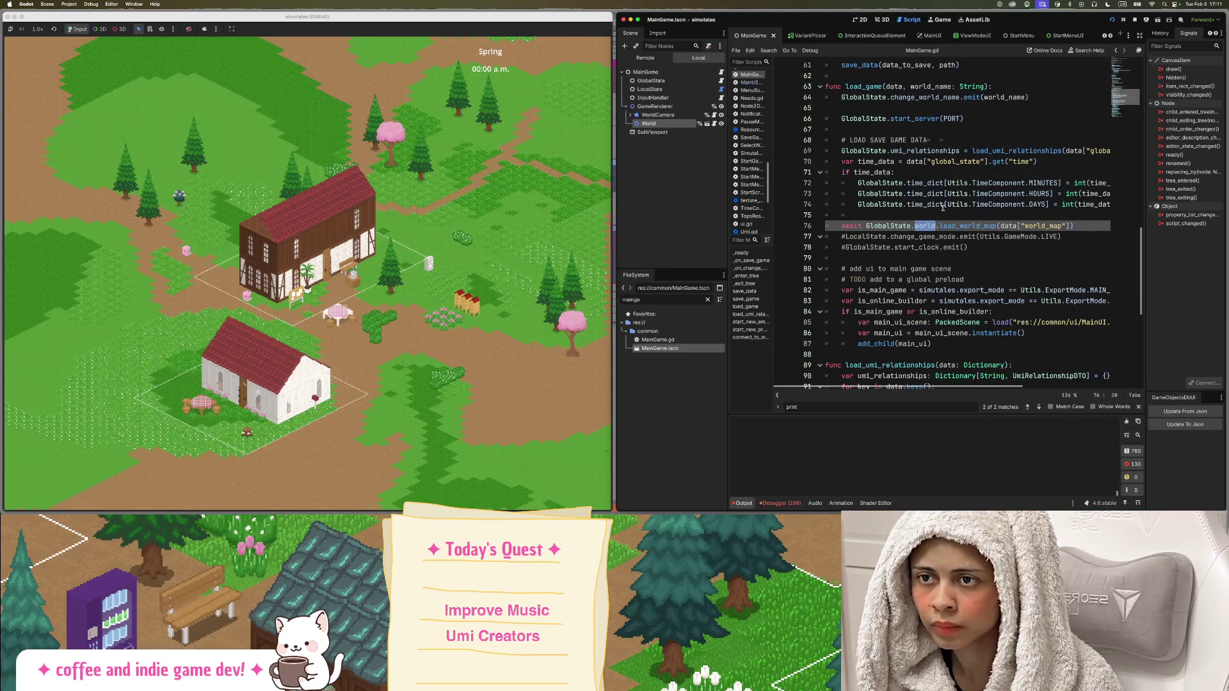
scroll(928, 246, "up", 7)
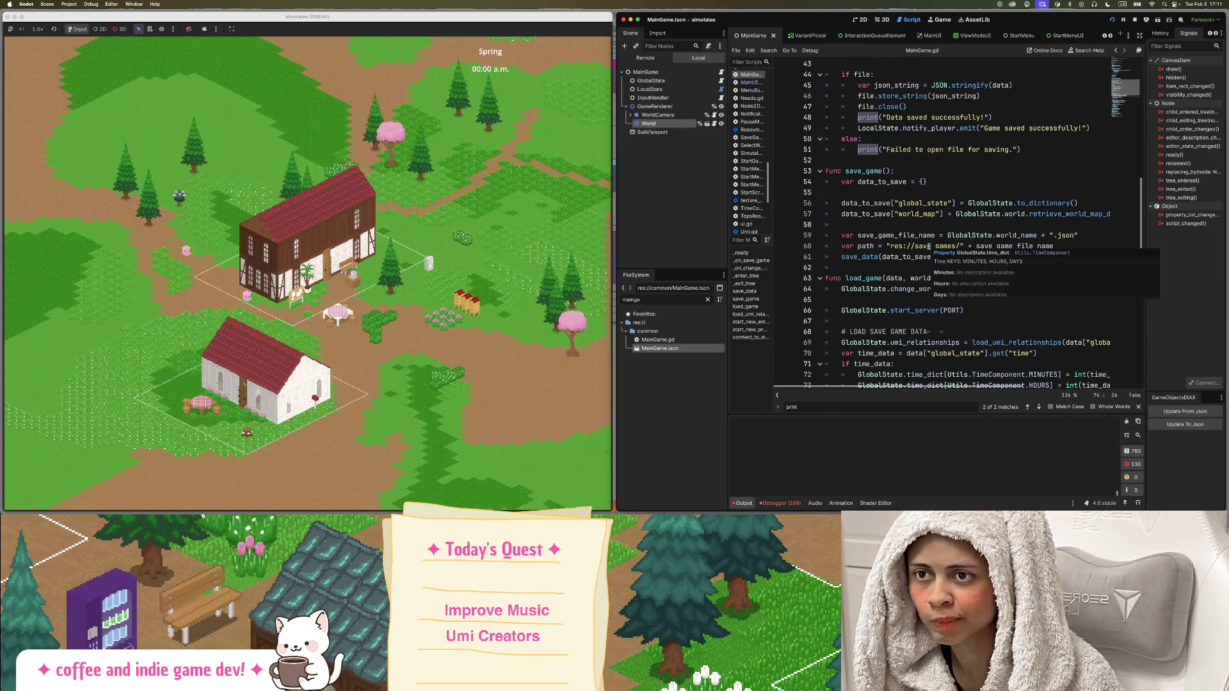
scroll(928, 249, "up", 5)
scroll(928, 249, "down", 6)
scroll(927, 252, "down", 8)
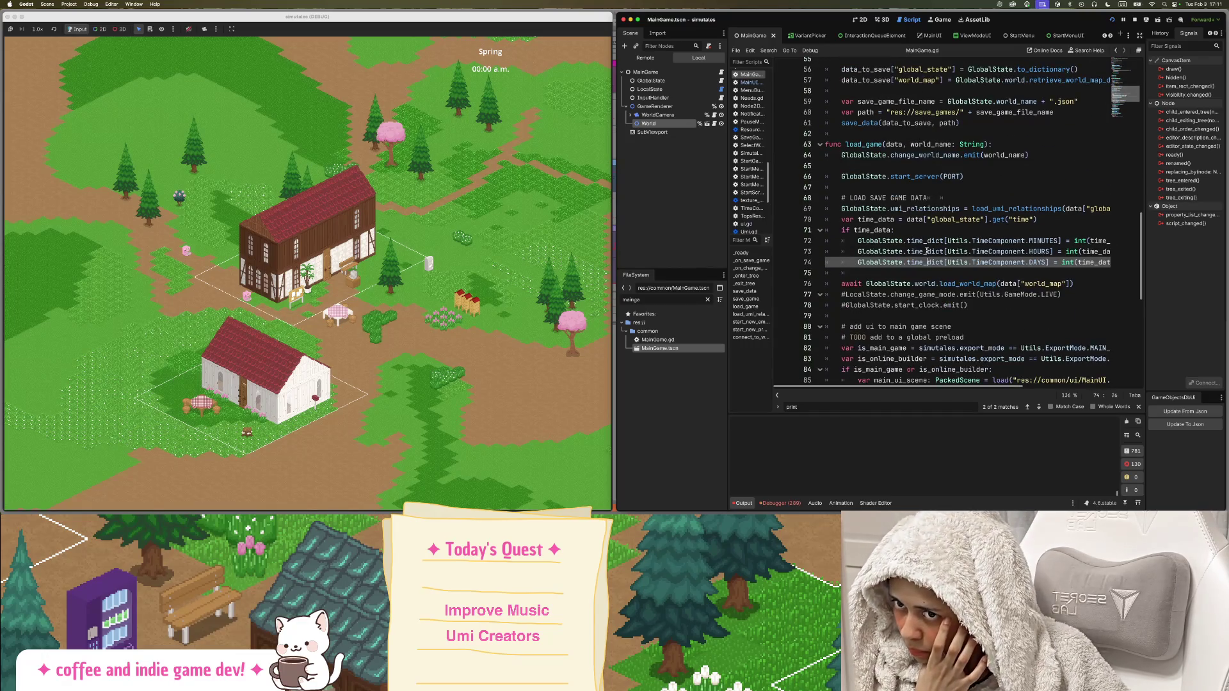
double_click(970, 284)
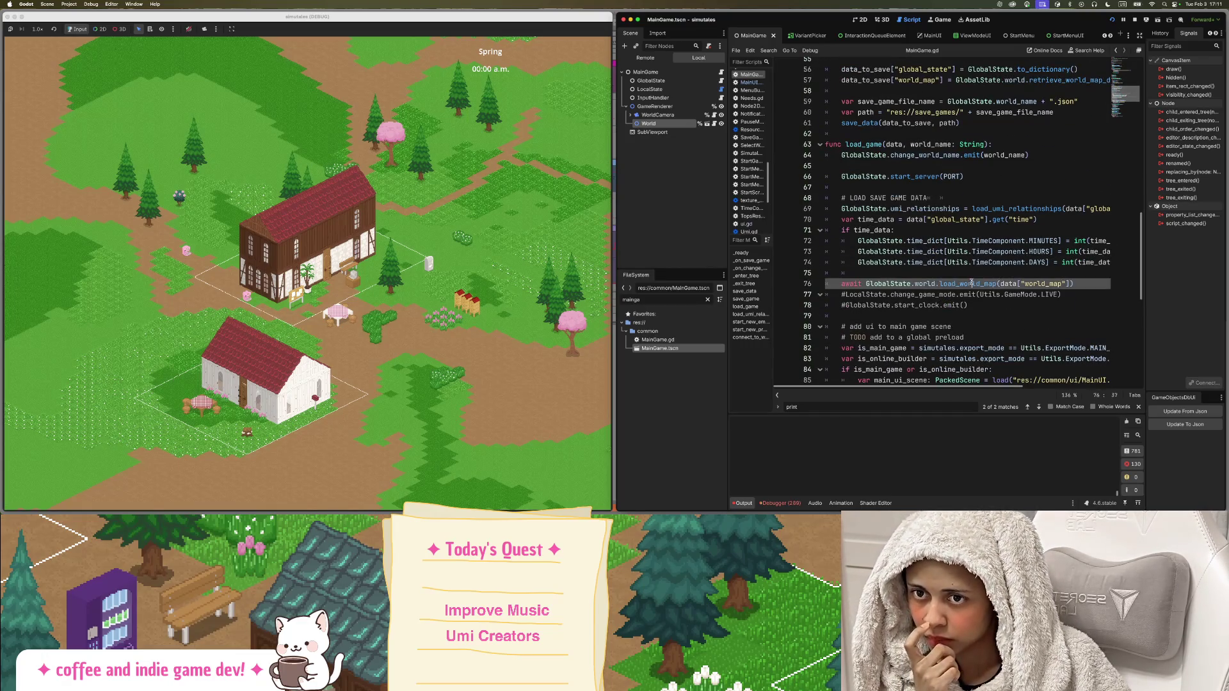
scroll(967, 277, "down", 1)
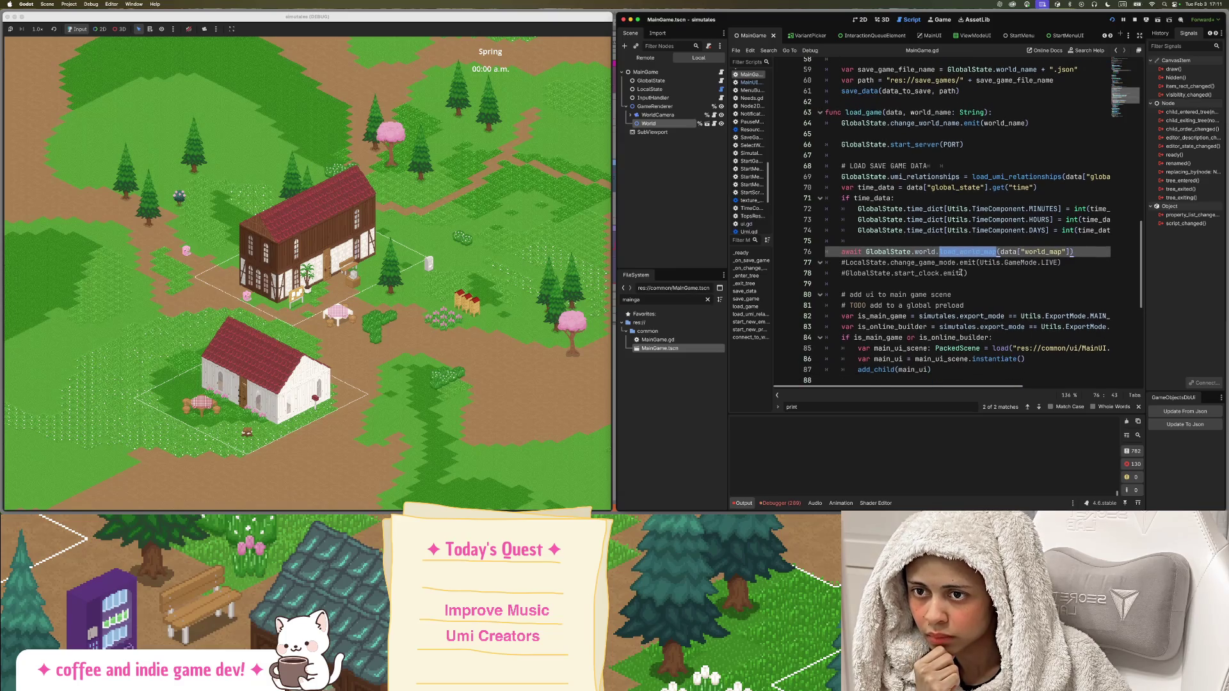
double_click(848, 252)
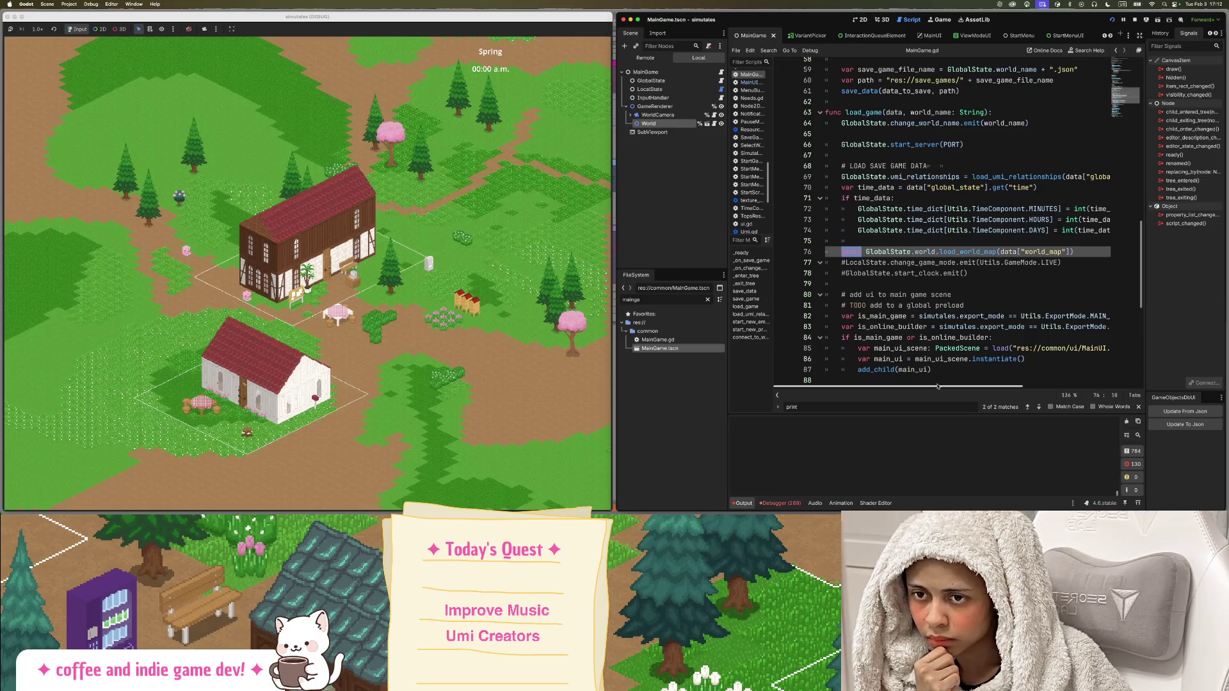
Review the main_ui_scene instantiation and add_child(main_ui) lines around 86-88.
scroll(925, 358, "down", 4)
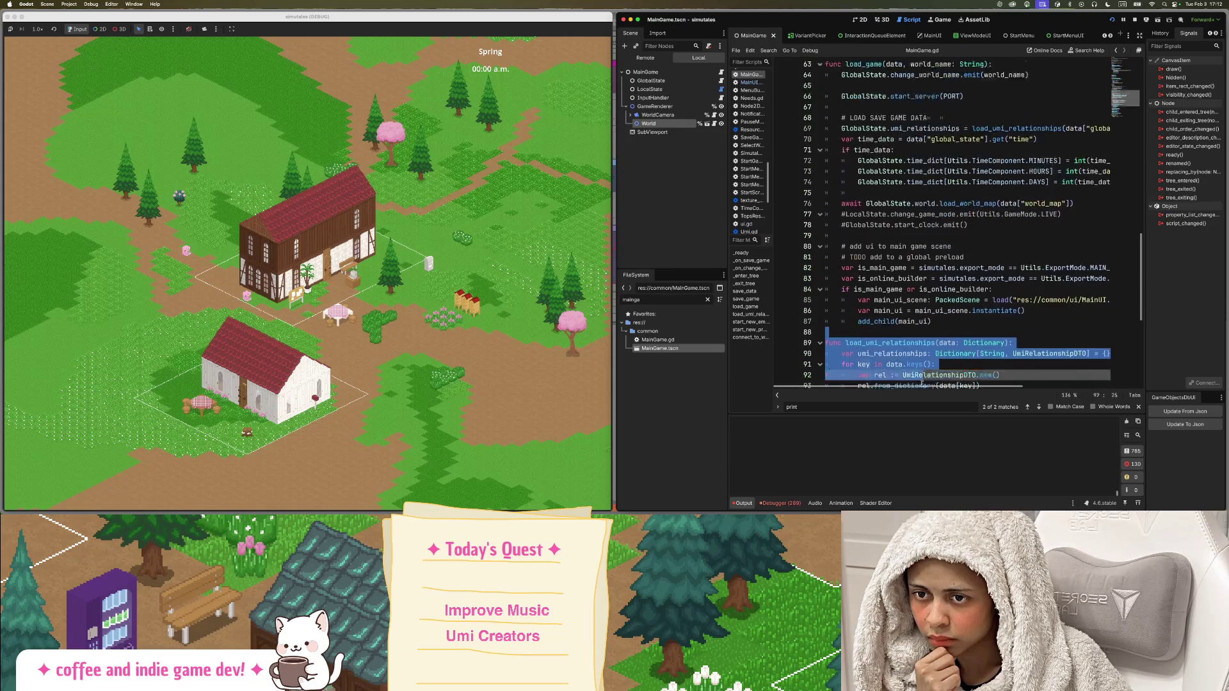
left_click(983, 241)
key("Down")
key("Down")
scroll(982, 241, "up", 1)
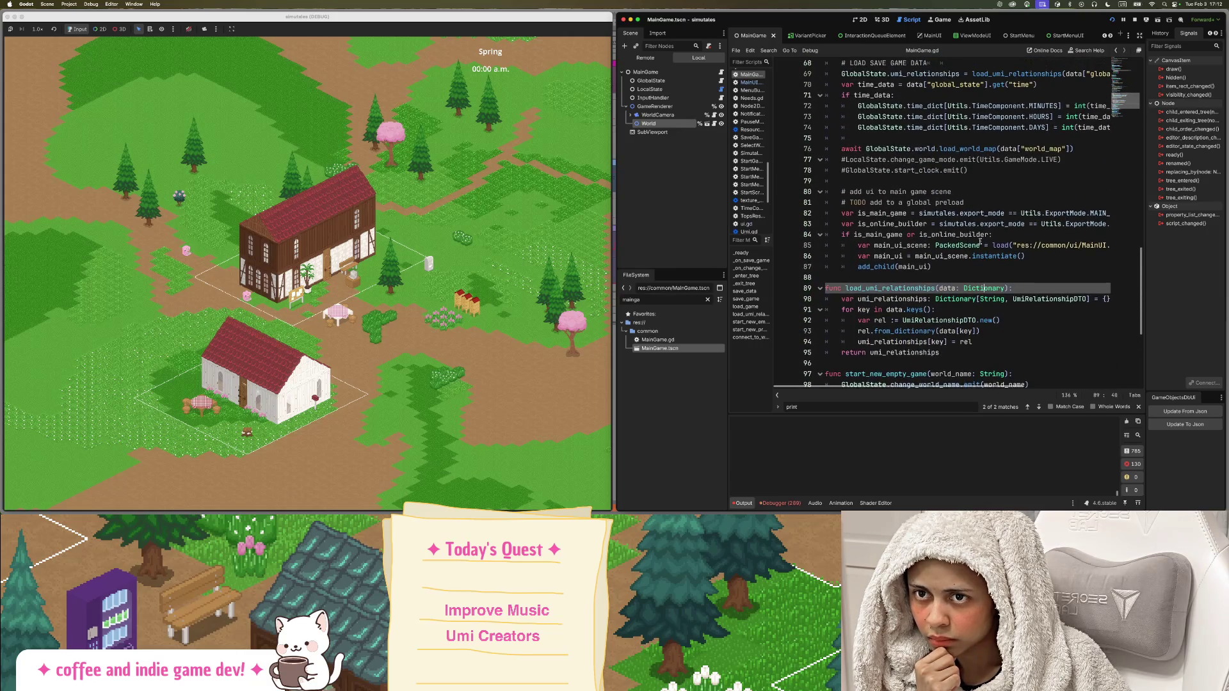
left_click(946, 256)
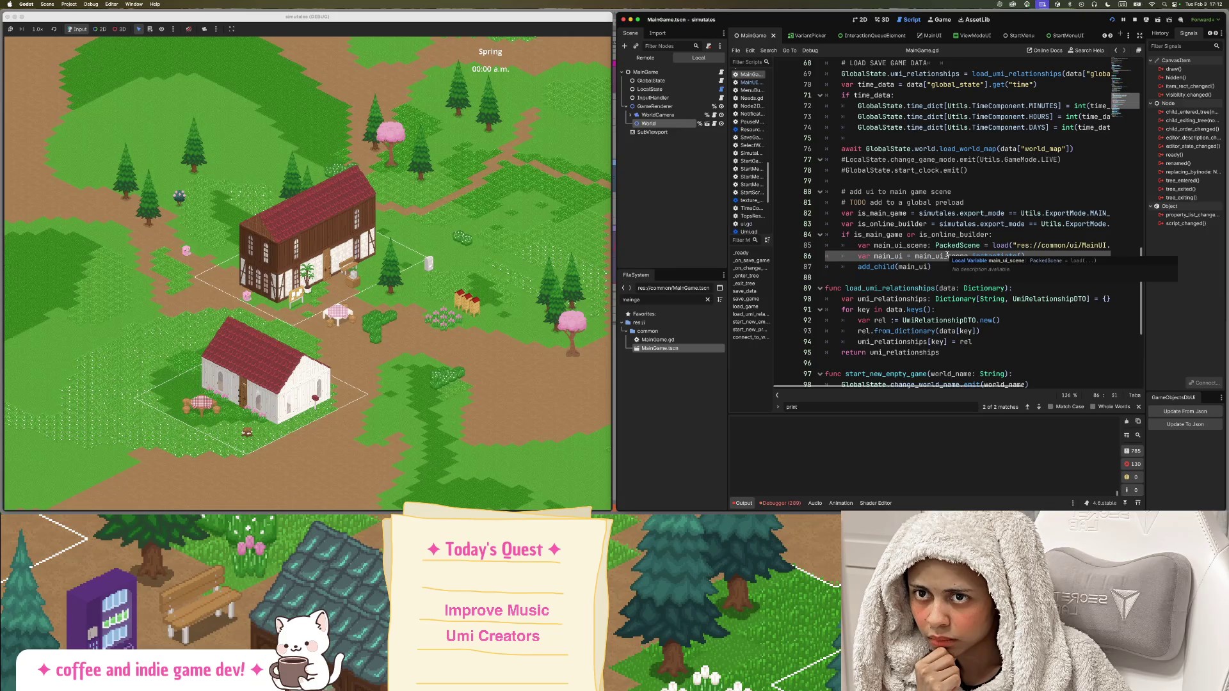
type("scene.instantiate()")
left_click(954, 268)
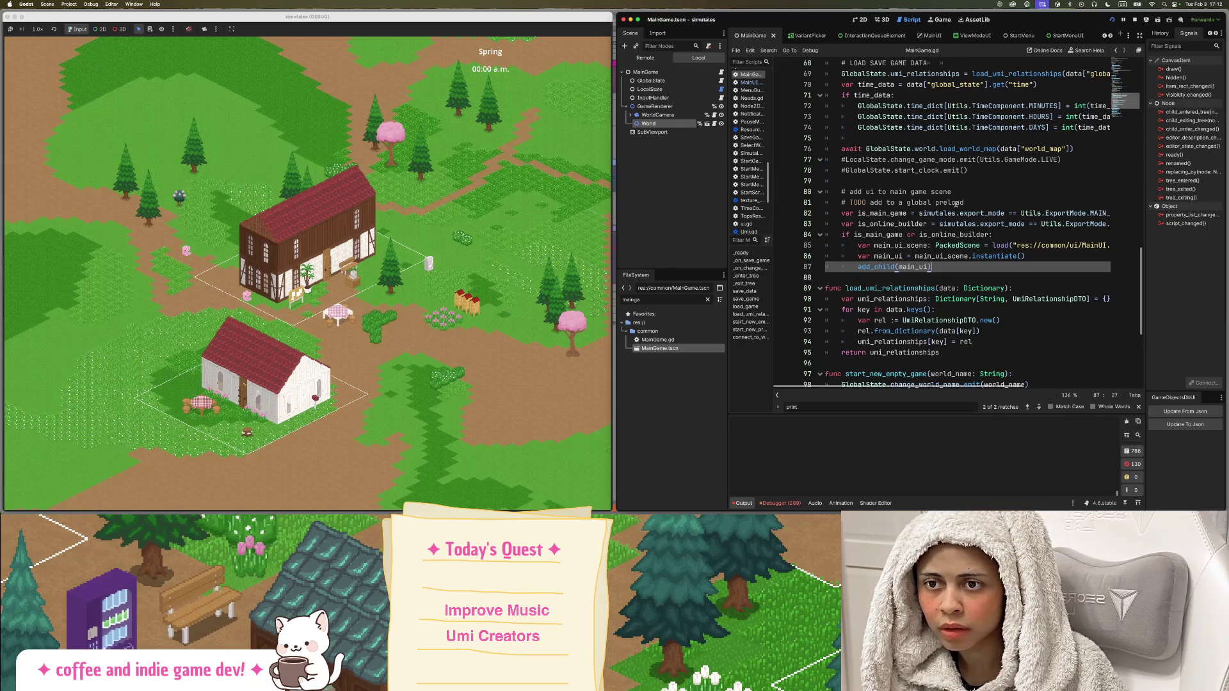
left_click(934, 277)
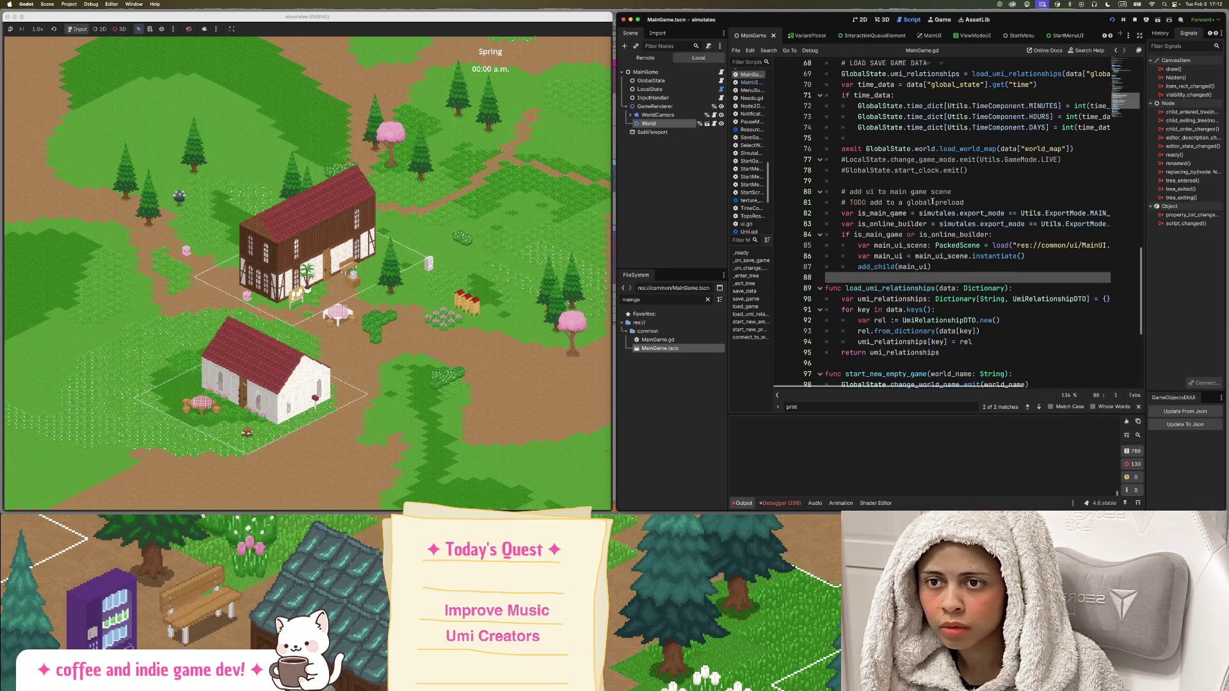
Select the main-UI loading lines, then jump to load_world_map's definition in World.gd.
double_click(899, 149)
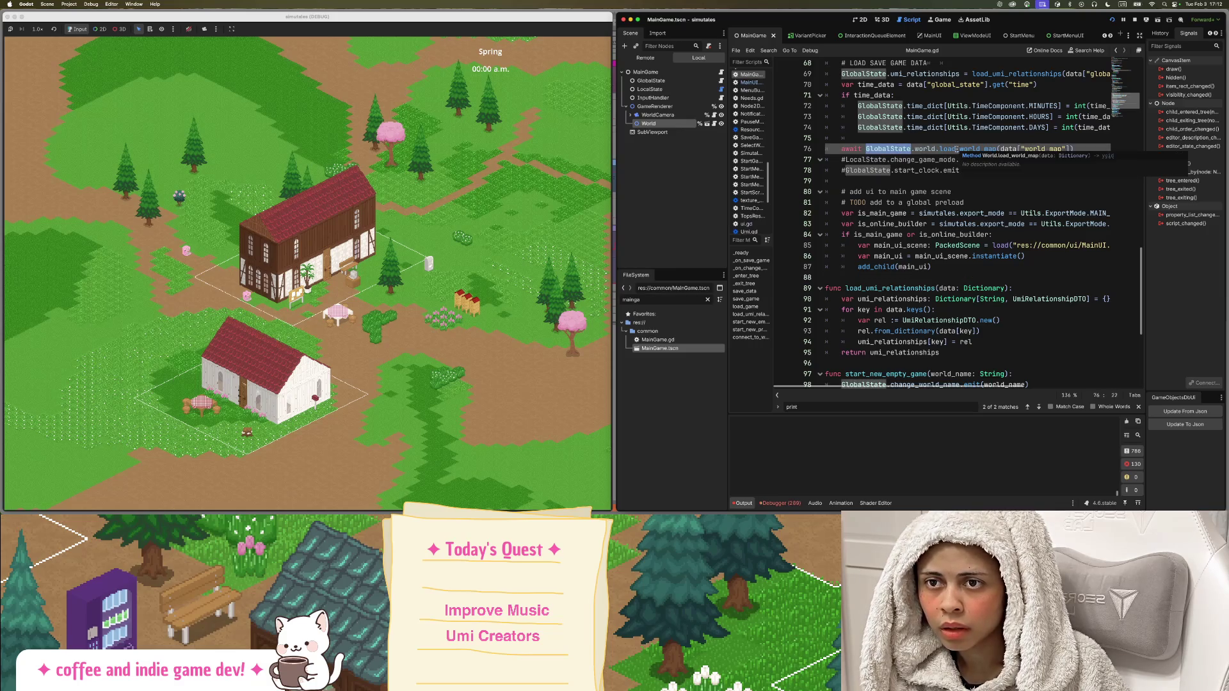
left_click(935, 149)
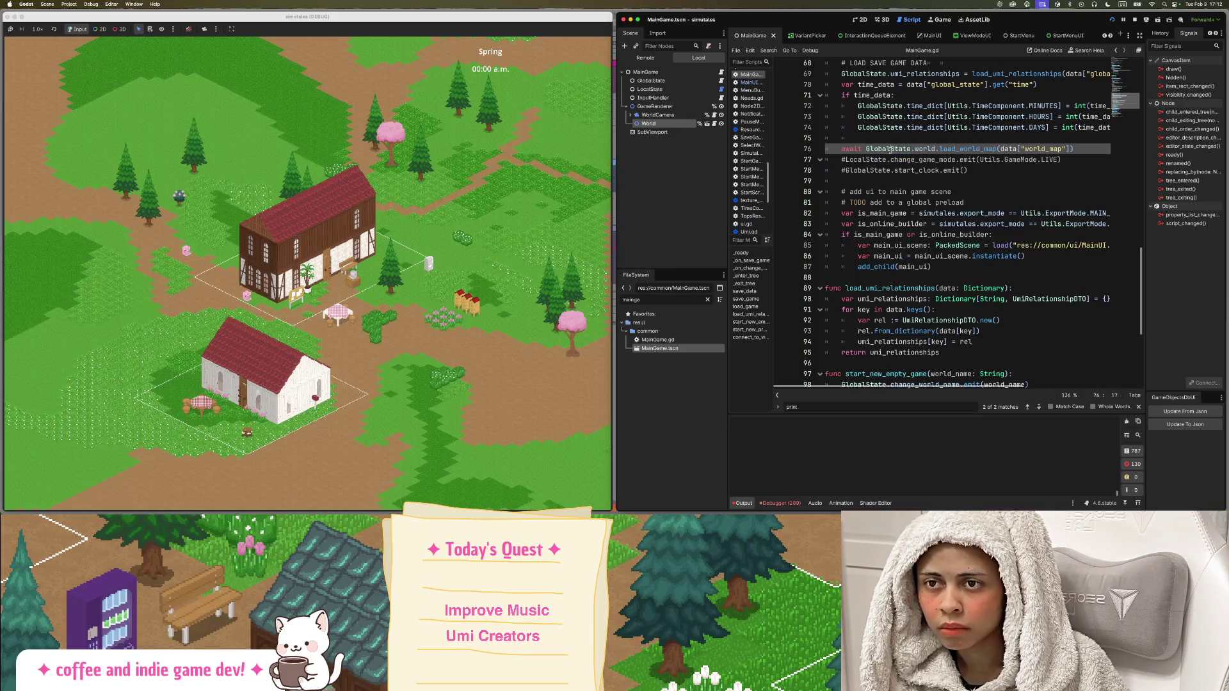
double_click(967, 149)
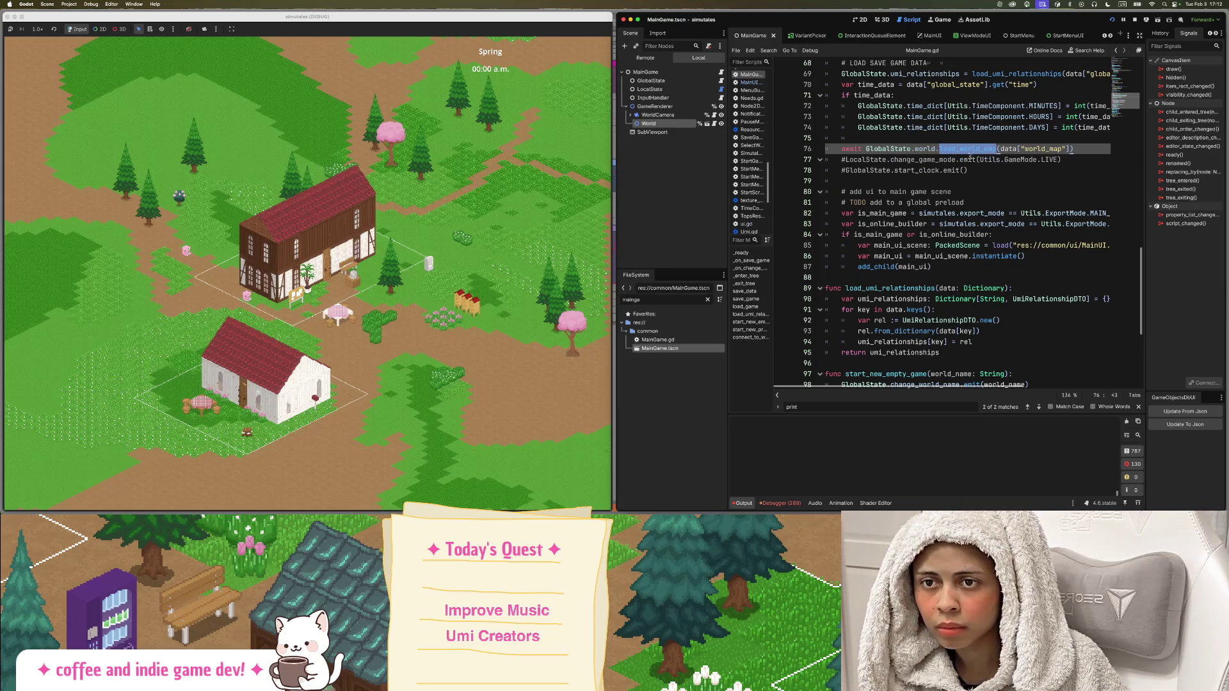
mouse_move(973, 153)
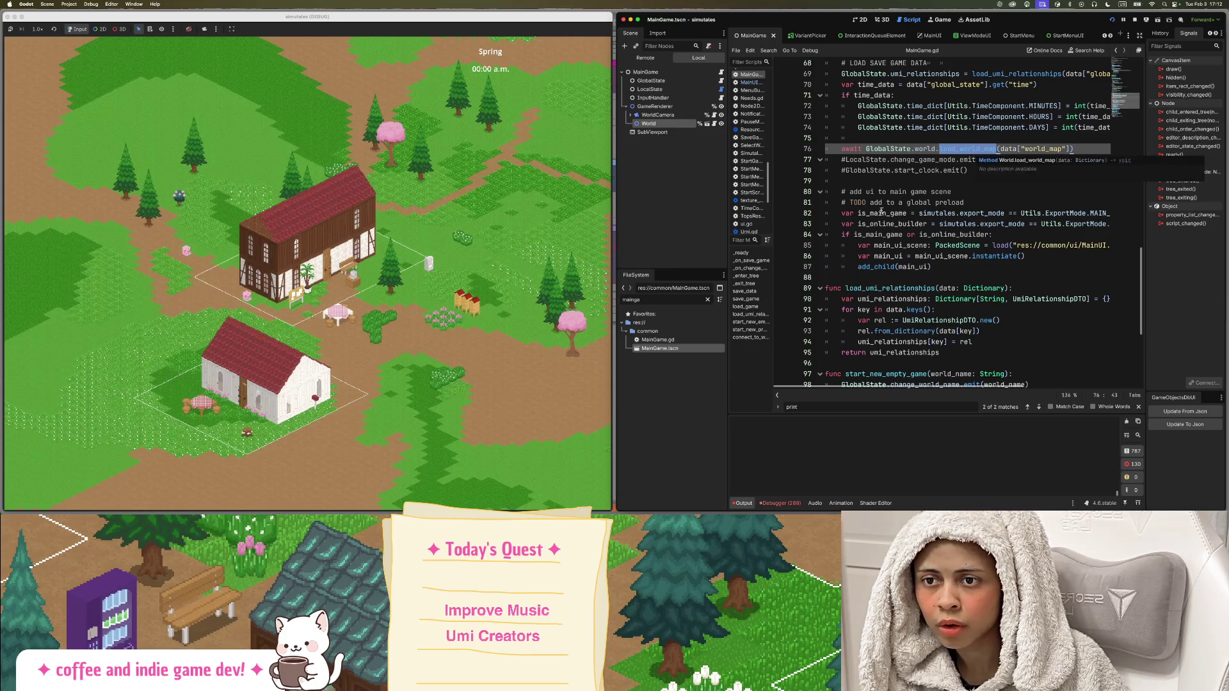
left_click_drag(962, 271, 825, 246)
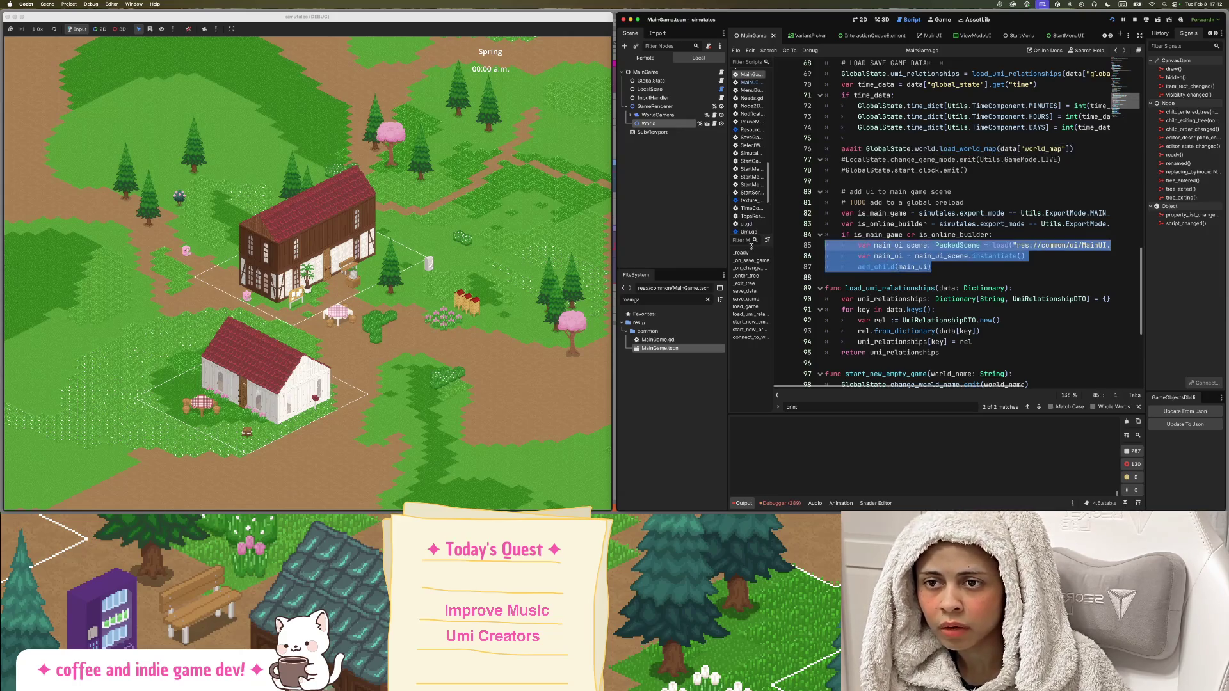
left_click(1003, 263)
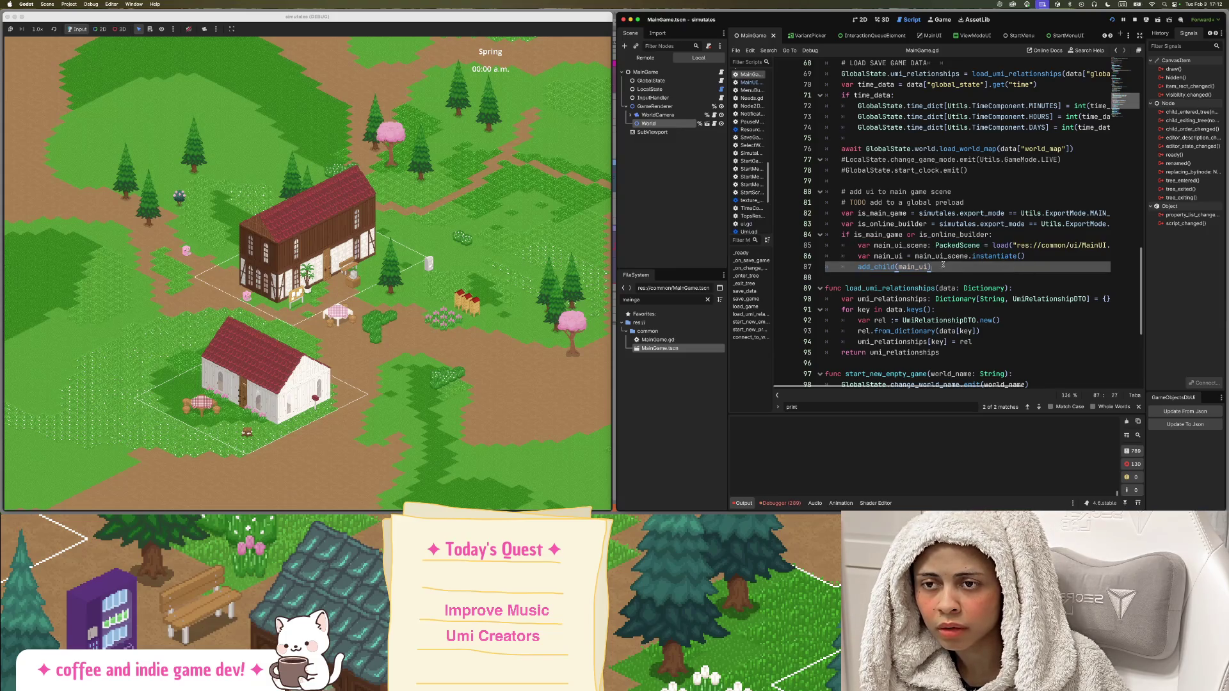
left_click(976, 149, "super")
scroll(946, 209, "down", 10)
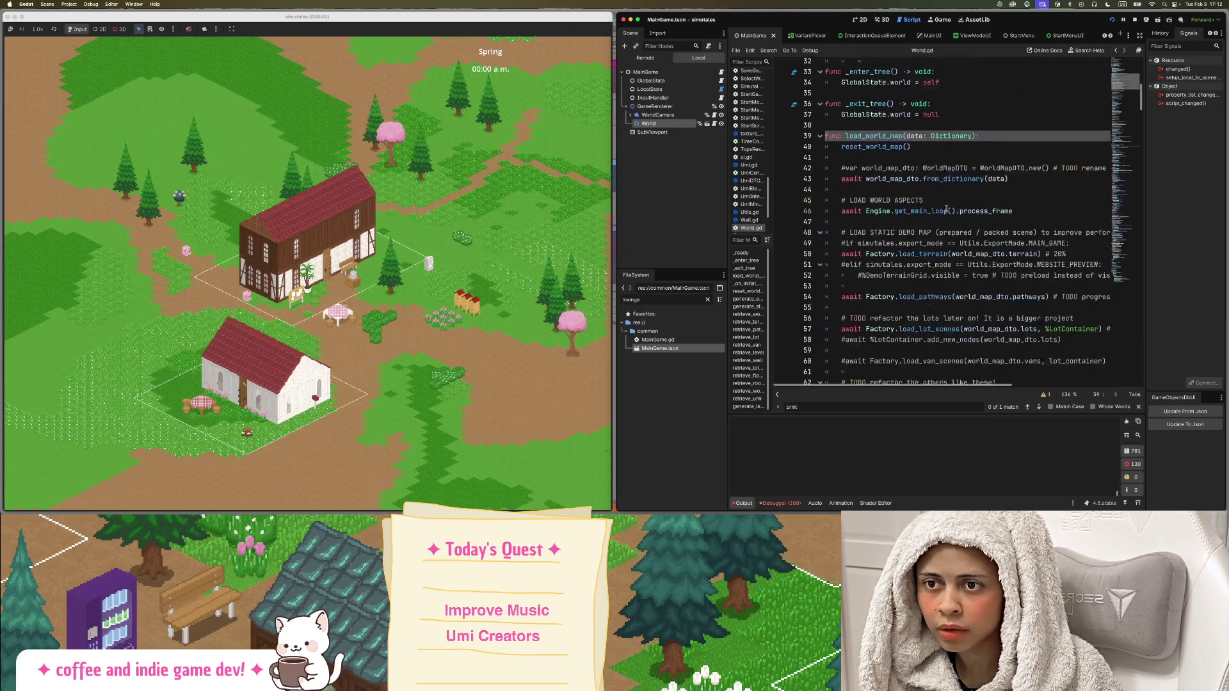
Comment out the SELECT_HOUSEHOLD emit line 72 in World.gd.
triple_click(892, 209)
key("super+c")
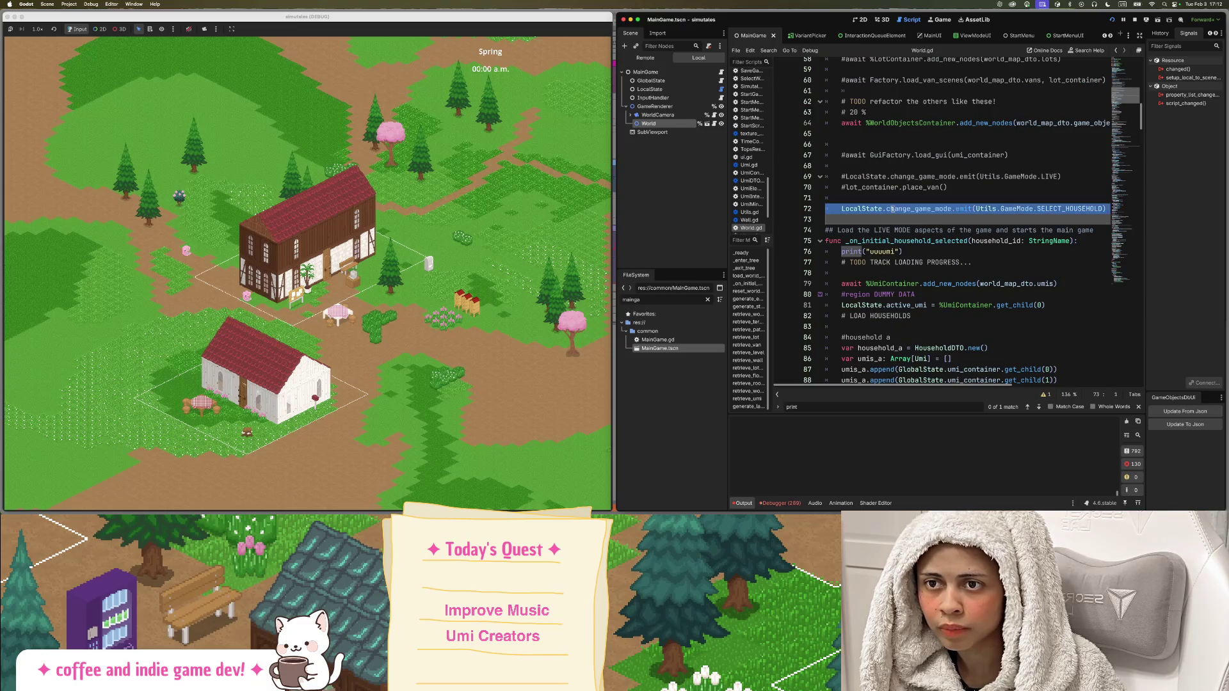
key("super+k")
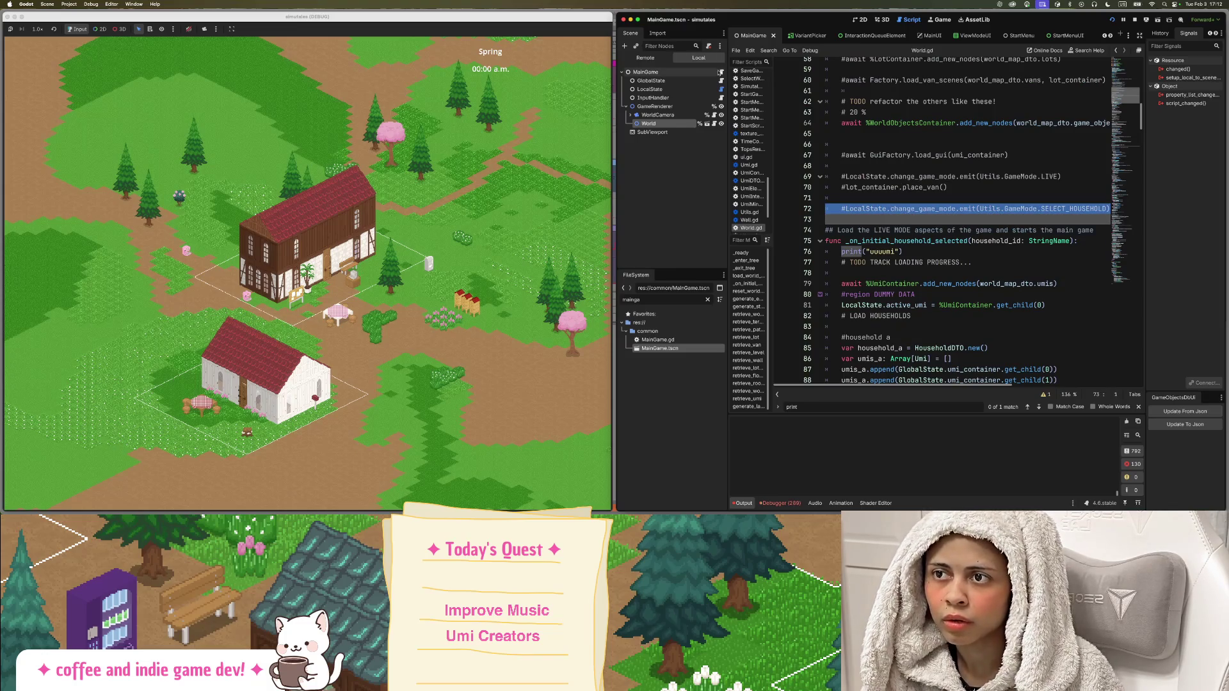
key("alt+Left")
Paste the SELECT_HOUSEHOLD emit after add_child(main_ui) in MainGame.gd and rerun the game.
left_click(960, 268)
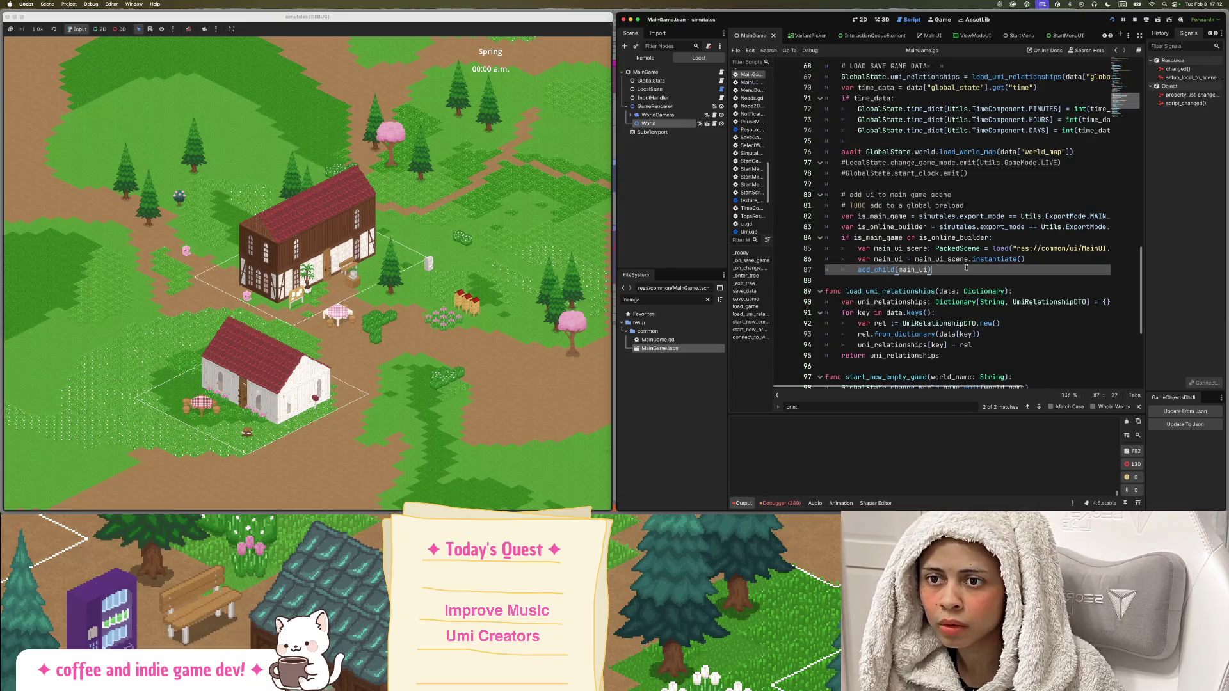
key("Return")
key("super+v")
key("Return")
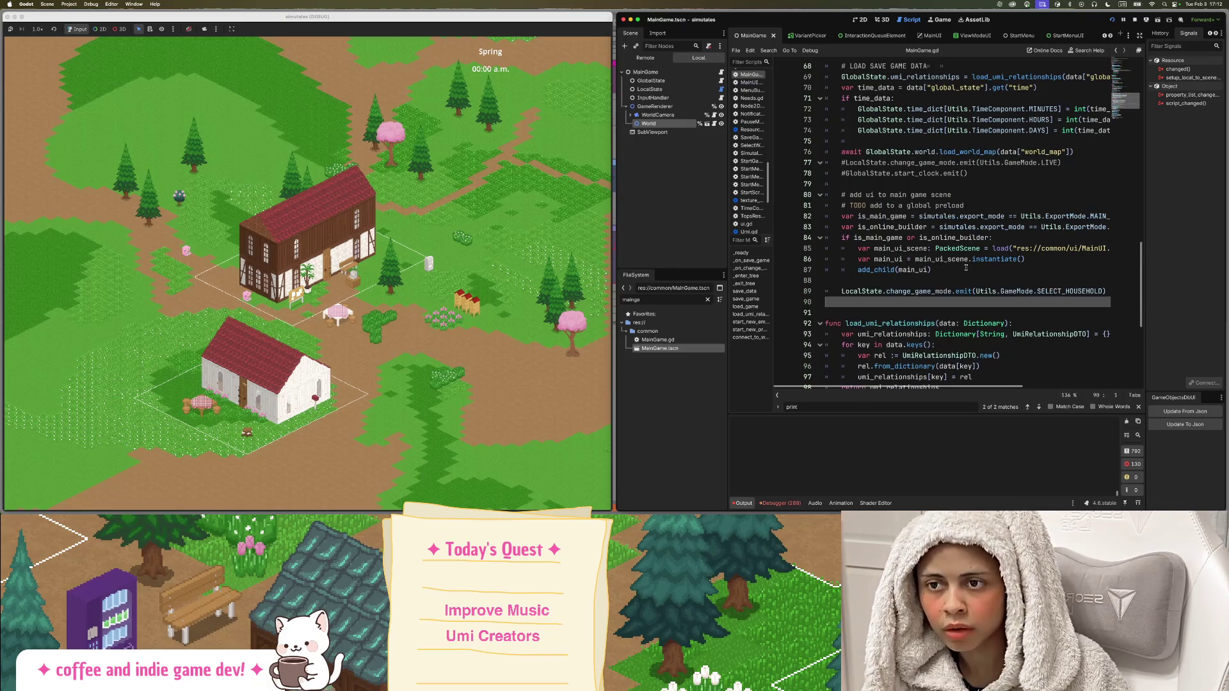
key("BackSpace")
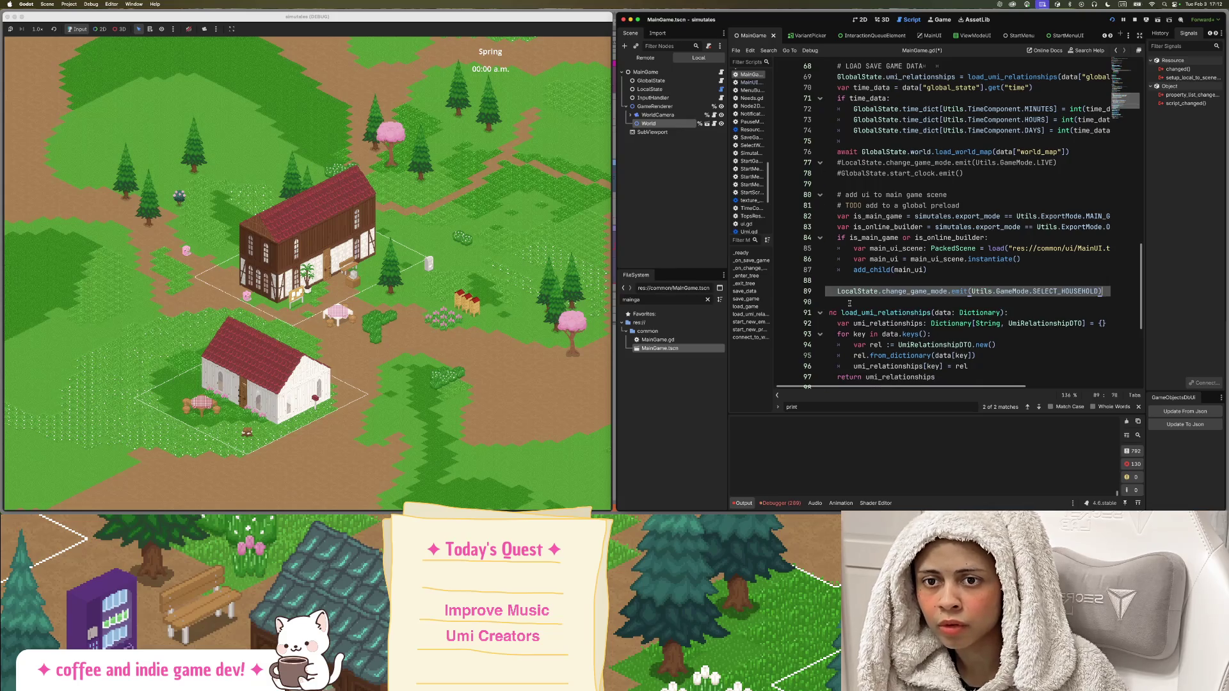
key("super+Left")
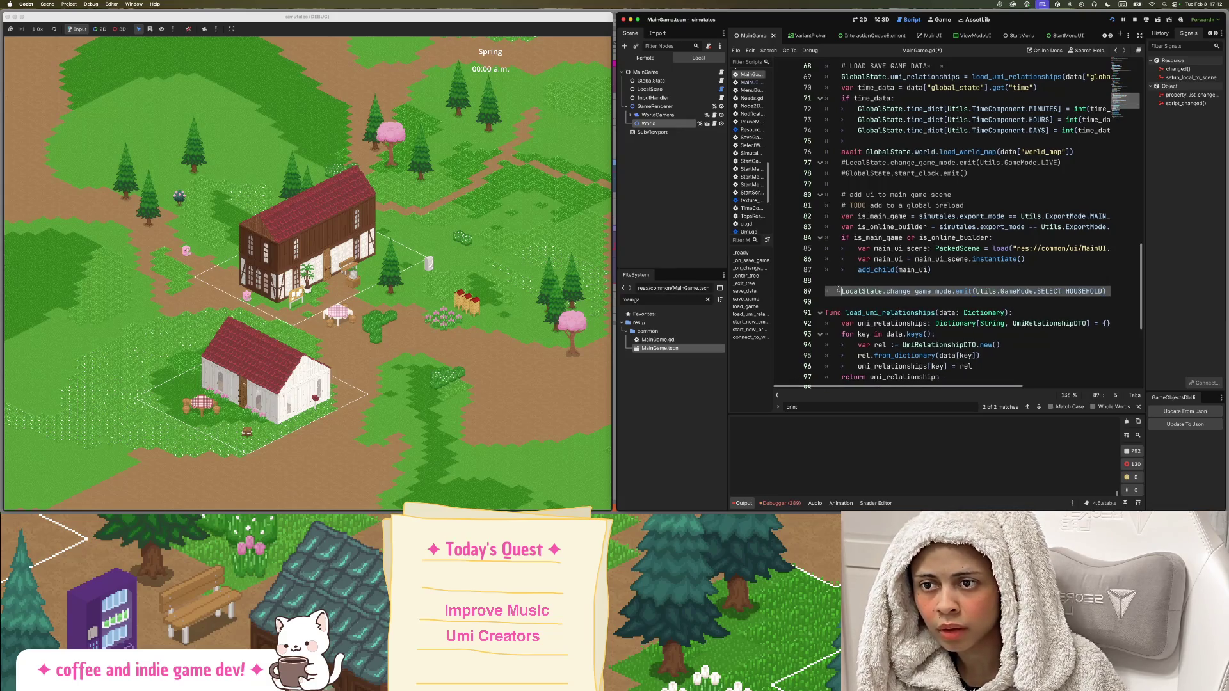
scroll(909, 269, "up", 3)
scroll(890, 243, "down", 3)
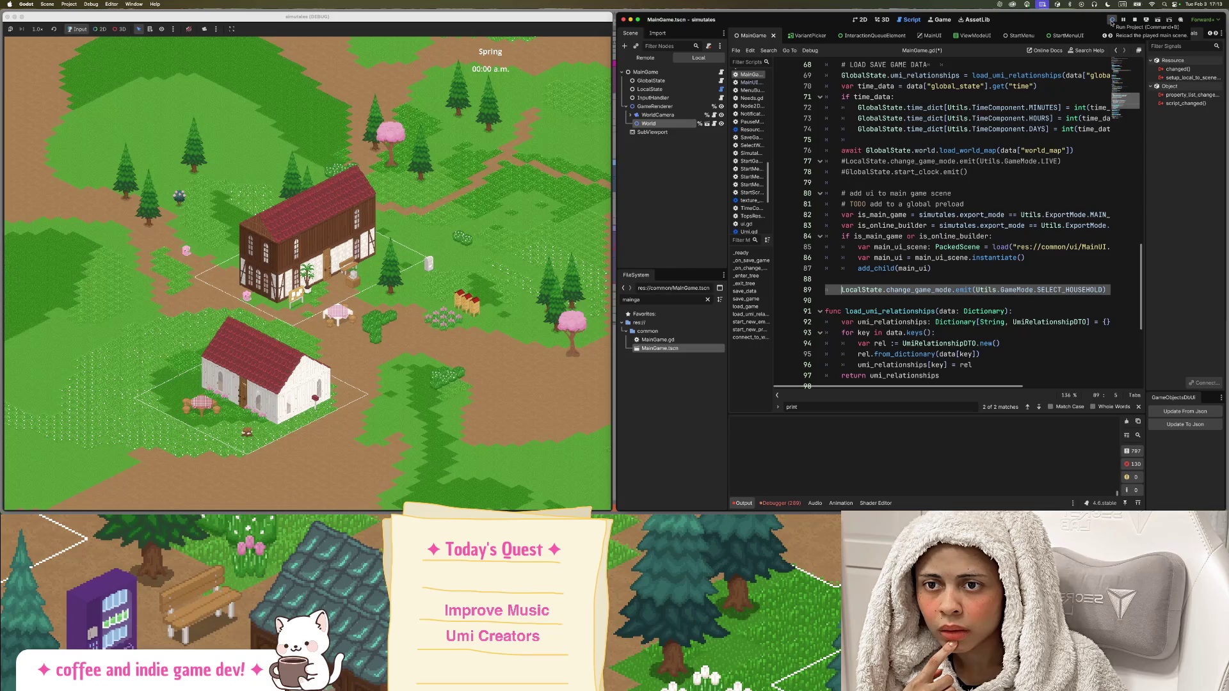
left_click(1112, 21)
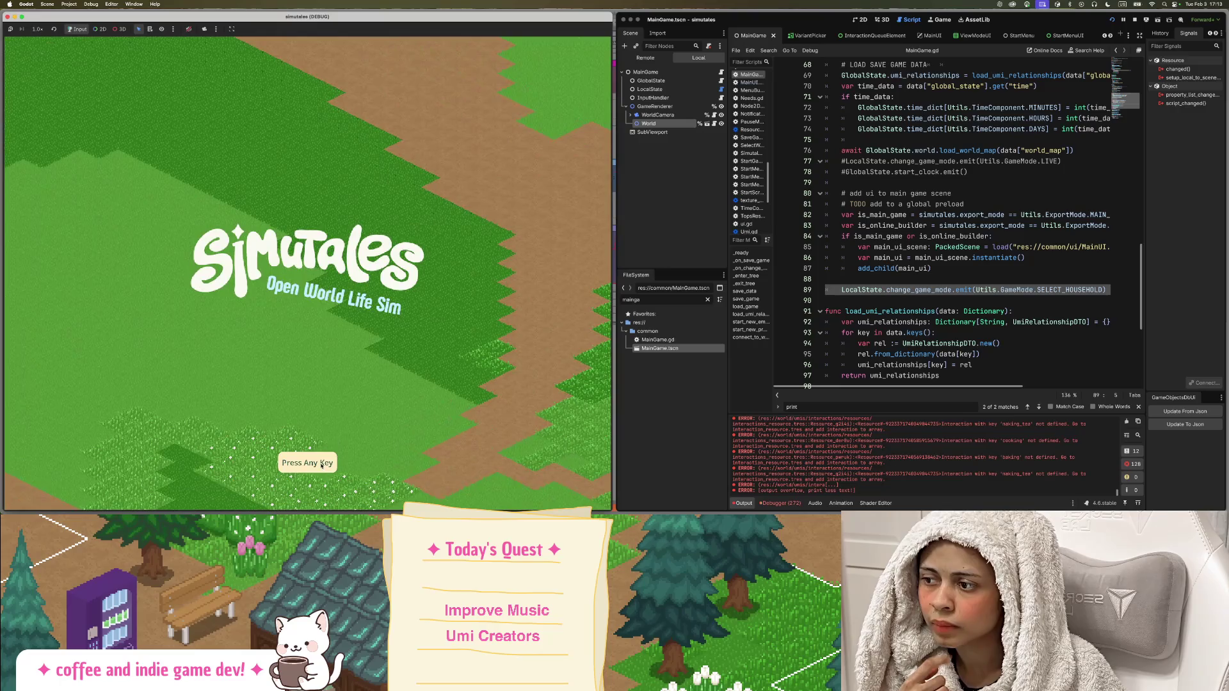
Go past the title screen to the world list and load tulip_town.
left_click(58, 239)
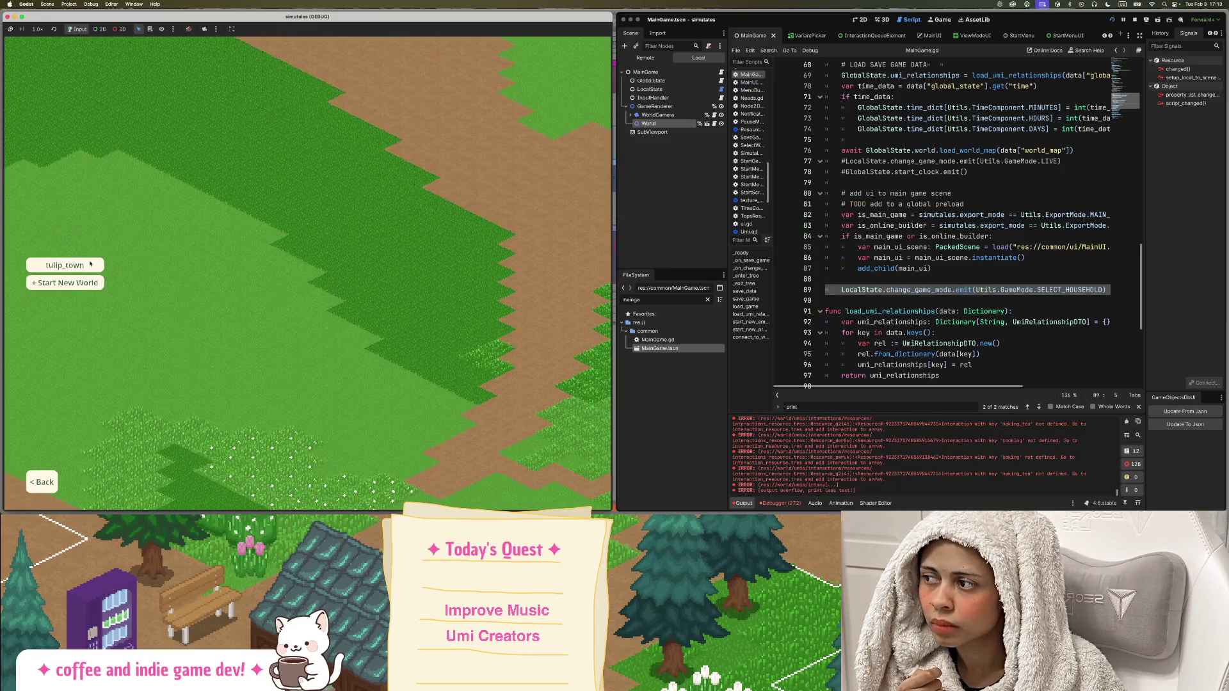
left_click(90, 263)
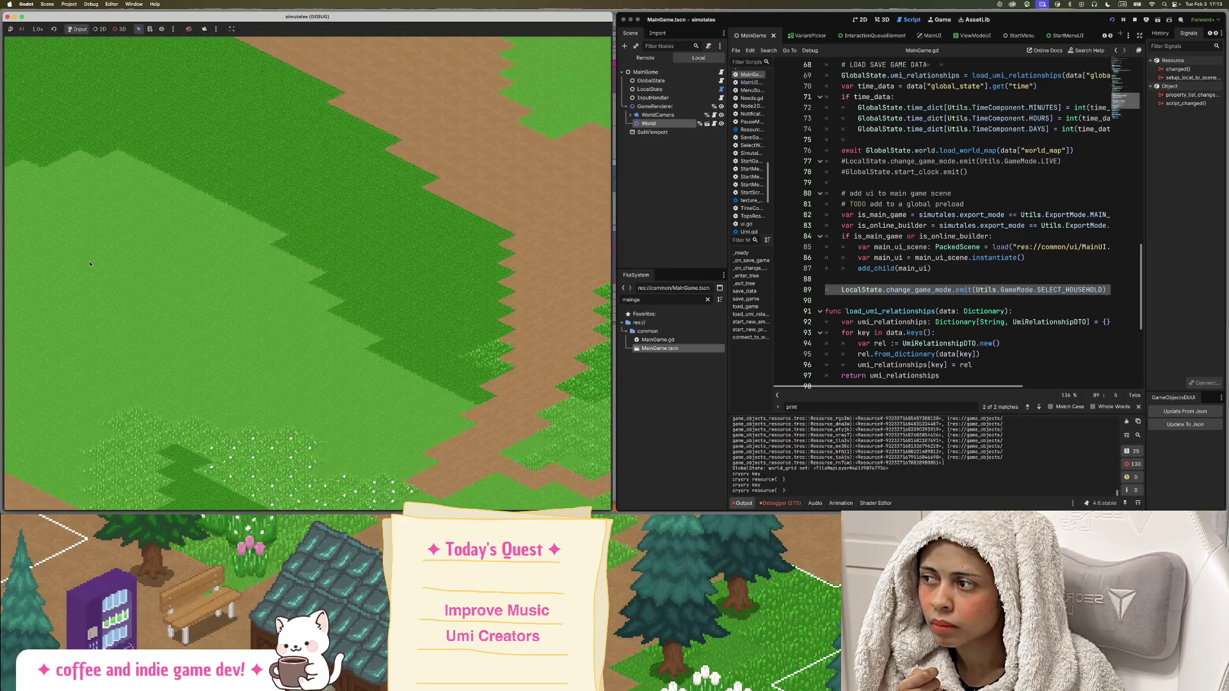
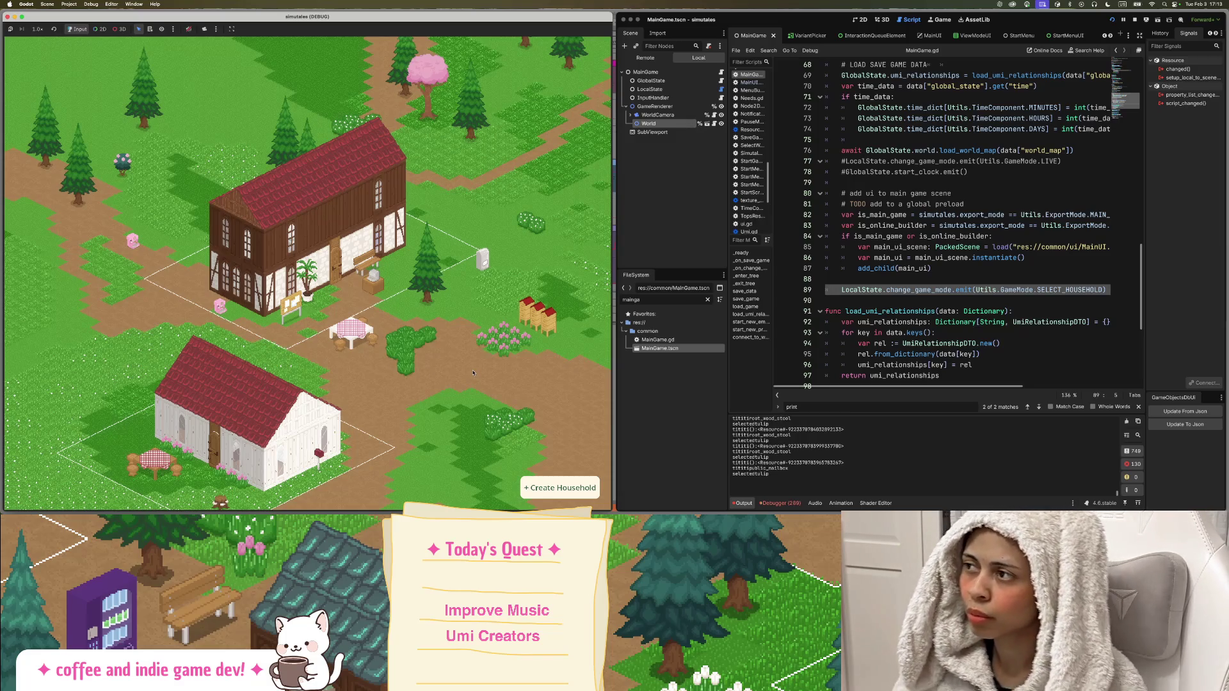
Open the household creator in the running game, close it with X, then reopen and close it.
left_click(558, 490)
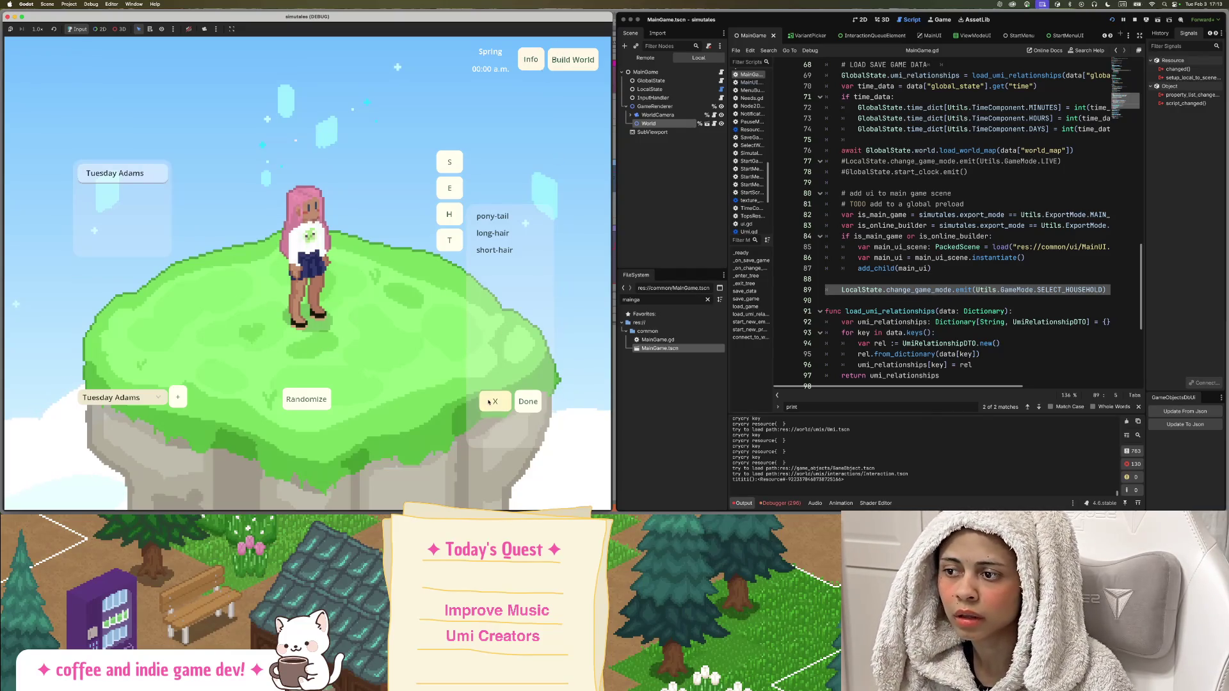
left_click(493, 402)
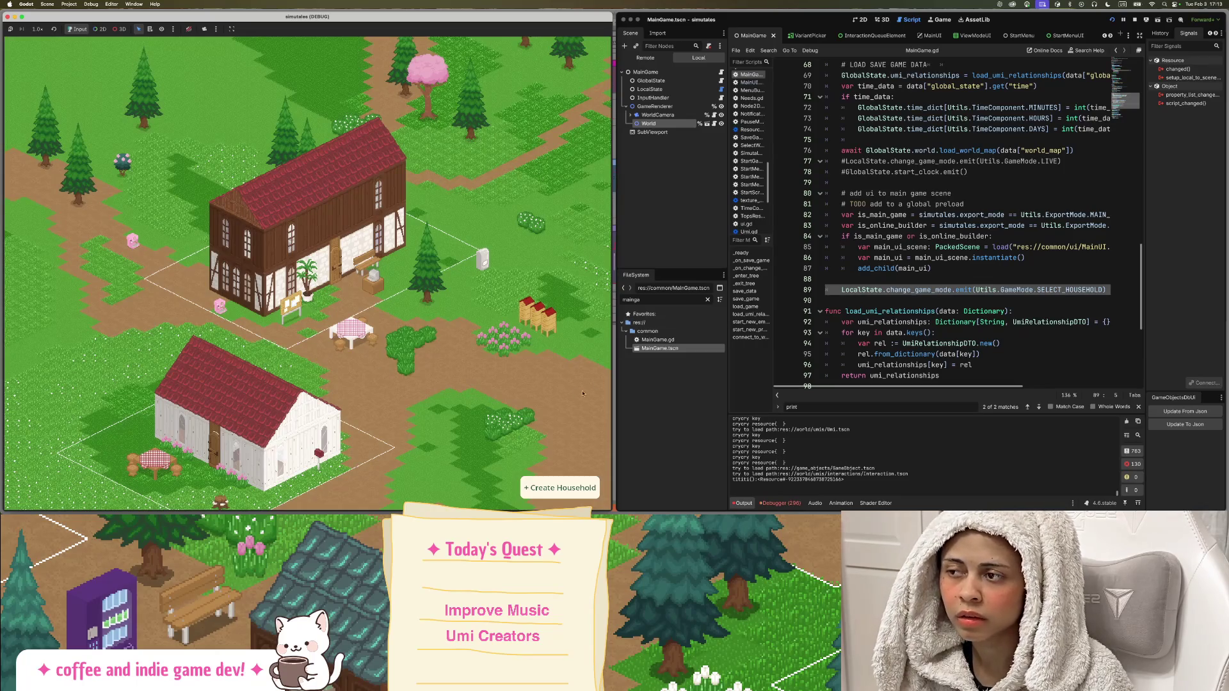
left_click(561, 487)
left_click(493, 401)
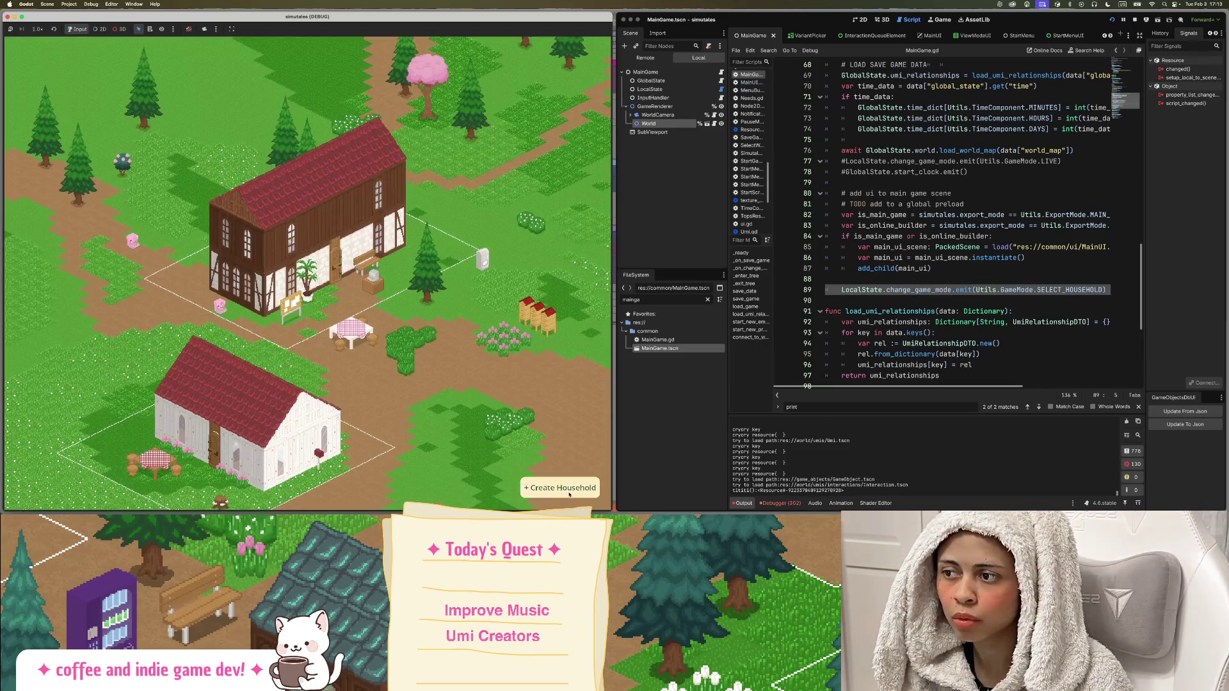
left_click(493, 402)
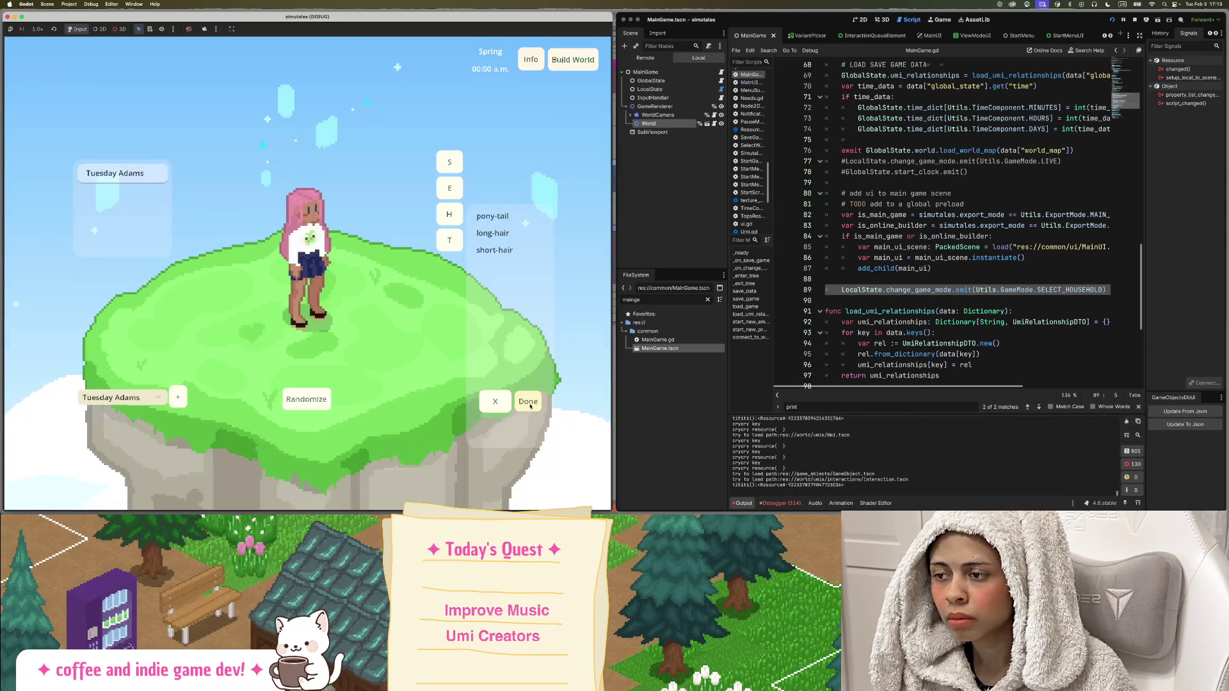
Press Done repeatedly to test finishing the household creation.
left_click(530, 404)
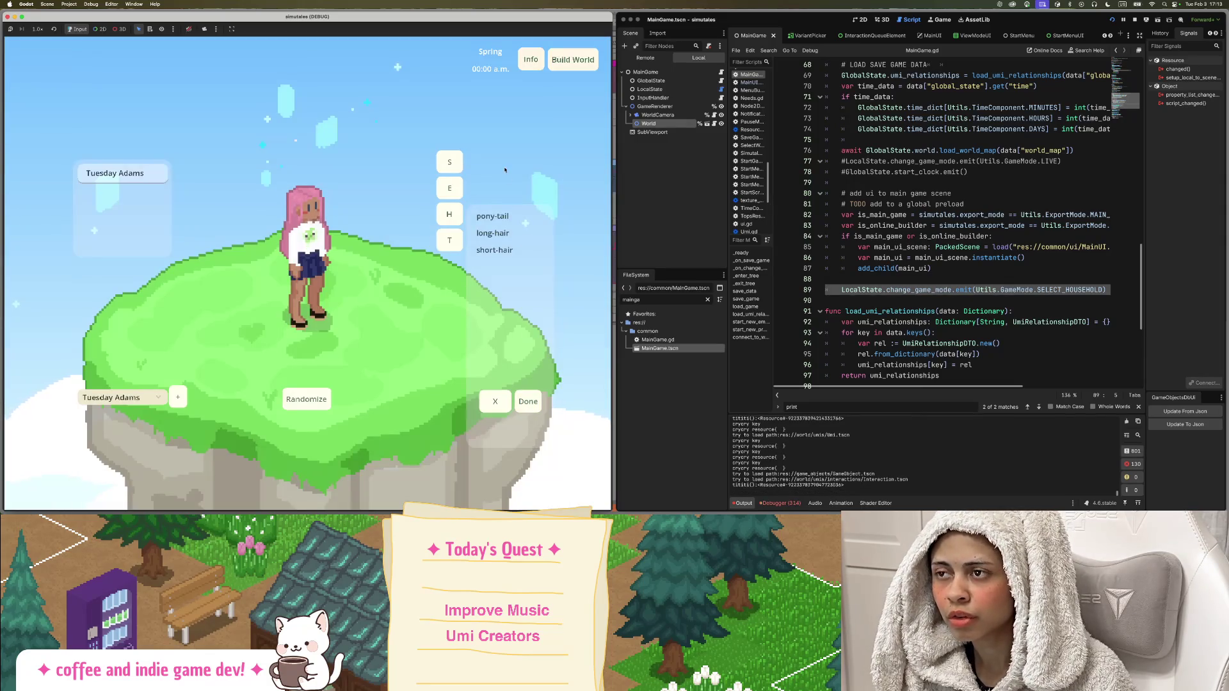
left_click(533, 402)
left_click(533, 402)
left_click(534, 401)
Filter the FileSystem dock with 'crea'.
left_click(533, 401)
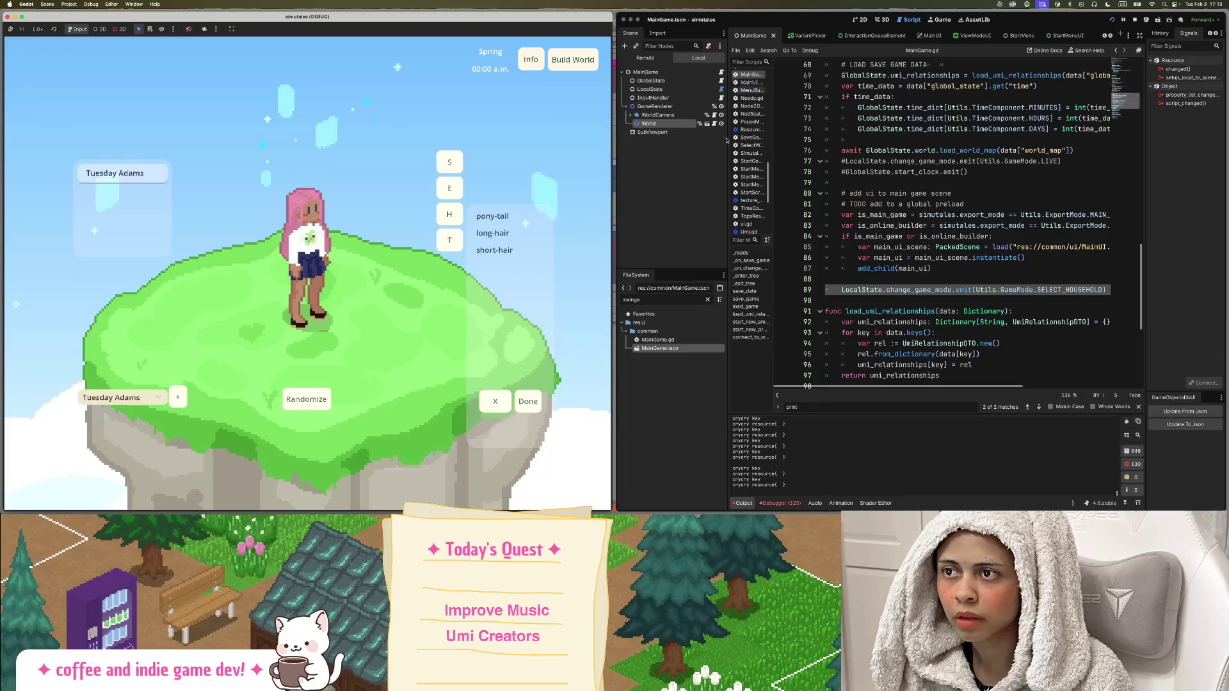
double_click(655, 300)
type("crea")
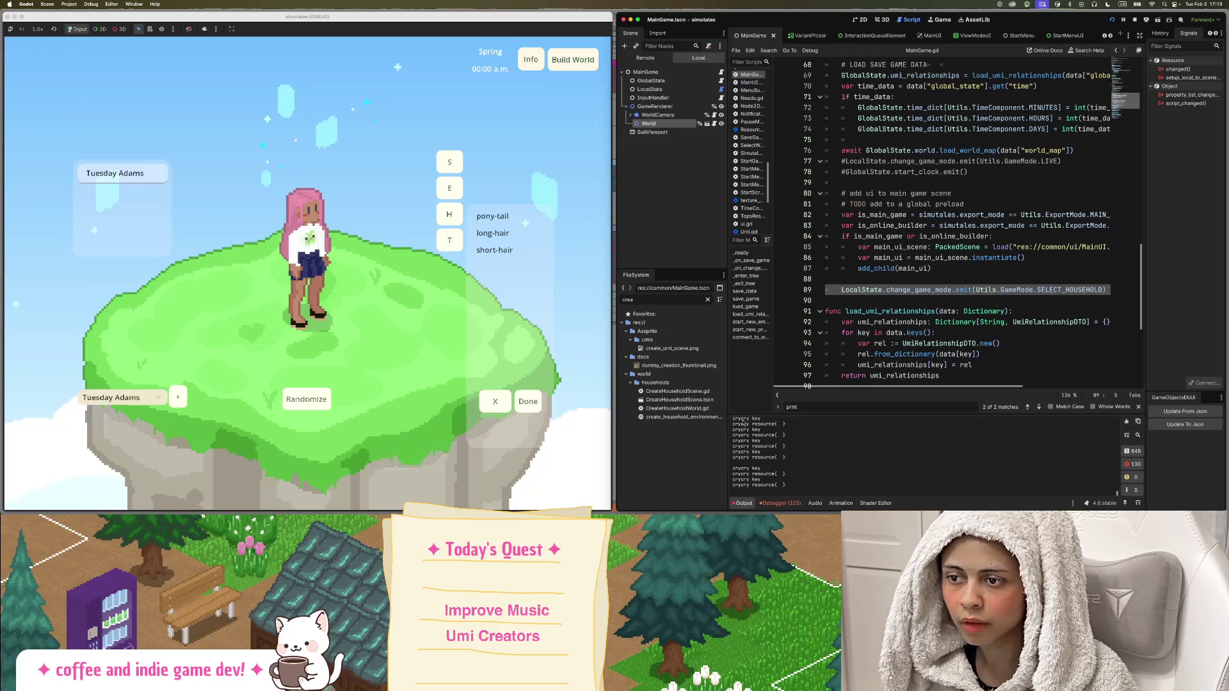
Open CreateHouseholdScene.tscn and its root and UI node scripts, going to line 38.
double_click(679, 399)
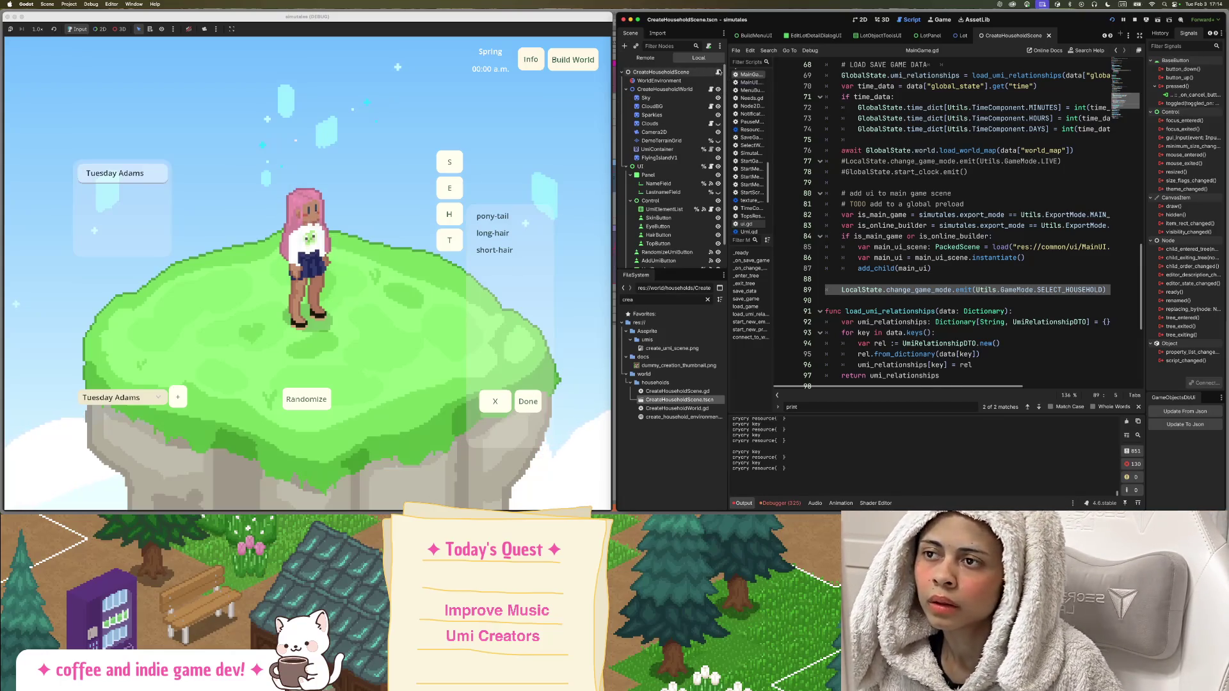
left_click(718, 71)
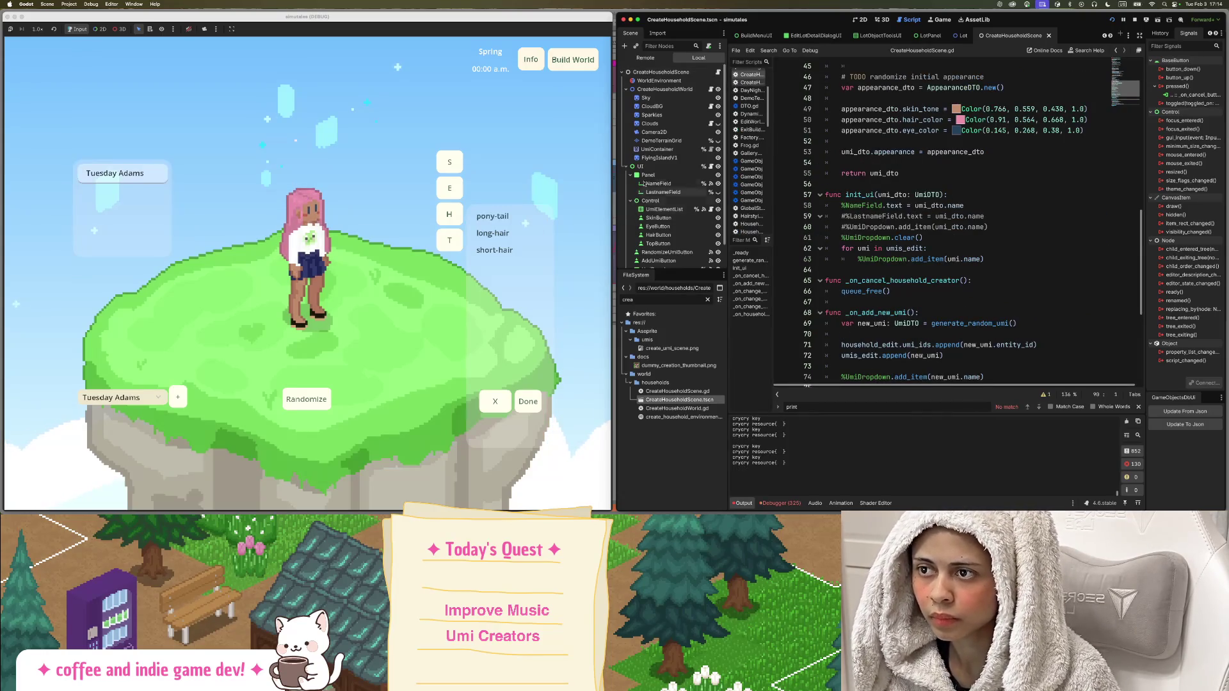
left_click(711, 167)
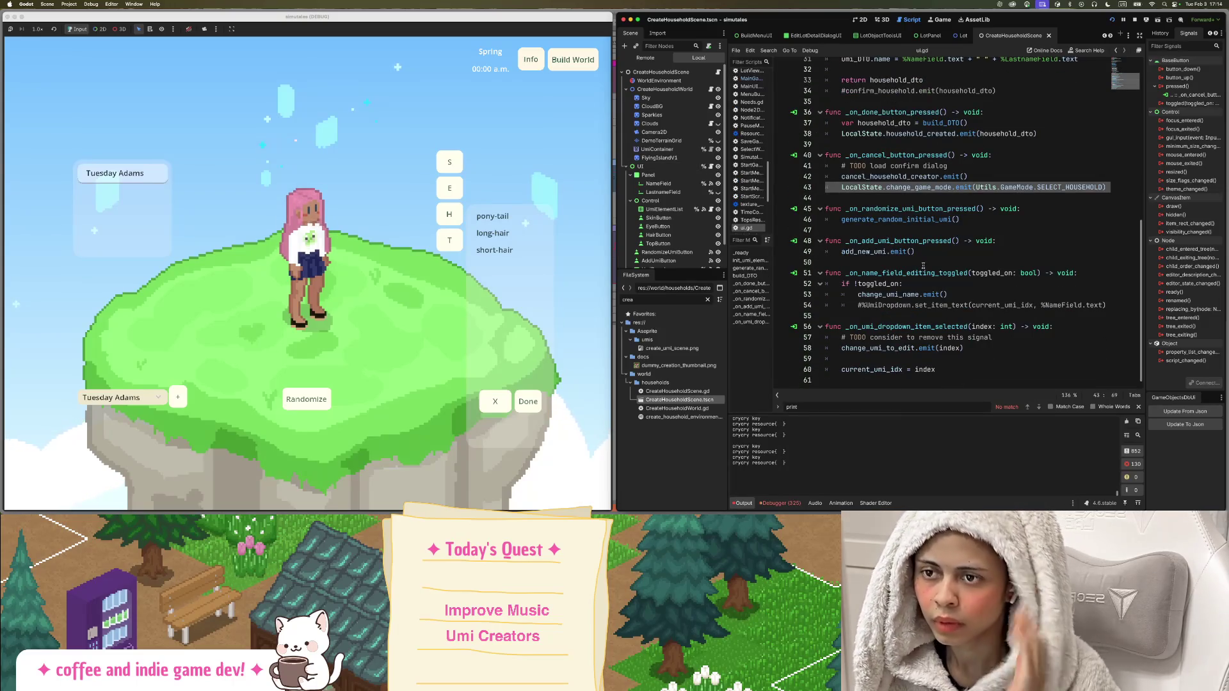
scroll(937, 253, "up", 3)
left_click(861, 228)
Highlight household_created and emit on line 38, then return to the CreateHouseholdScene script.
double_click(920, 228)
mouse_move(979, 228)
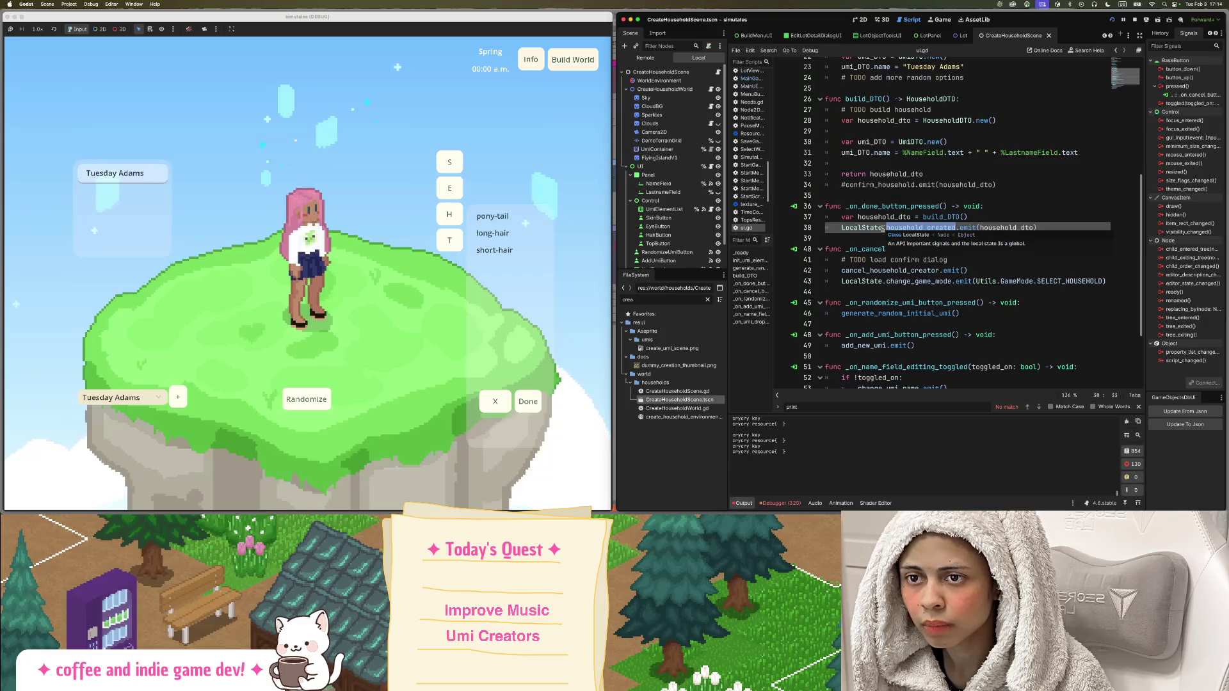
left_click(858, 228)
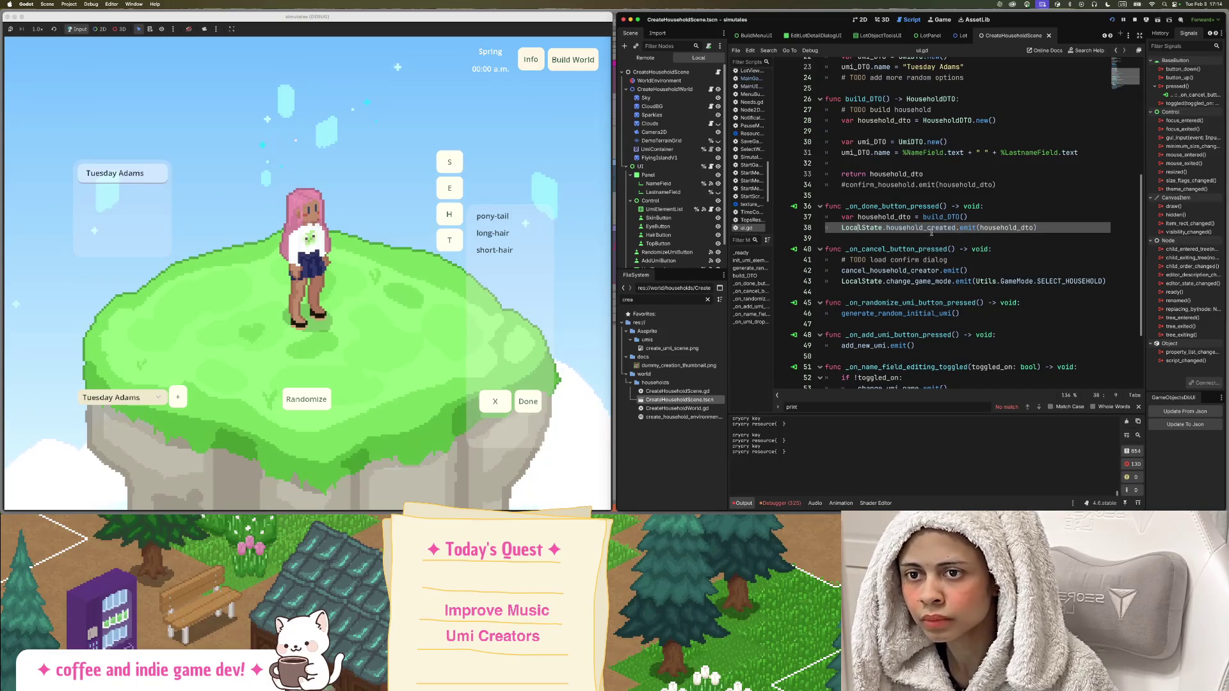
mouse_move(929, 230)
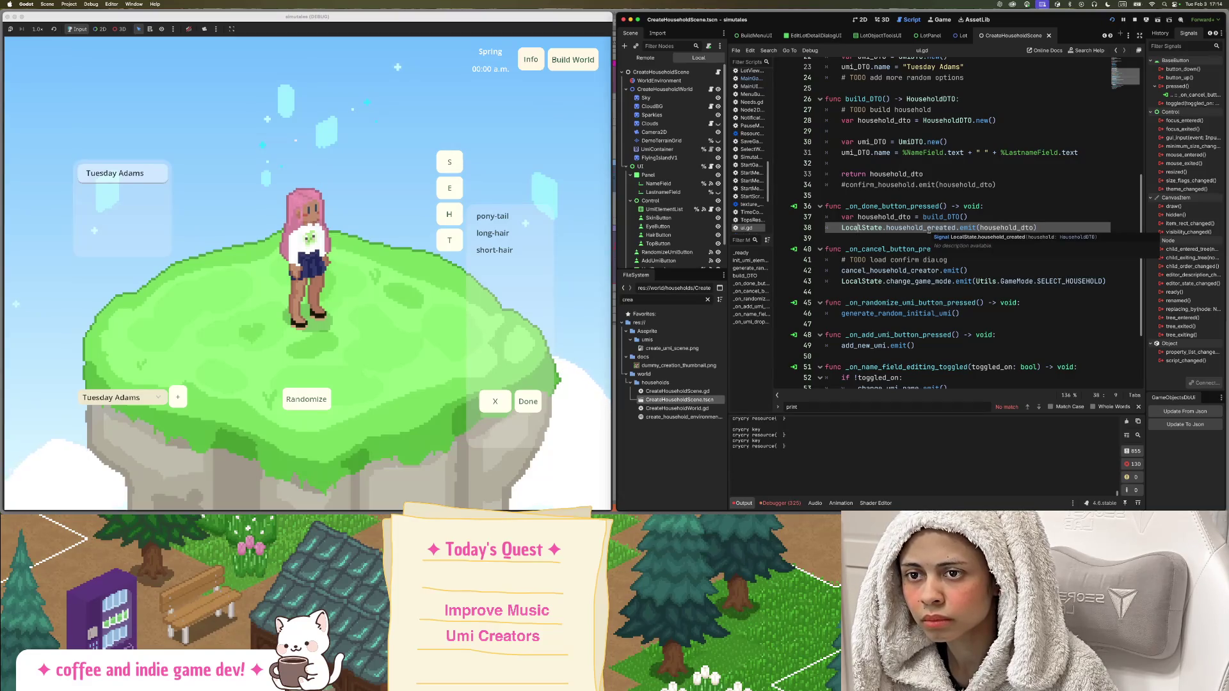
double_click(929, 229)
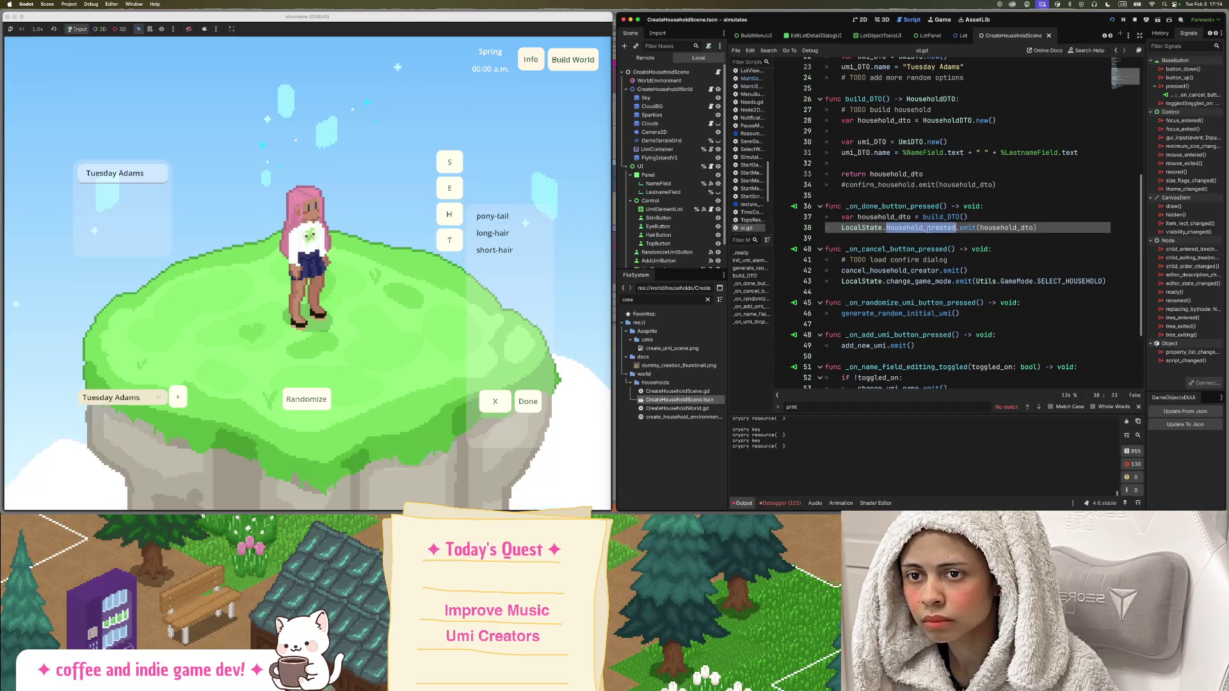
left_click(844, 228)
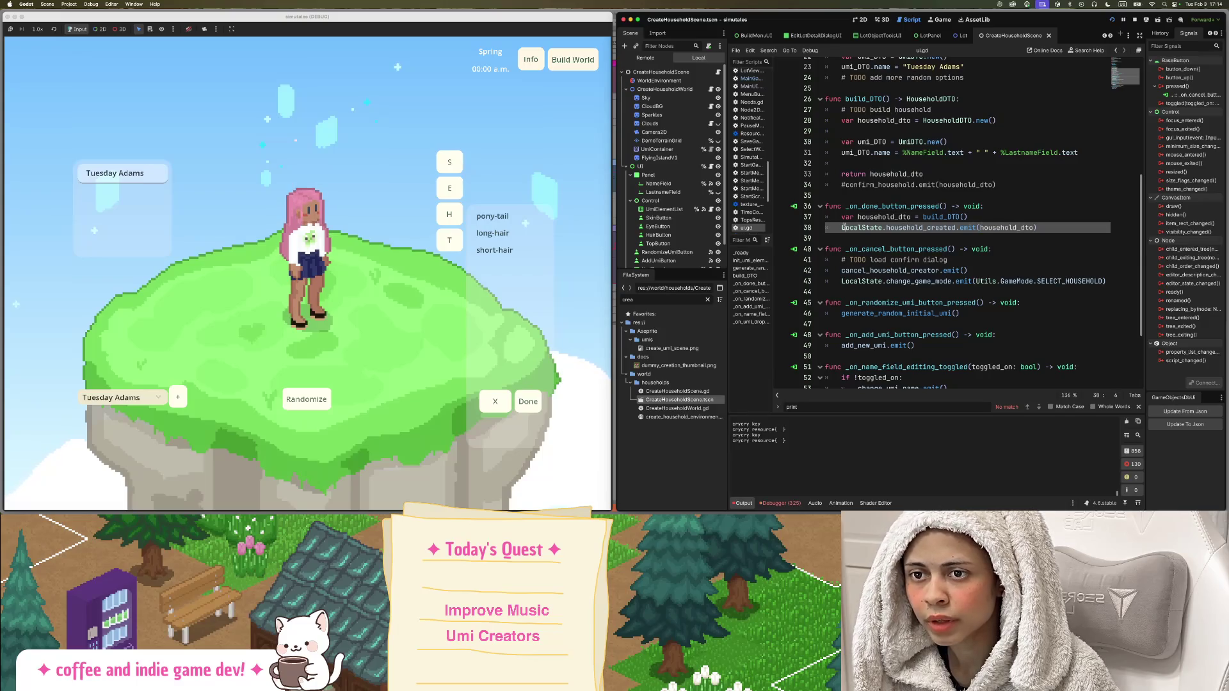
double_click(920, 229)
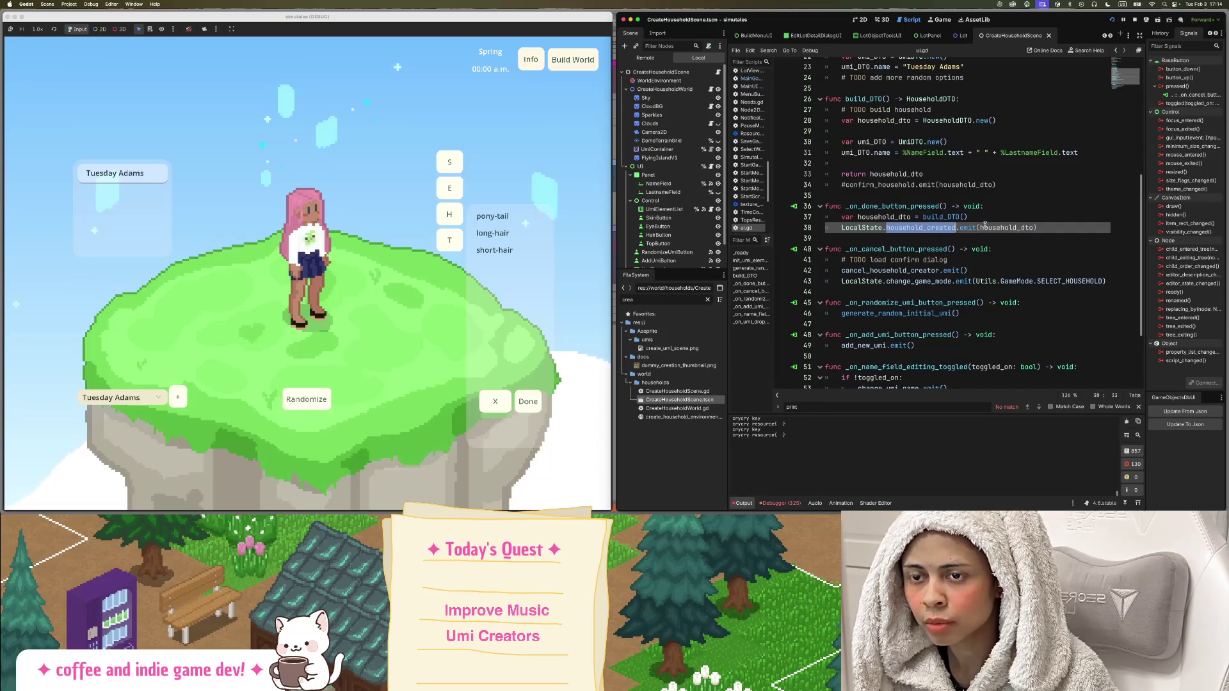
mouse_move(984, 224)
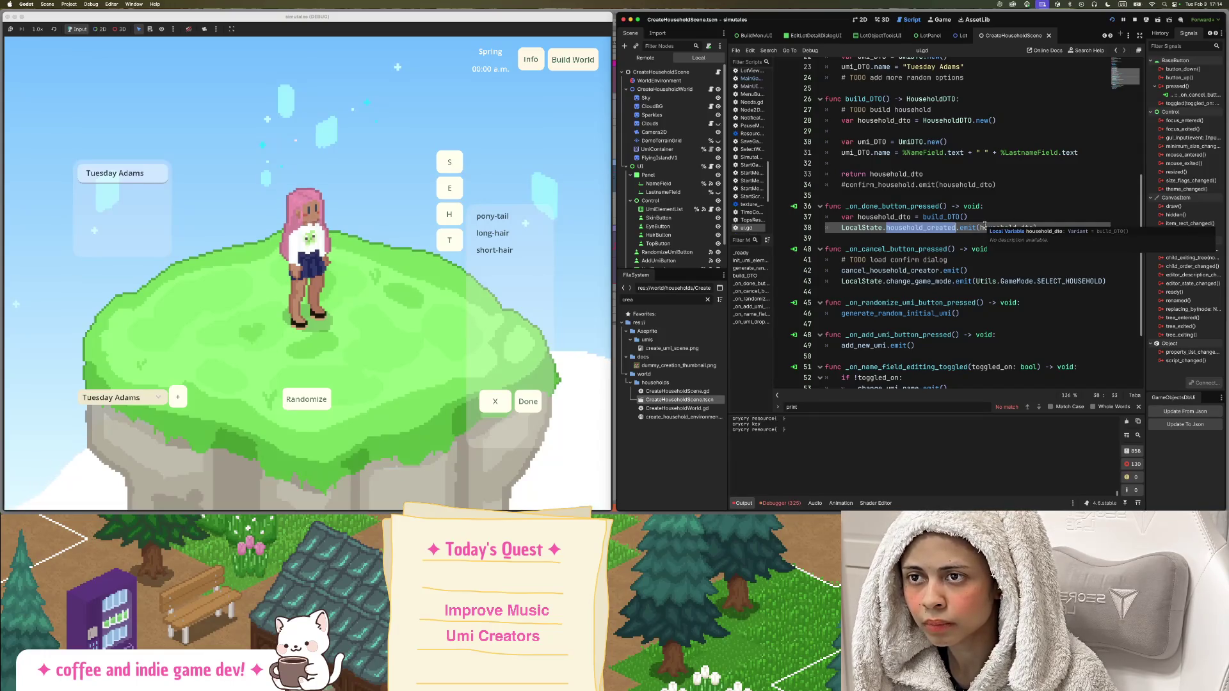
double_click(967, 228)
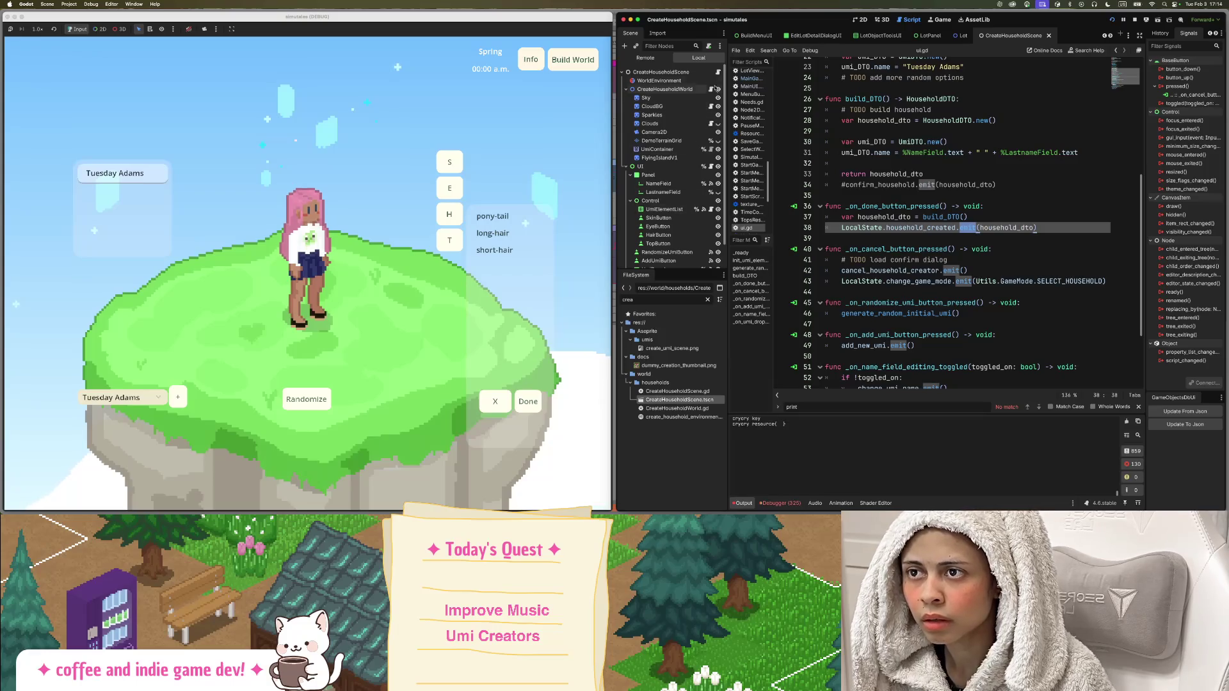
left_click(717, 72)
scroll(997, 235, "up", 10)
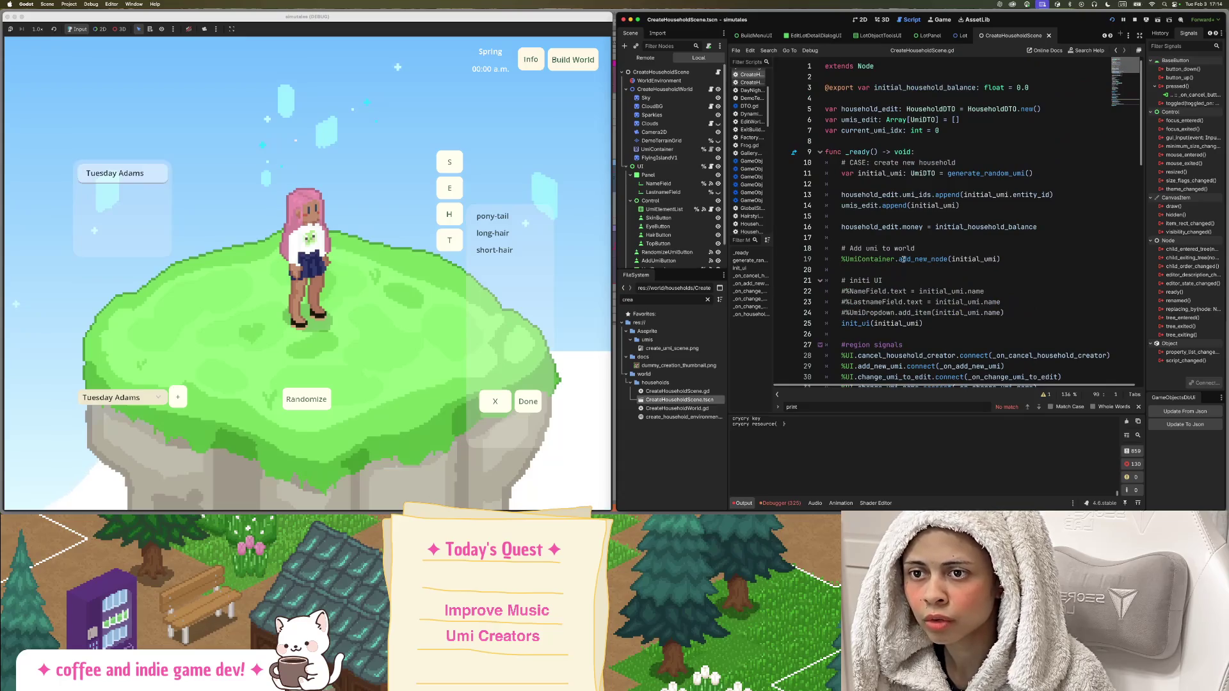
scroll(899, 259, "down", 7)
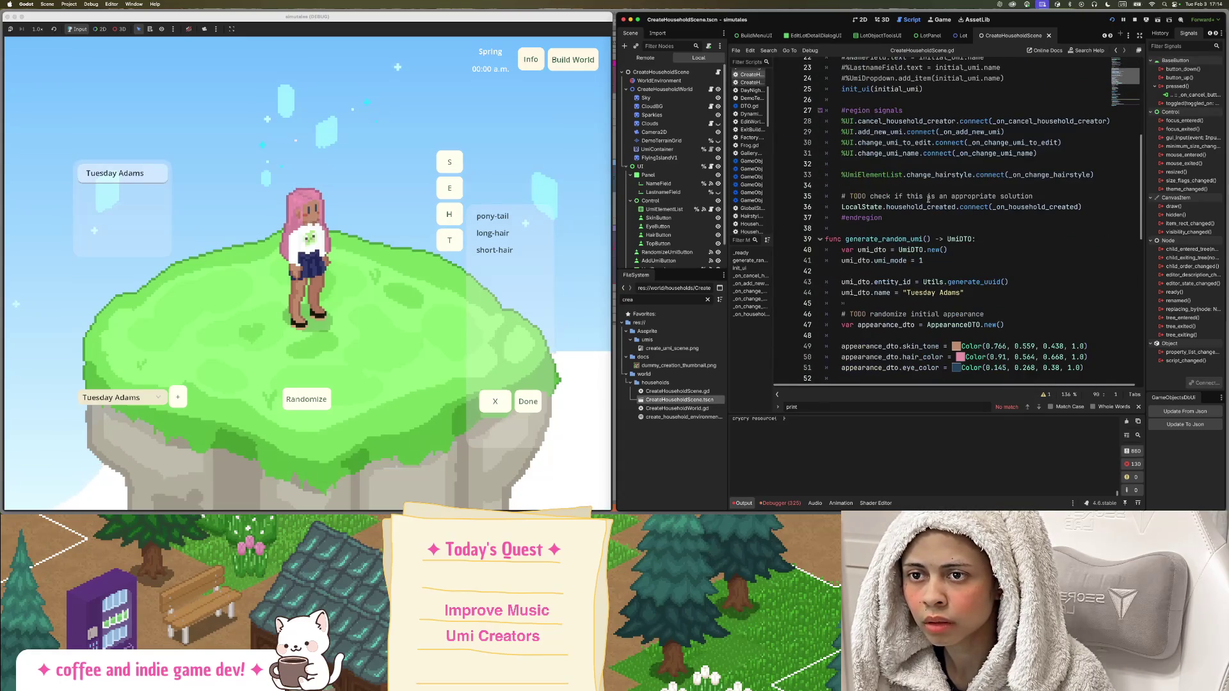
double_click(939, 207)
double_click(1025, 207)
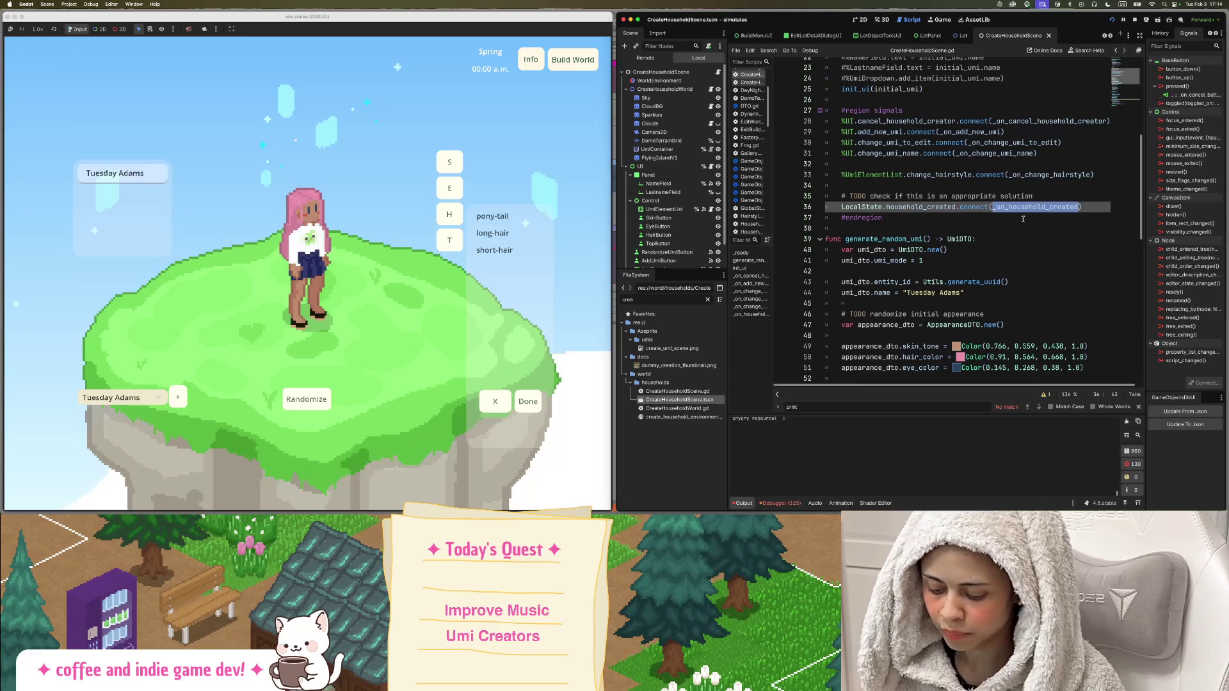
key("super+f")
key("Return")
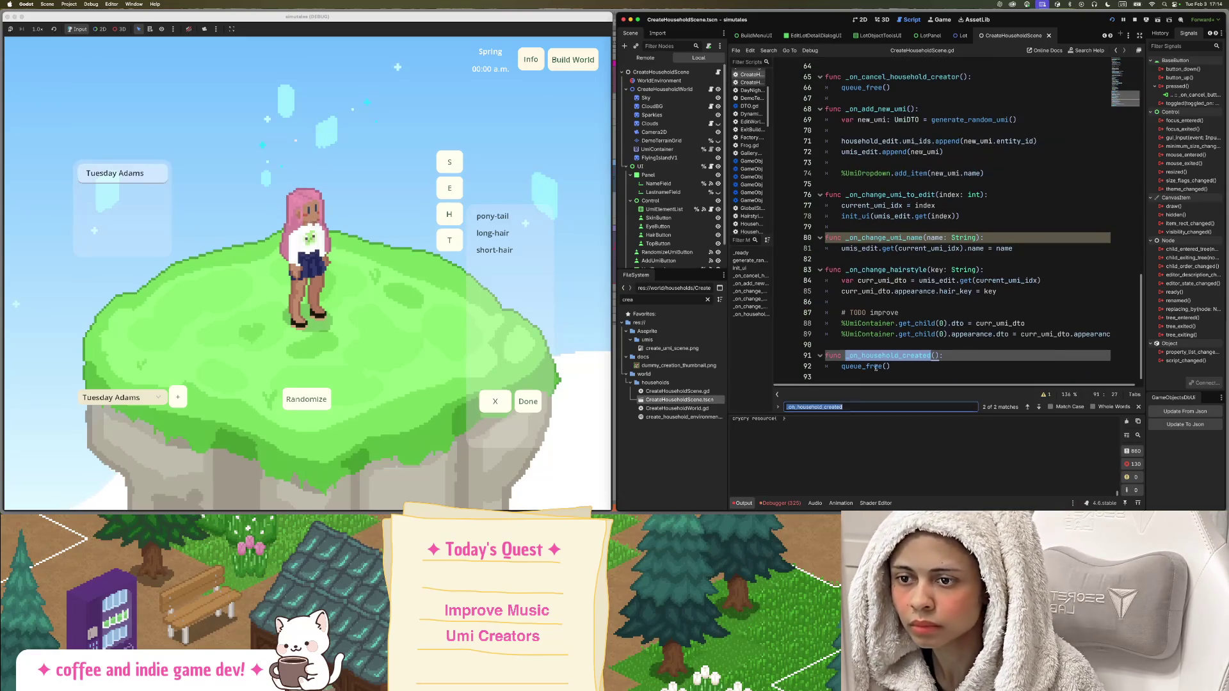
double_click(877, 367)
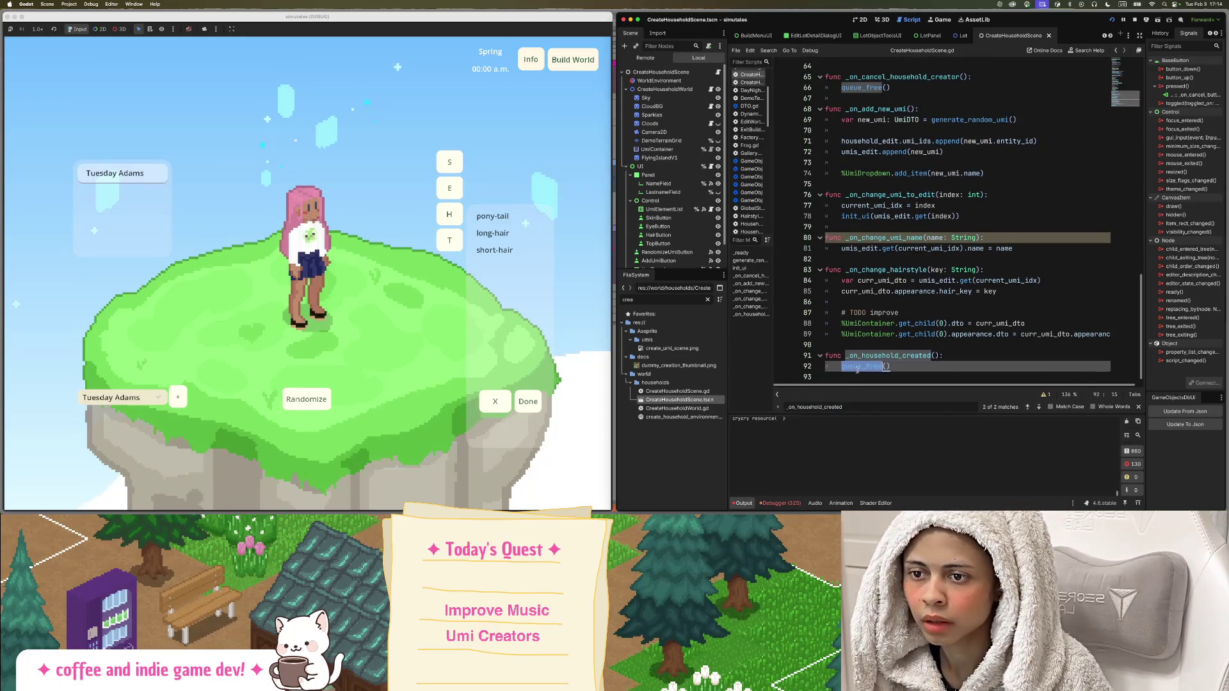
left_click(905, 365)
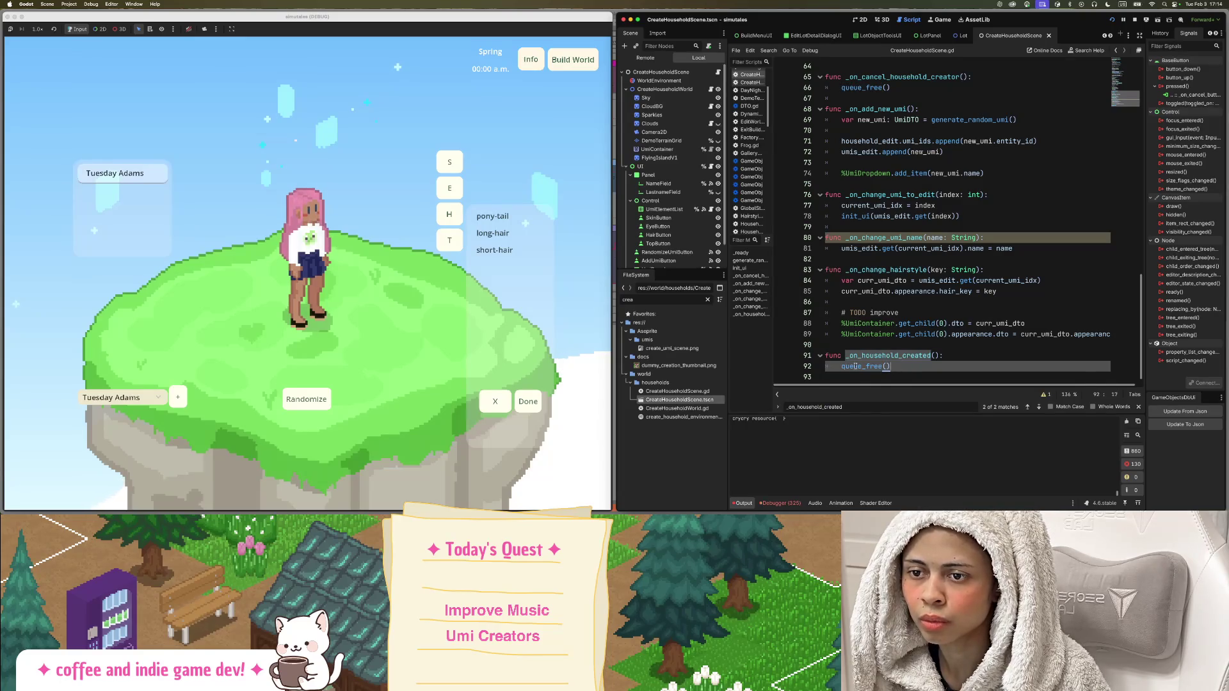
left_click_drag(891, 366, 745, 360)
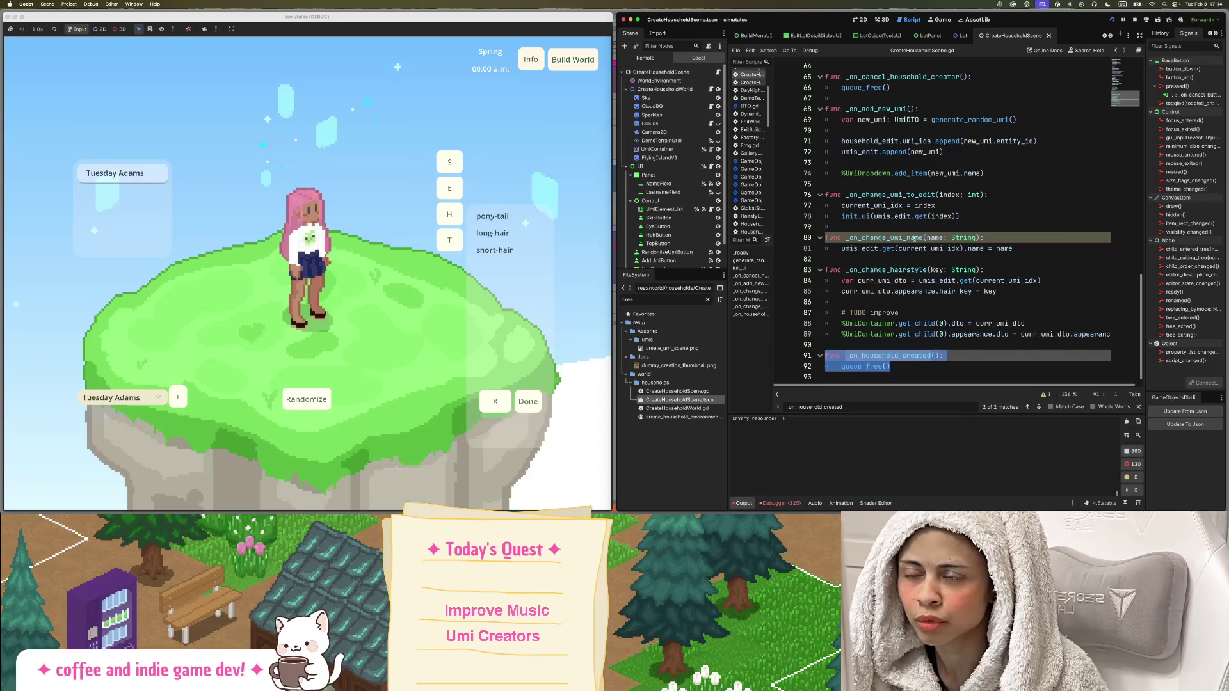
scroll(949, 288, "up", 20)
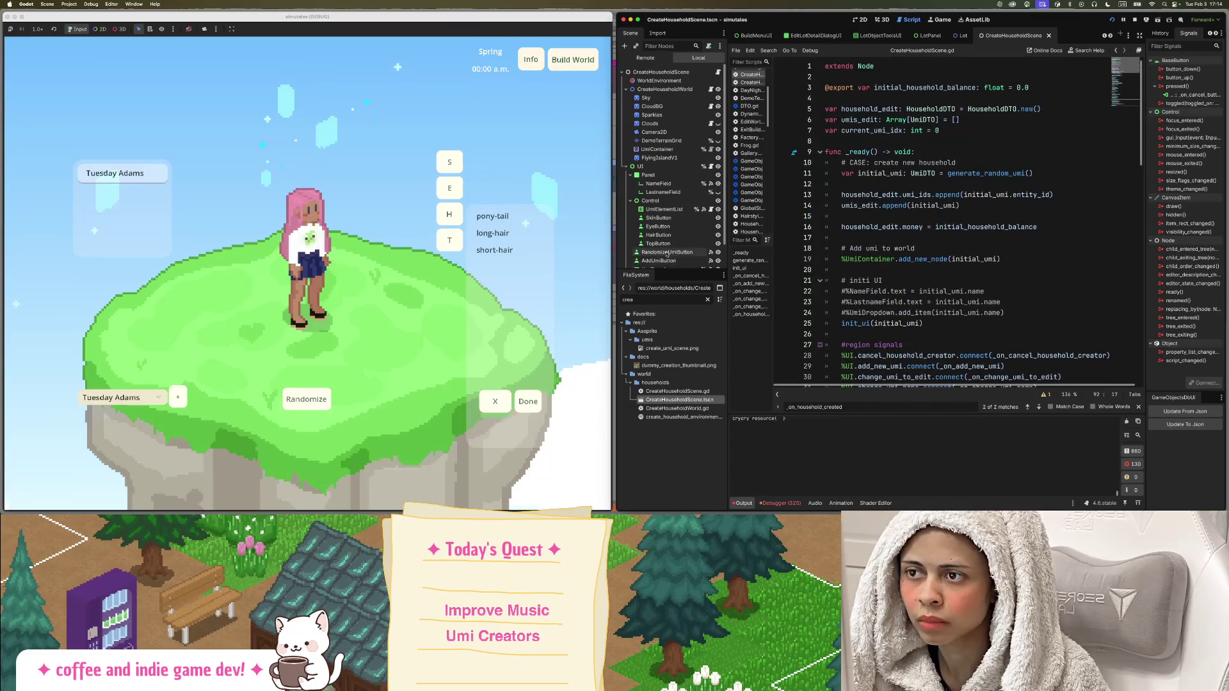
scroll(679, 256, "down", 2)
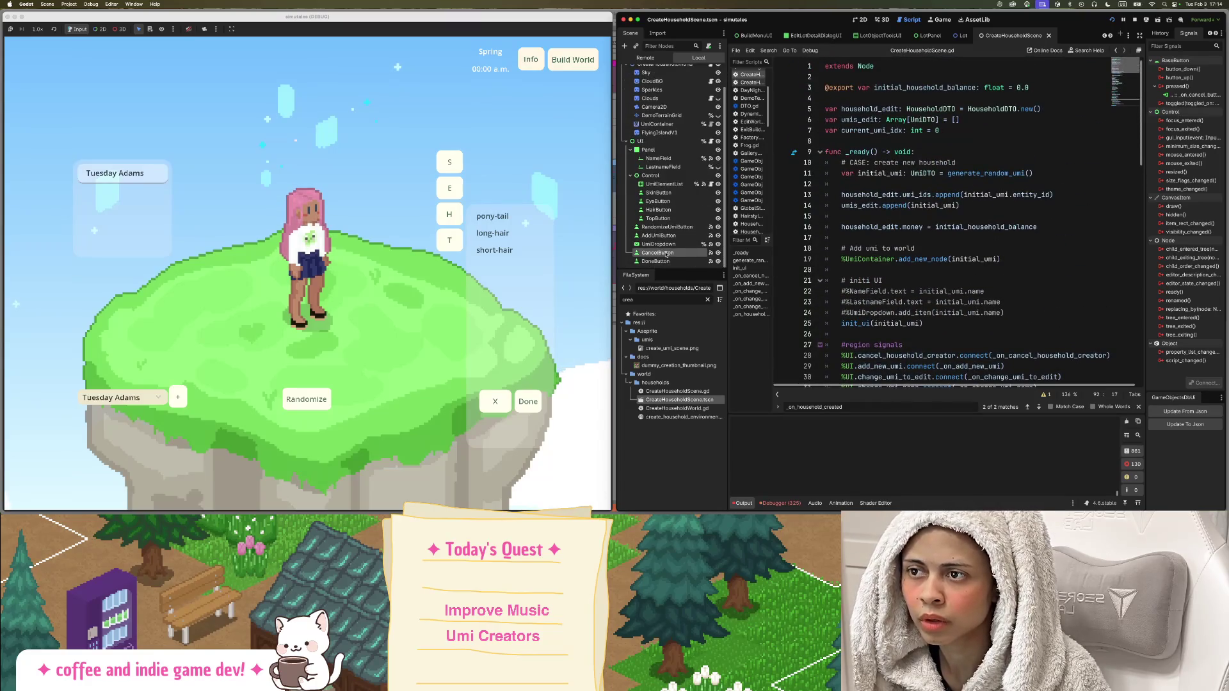
left_click(711, 260)
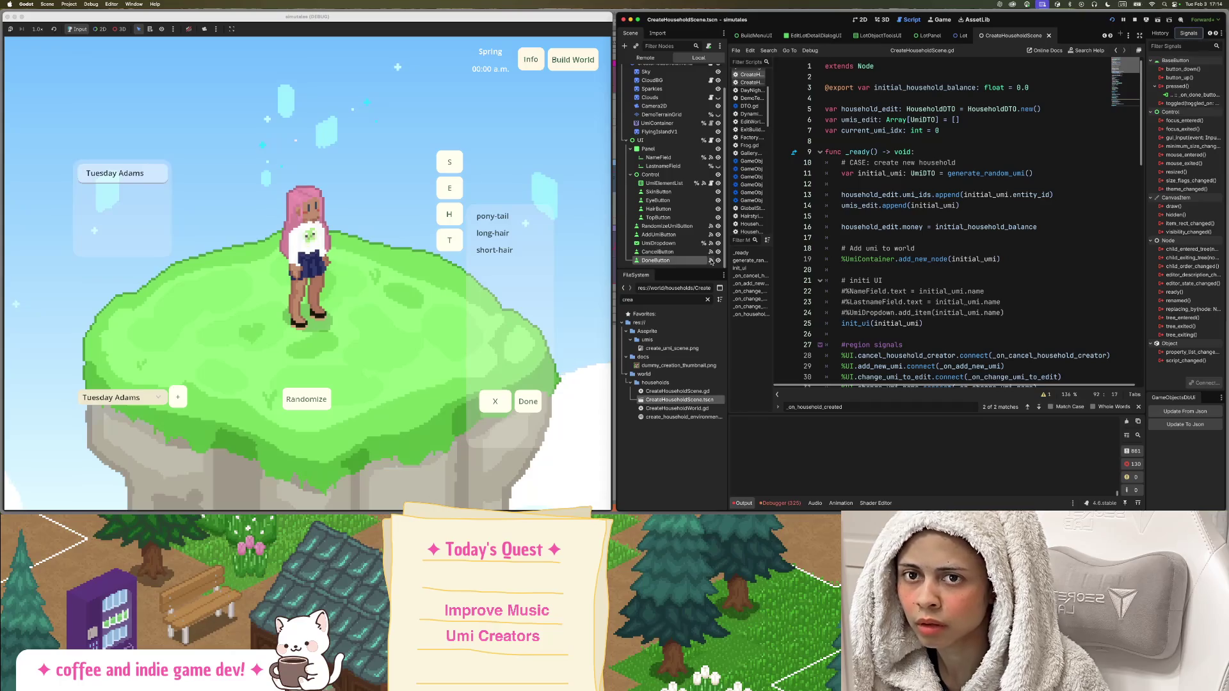
double_click(1197, 95)
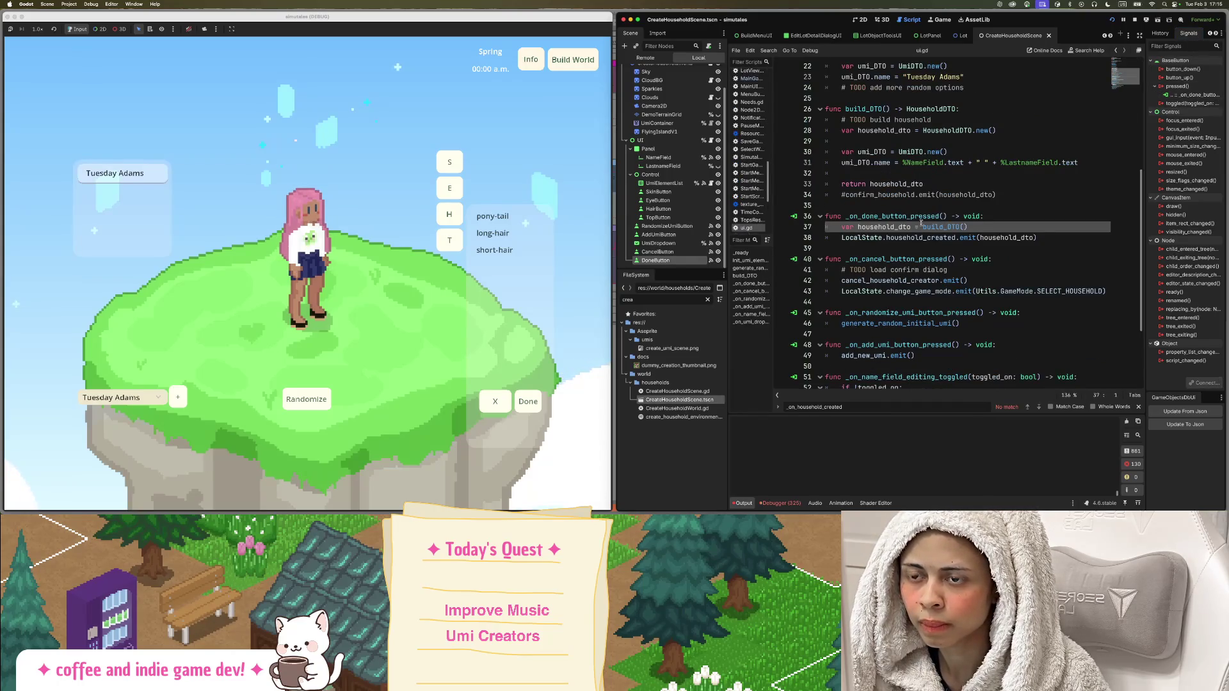
left_click(940, 163)
double_click(933, 238)
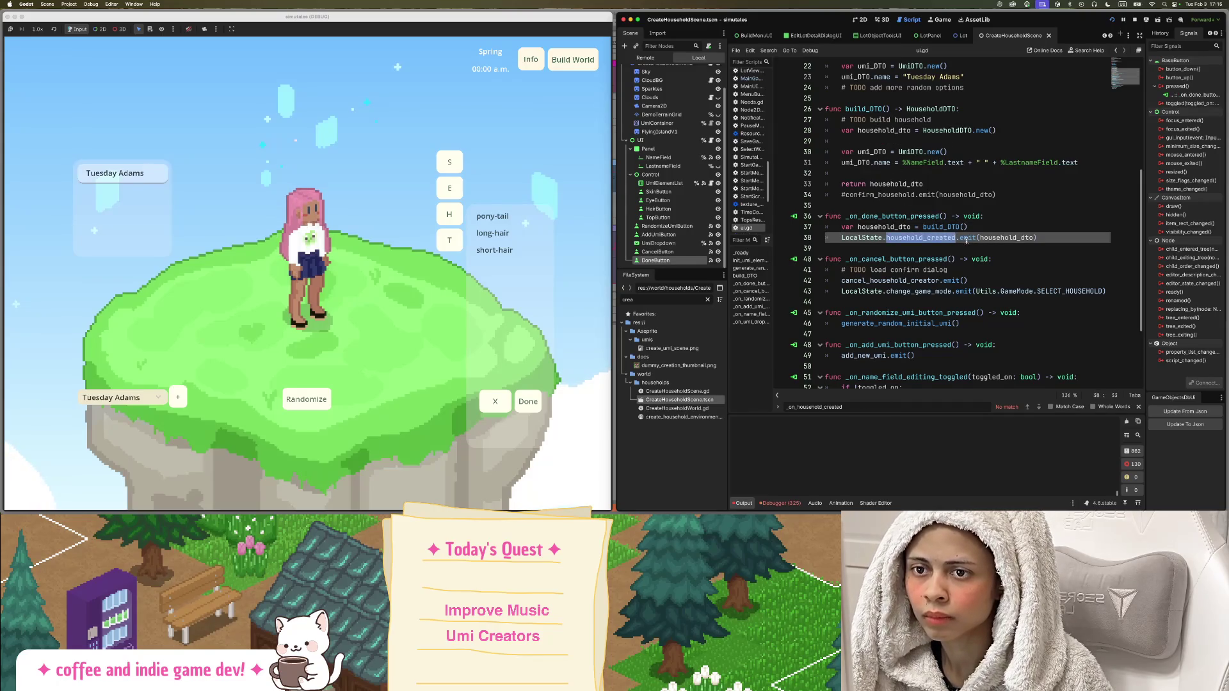
left_click(927, 238)
double_click(927, 238)
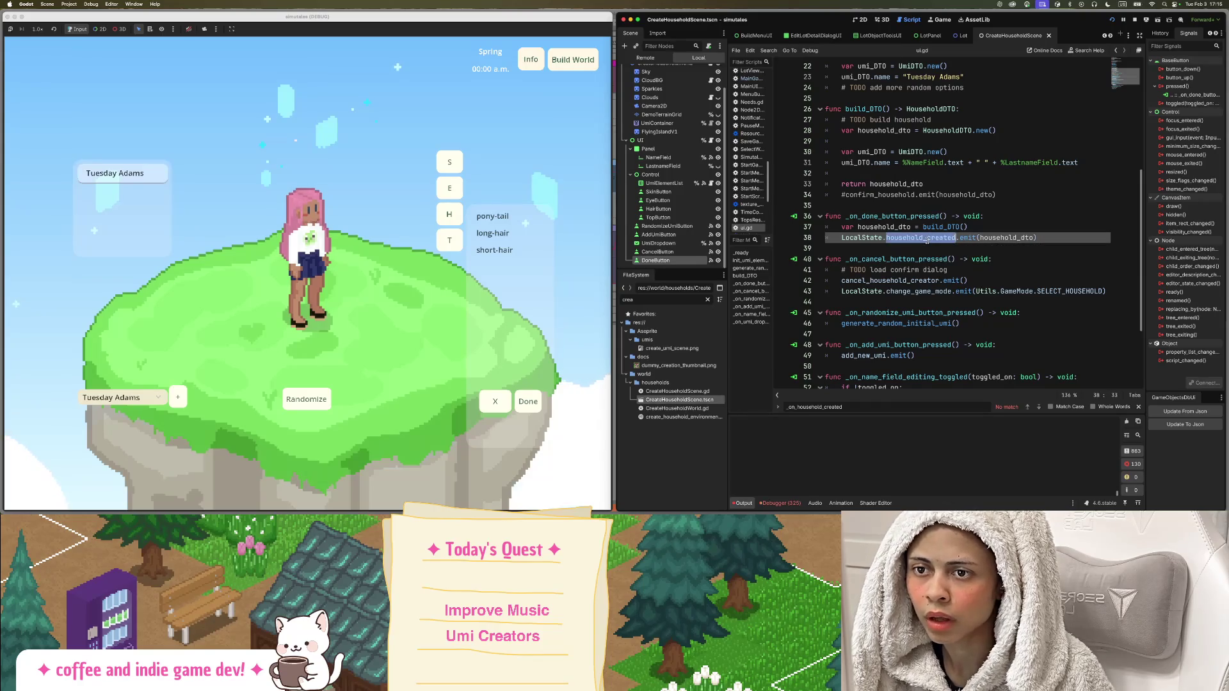
double_click(1007, 237)
left_click(934, 238)
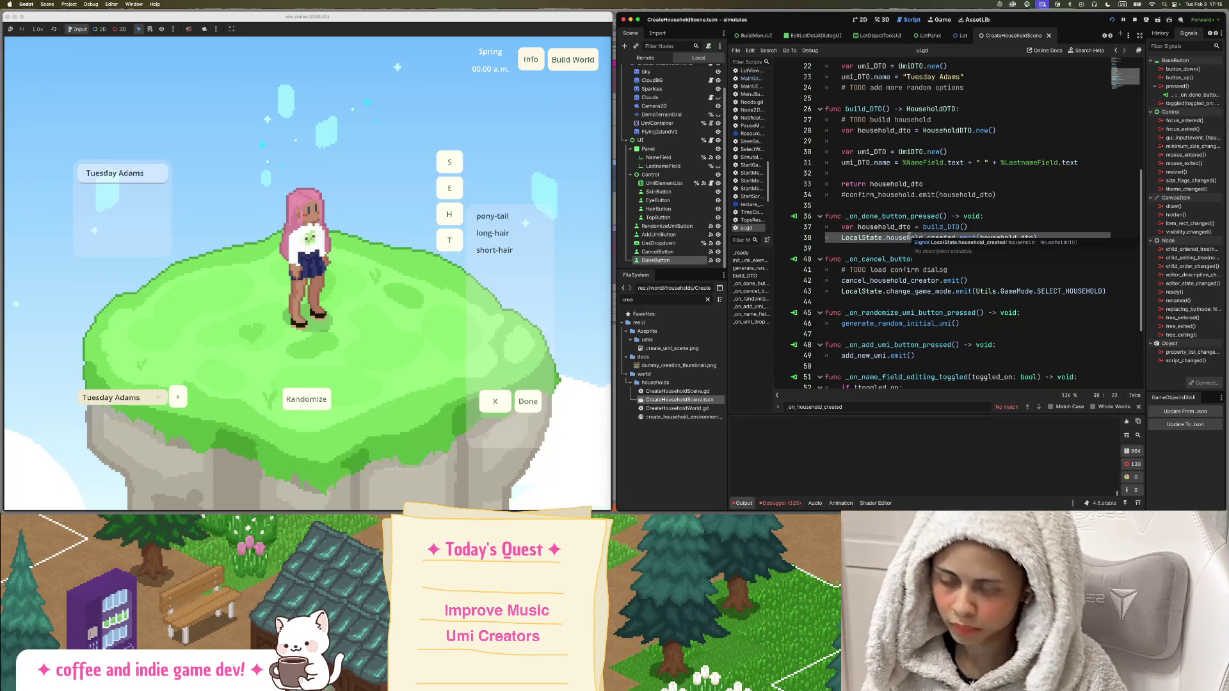
scroll(673, 160, "up", 2)
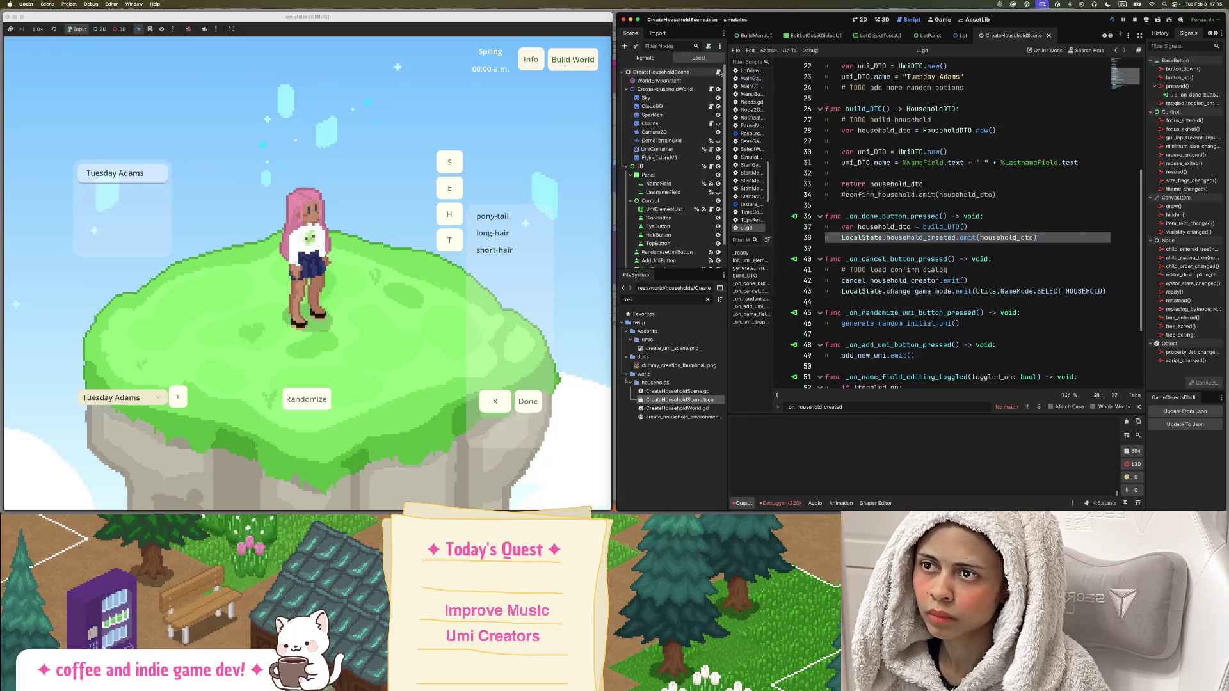
left_click(718, 72)
scroll(1017, 162, "up", 1)
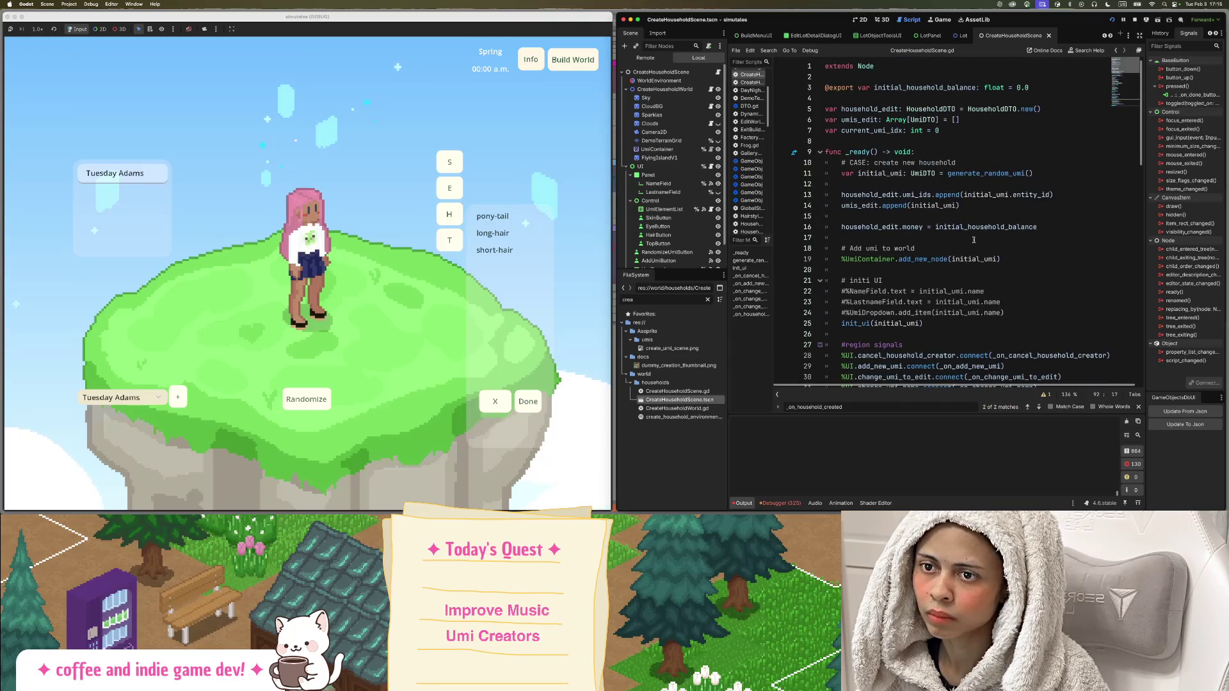
Inspect the household_created connect call to the _on_household_created handler.
scroll(973, 242, "down", 5)
double_click(920, 279)
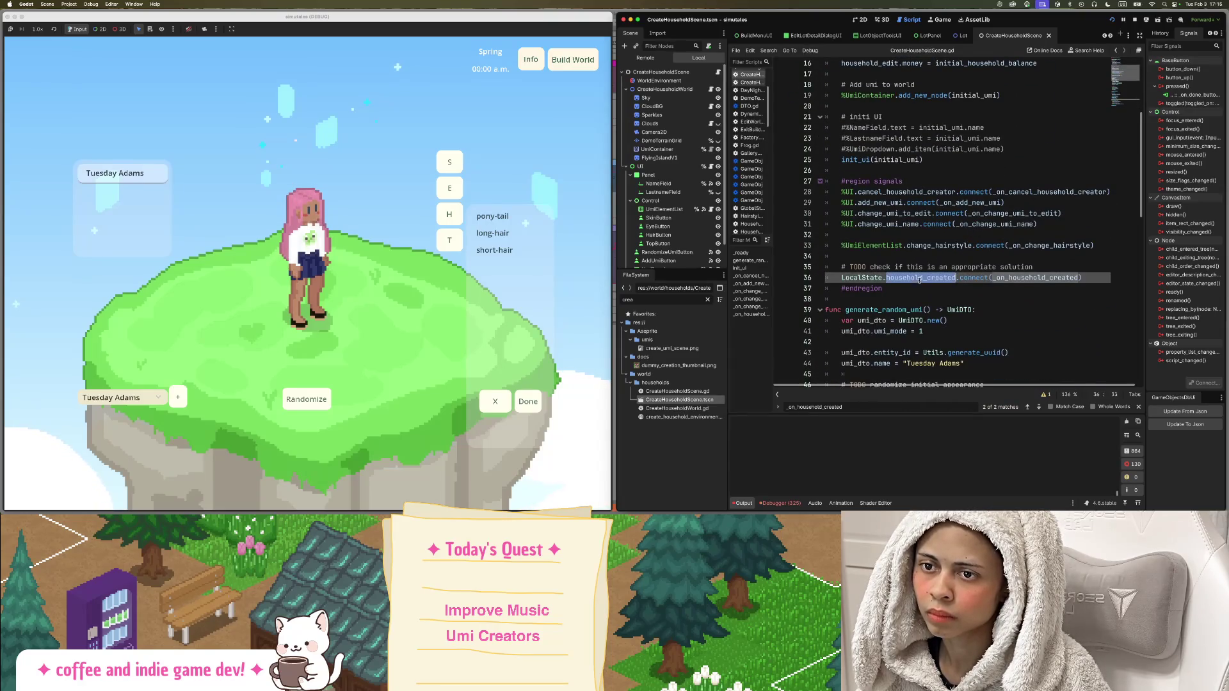
double_click(973, 278)
double_click(1003, 278)
scroll(1018, 276, "down", 6)
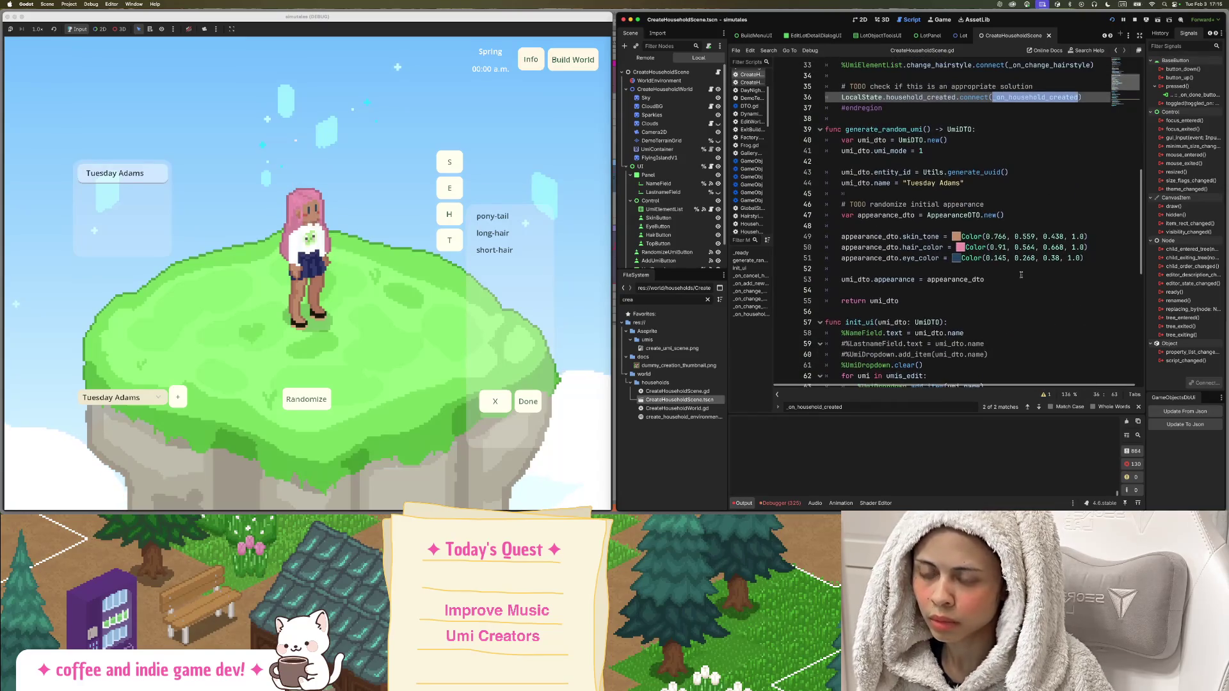
Find _on_household_created, add a household_dto: HouseholdDTO parameter, and save the script.
key("ctrl+f")
key("Return")
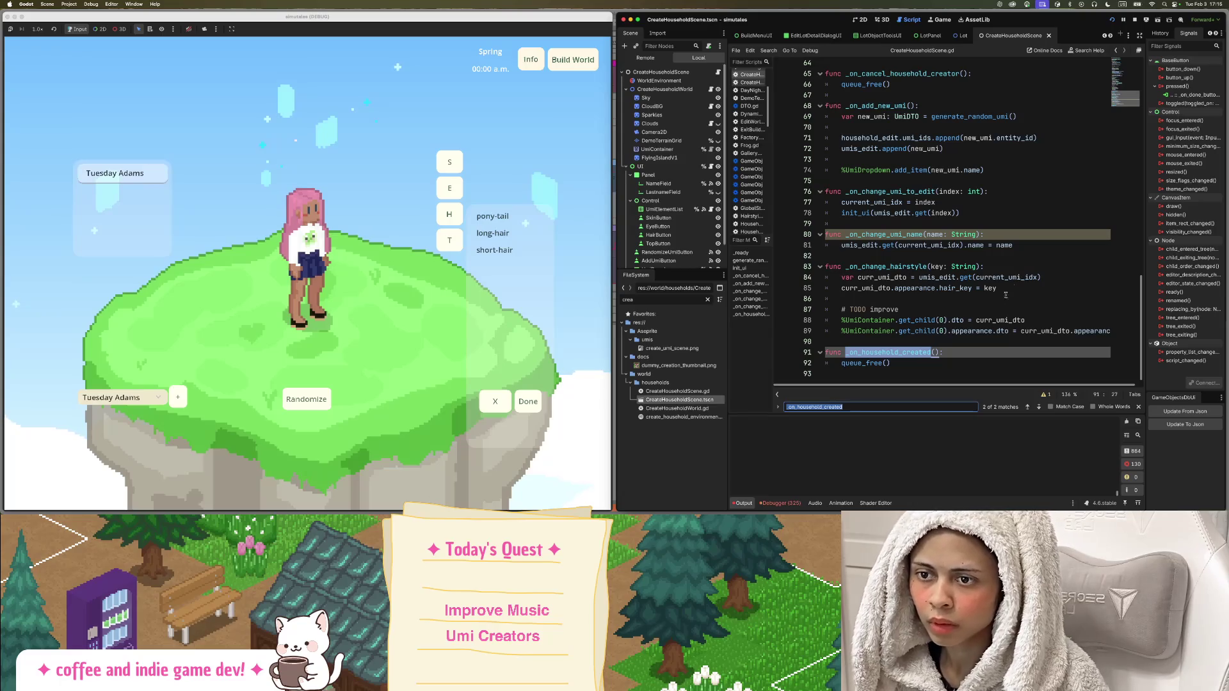
left_click(995, 350)
key("Left")
key("Left")
type("hol")
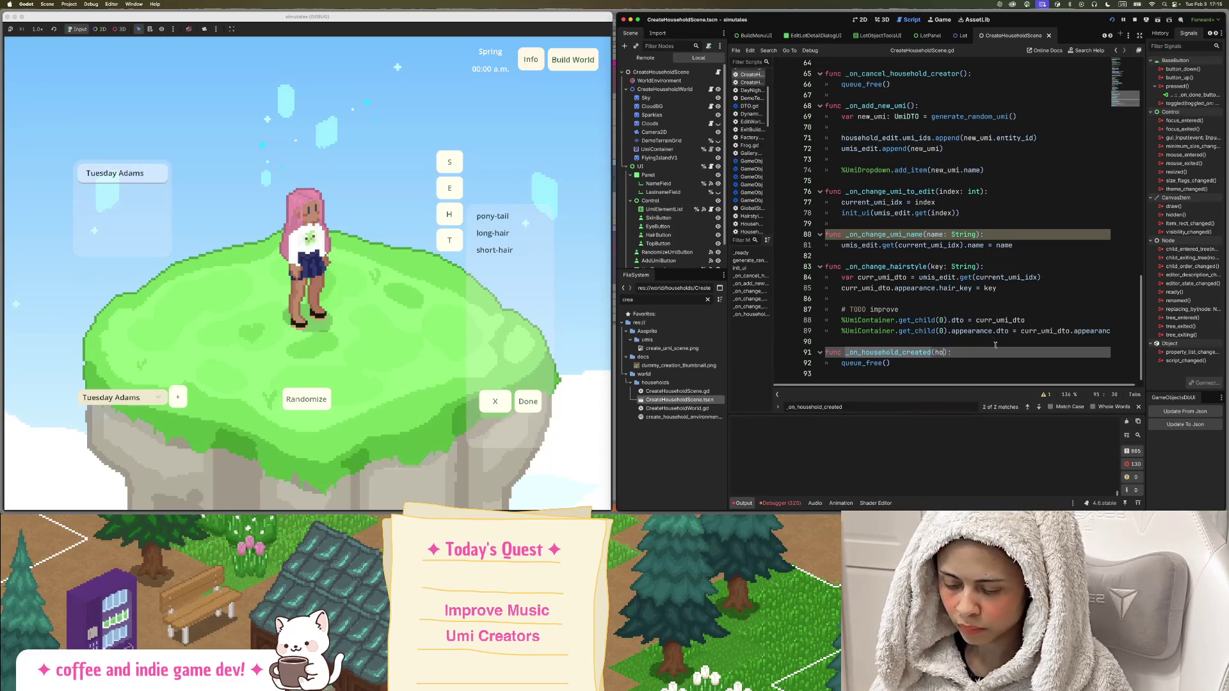
type("d_dto:")
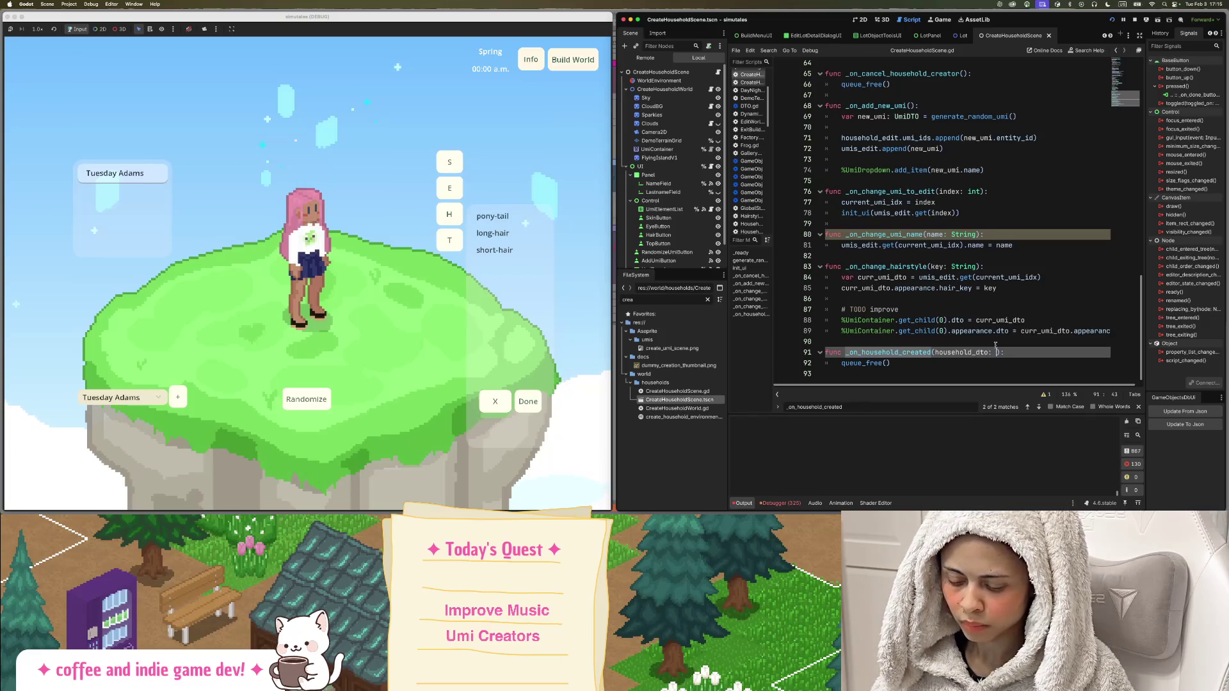
key("BackSpace")
type("ou")
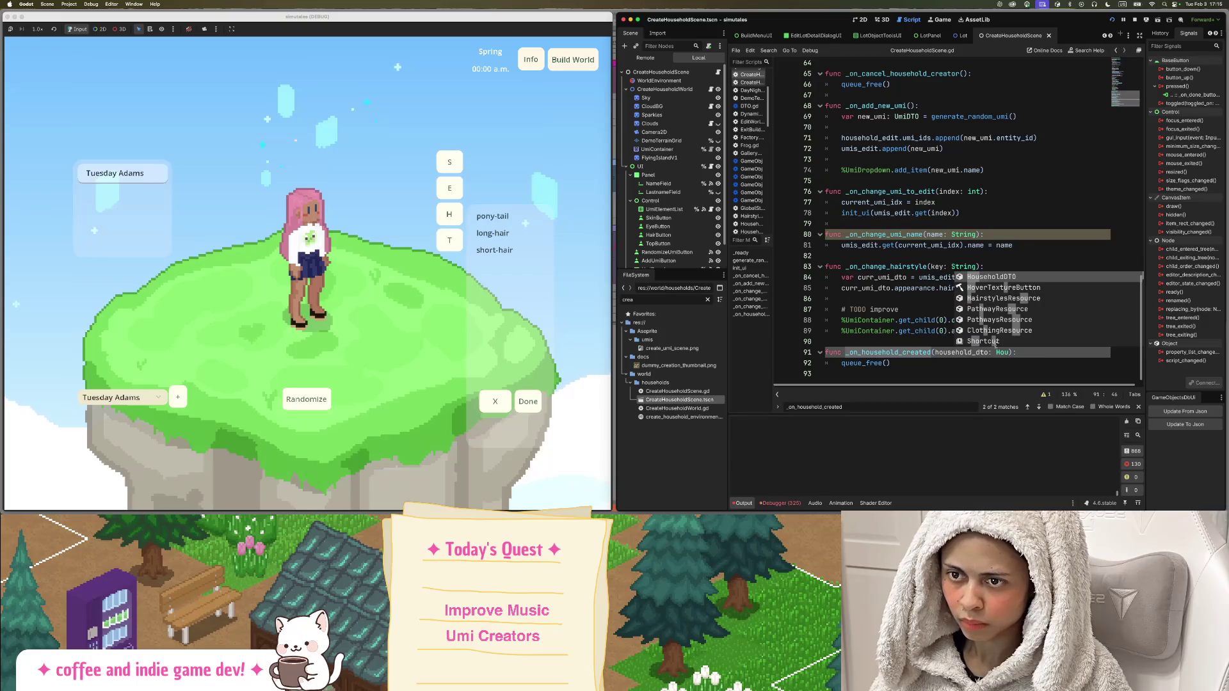
key("Return")
key("super+s")
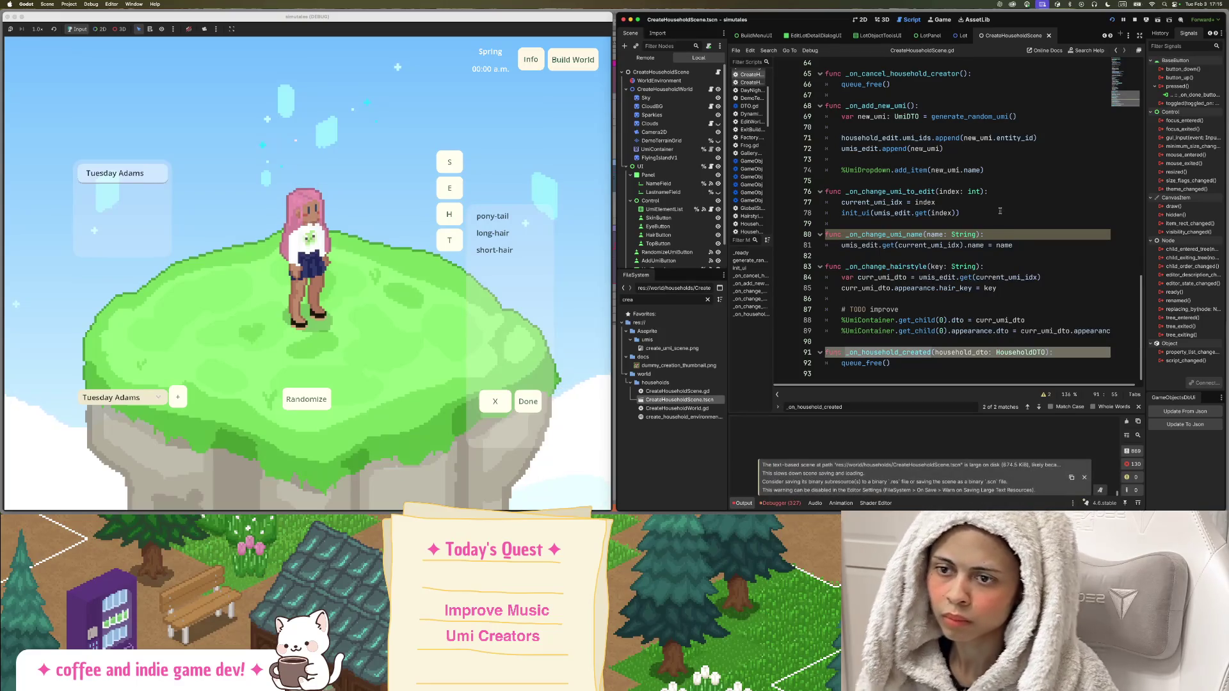
Relaunch the game and load the tulip_town world from Start Game.
left_click(1112, 21)
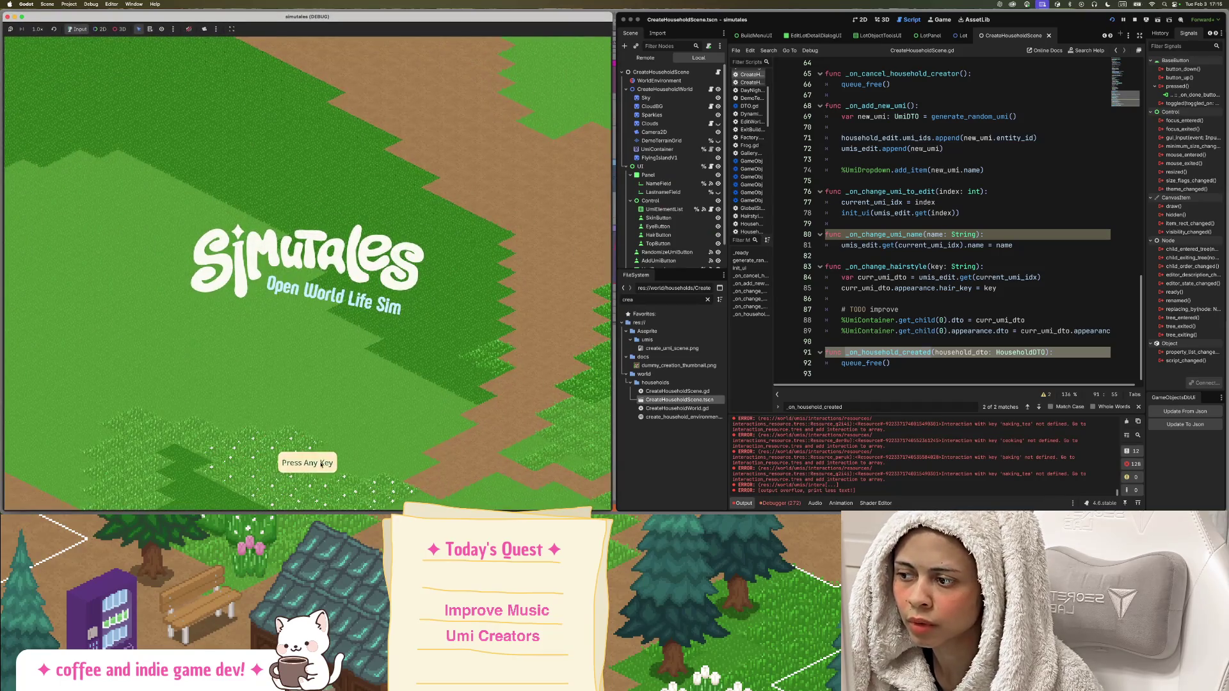
left_click(321, 465)
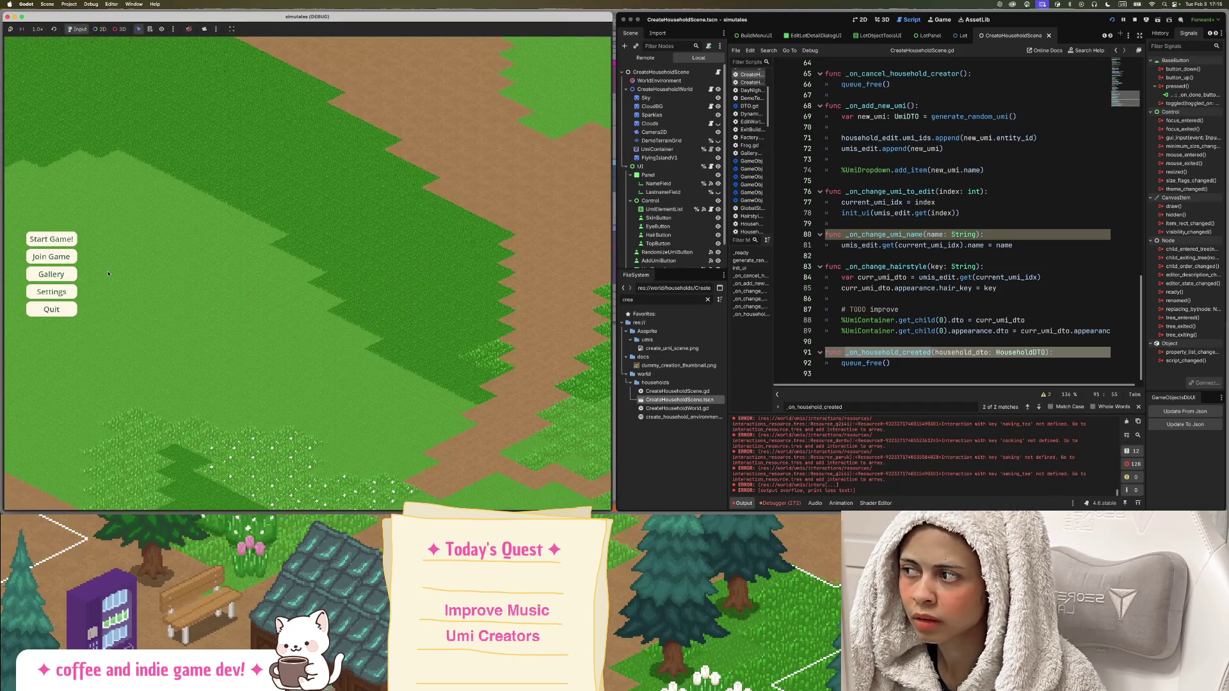
left_click(52, 238)
left_click(973, 344)
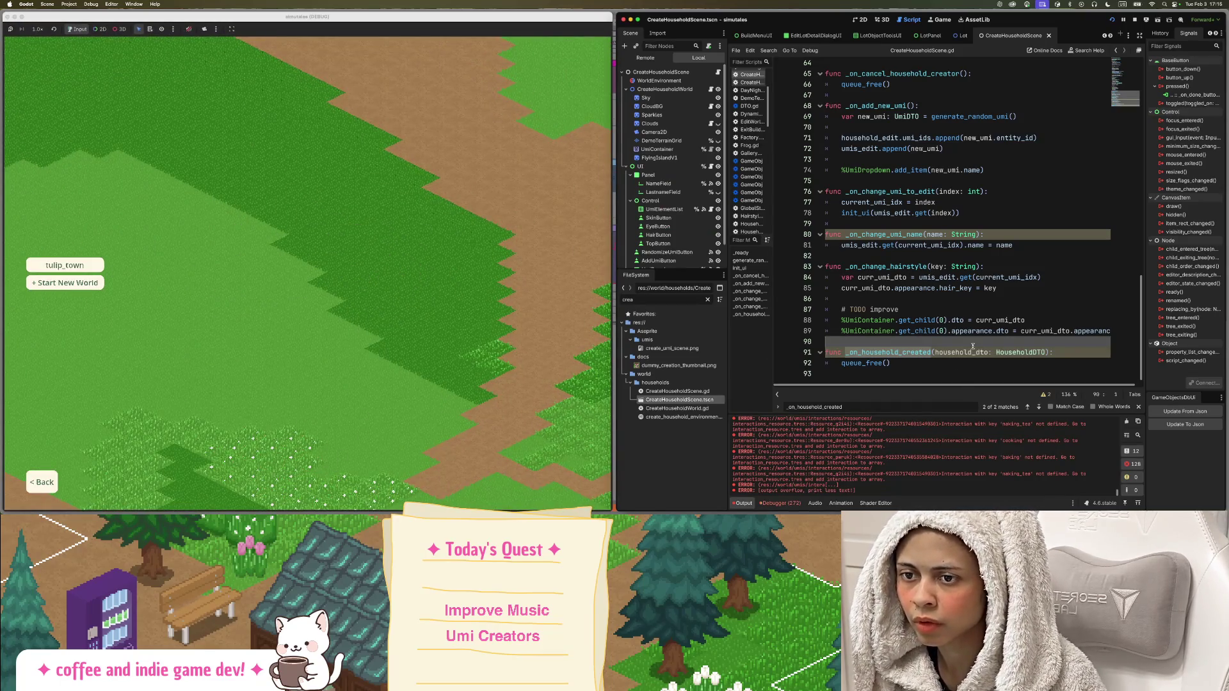
scroll(972, 346, "up", 20)
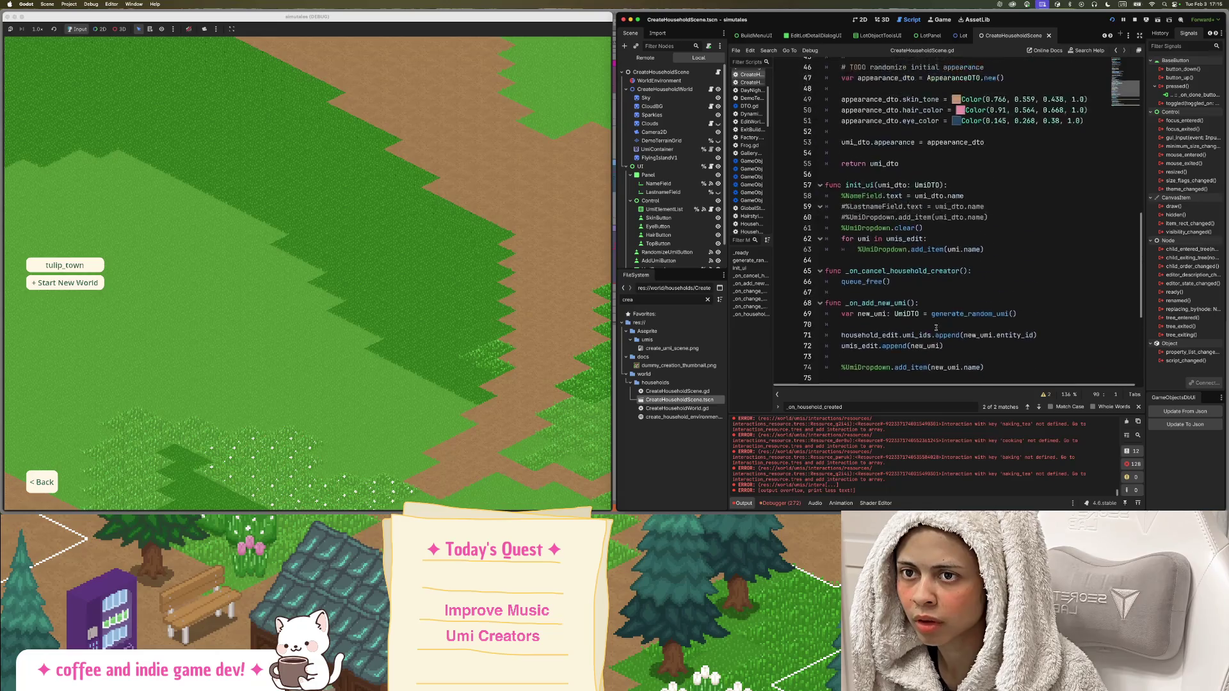
left_click(66, 267)
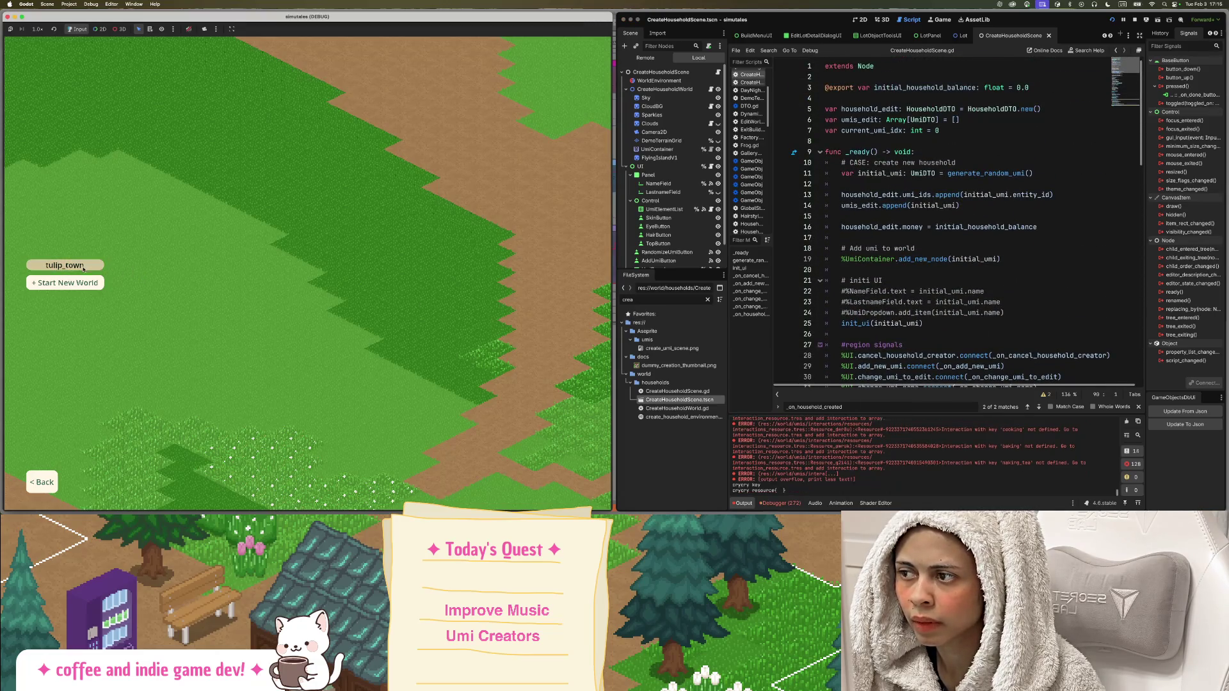
scroll(976, 303, "down", 9)
scroll(976, 304, "down", 10)
left_click(976, 308)
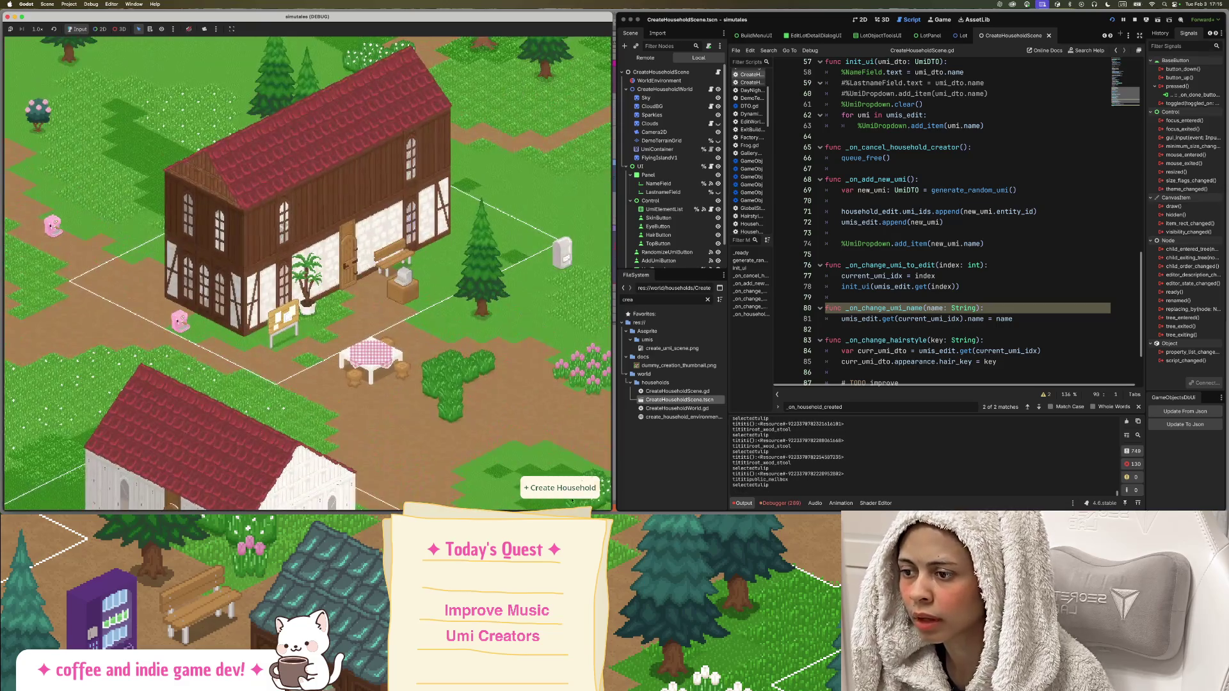
Create a household, finish it with Done, then select the FileSystem filter text.
left_click(567, 490)
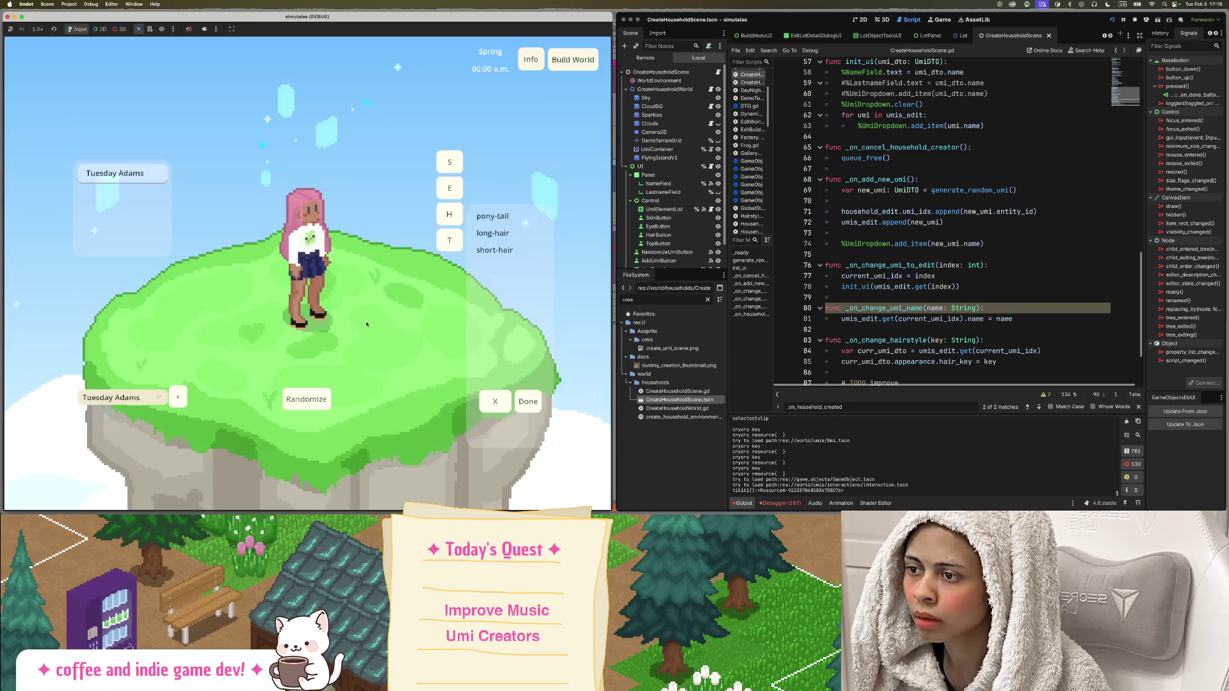
left_click(529, 401)
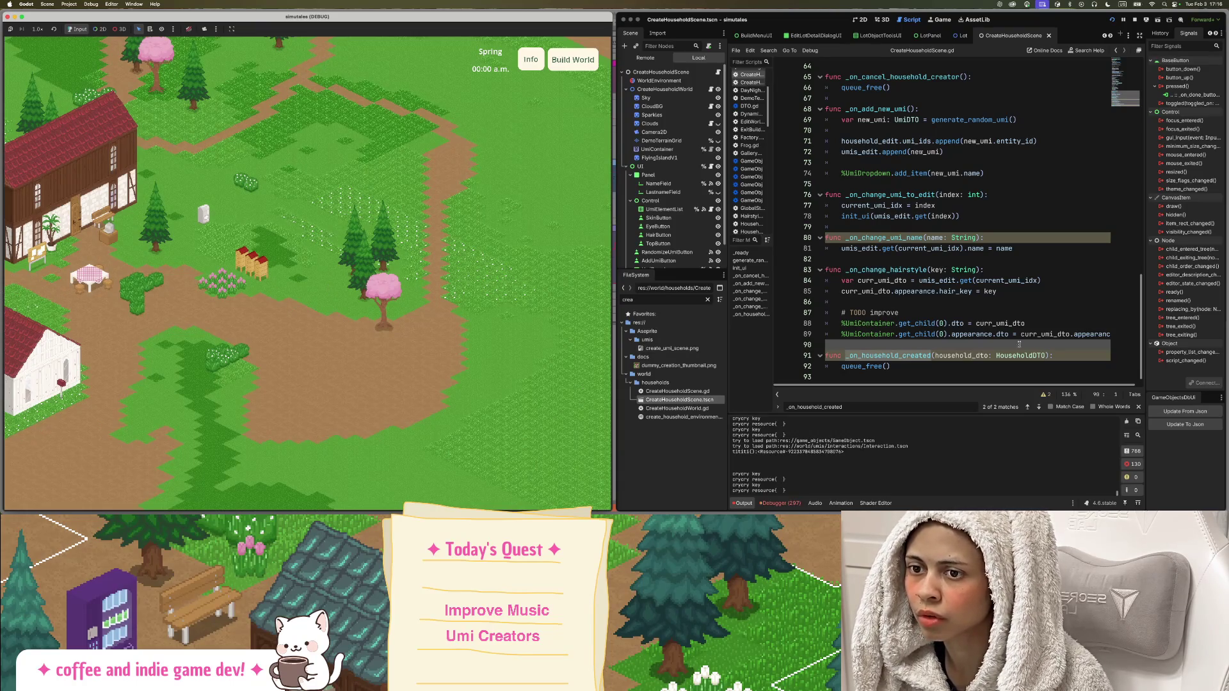
left_click(908, 360)
double_click(645, 299)
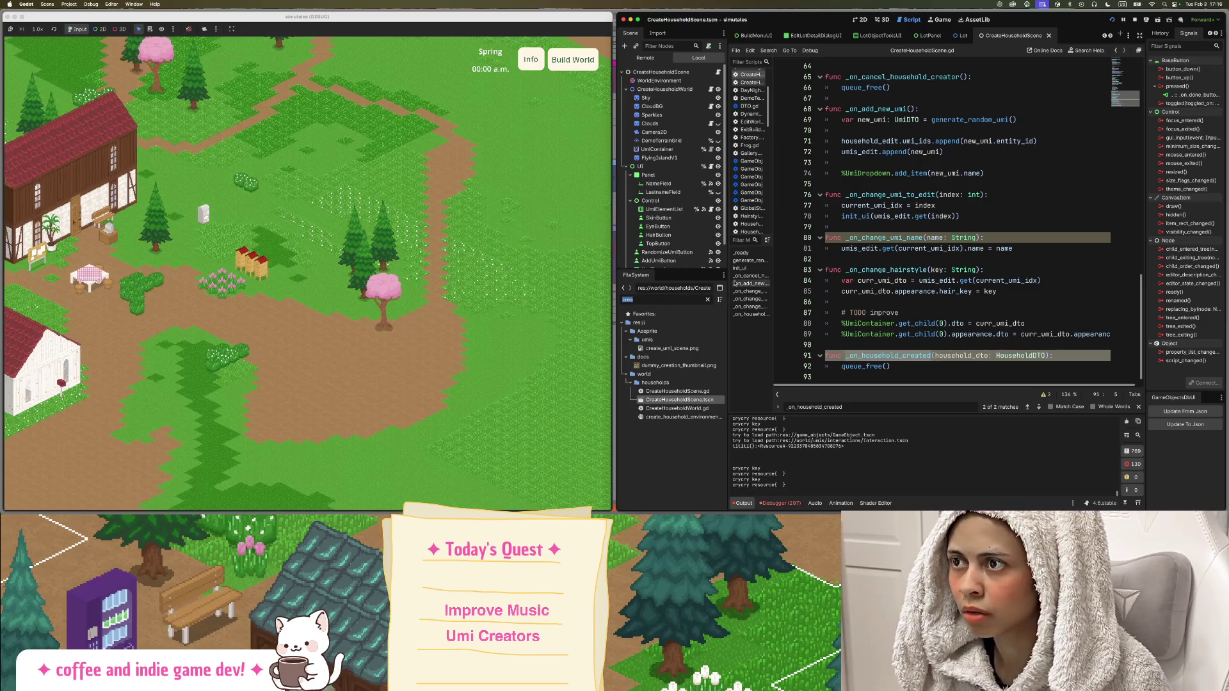
Filter the FileSystem for 'maingam' and open the MainGame scene.
type("maingam")
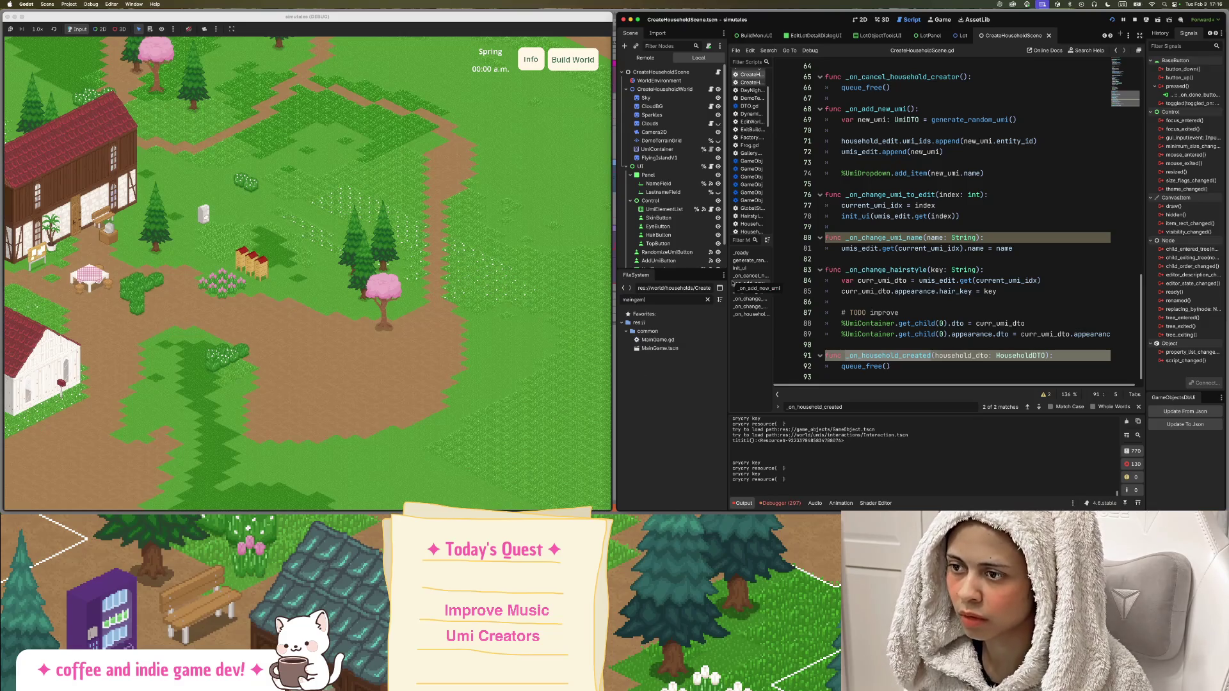
double_click(657, 348)
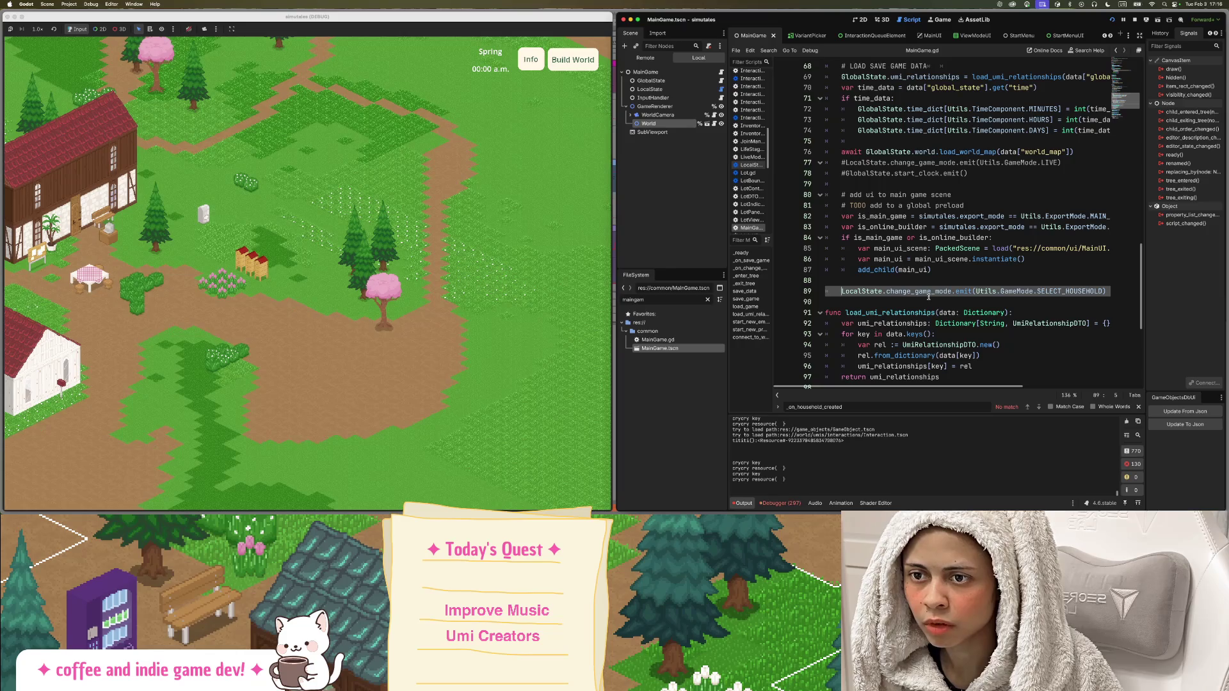
scroll(973, 292, "up", 15)
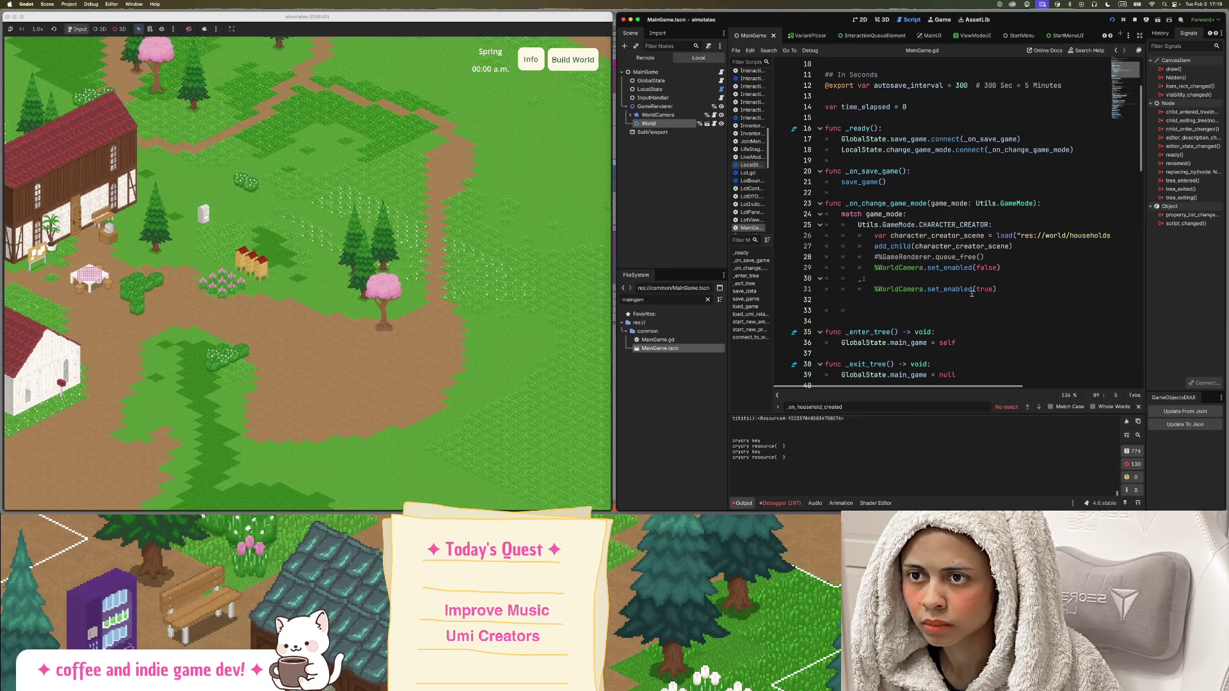
On new line 19, write LocalState.household_created.connect(_on_household_created) using autocomplete.
left_click(1081, 150)
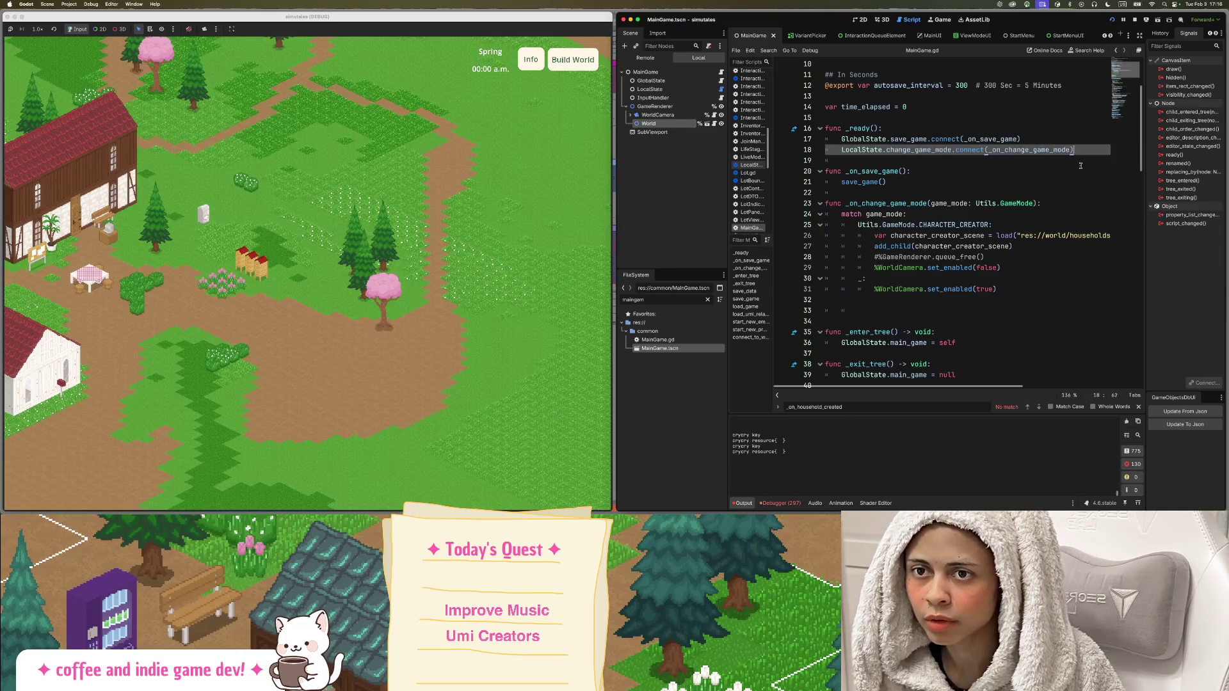
key("Return")
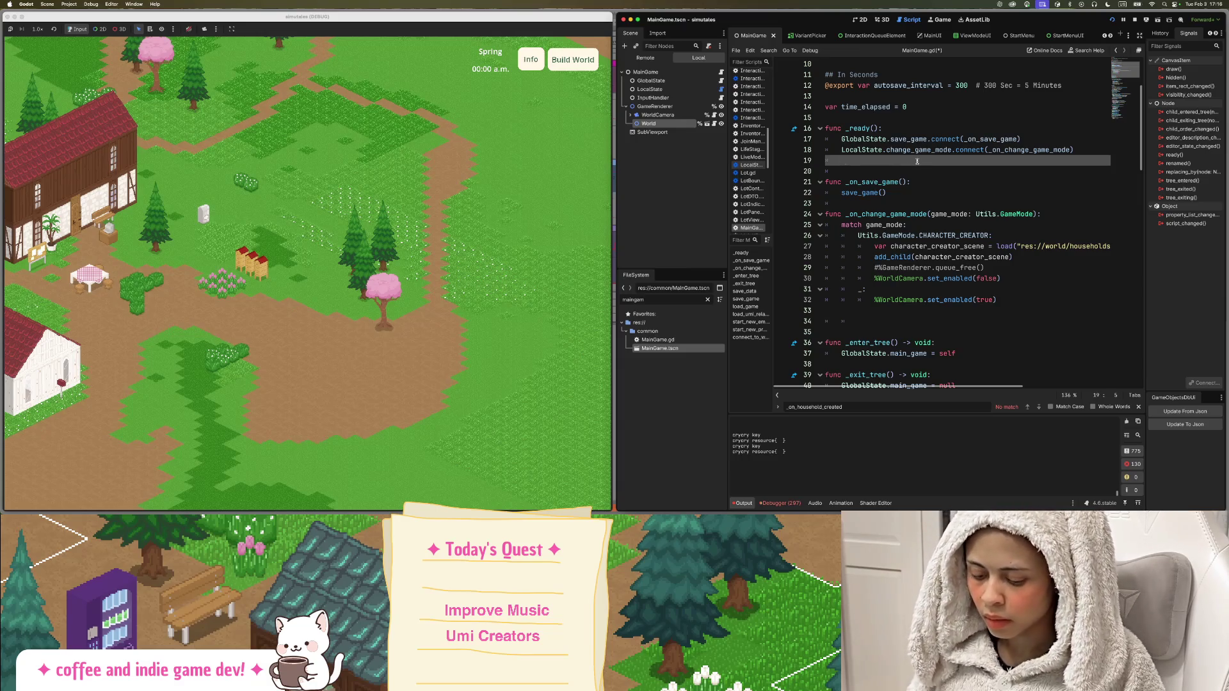
type("Local")
key("Return")
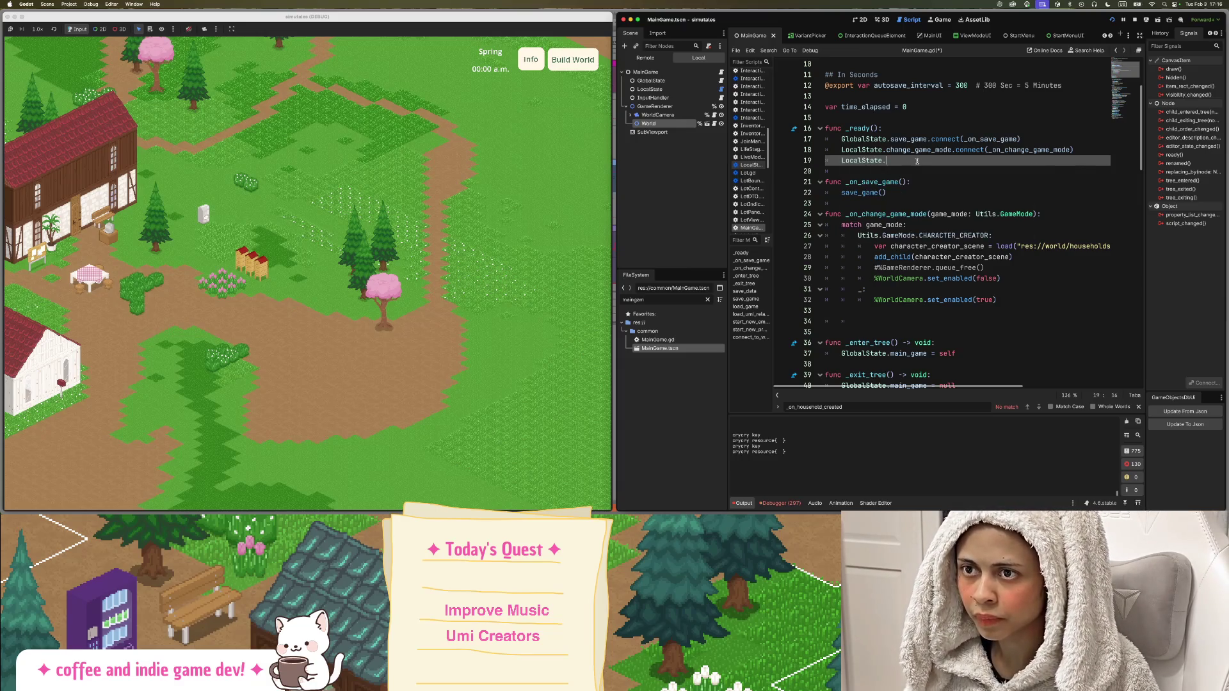
type(".hou")
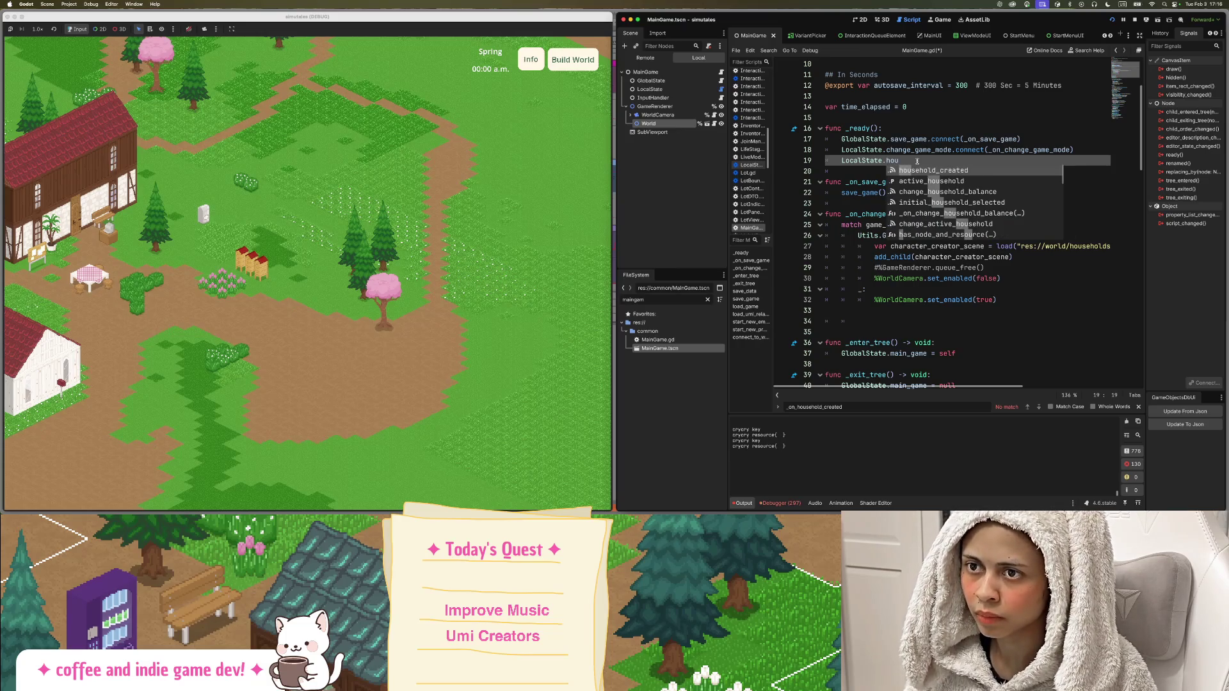
key("Return")
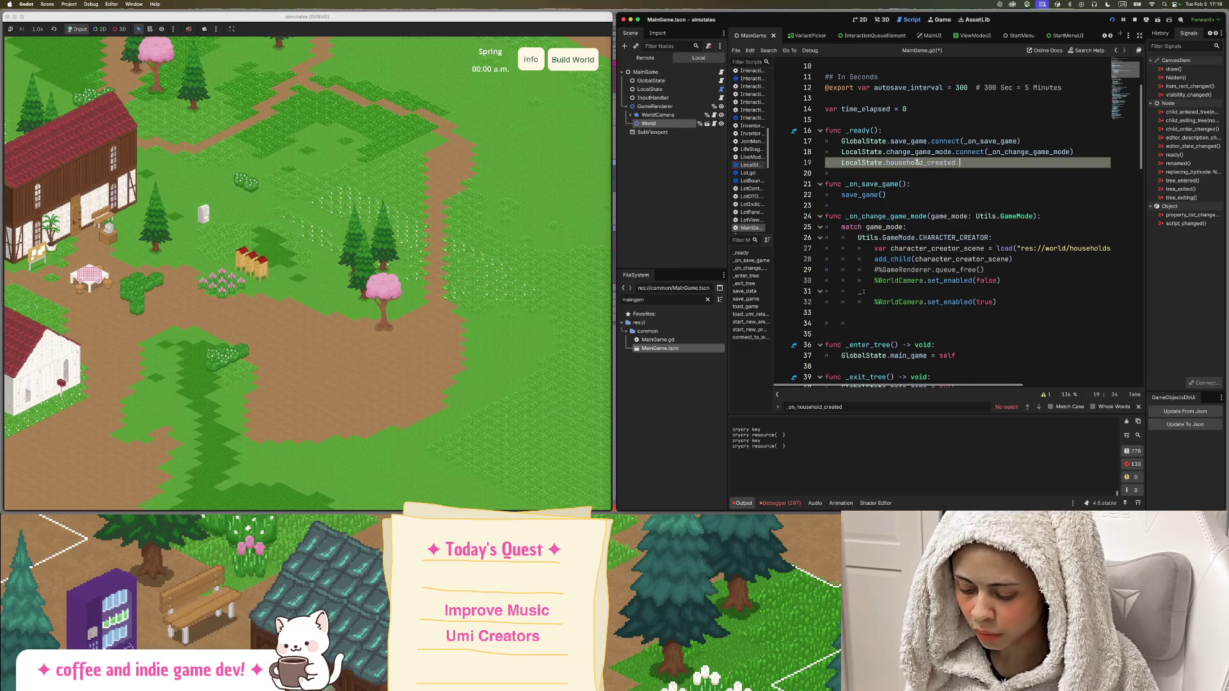
type("connect")
key("Return")
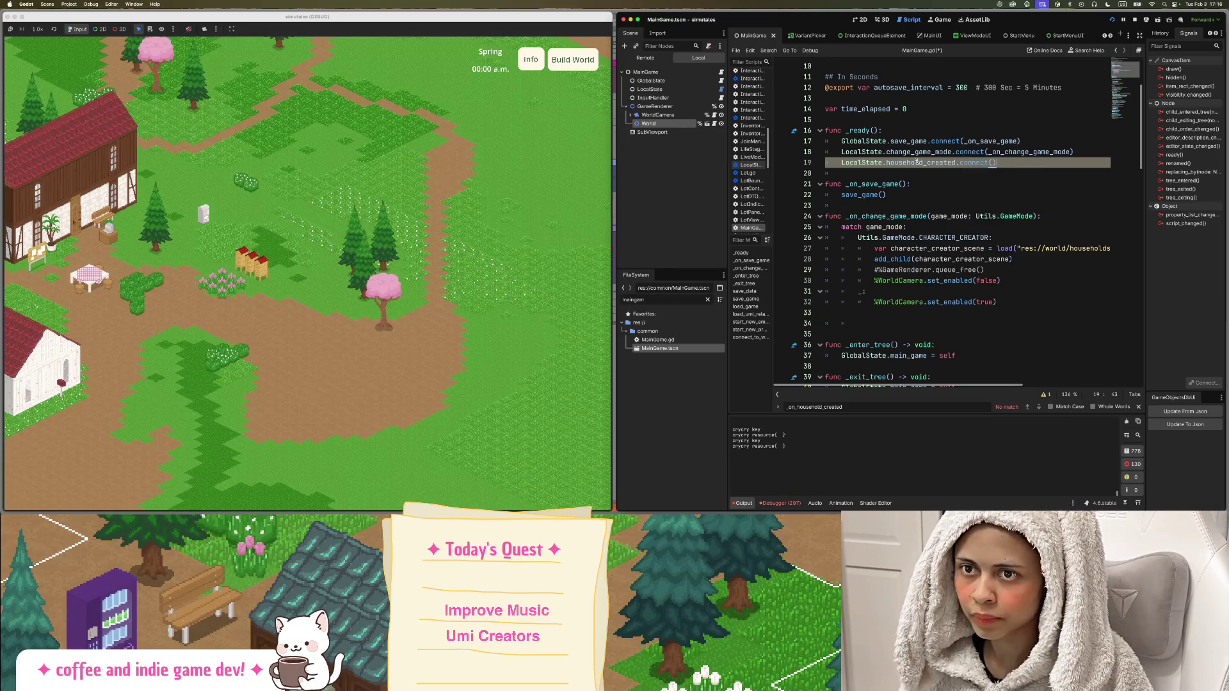
type("n_ch")
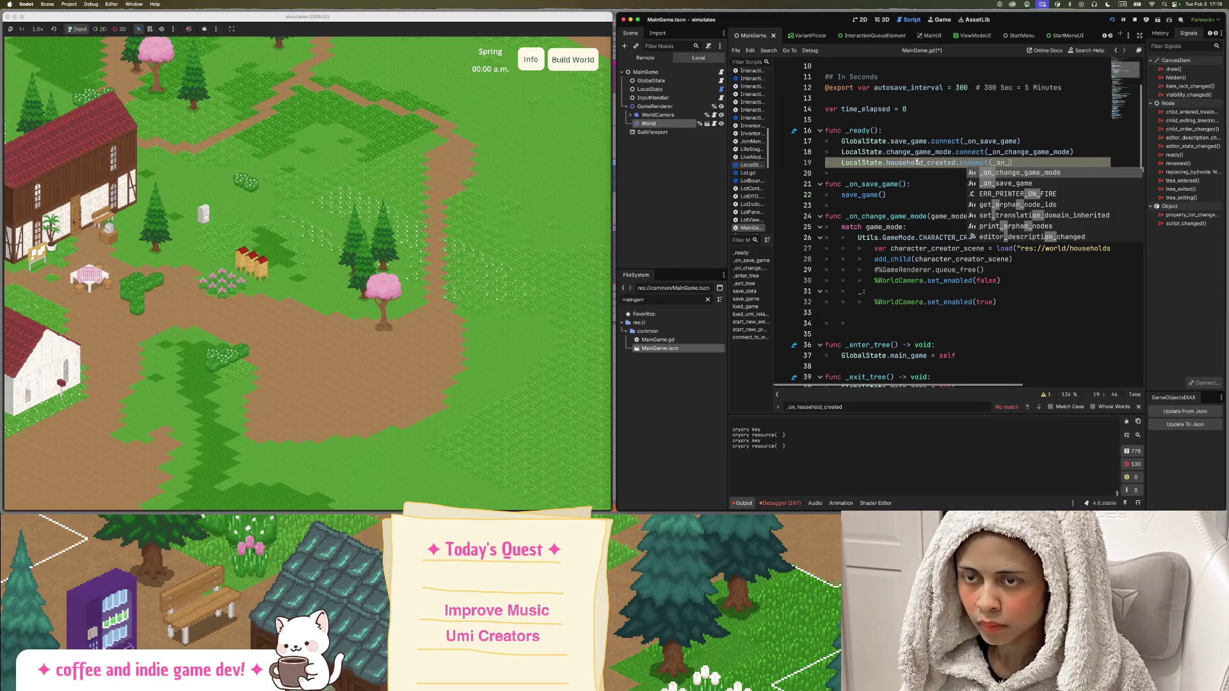
key("BackSpace")
key("BackSpace")
type("house")
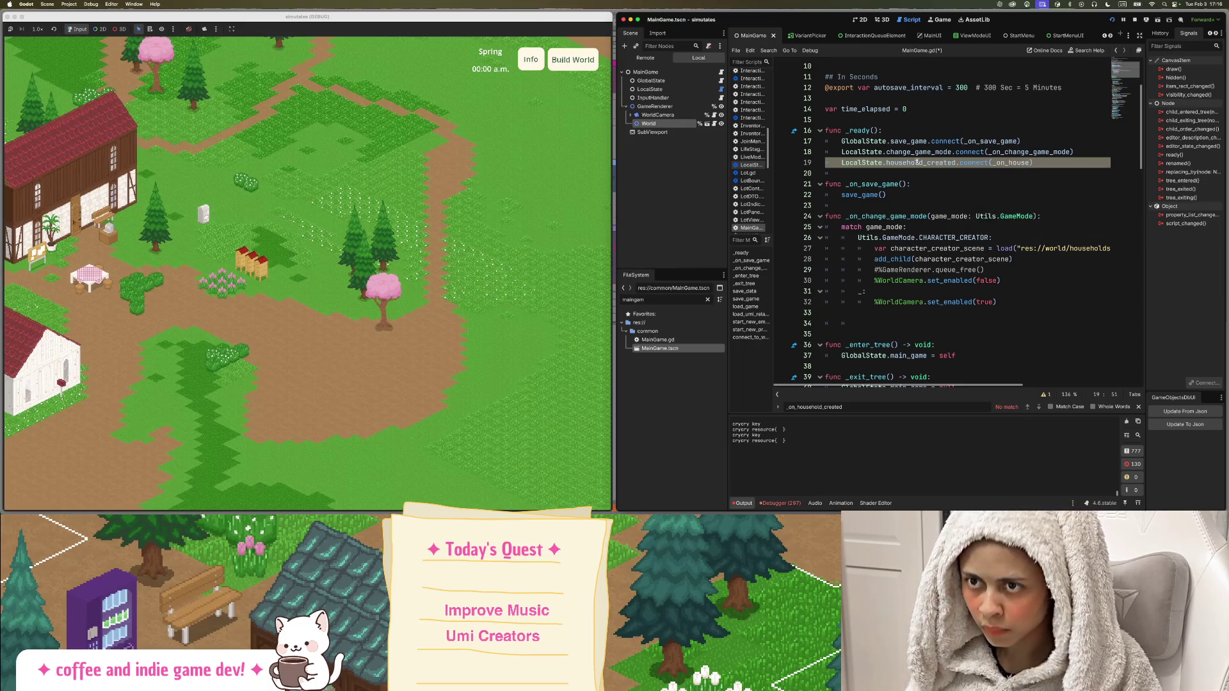
type("hold_create")
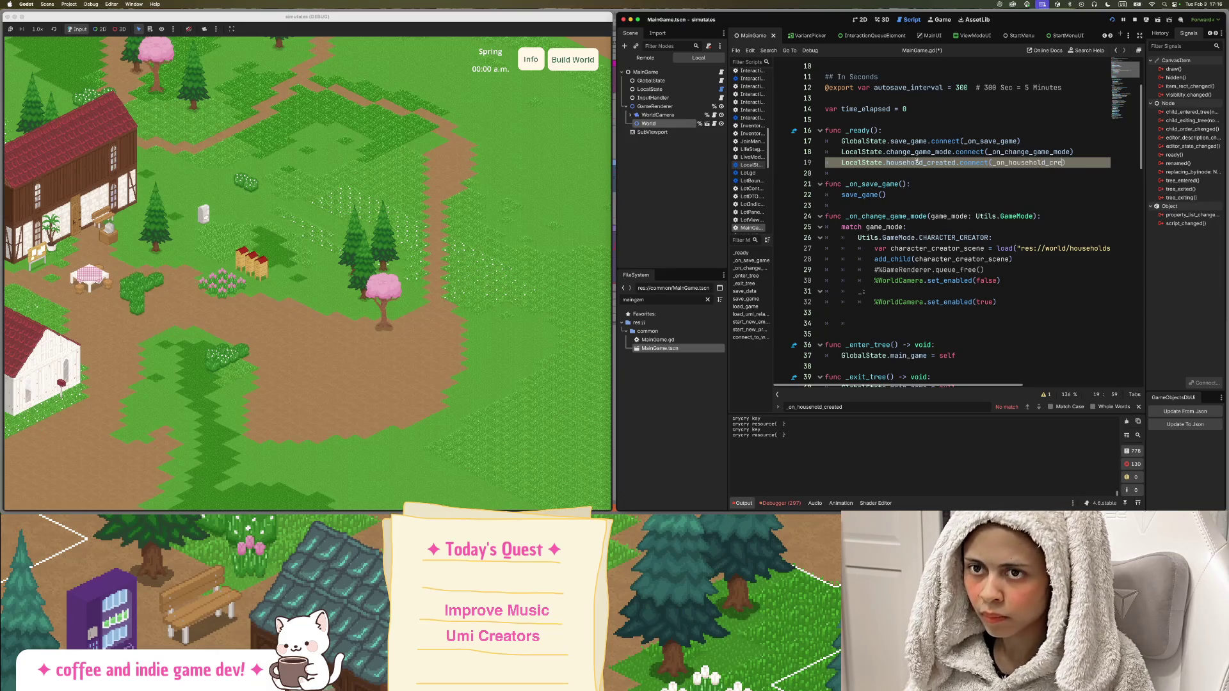
type("d")
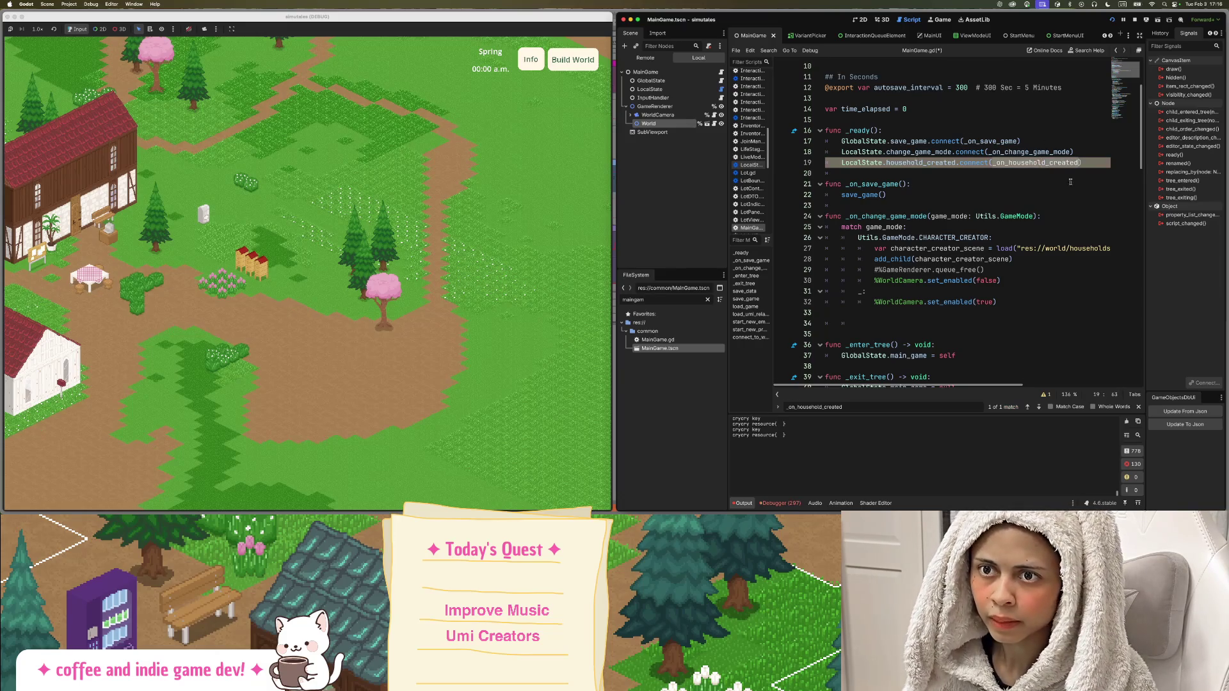
double_click(1048, 163)
scroll(925, 206, "down", 20)
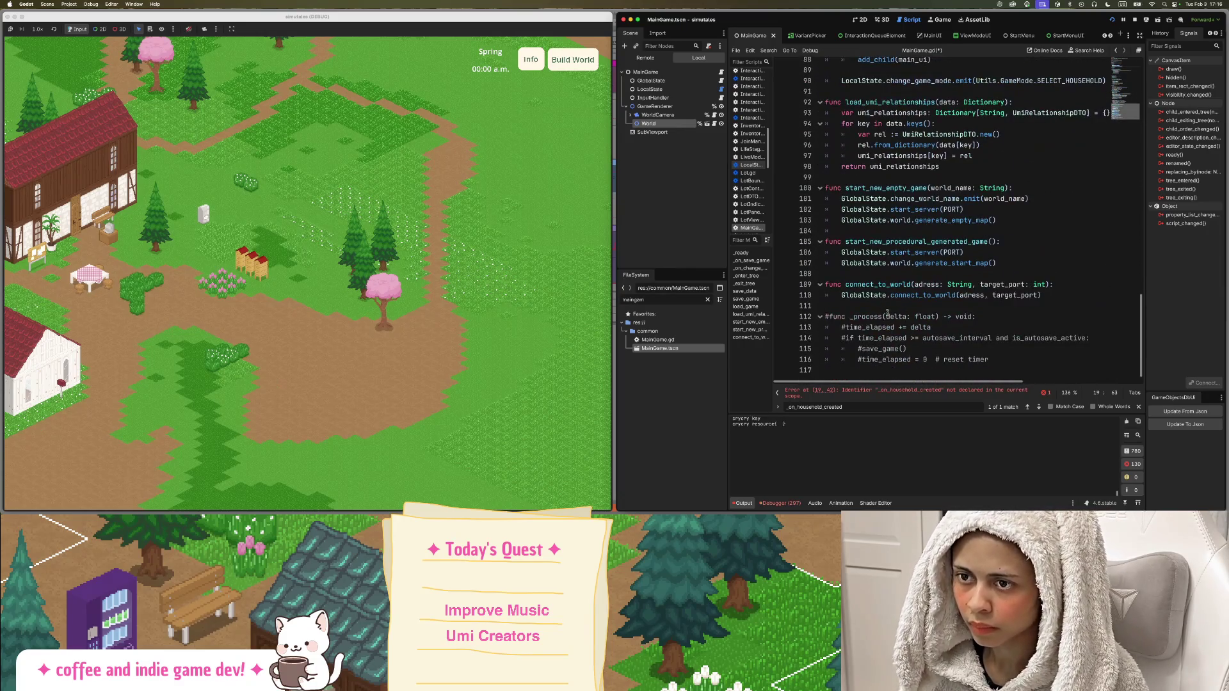
Start a new function _on_household_created() on blank line 34.
left_click(882, 307)
scroll(896, 316, "up", 18)
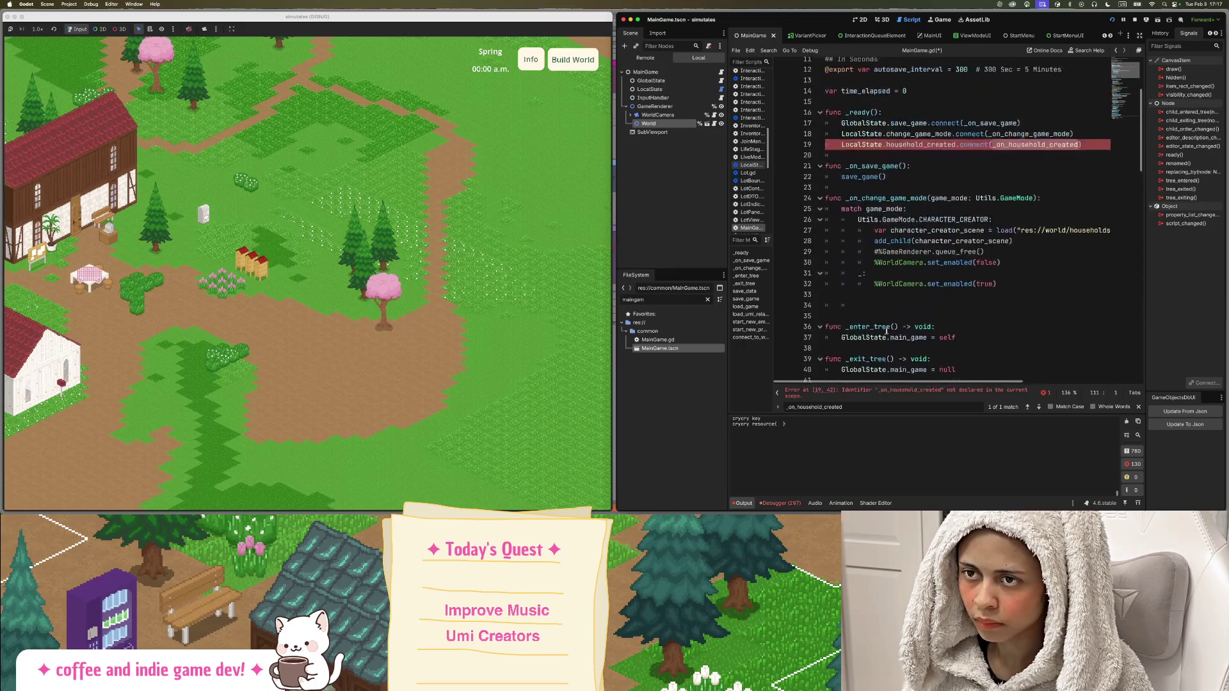
scroll(882, 346, "down", 5)
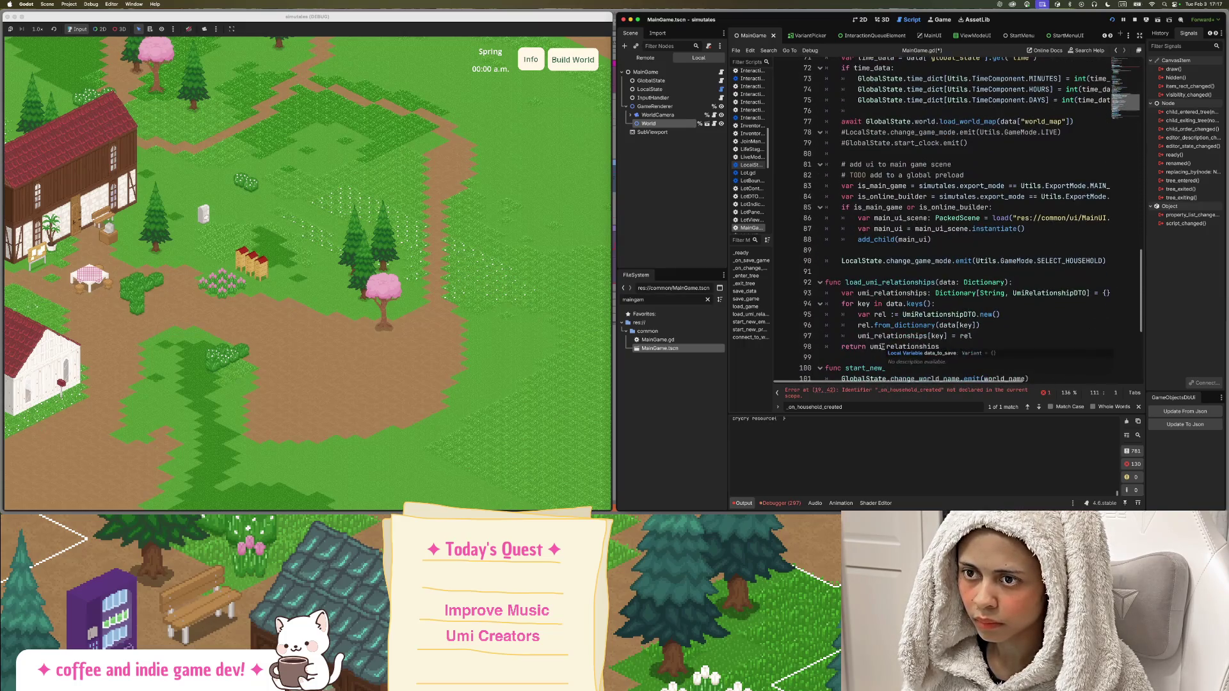
scroll(882, 347, "up", 4)
scroll(882, 346, "up", 8)
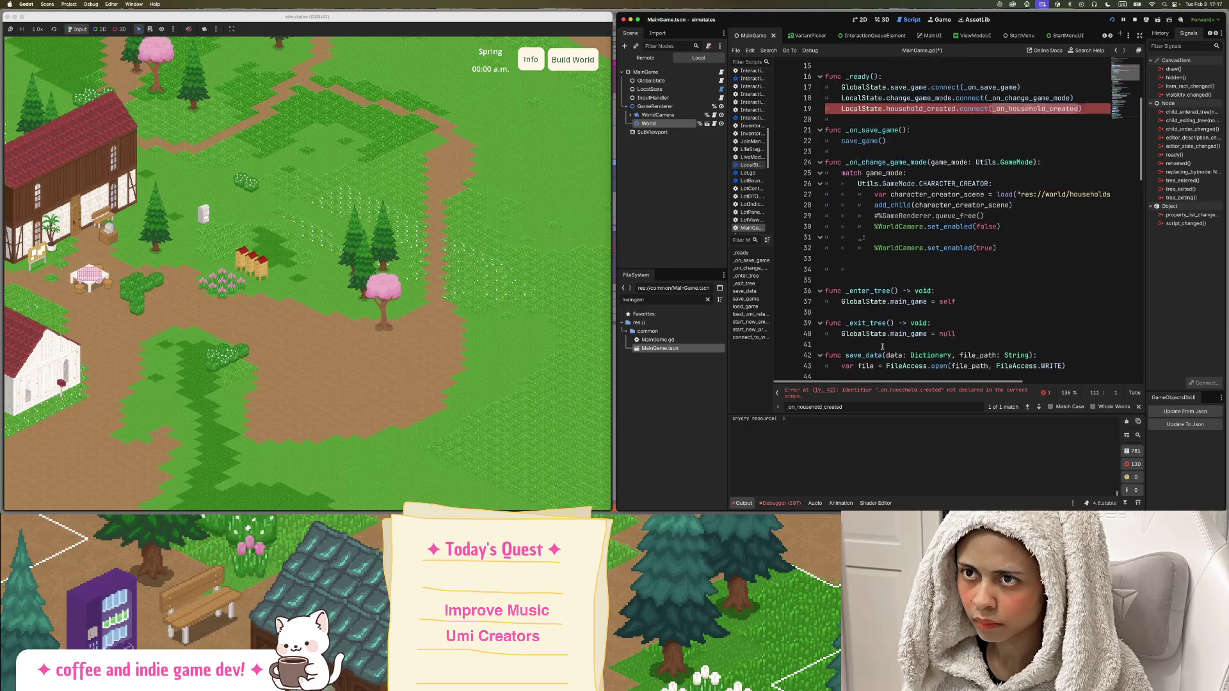
left_click_drag(861, 305, 816, 308)
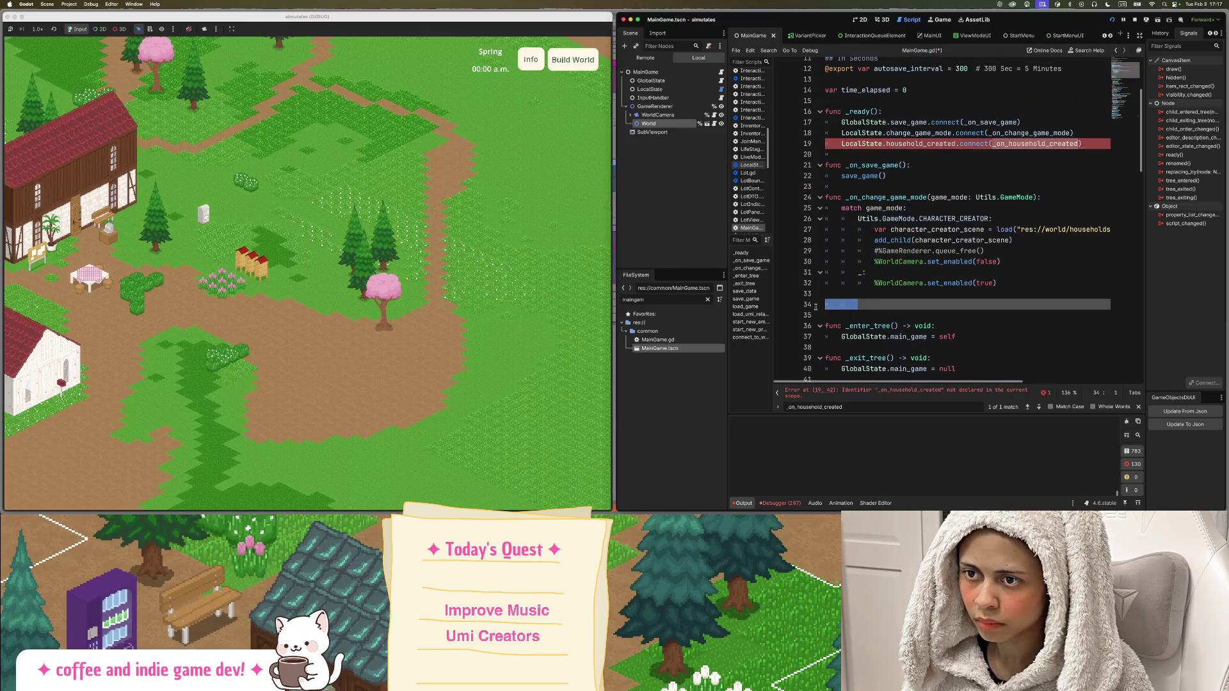
type("func _on_household_created()")
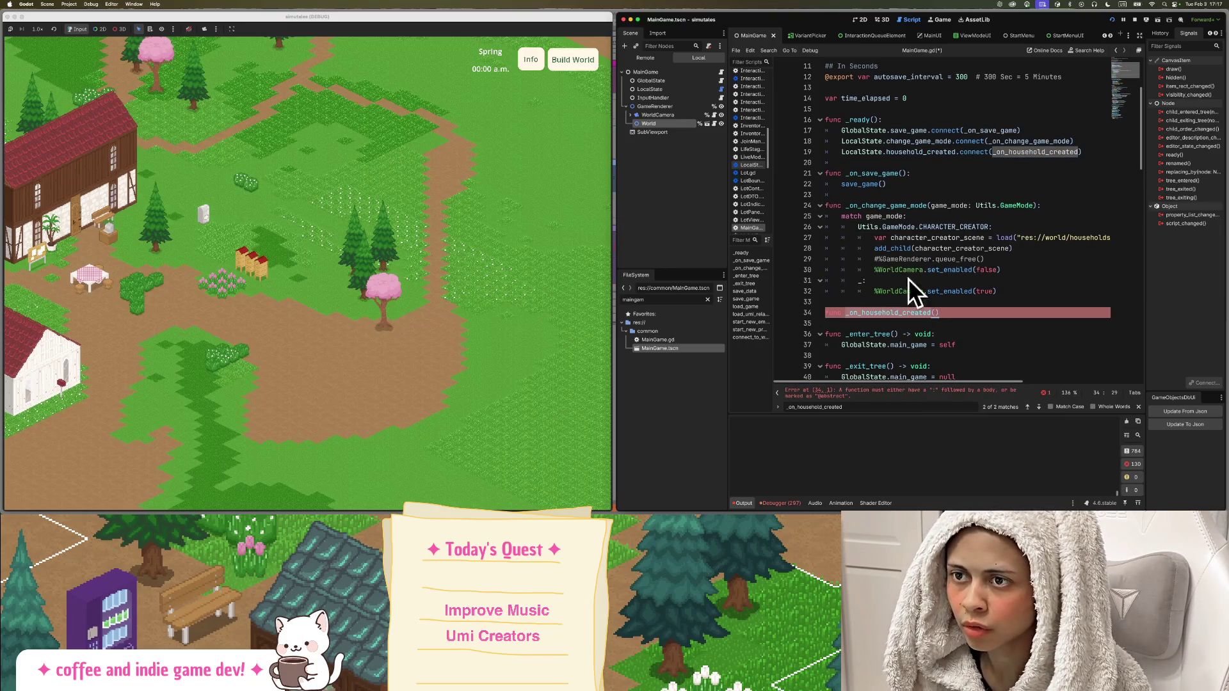
Complete the handler header with a household_dto: HouseholdDTO parameter.
mouse_move(965, 305)
left_mouse_down()
mouse_move(947, 300)
mouse_move(883, 220)
mouse_move(825, 205)
left_mouse_up()
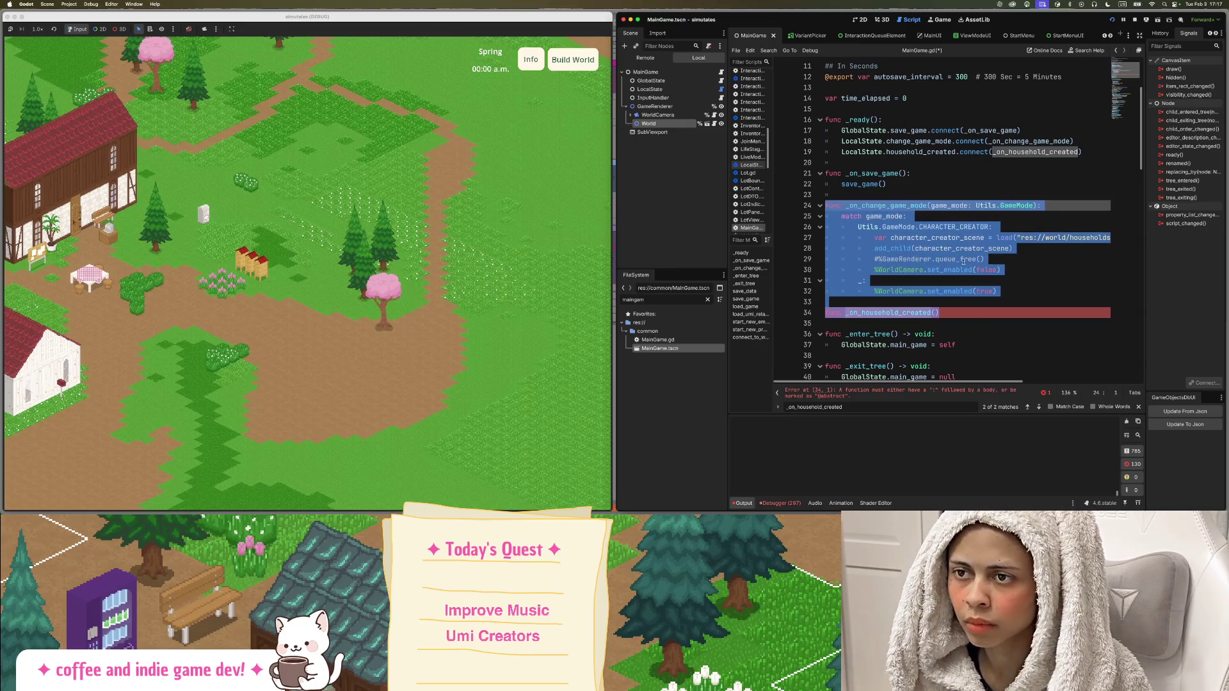
left_click(947, 312)
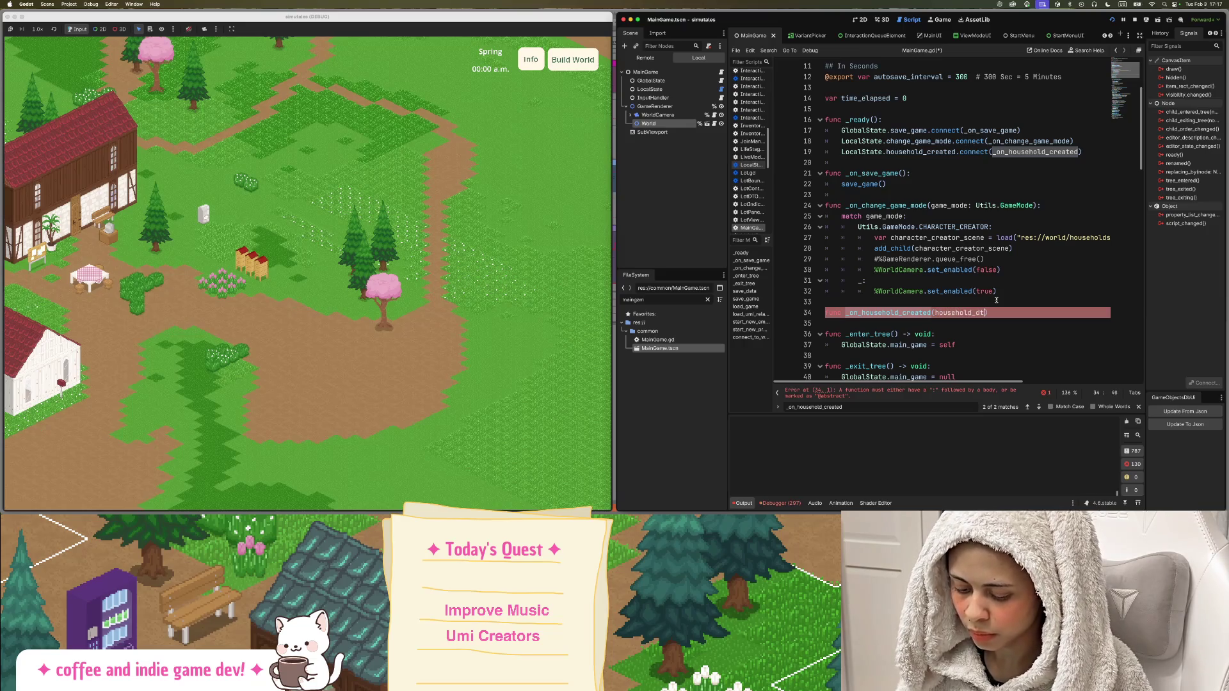
type("oldDTO)")
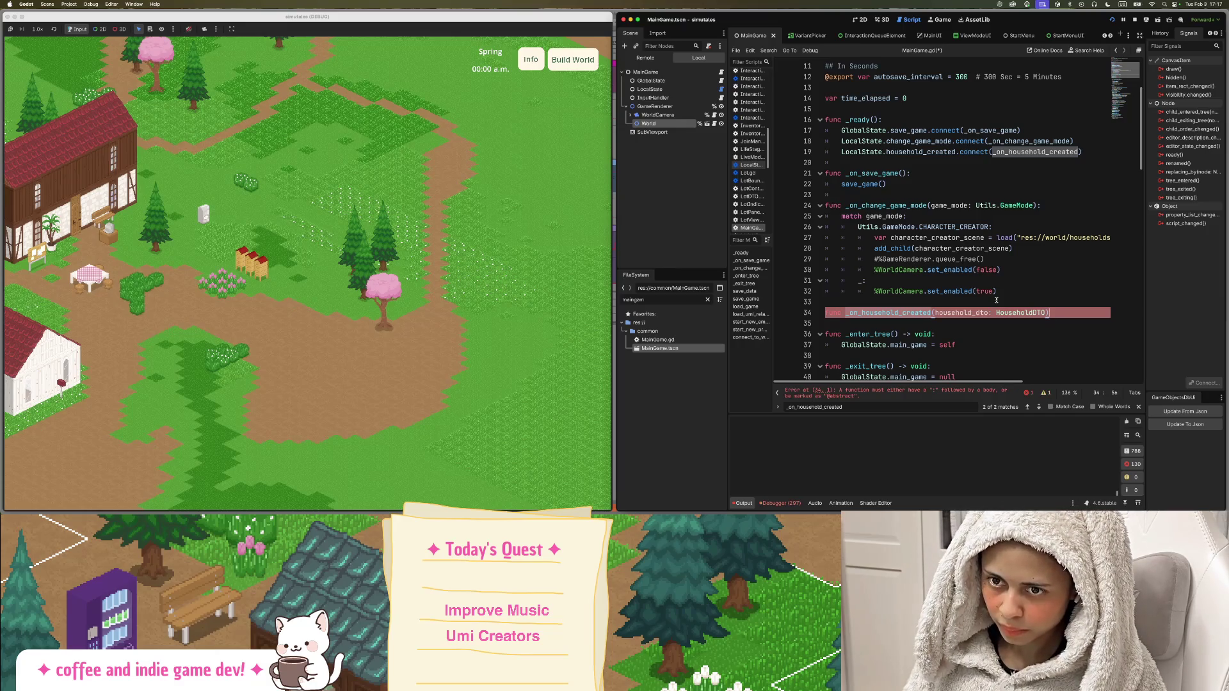
key("Return")
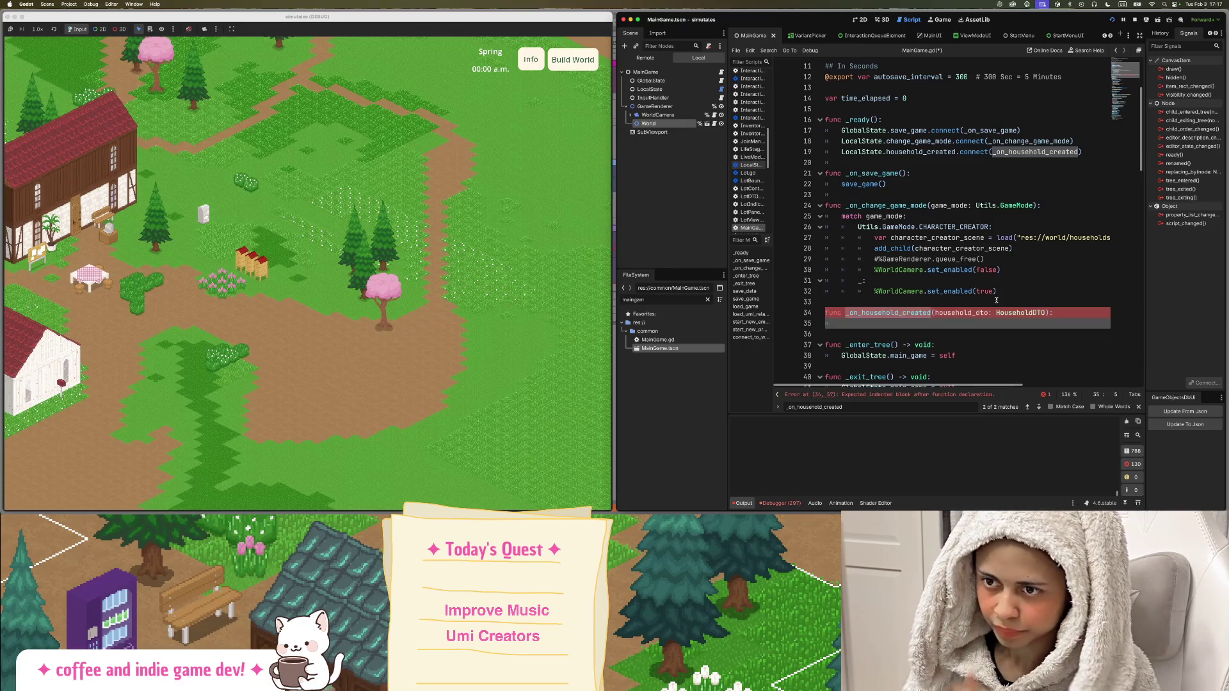
Copy the %WorldCamera enabling line into the new handler's body with correct indentation.
double_click(906, 290)
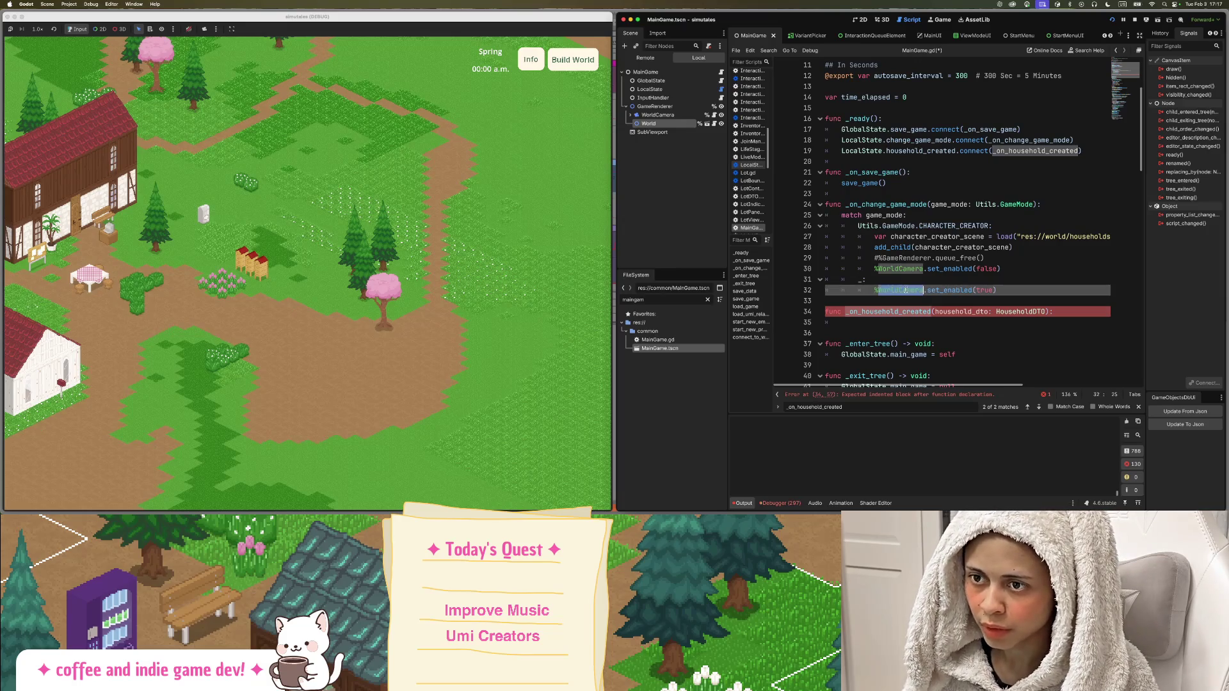
triple_click(905, 289)
key("super+c")
left_click(848, 323)
key("super+v")
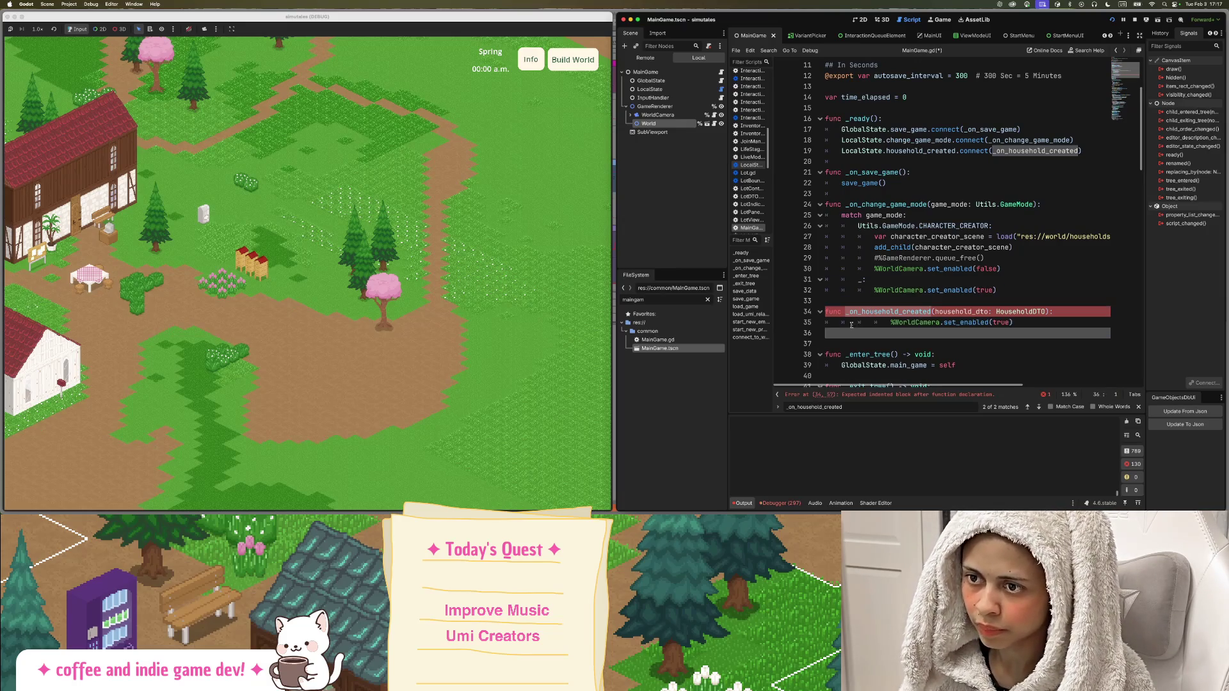
key("BackSpace")
key("BackSpace")
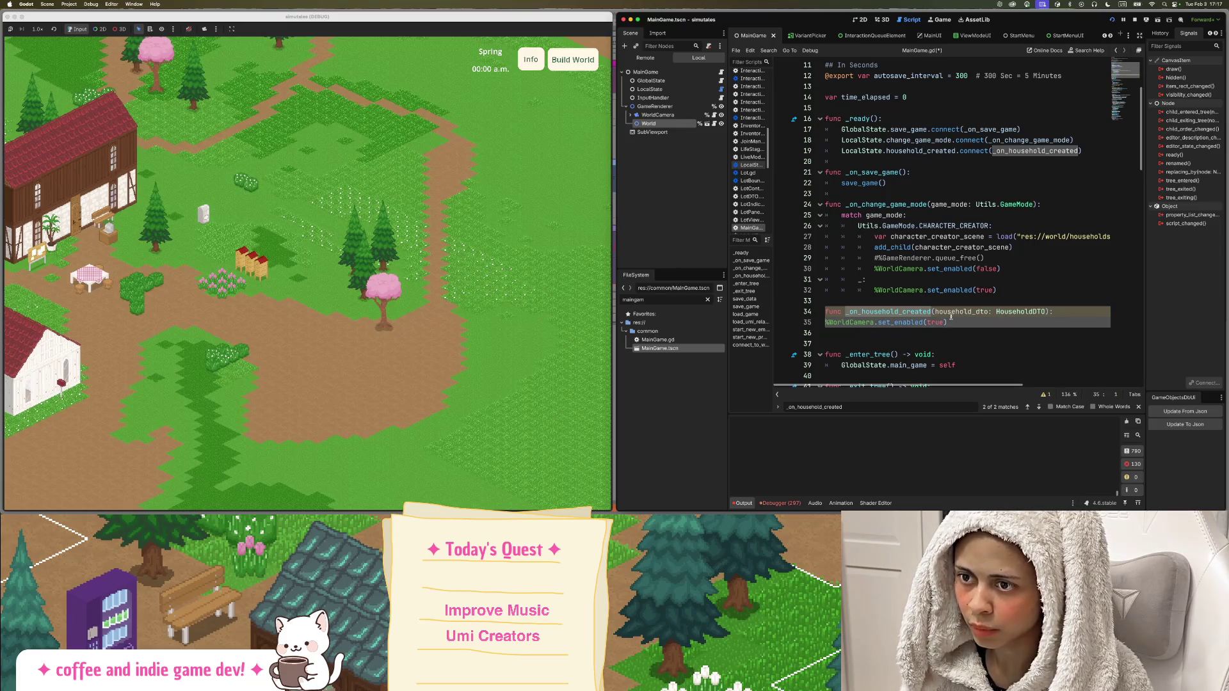
key("Tab")
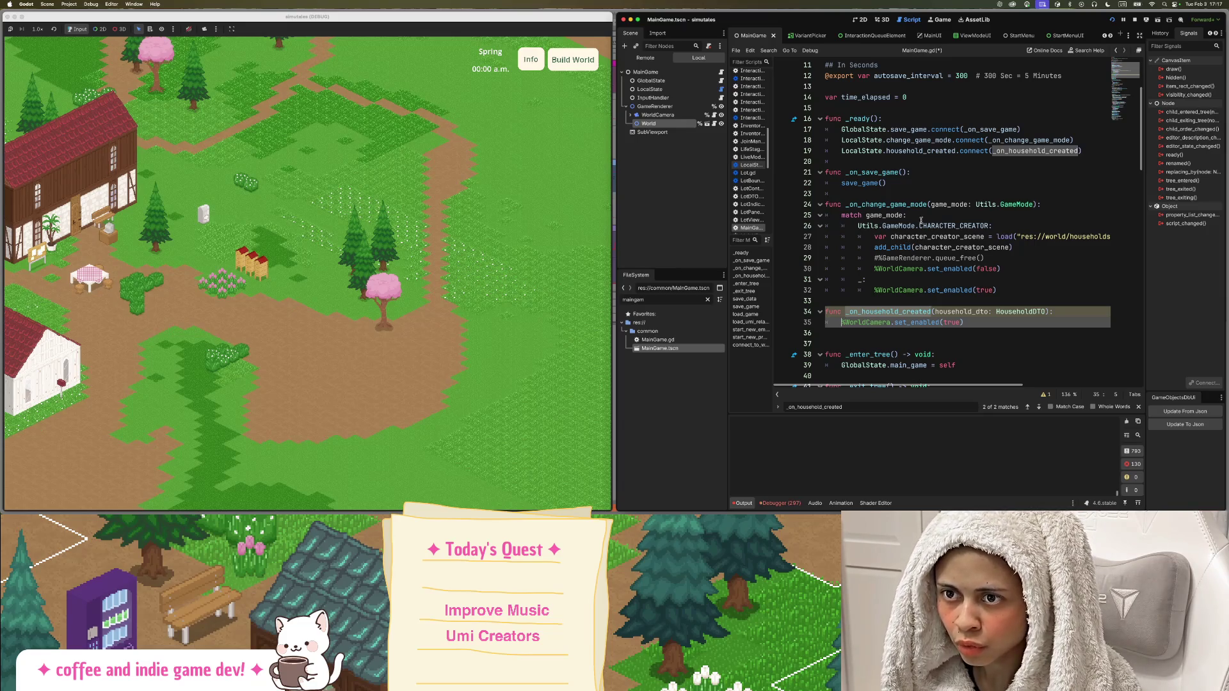
left_click(1066, 311)
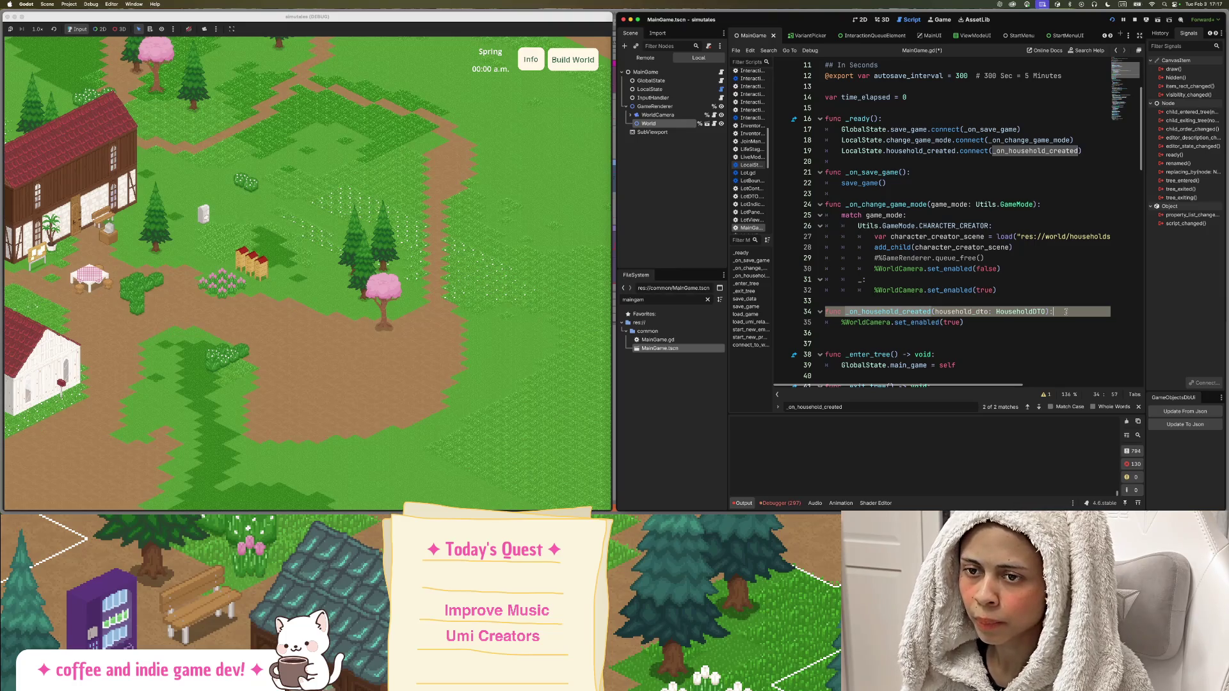
key("Return")
type("Local")
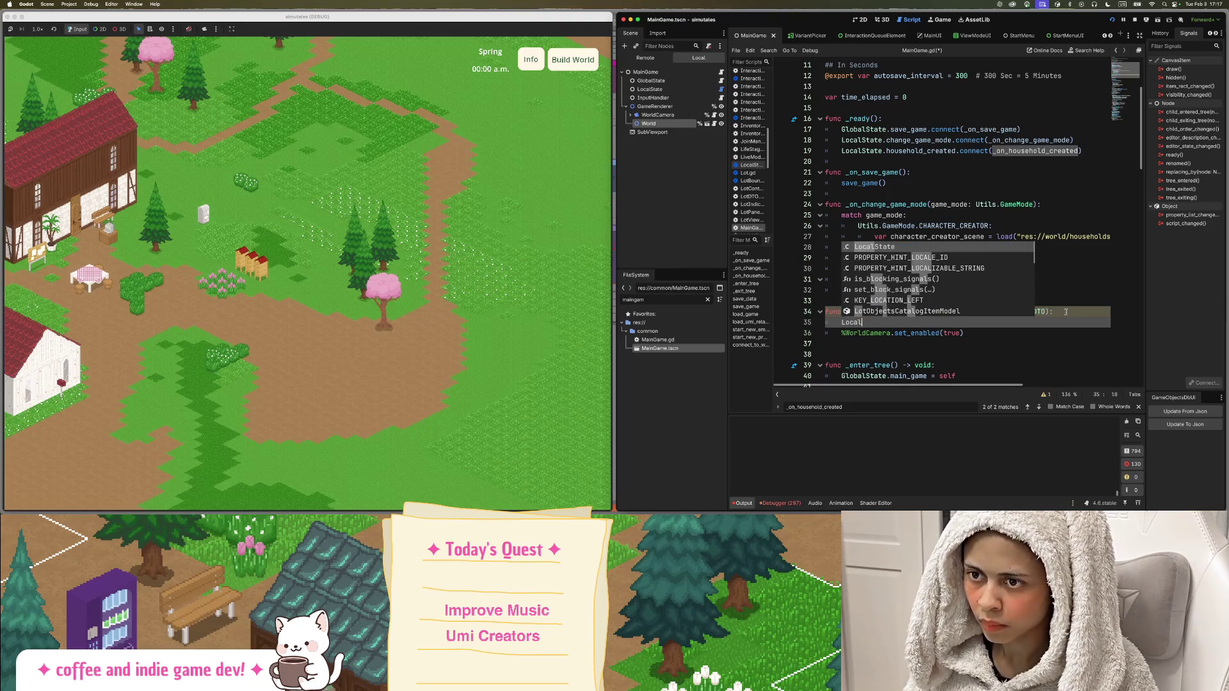
key("BackSpace")
key("BackSpace")
key("BackSpace")
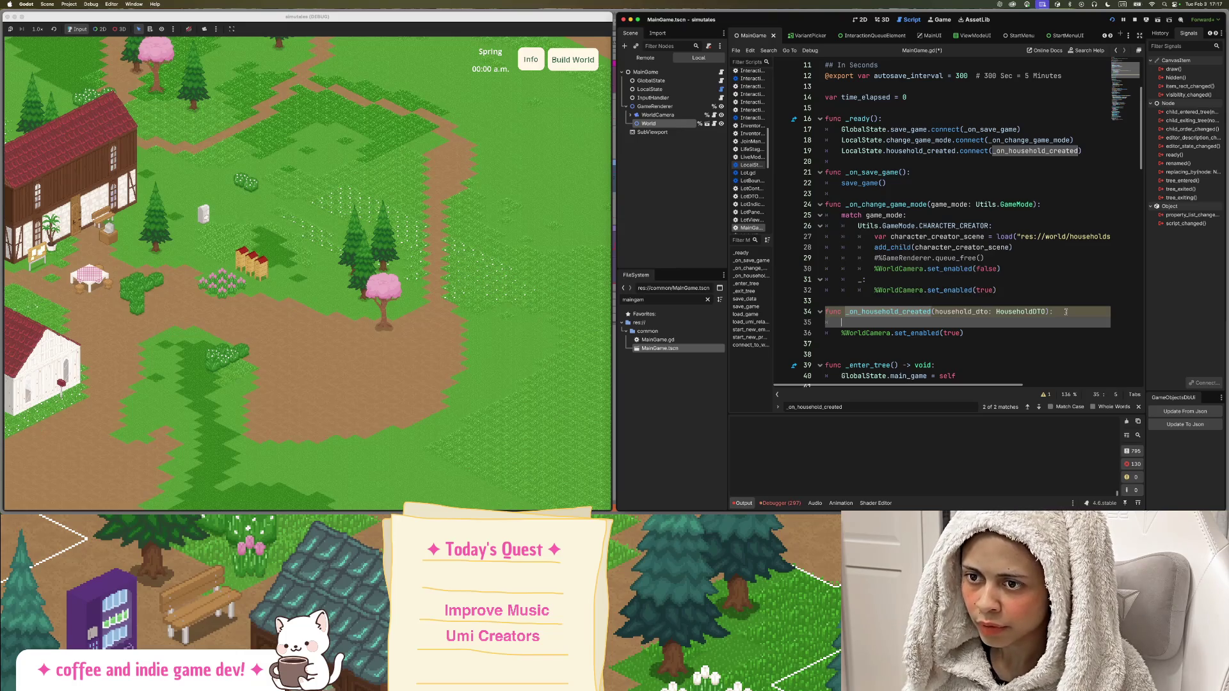
key("BackSpace")
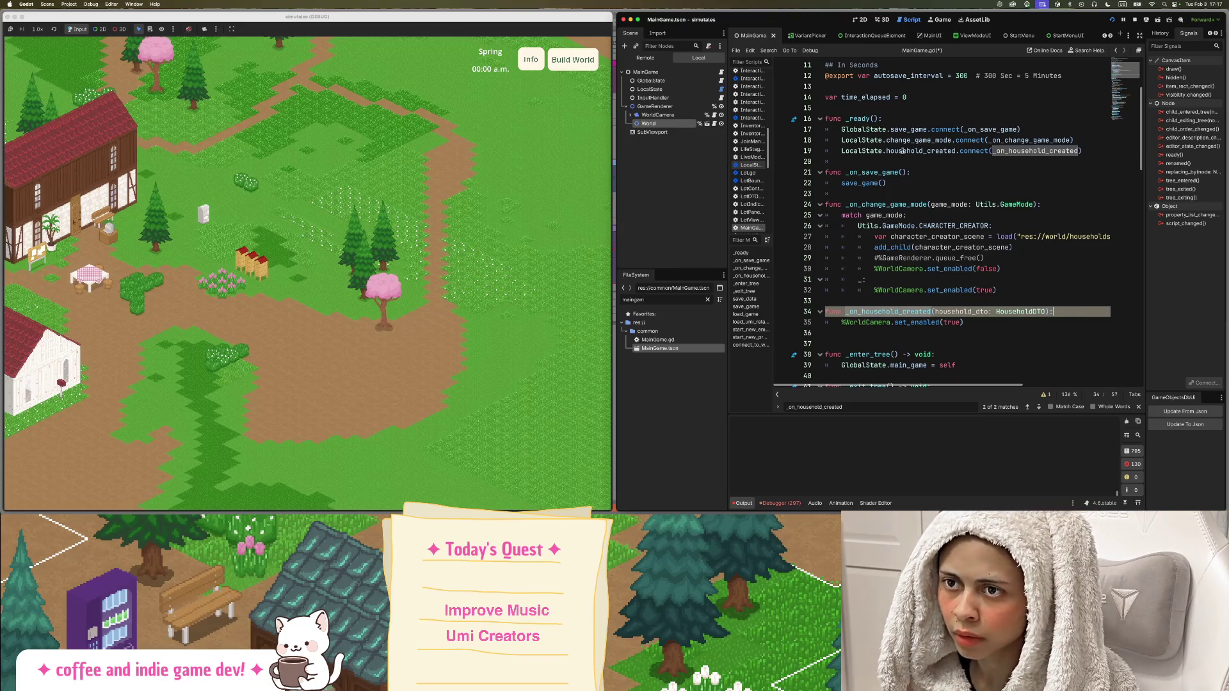
Filter the FileSystem for 'createho' and open the CreateHouseholdScene scene.
mouse_move(864, 146)
scroll(881, 159, "down", 3)
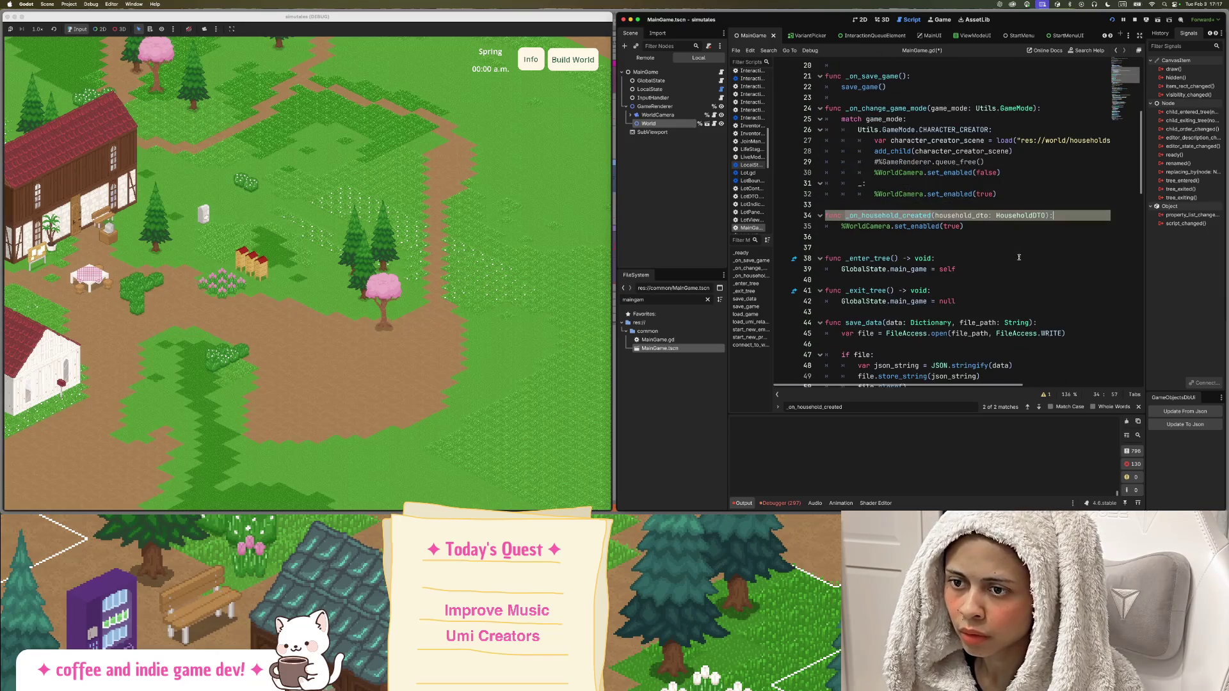
double_click(656, 299)
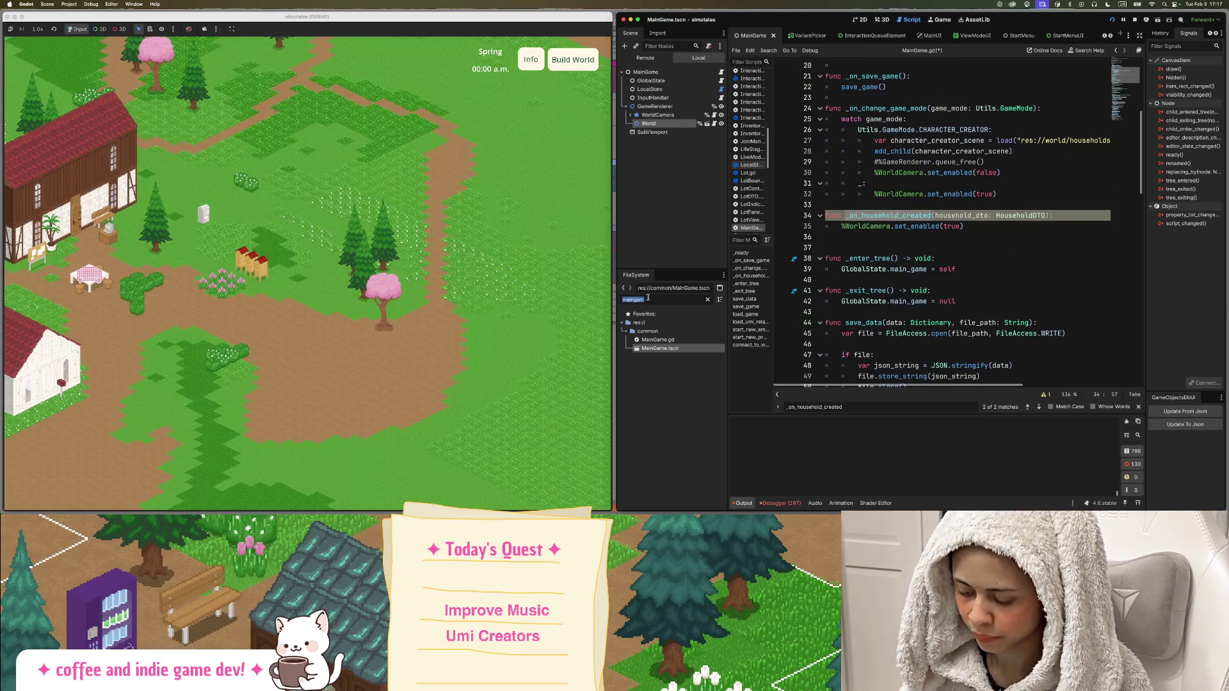
type("createho")
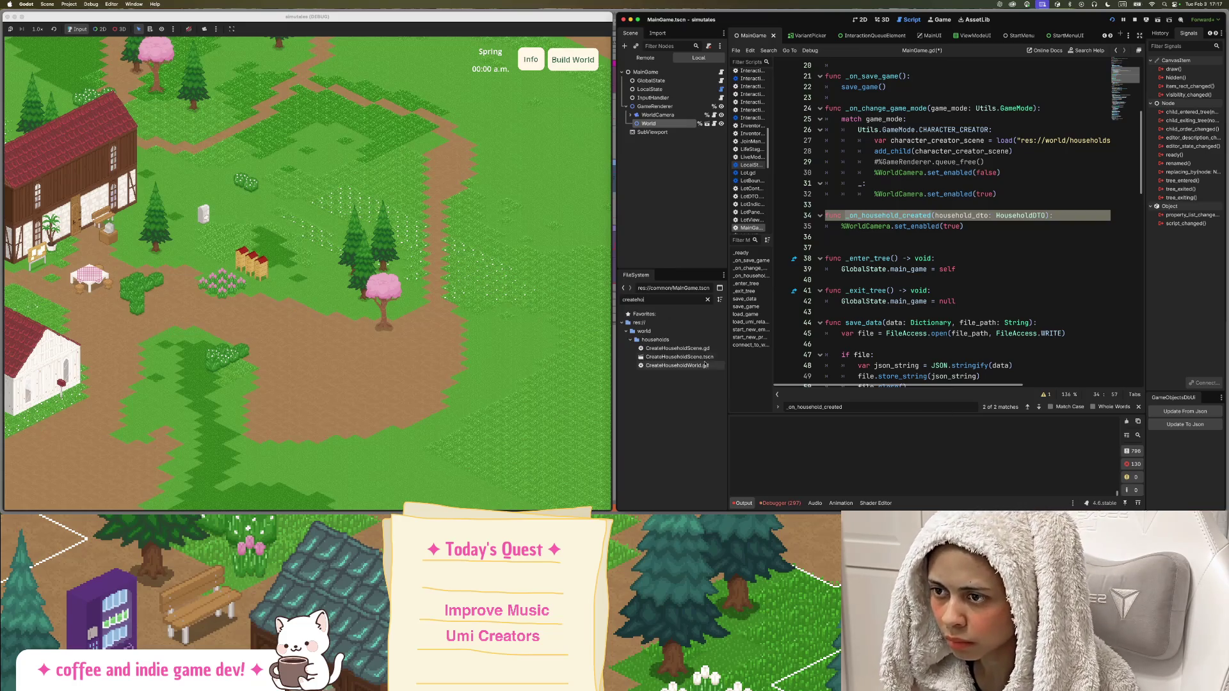
double_click(679, 357)
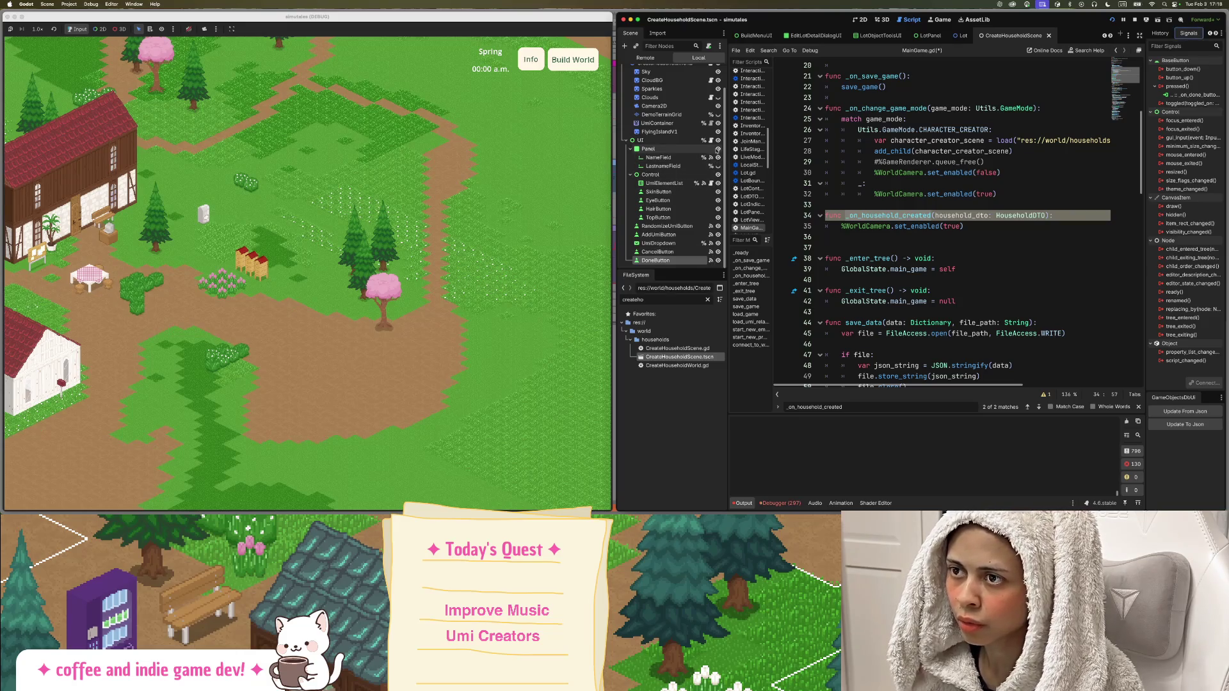
In ui.gd, start a LocalState.change_game_mode.emit call after line 38.
left_click(710, 140)
left_click(1053, 237)
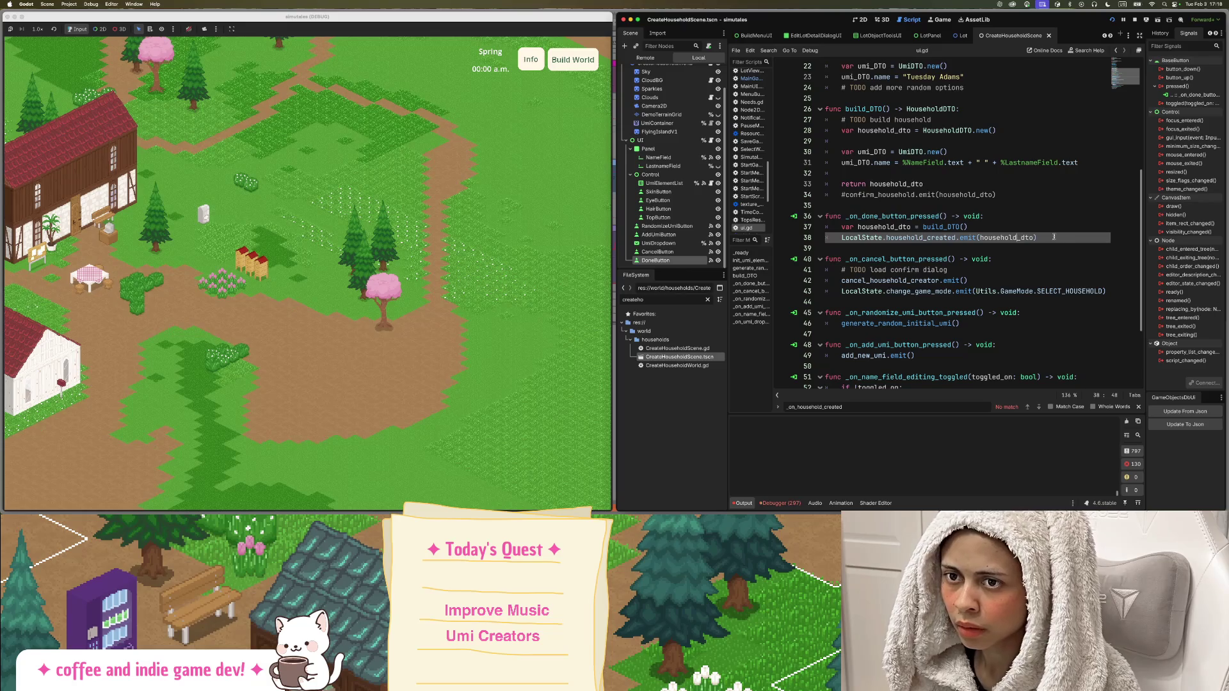
key("Return")
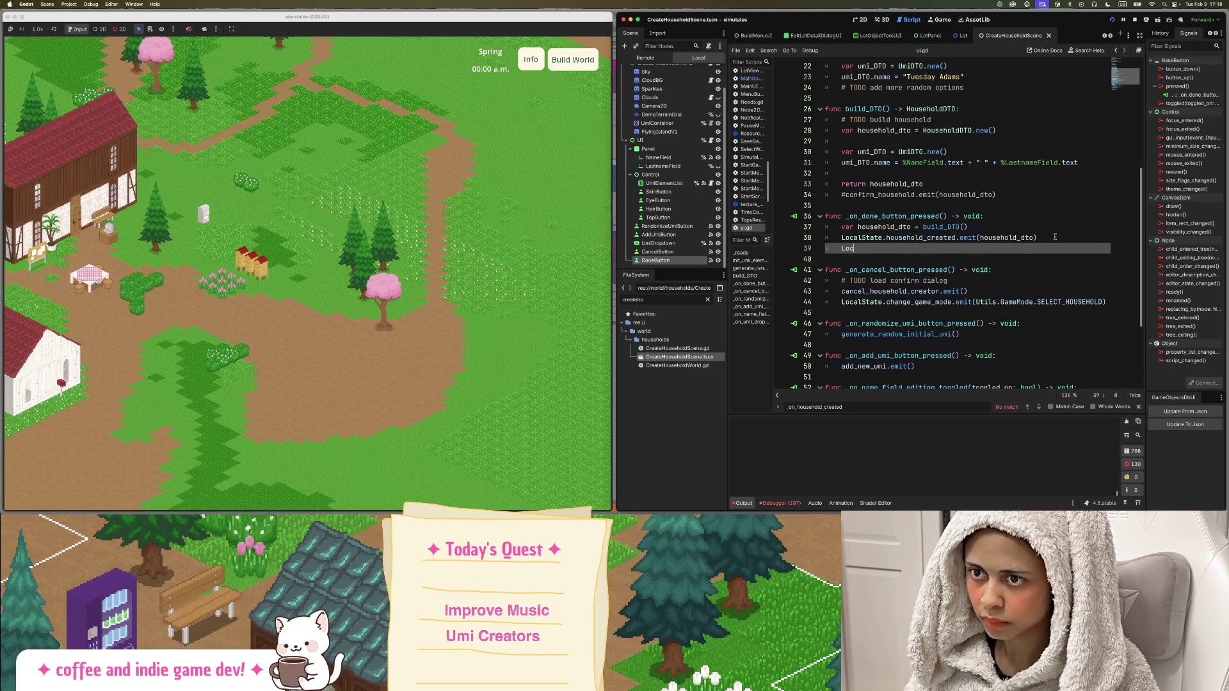
type("al")
key("Return")
type(".change")
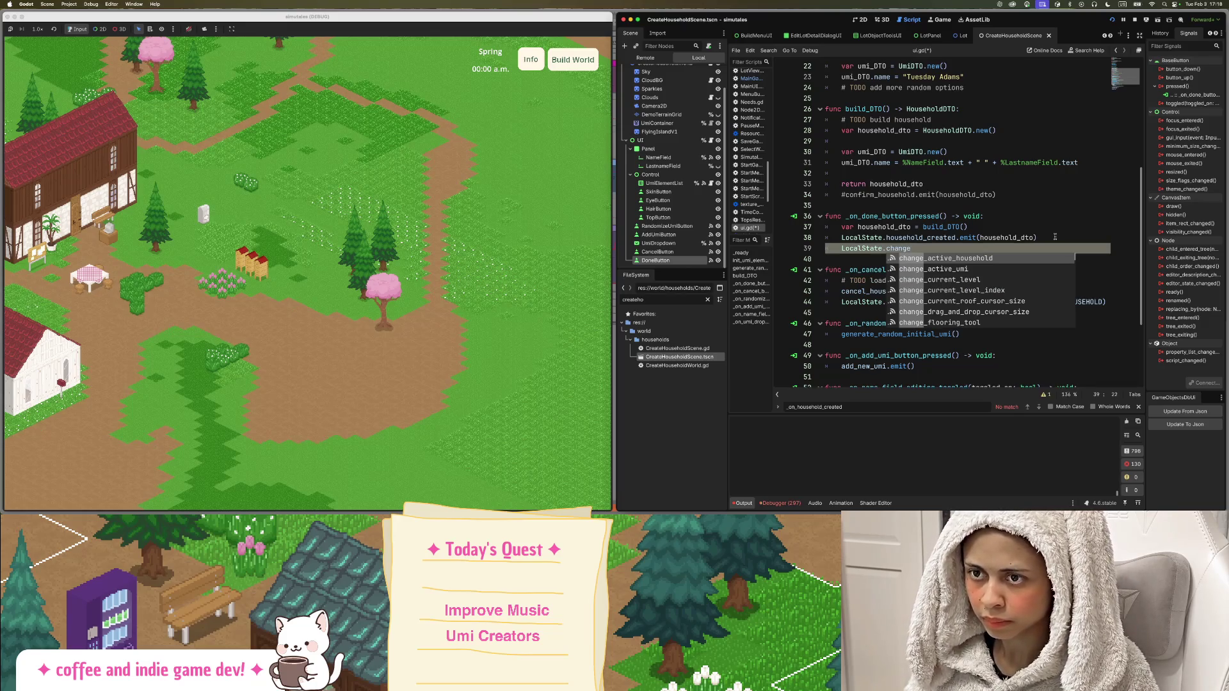
type("_ga")
key("Return")
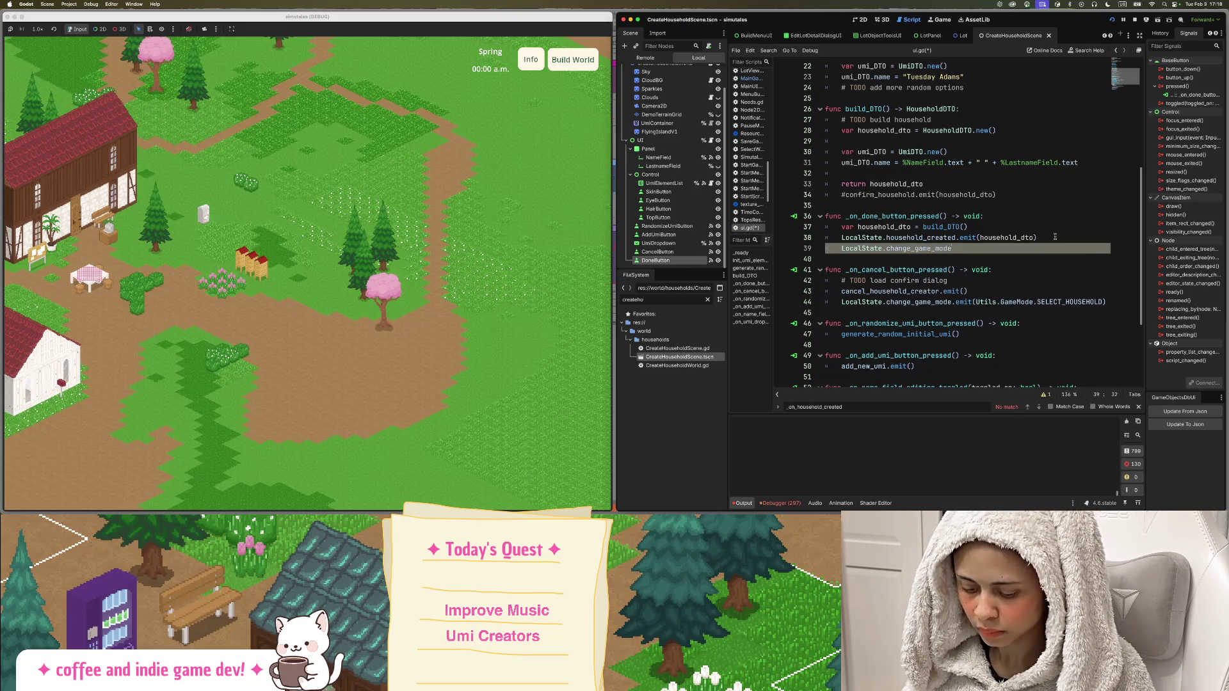
type(".emit(")
key("Return")
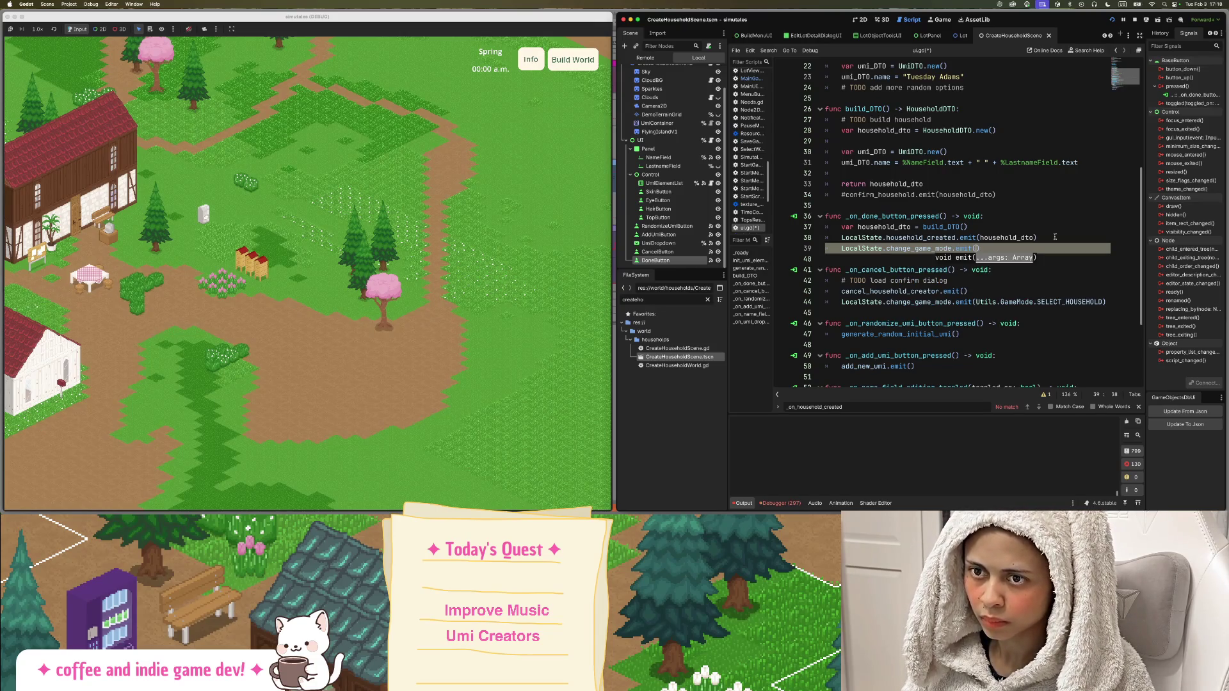
Pass Utils.GameMode.SELECT_HOUSEHOLD to the emit, save ui.gd, and restart the game.
type("Utils.G")
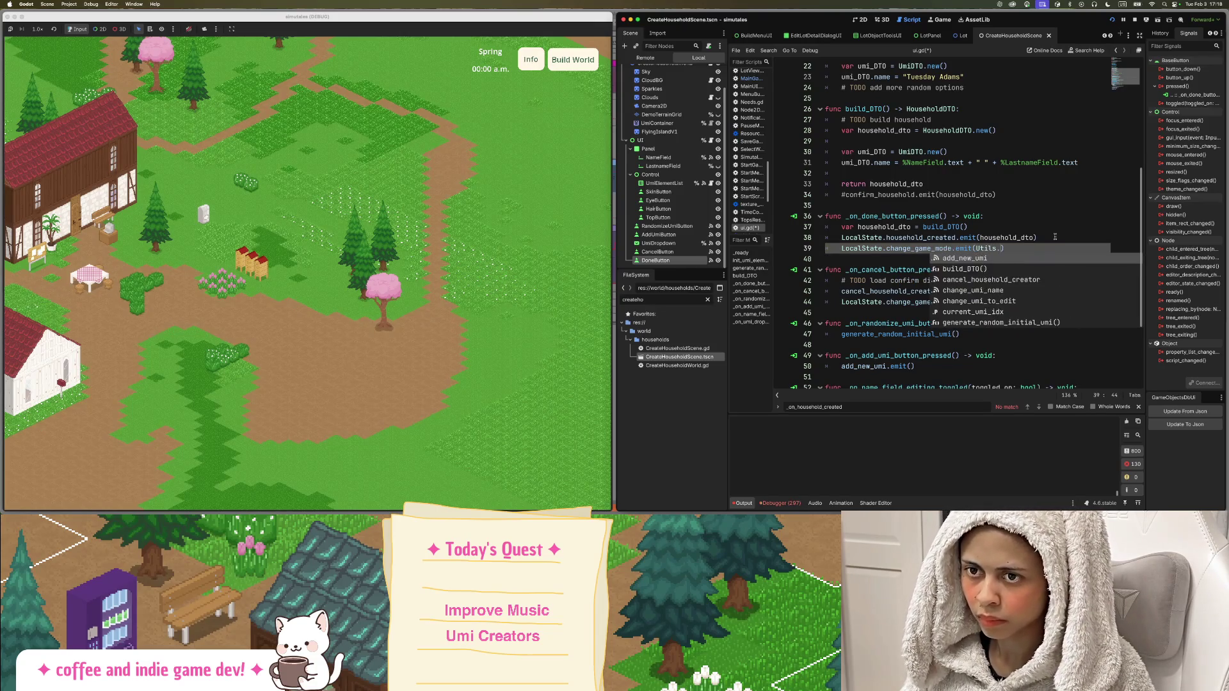
key("Return")
type(".")
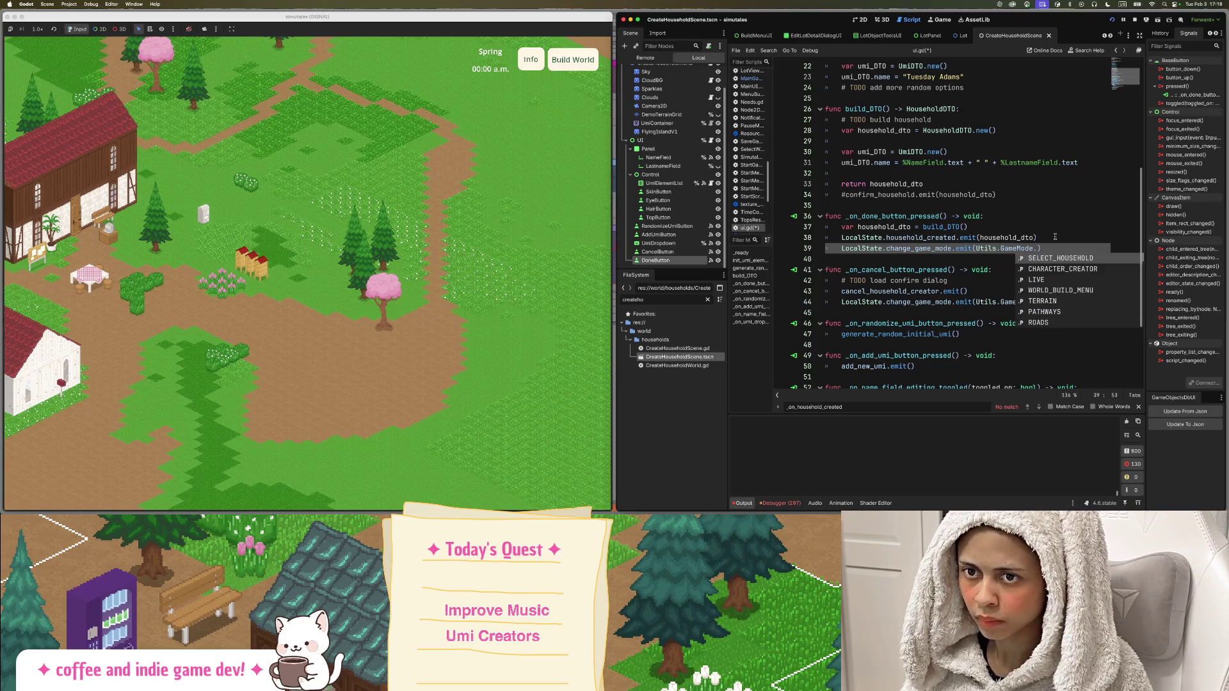
key("Return")
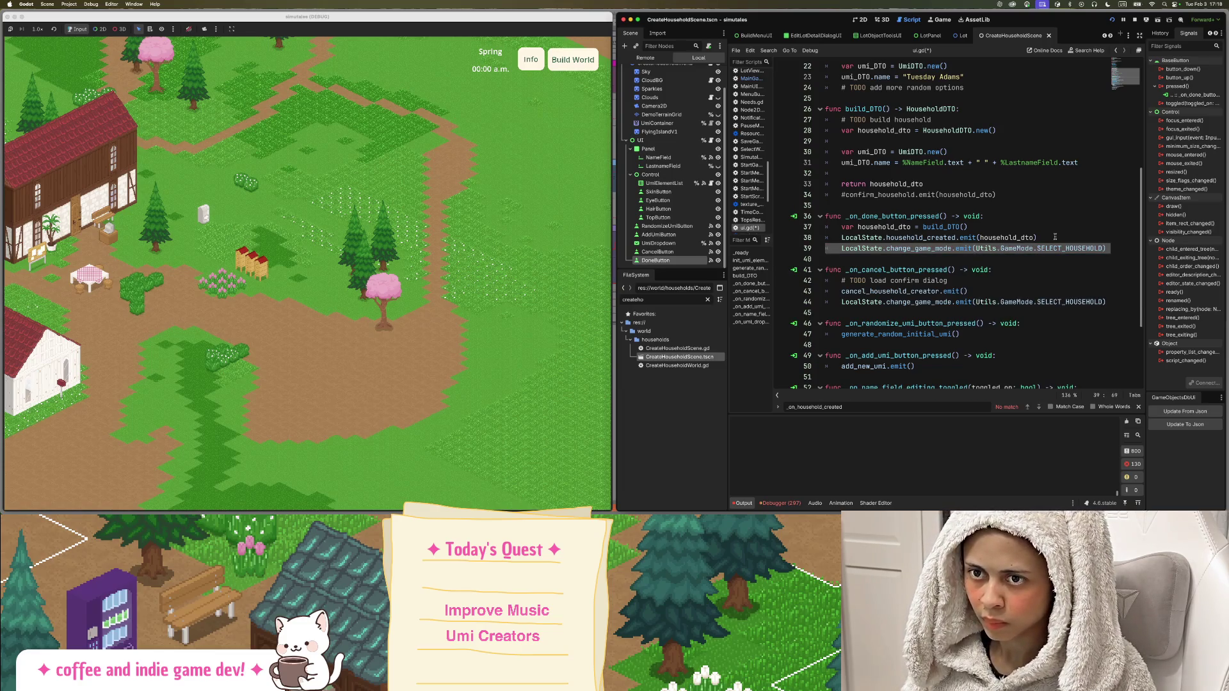
key("ctrl+s")
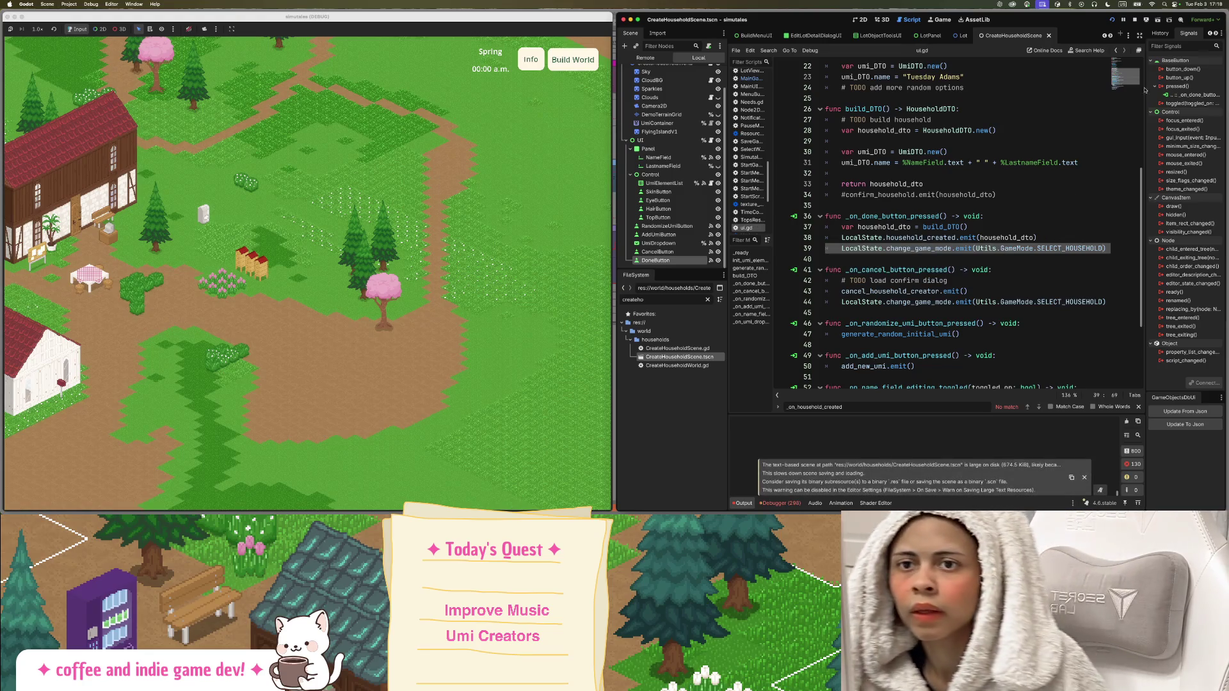
left_click(1112, 21)
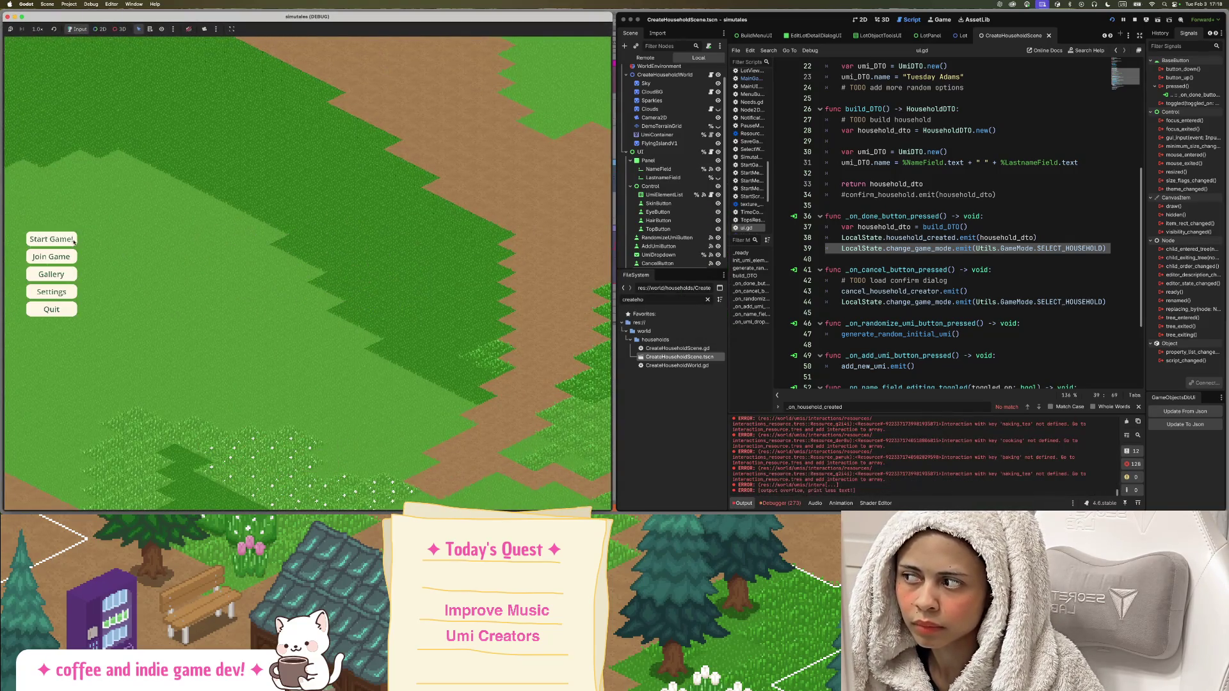
Start the game and load the world, panning around the town view.
left_click(51, 240)
left_click(55, 264)
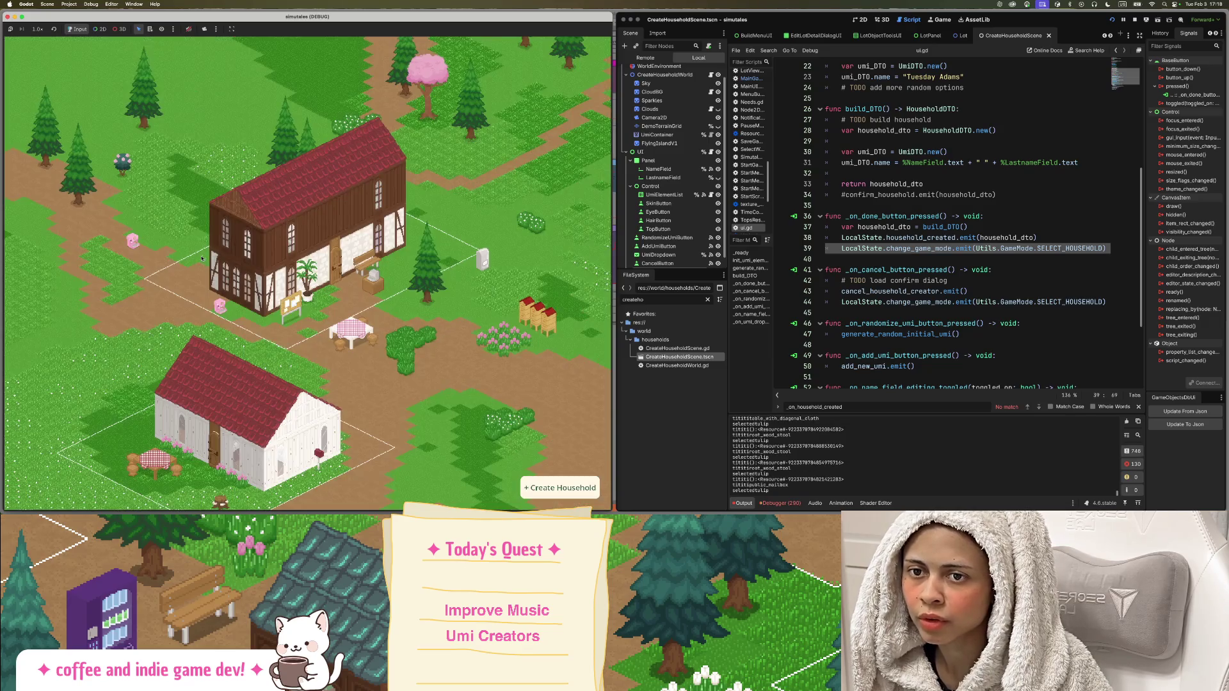
scroll(317, 293, "up", 2)
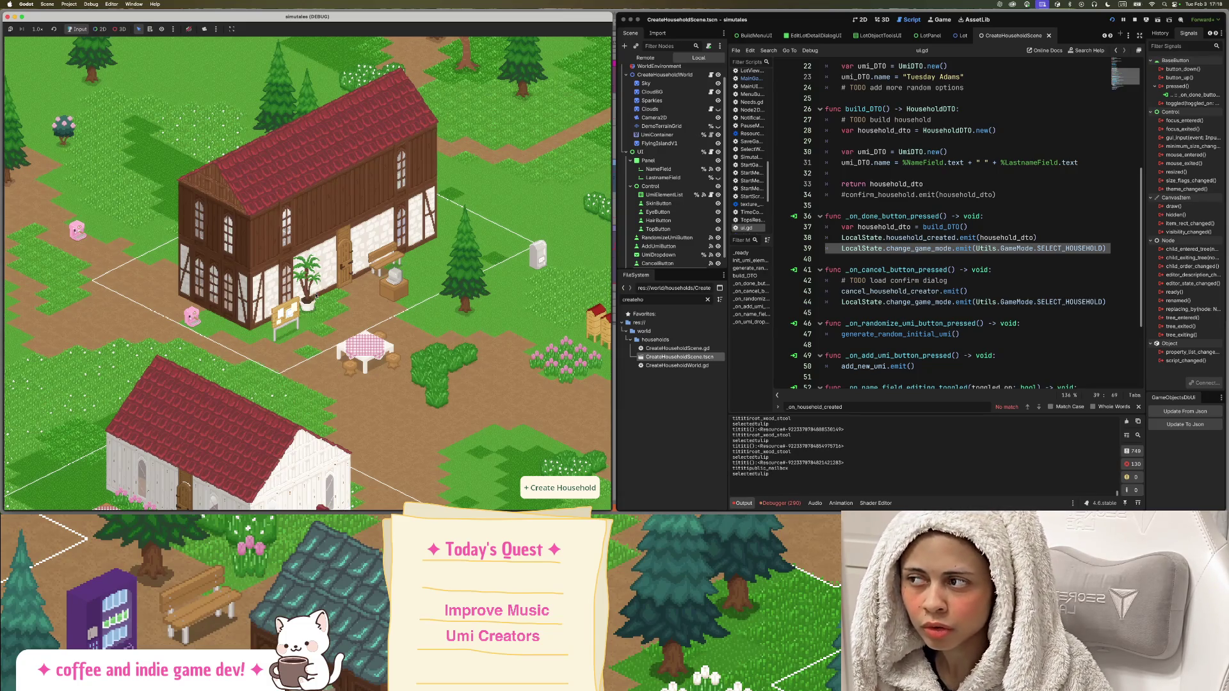
scroll(315, 294, "down", 2)
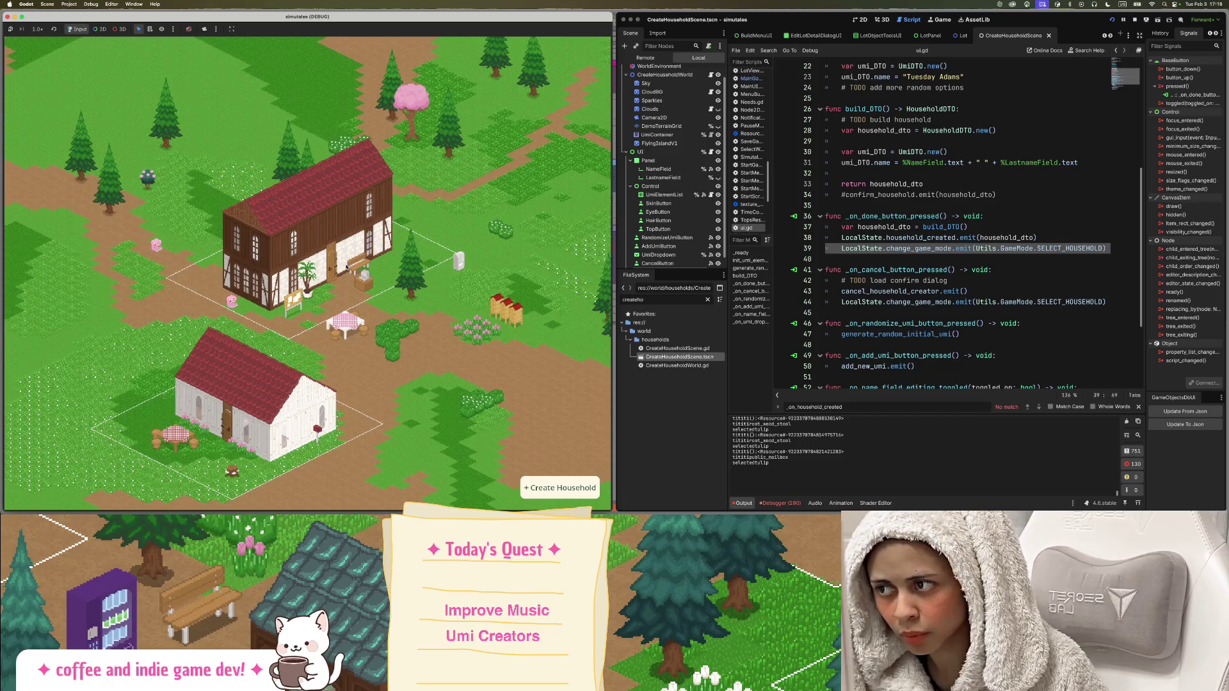
scroll(333, 299, "up", 3)
scroll(333, 299, "left", 3)
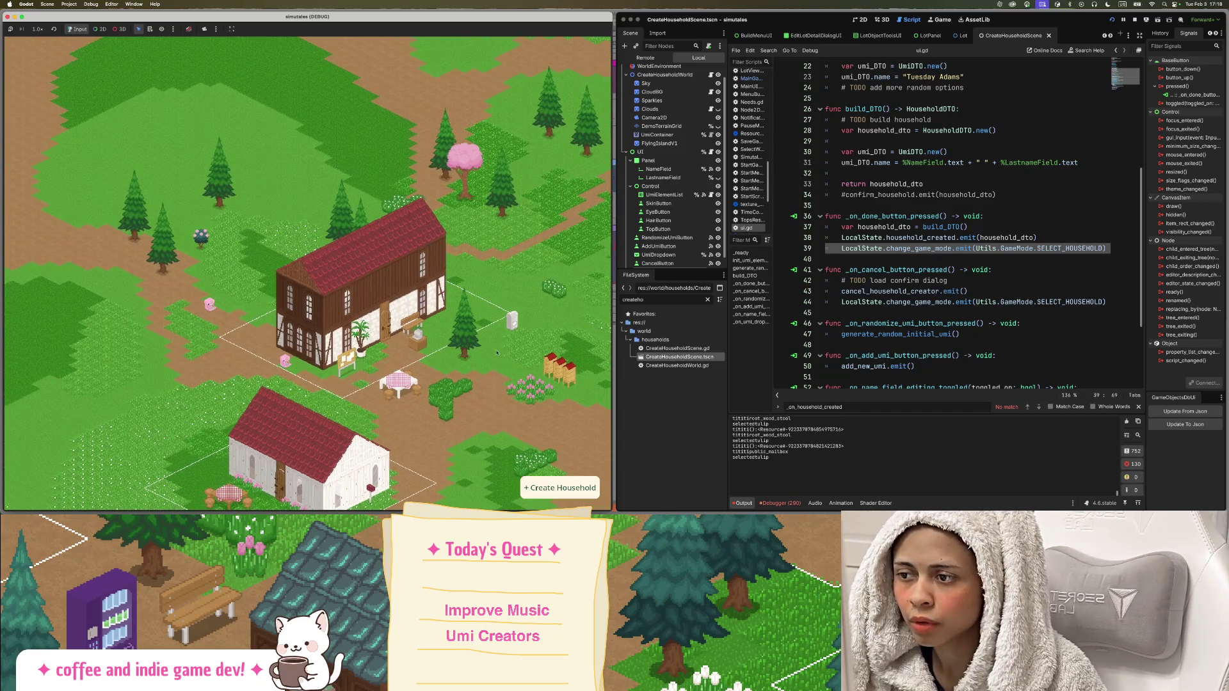
scroll(350, 277, "down", 4)
scroll(351, 276, "right", 8)
Repeatedly open the household creator and press Done to confirm it returns to the map.
left_click(563, 488)
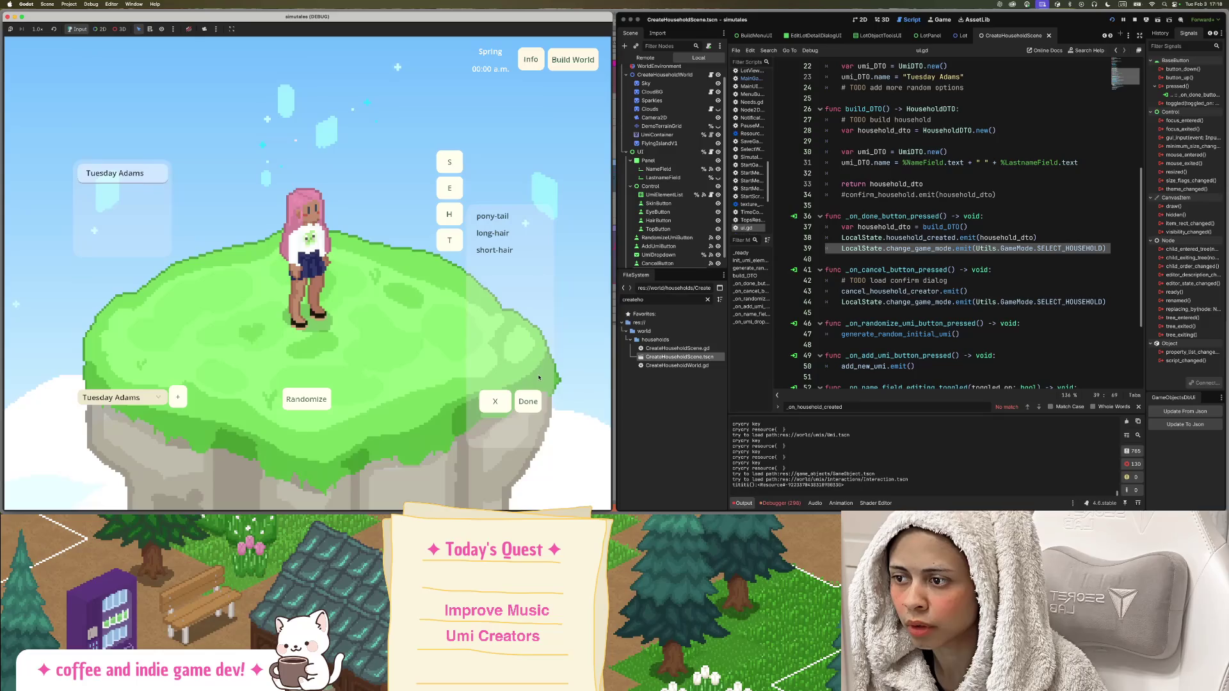
left_click(529, 401)
left_click(562, 488)
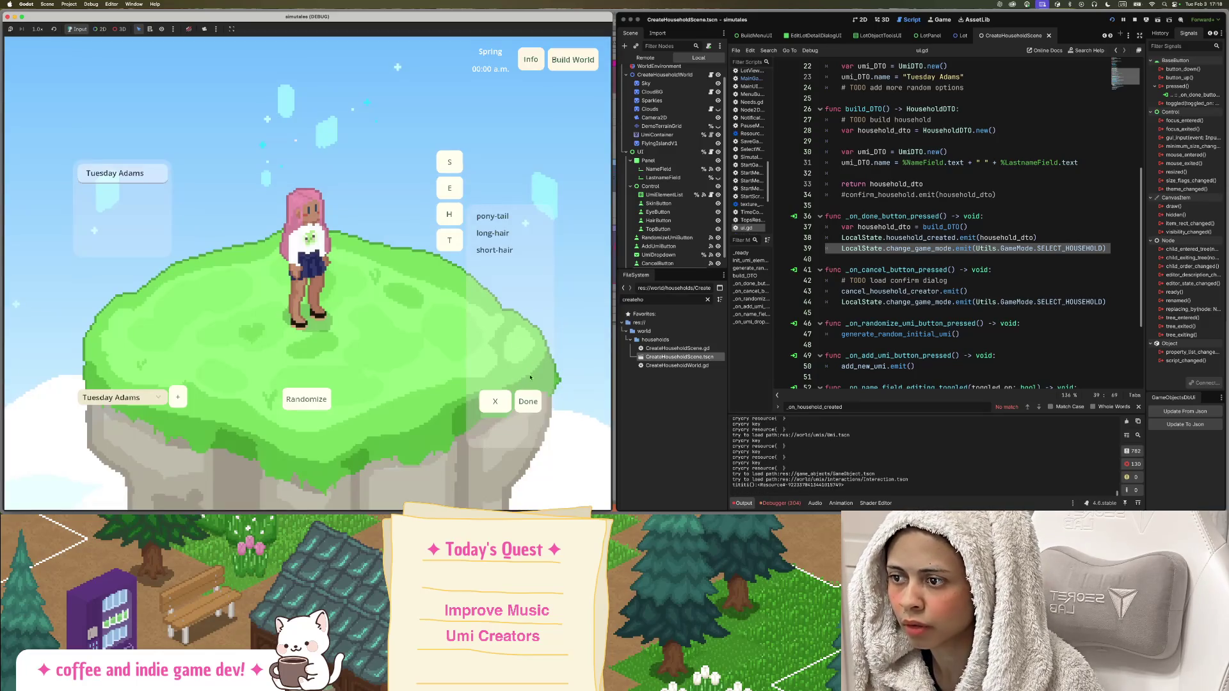
left_click(528, 402)
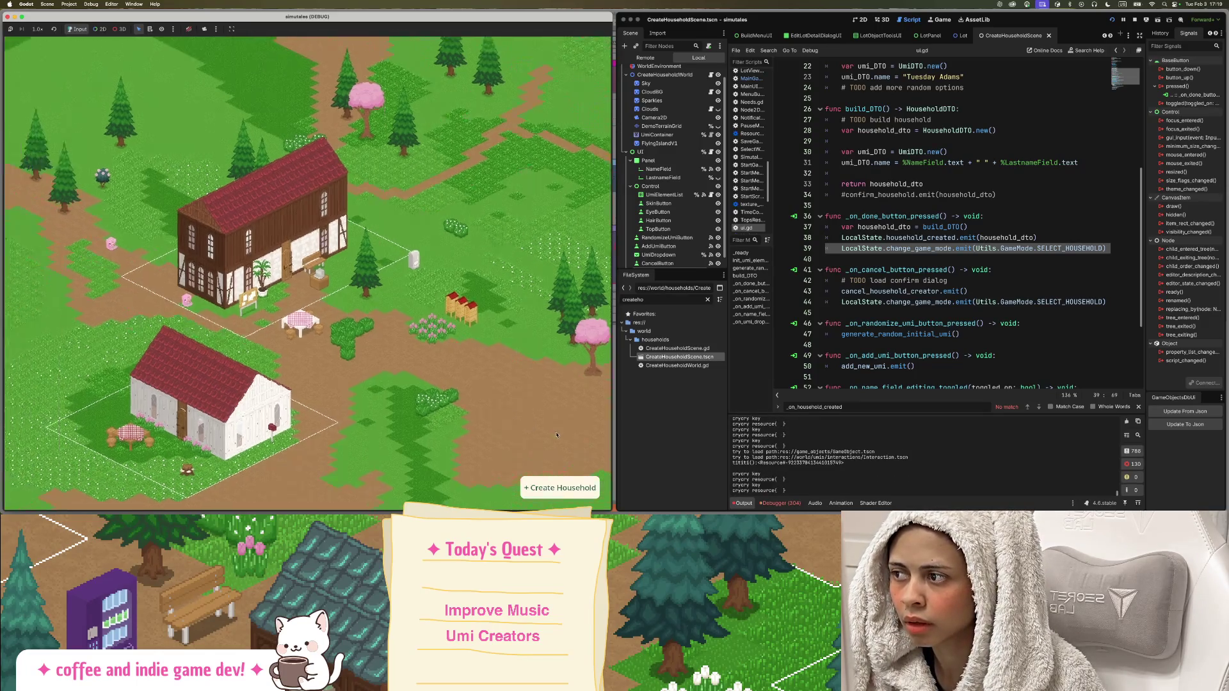
left_click(562, 488)
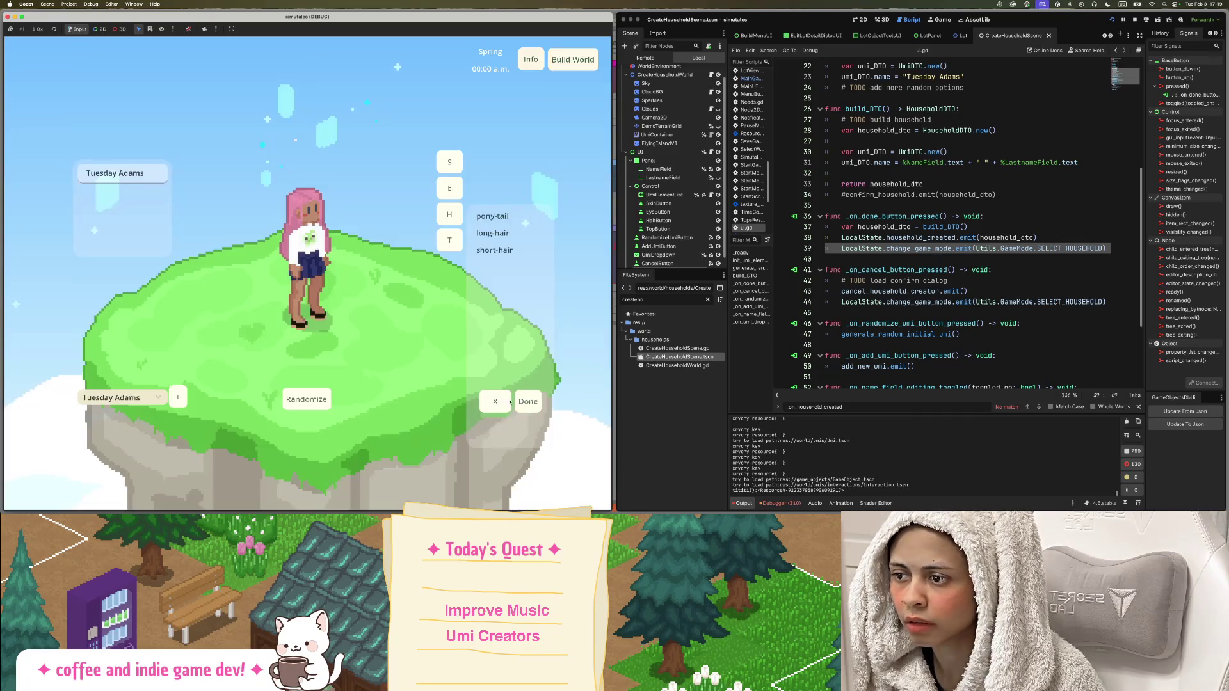
left_click(503, 402)
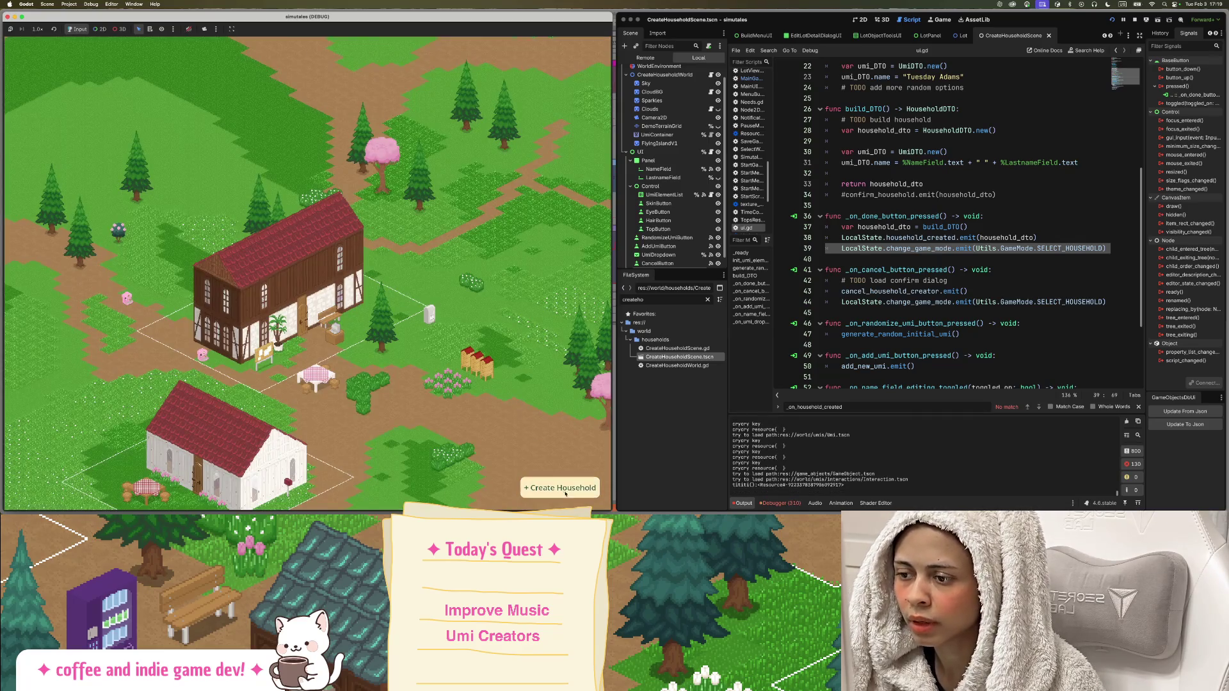
left_click(548, 489)
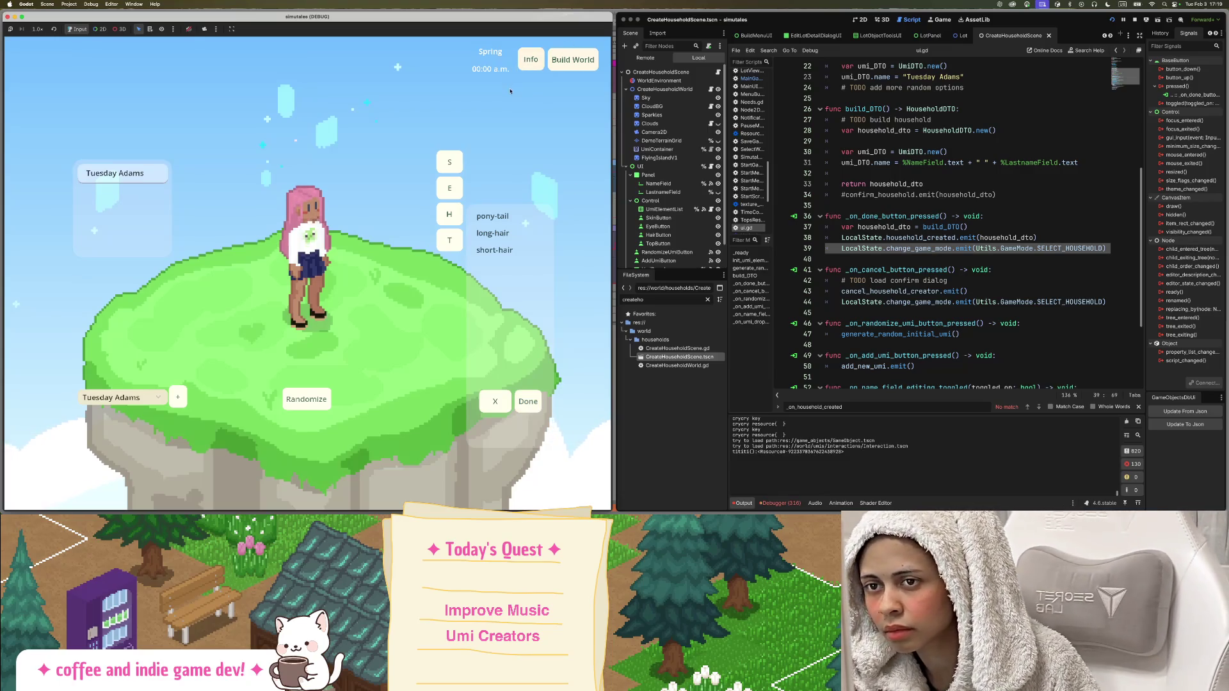
left_click(535, 409)
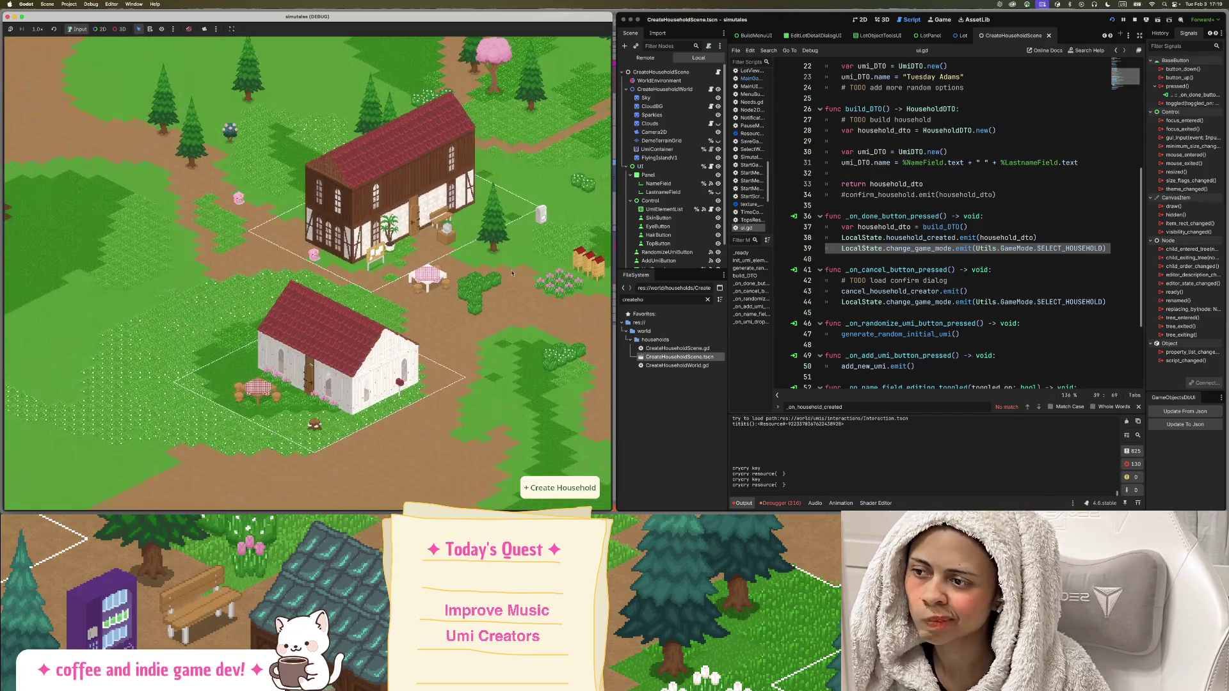
left_click_drag(496, 290, 405, 339)
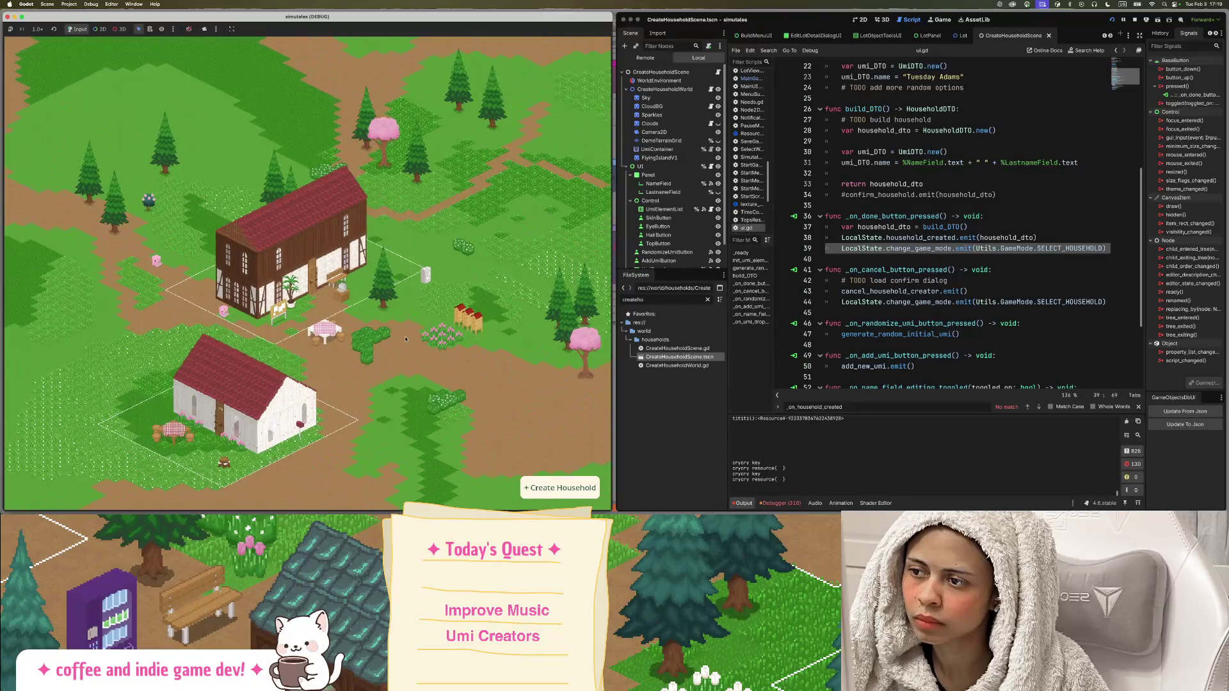
mouse_move(2, 339)
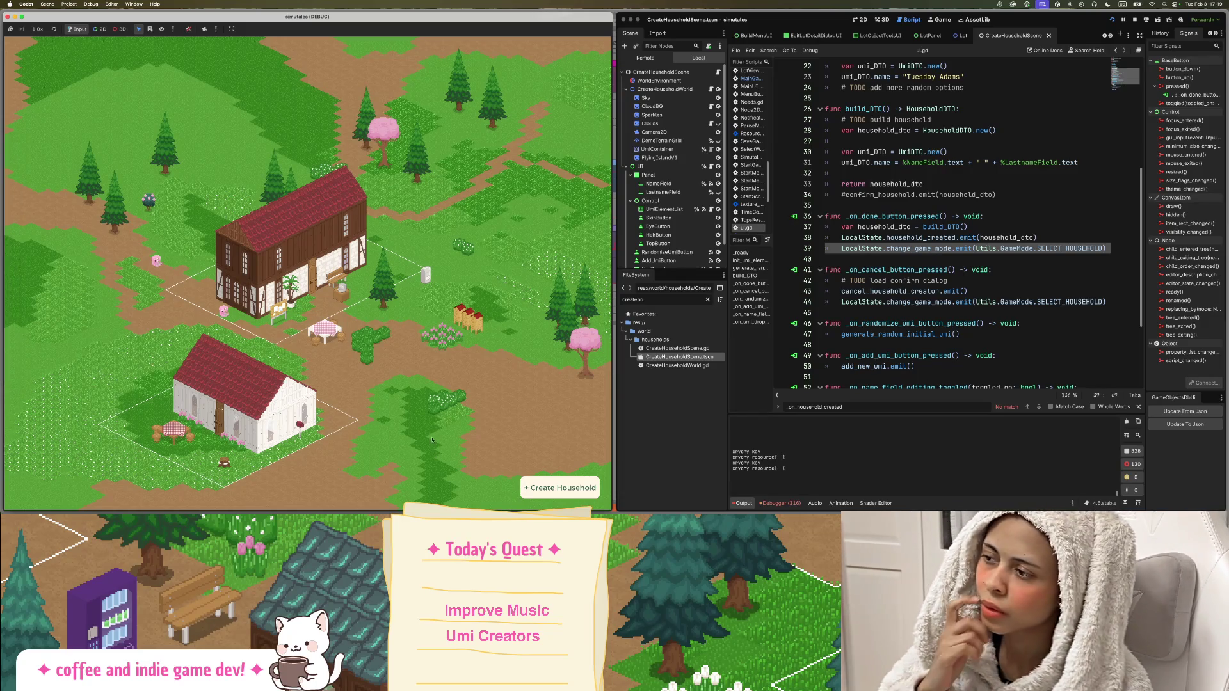
left_click(561, 488)
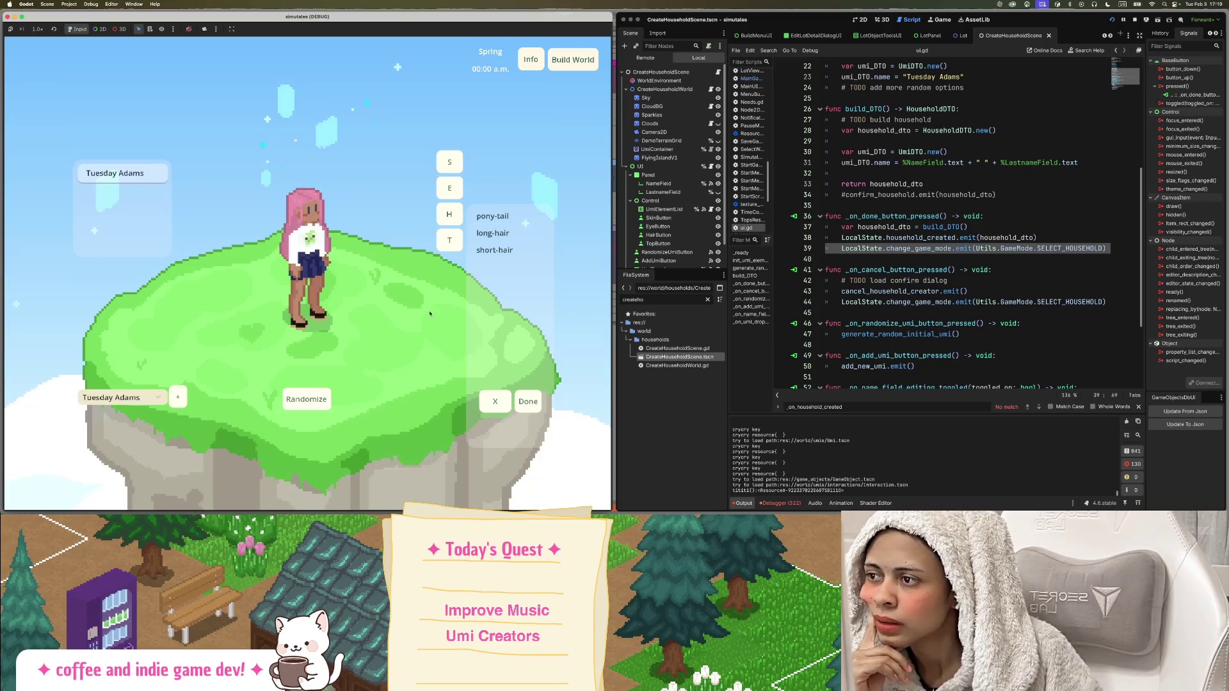
left_click(146, 397)
left_click(146, 413)
left_click(496, 250)
left_click(490, 221)
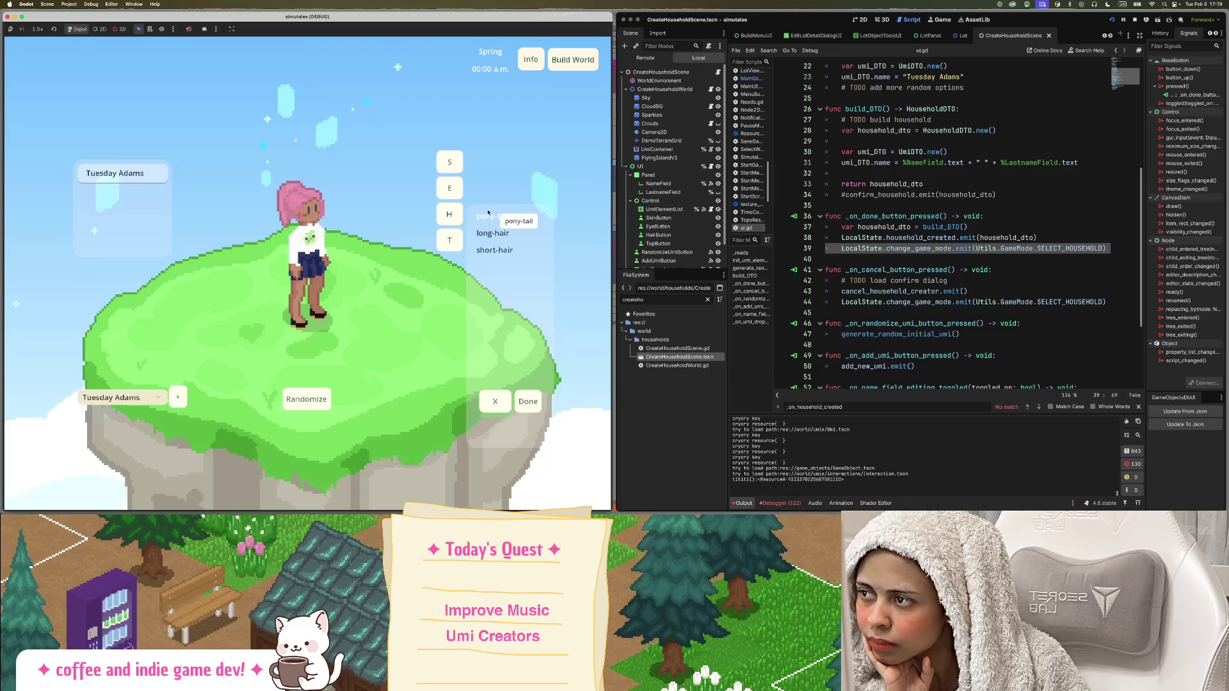
left_click(490, 233)
left_click(489, 250)
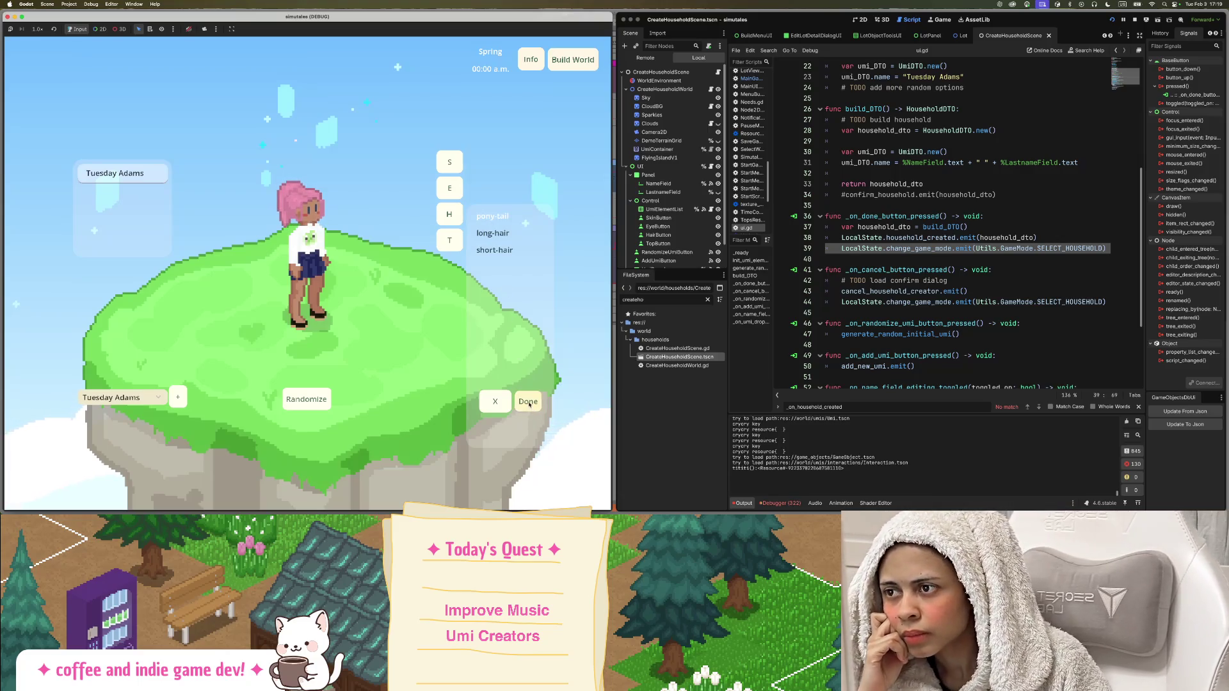
left_click(528, 402)
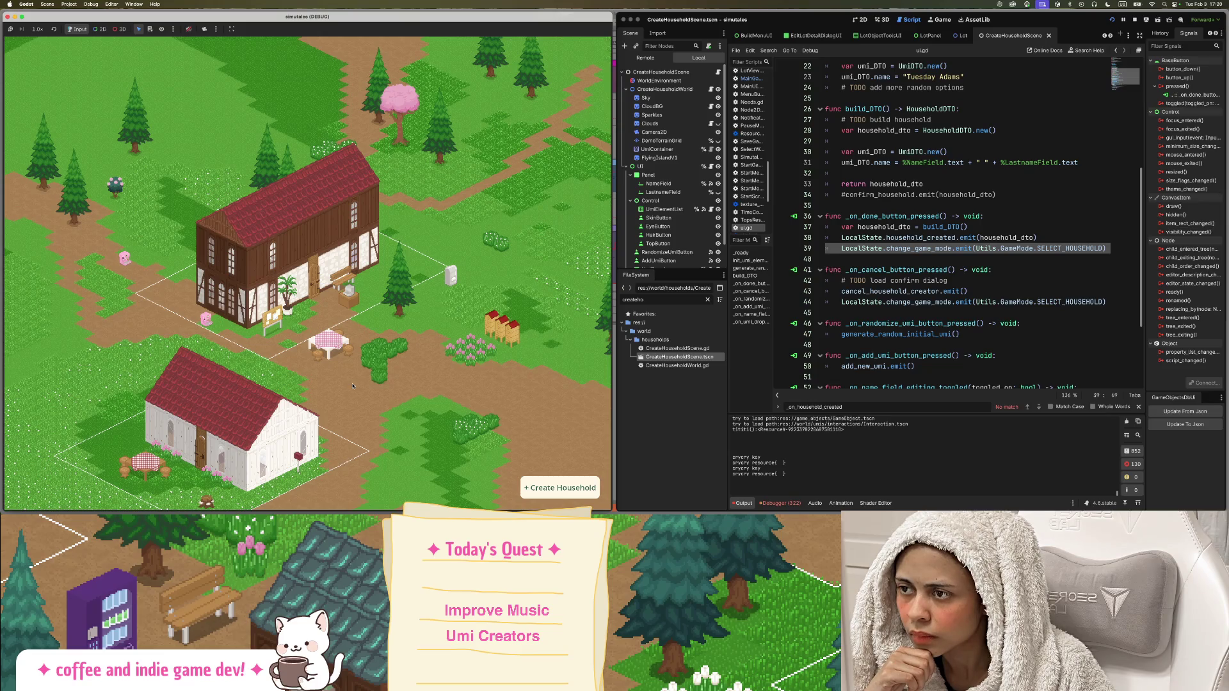
left_click(561, 488)
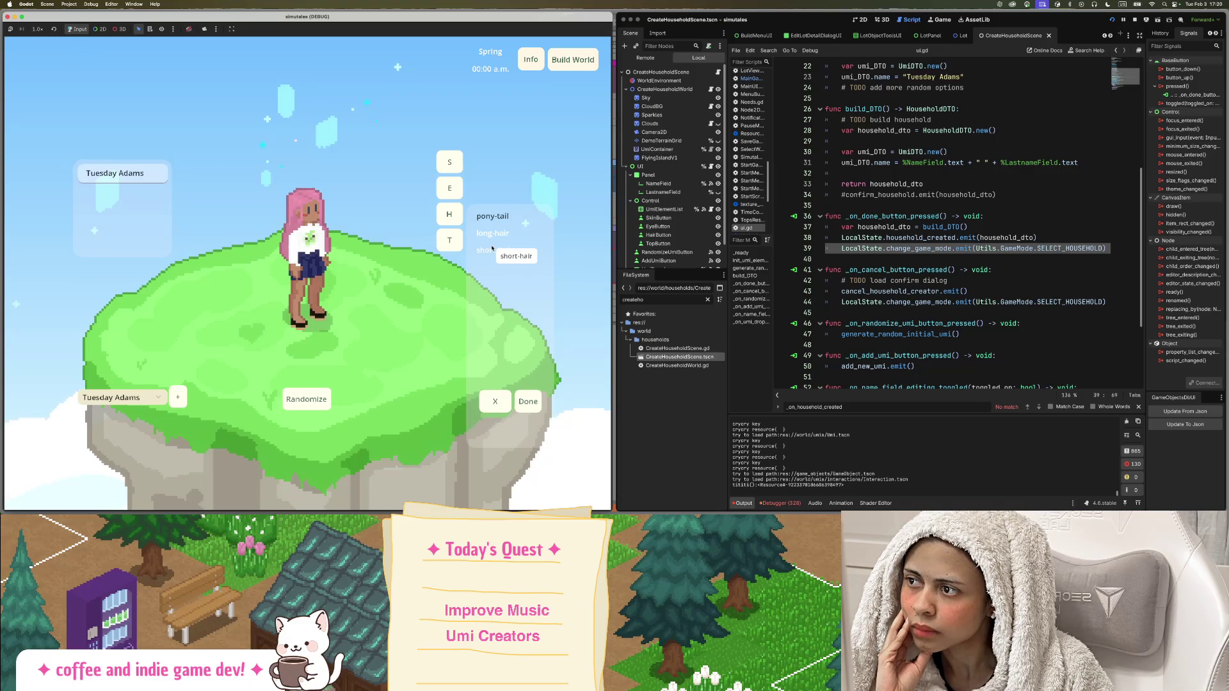
left_click(492, 249)
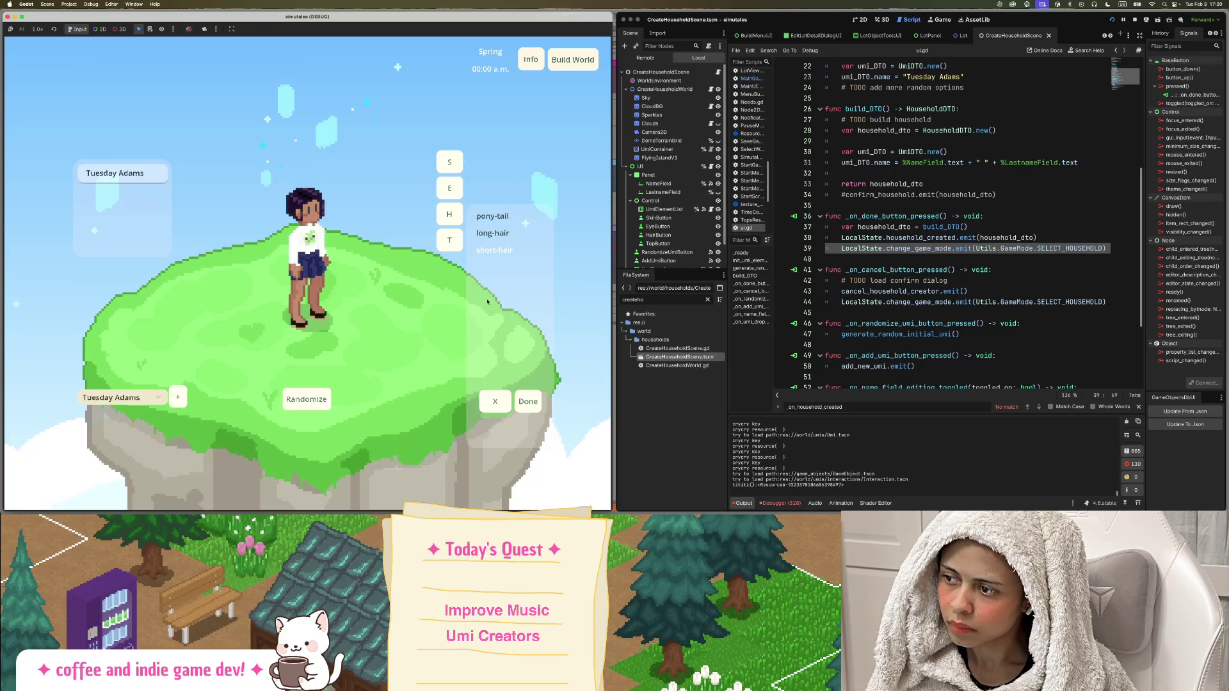
left_click(505, 405)
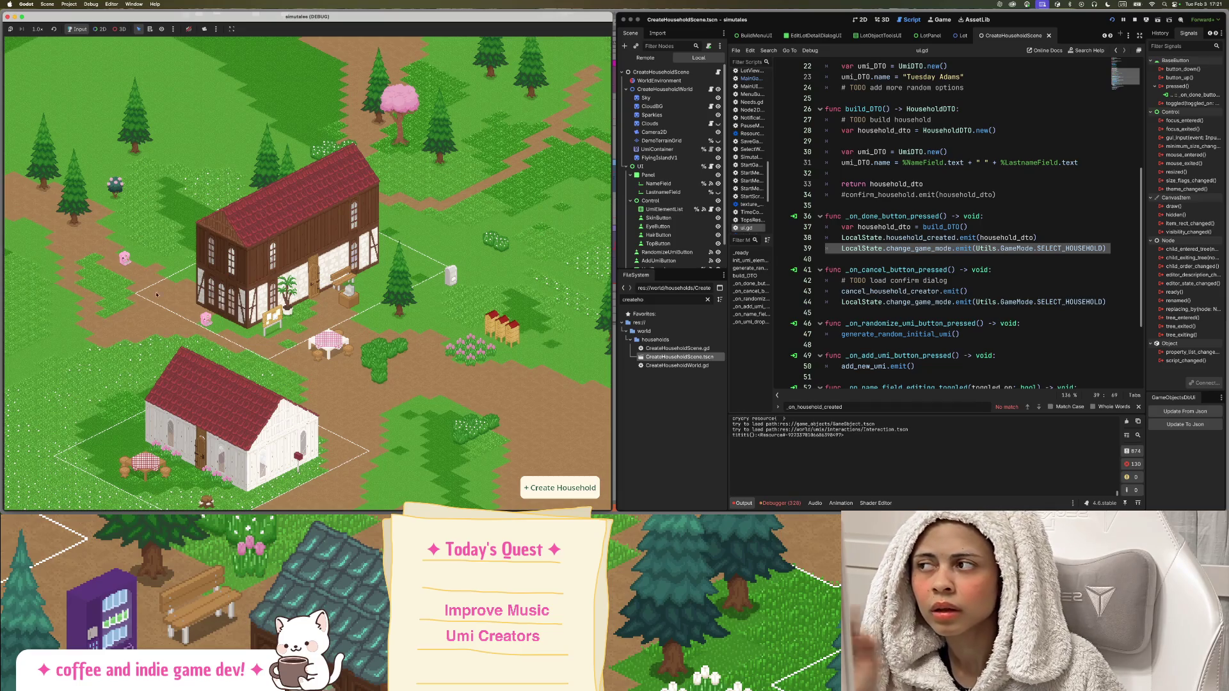
mouse_move(9, 189)
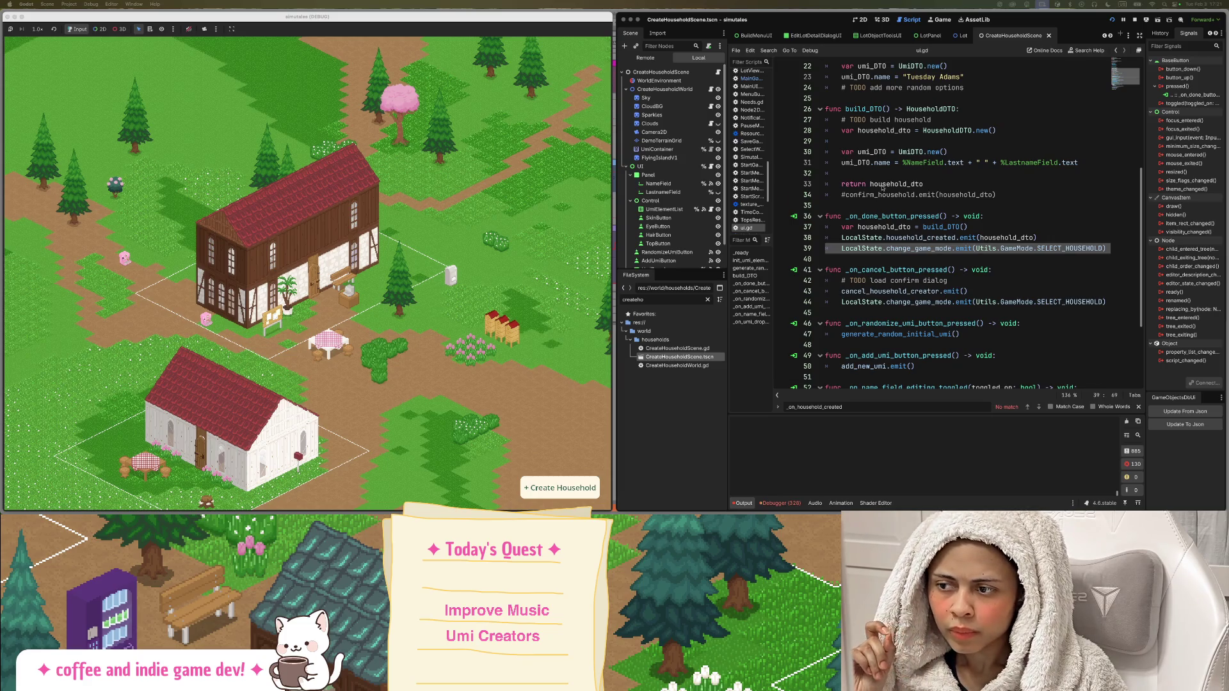
left_click(553, 496)
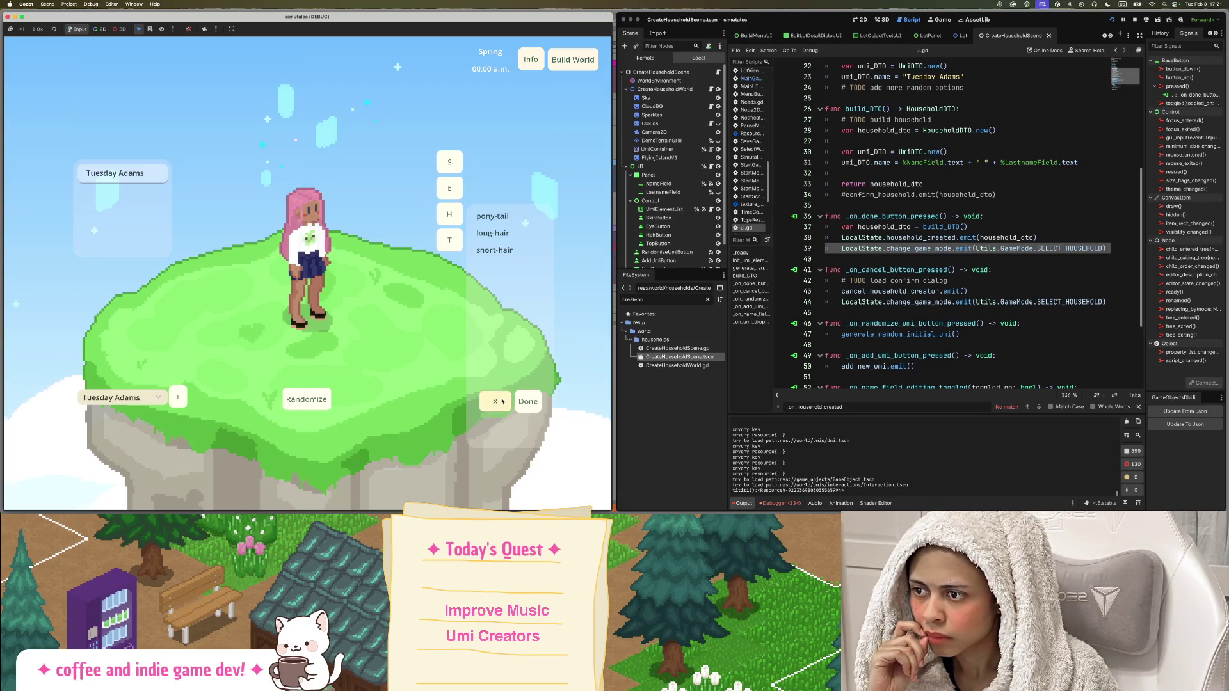
left_click(496, 402)
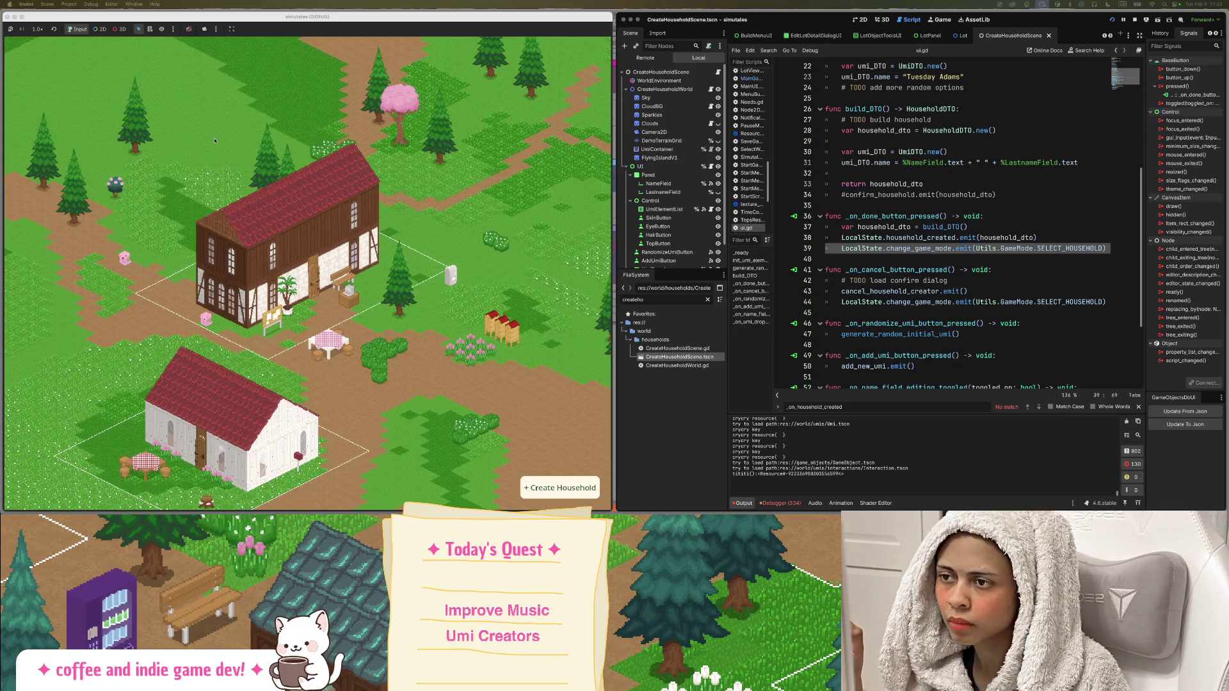
mouse_move(9, 147)
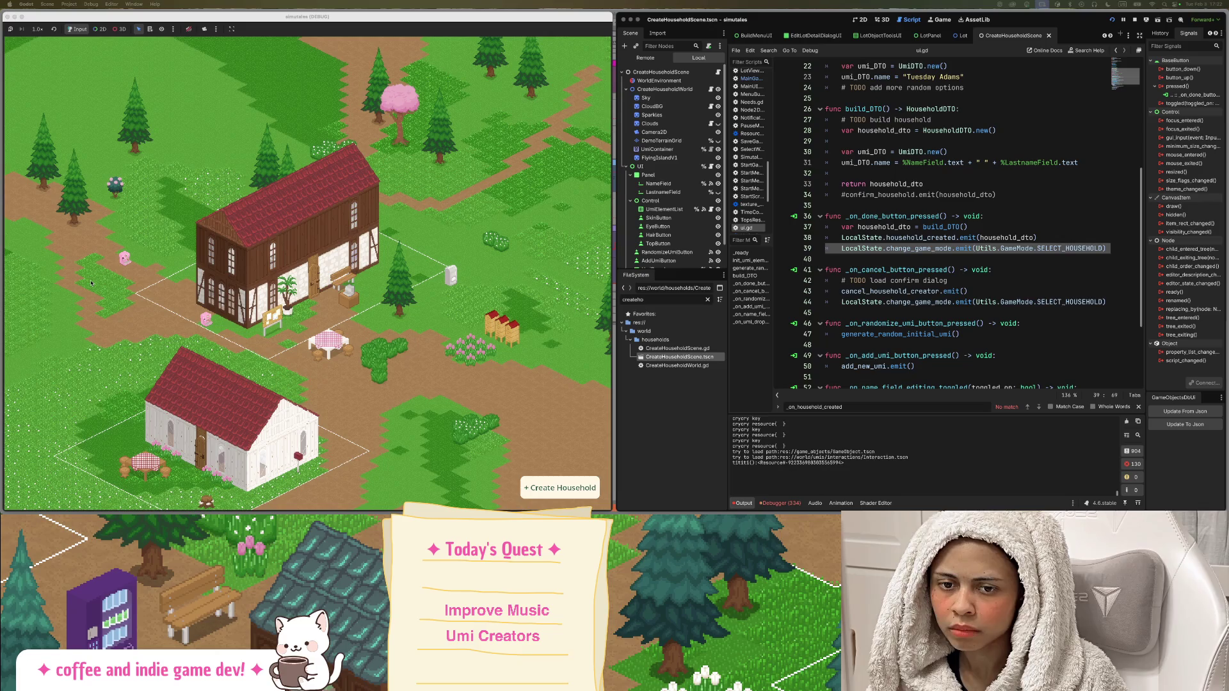
mouse_move(2, 272)
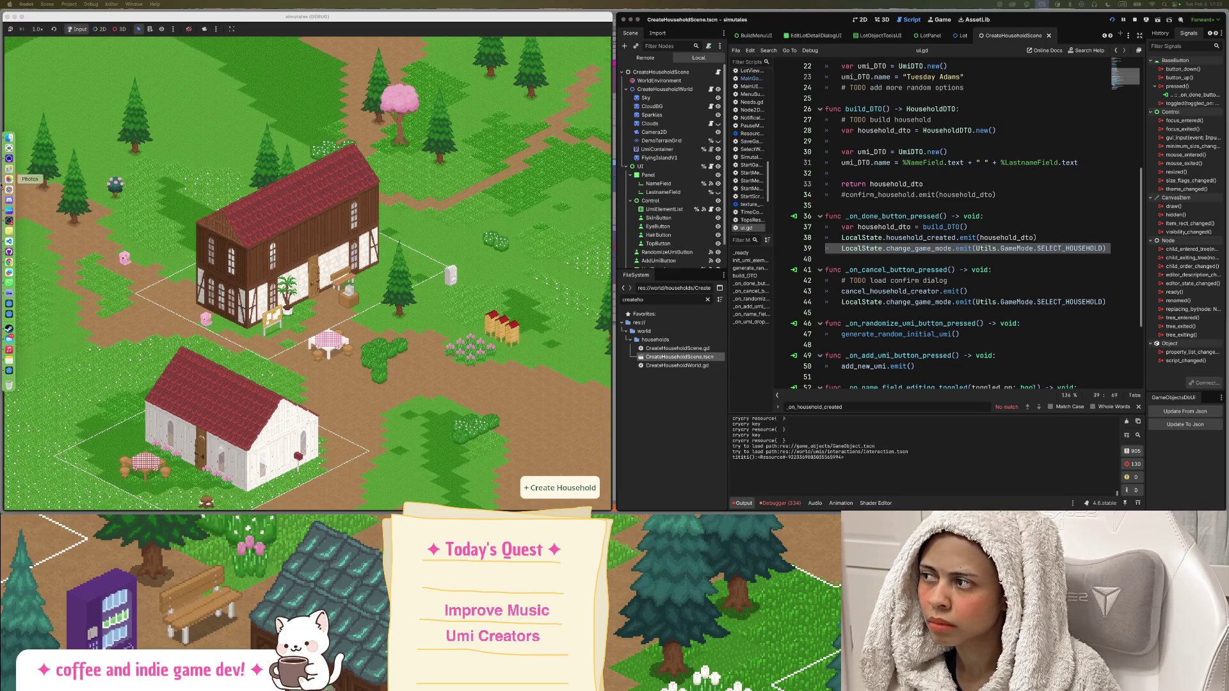
left_click(9, 169)
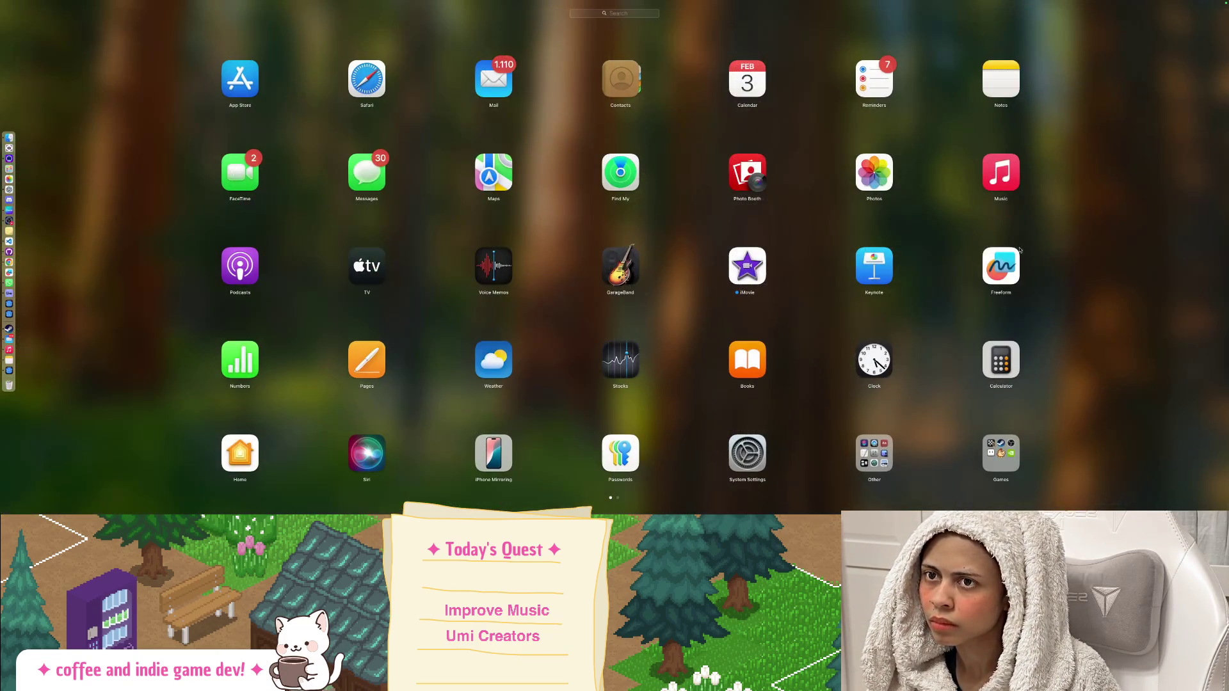
Page through Launchpad, open the Games folder, and dismiss the launcher.
scroll(116, 173, "down", 2)
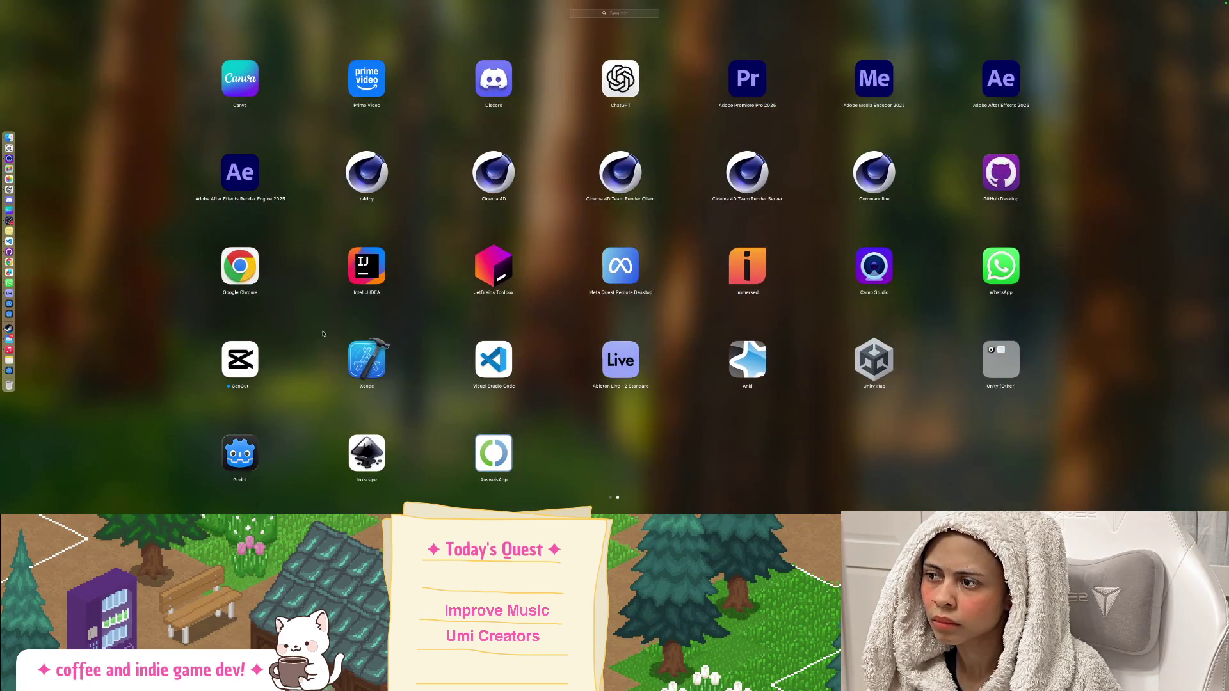
scroll(1156, 400, "up", 2)
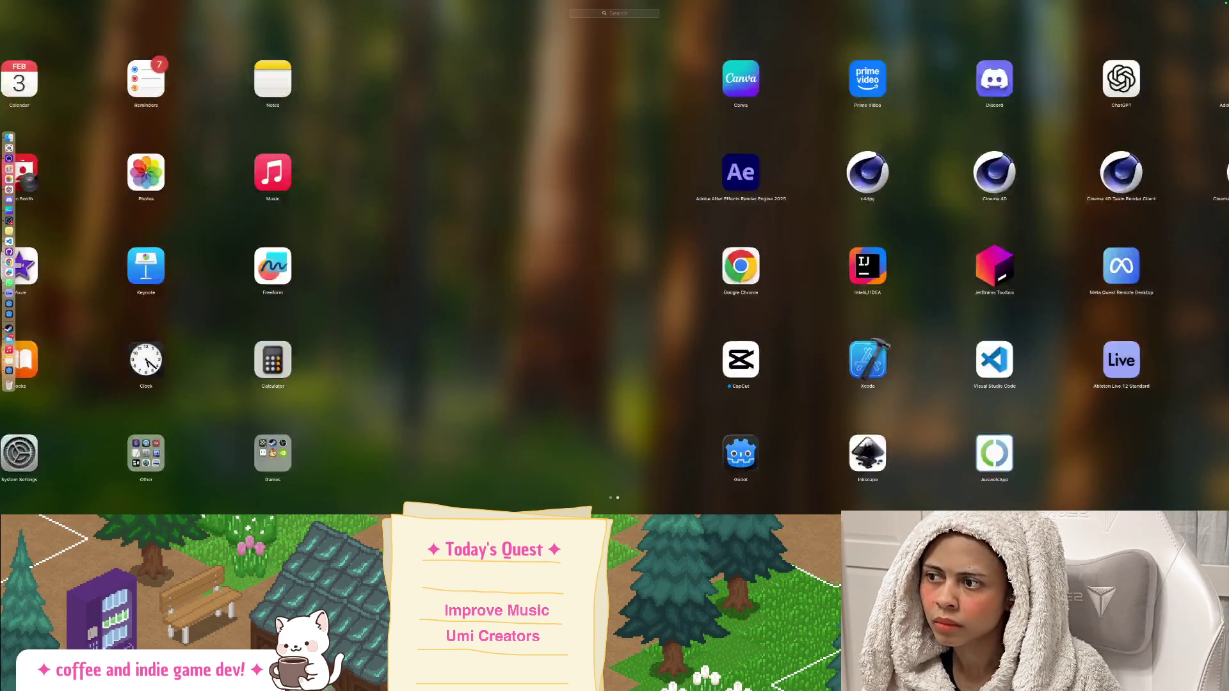
left_click(998, 461)
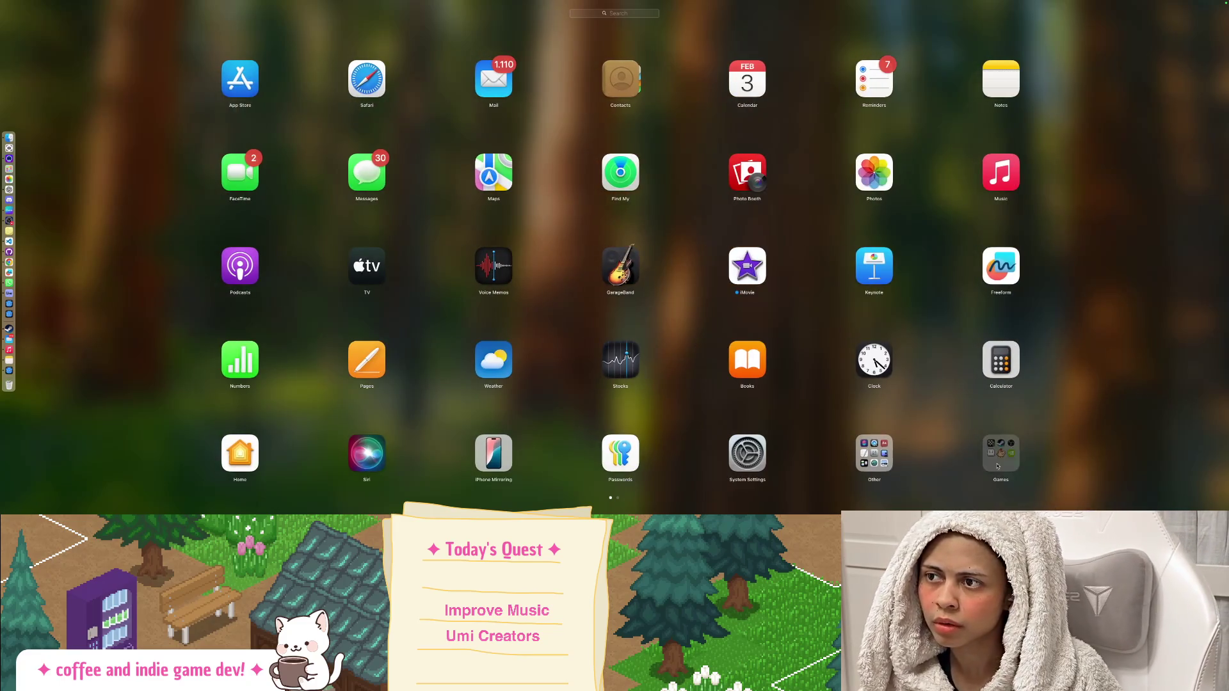
key("Escape")
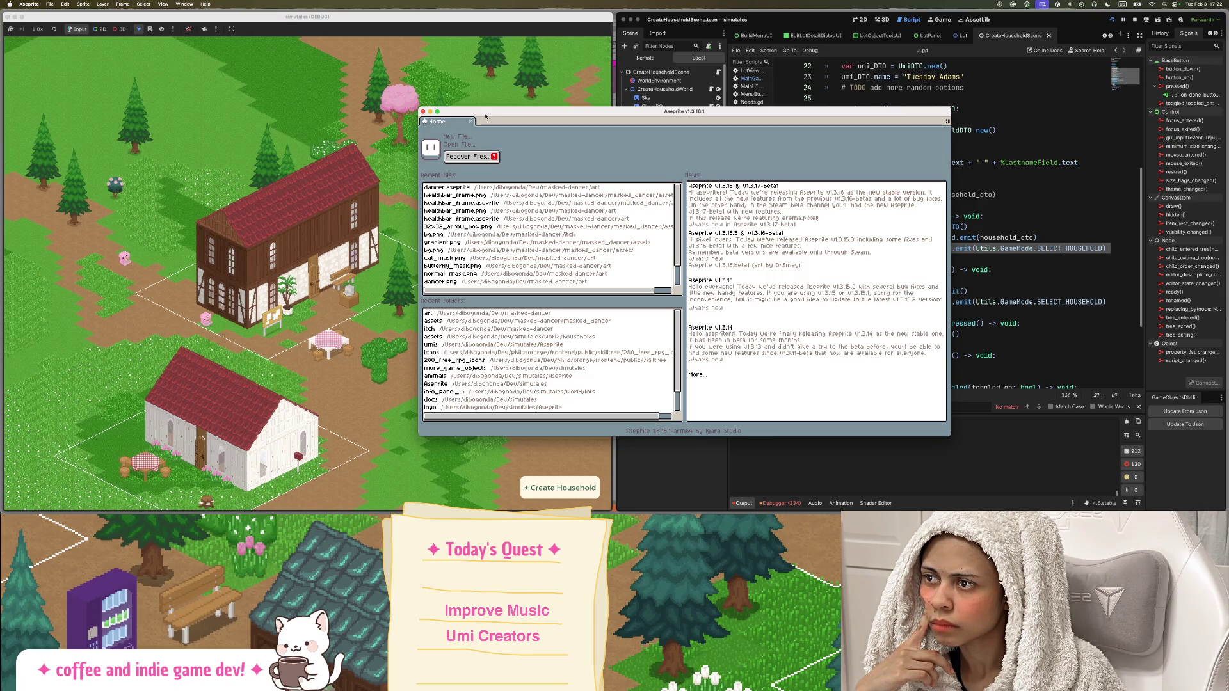
Create a new 400×400 sprite and maximize the Aseprite window.
left_click(458, 137)
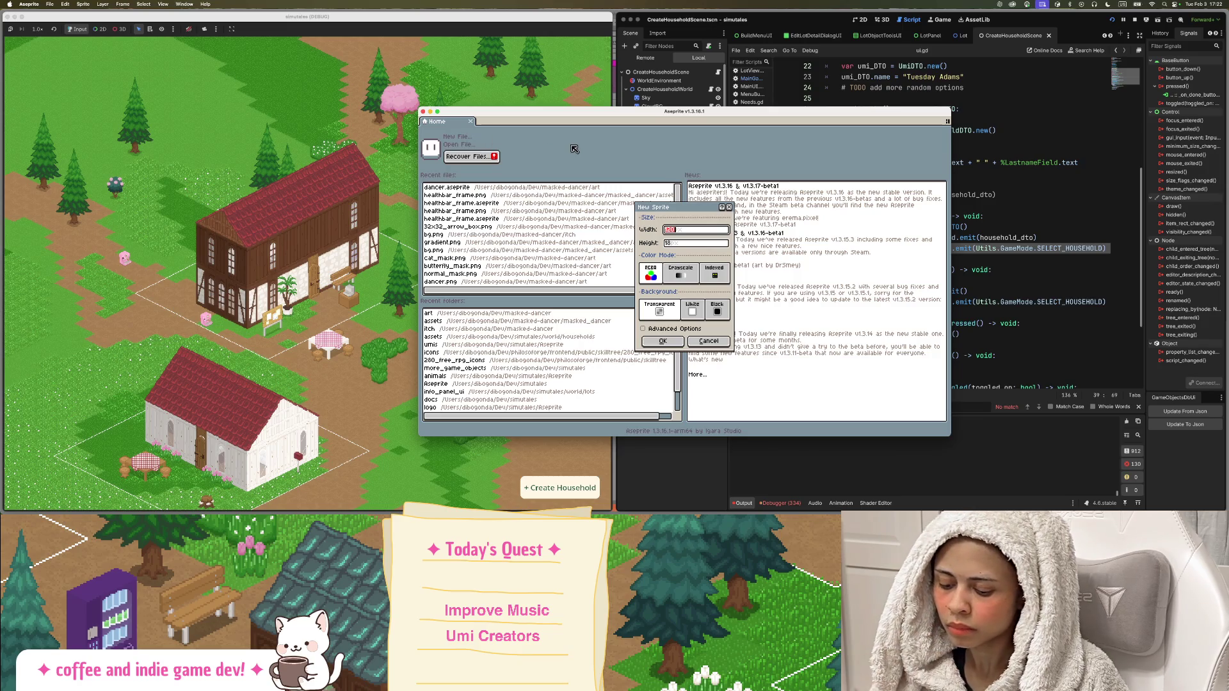
type("400")
key("Tab")
type("400")
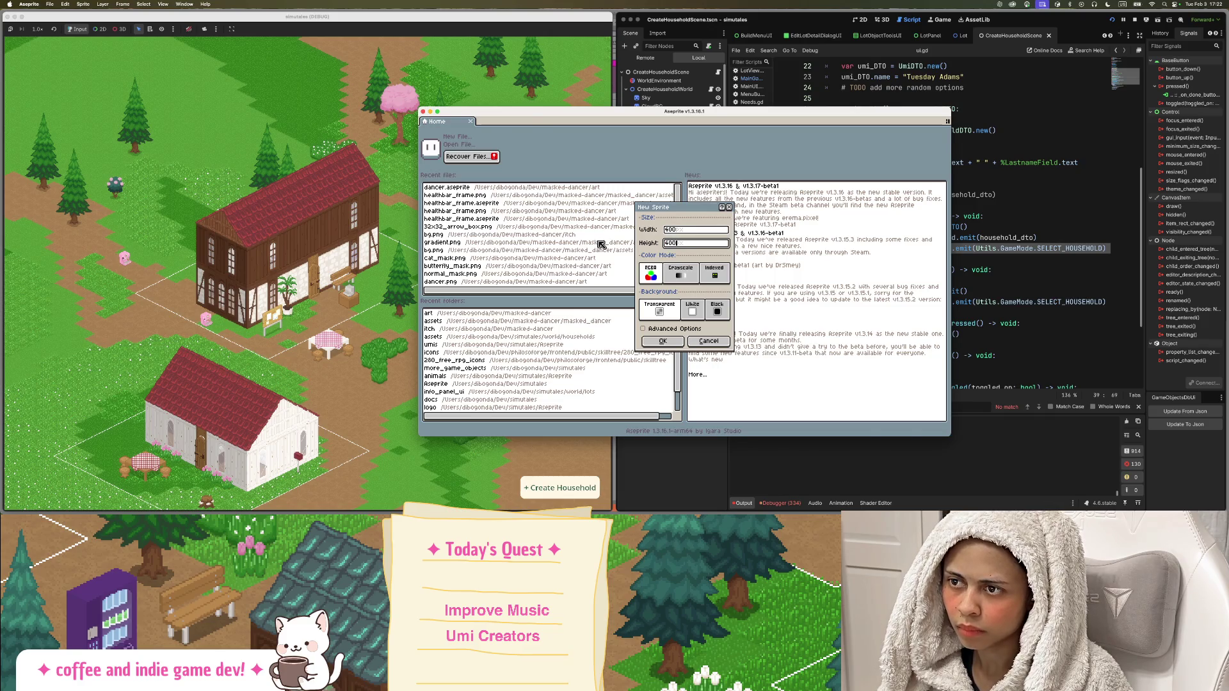
key("Return")
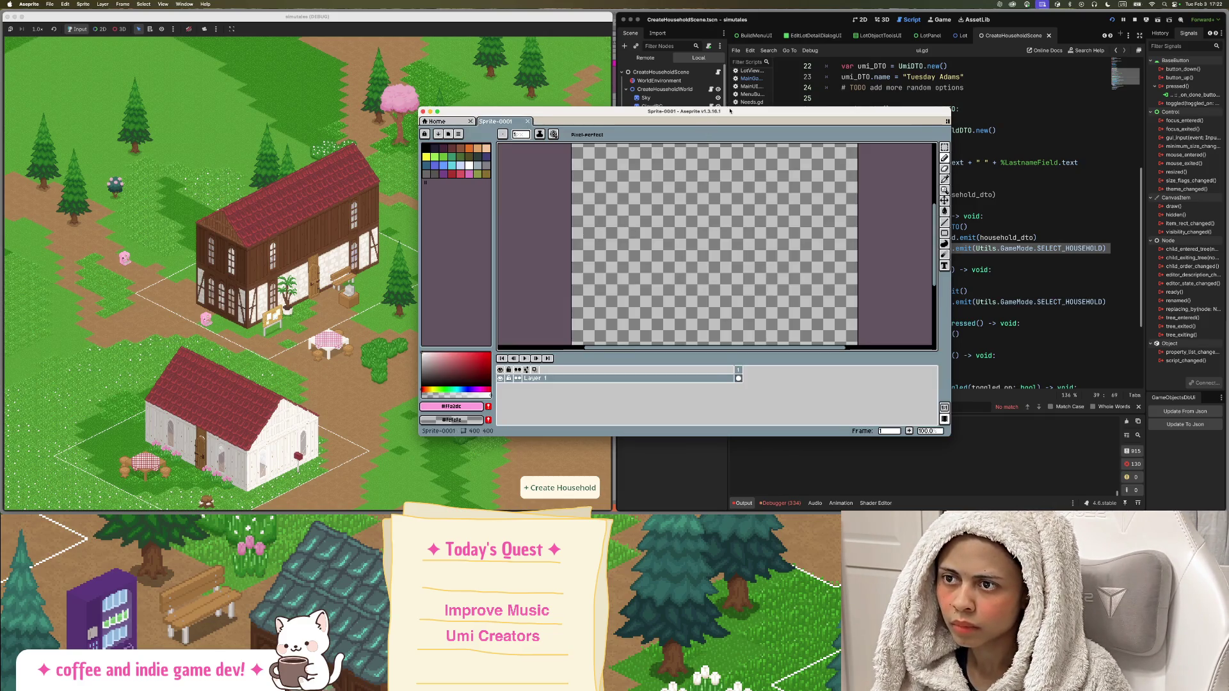
double_click(730, 110)
Choose a bright green foreground colour, then return to the Home start page.
left_click(35, 60)
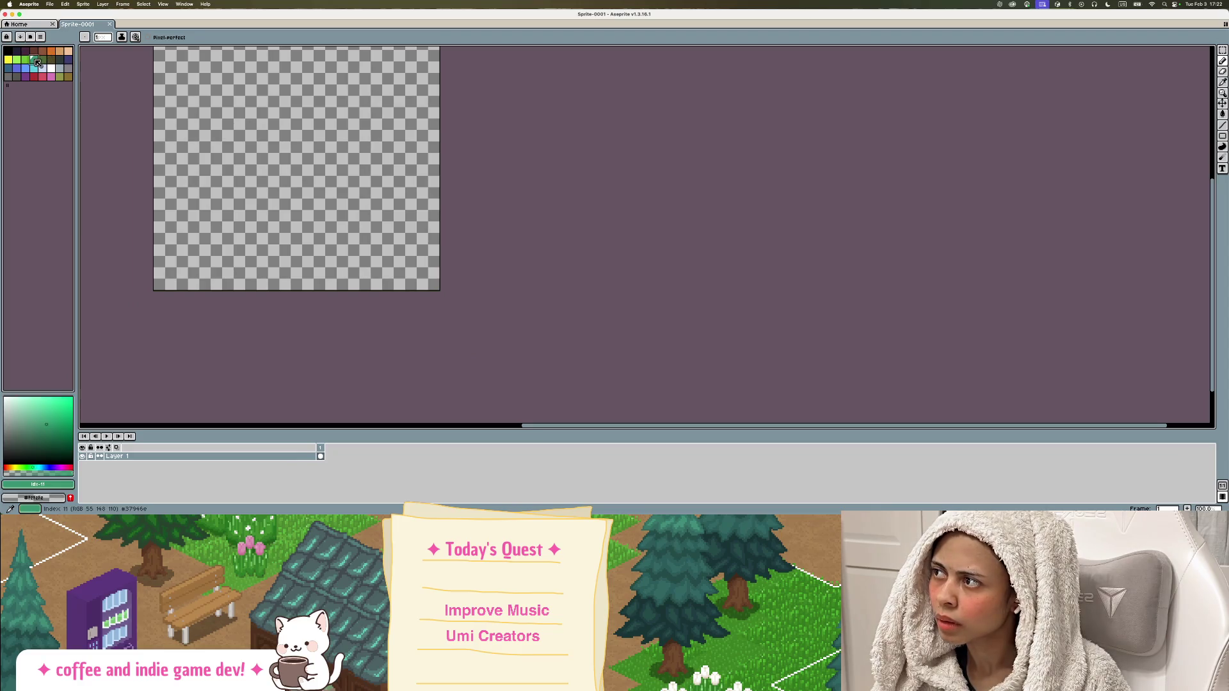
scroll(288, 154, "left", 5)
left_click(25, 60)
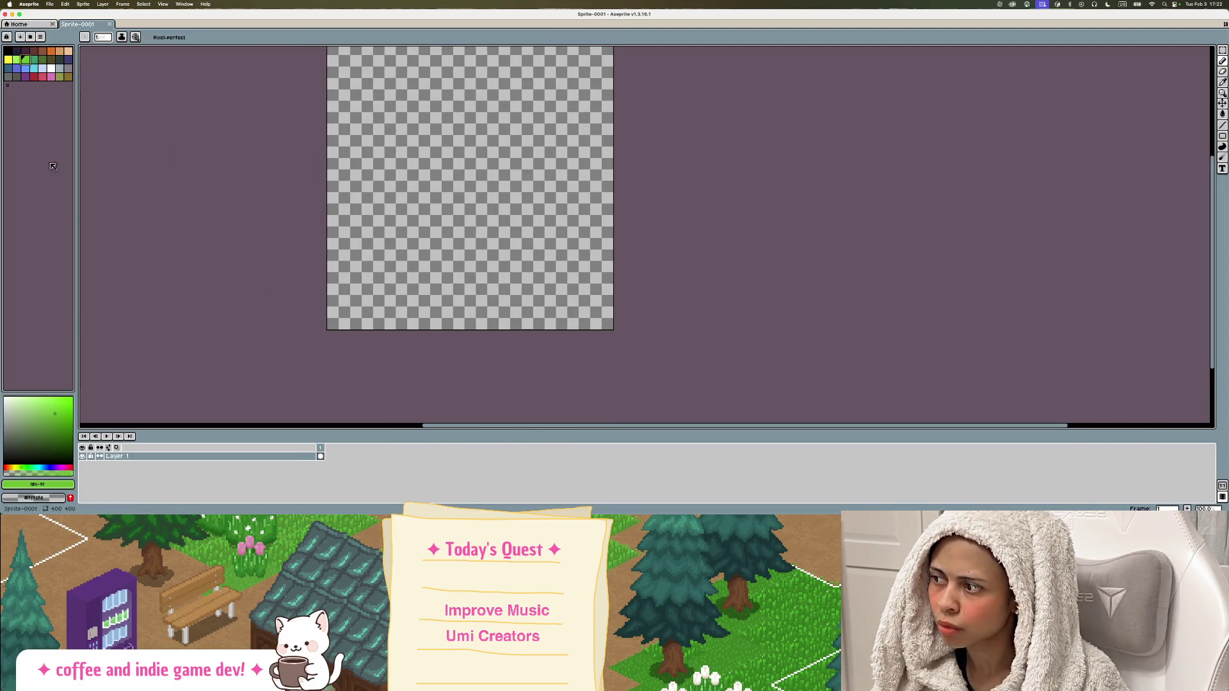
left_click(59, 423)
left_click_drag(290, 15, 626, 184)
double_click(626, 184)
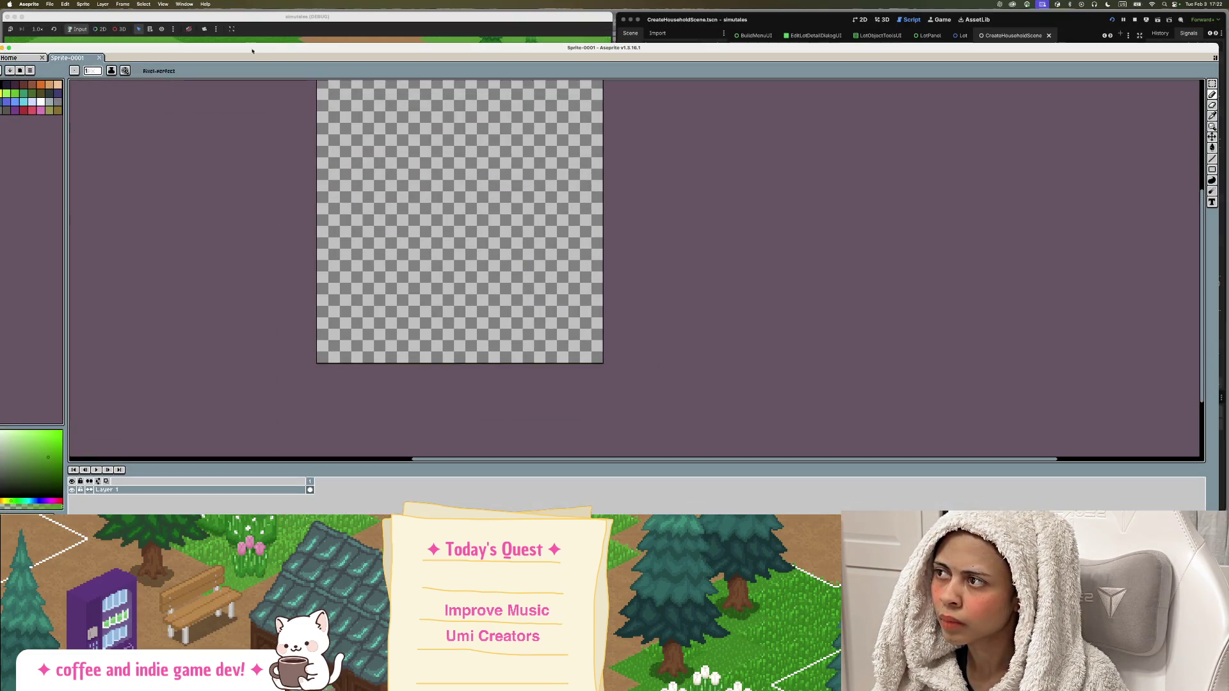
left_click(23, 58)
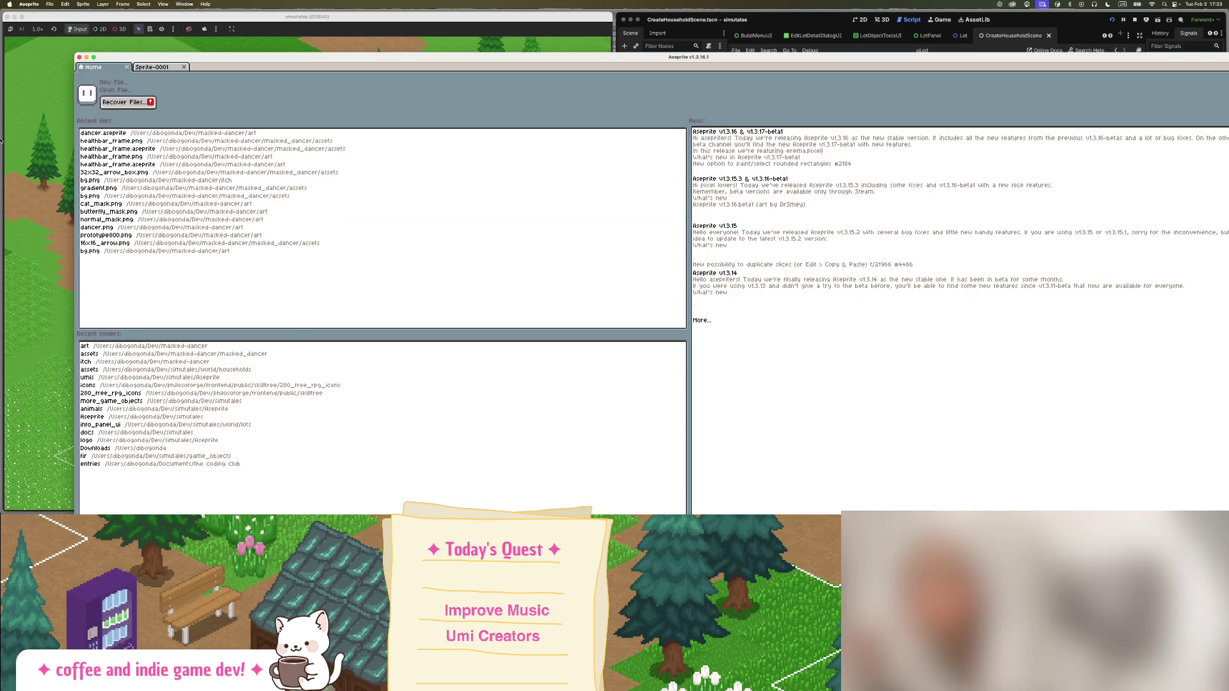
Open the recovered bg.png cloud sprite from the crashed sessions list.
left_click(141, 103)
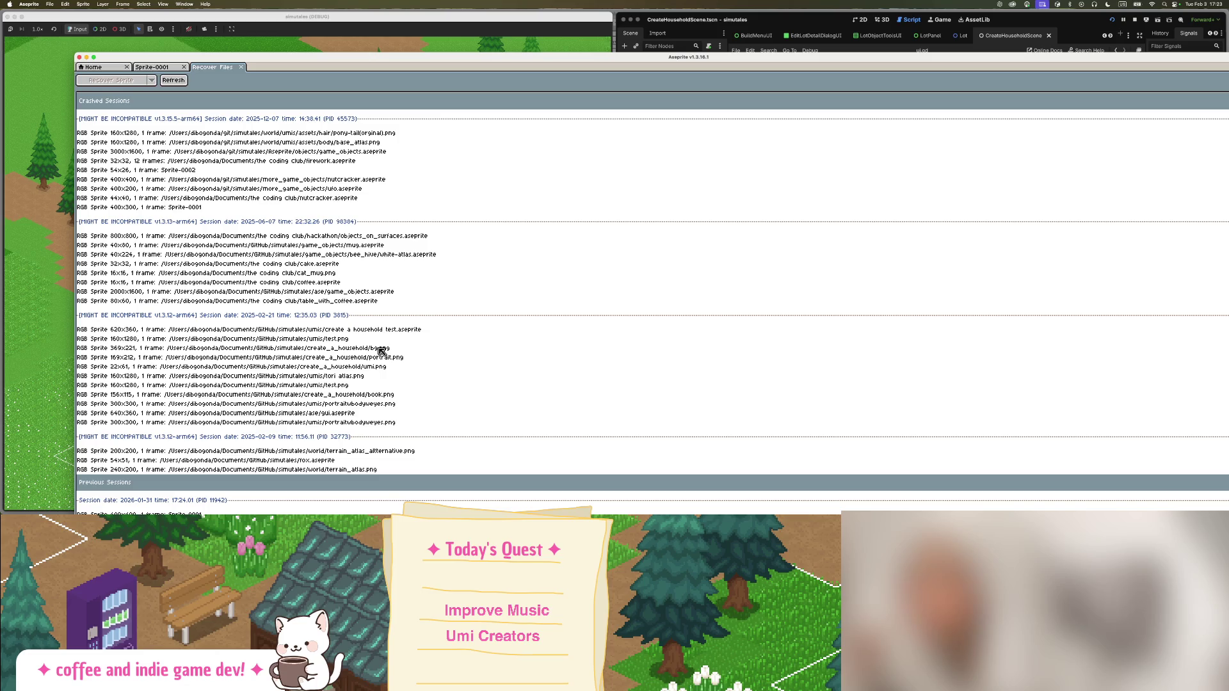
double_click(380, 349)
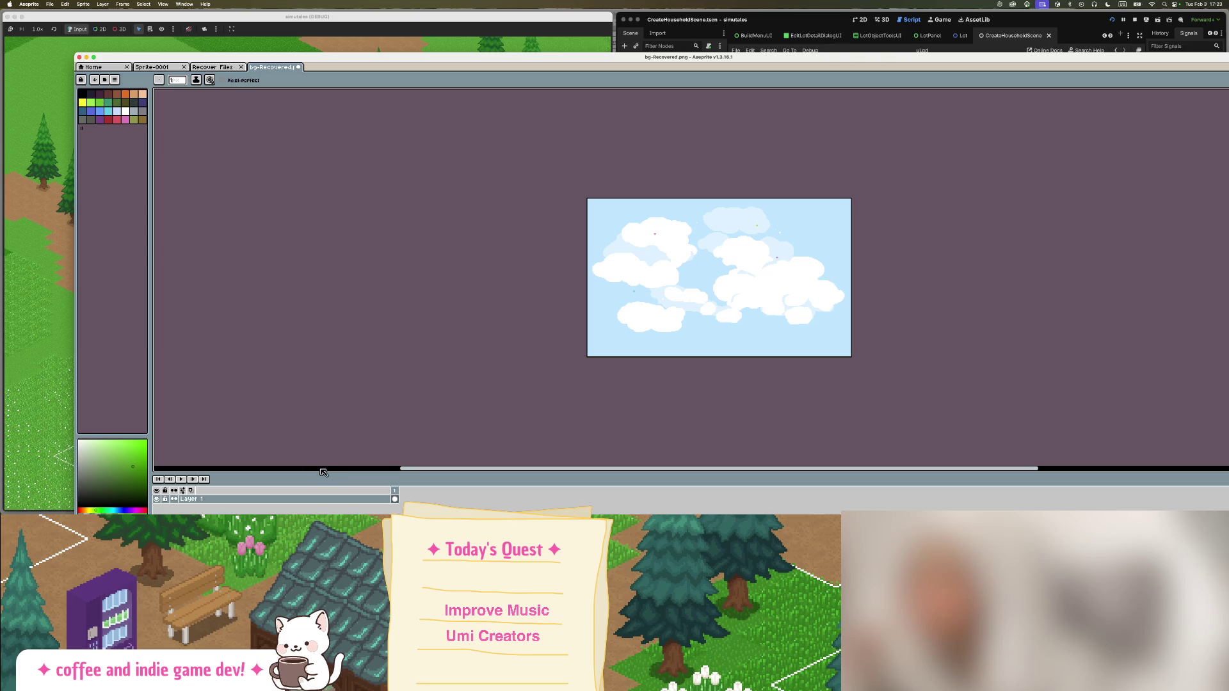
left_click_drag(550, 320, 451, 346)
scroll(650, 299, "up", 5)
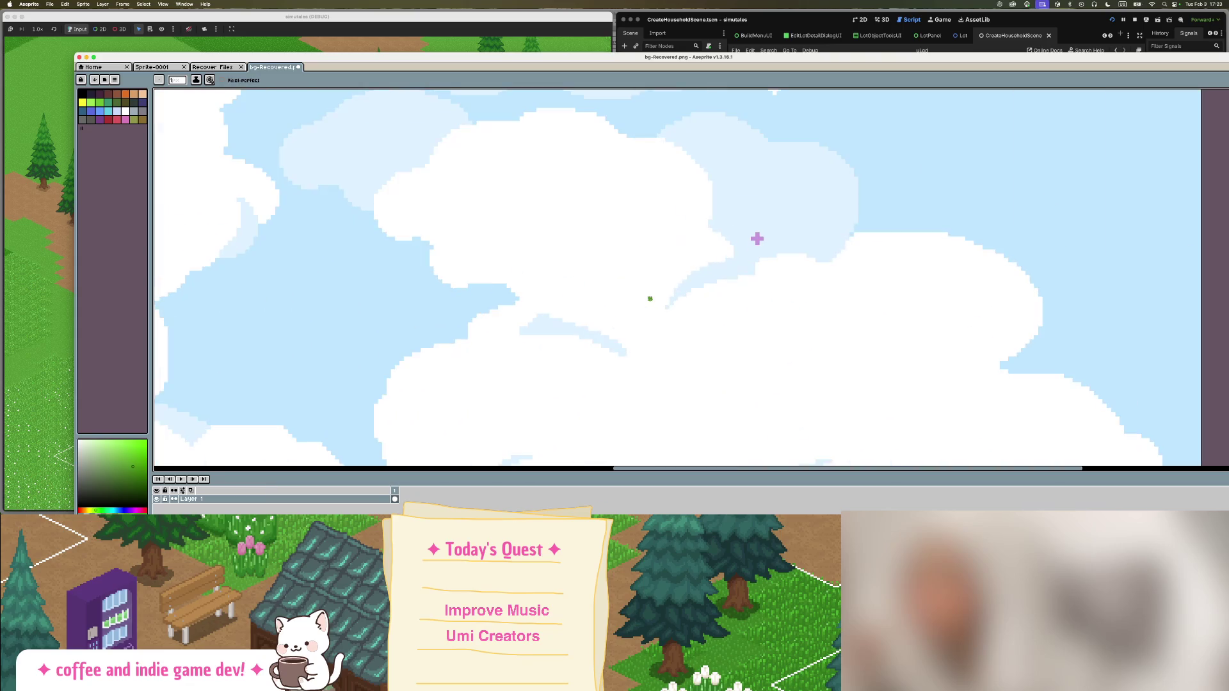
scroll(650, 299, "down", 3)
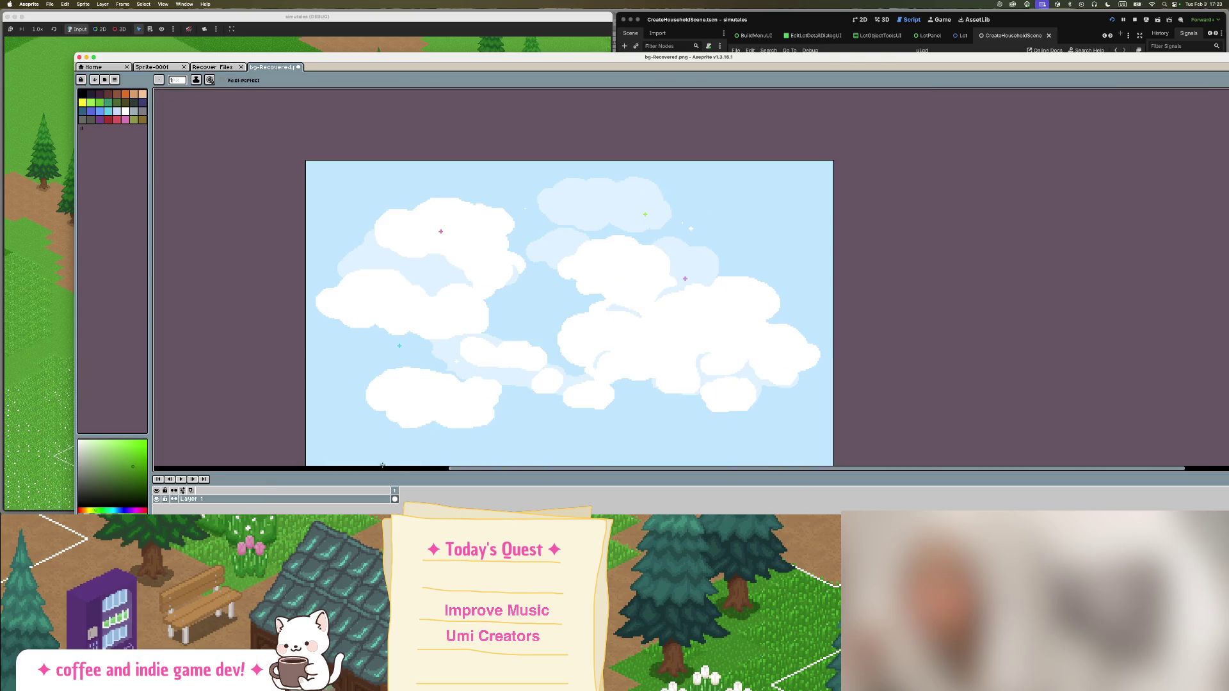
Adjust the timeline and canvas area sizes, then bring up Finder's recent files.
mouse_move(382, 467)
left_mouse_down()
mouse_move(439, 265)
mouse_move(422, 376)
left_mouse_up()
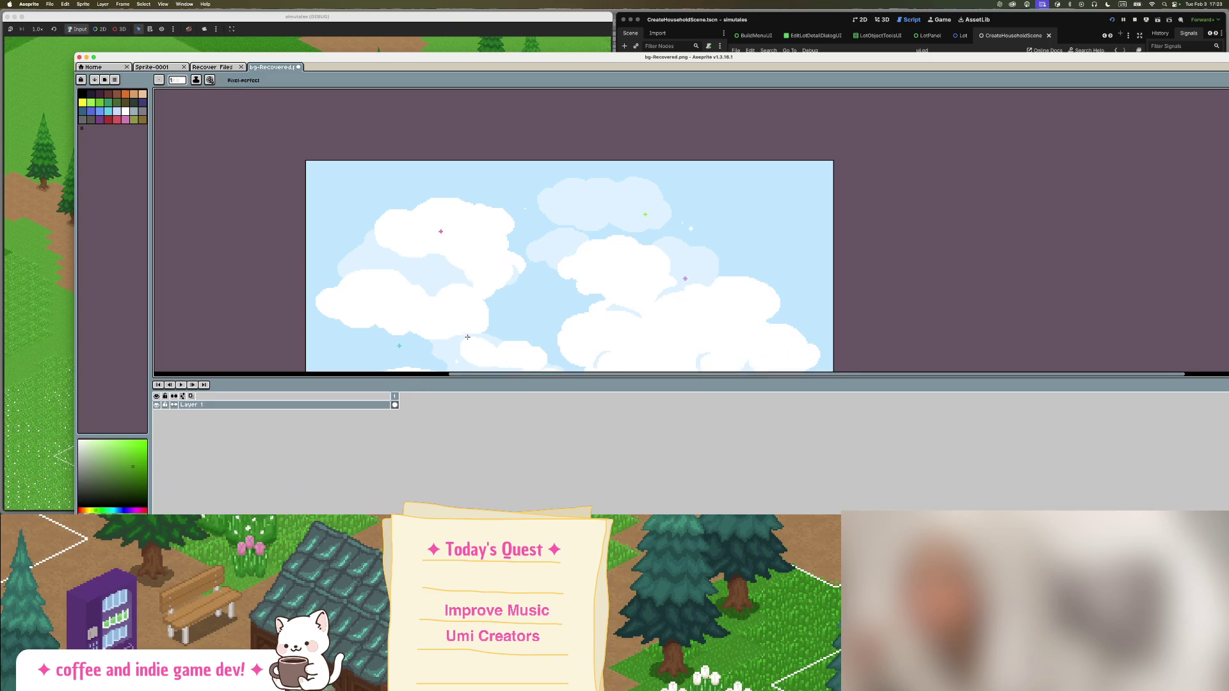
scroll(480, 295, "down", 3)
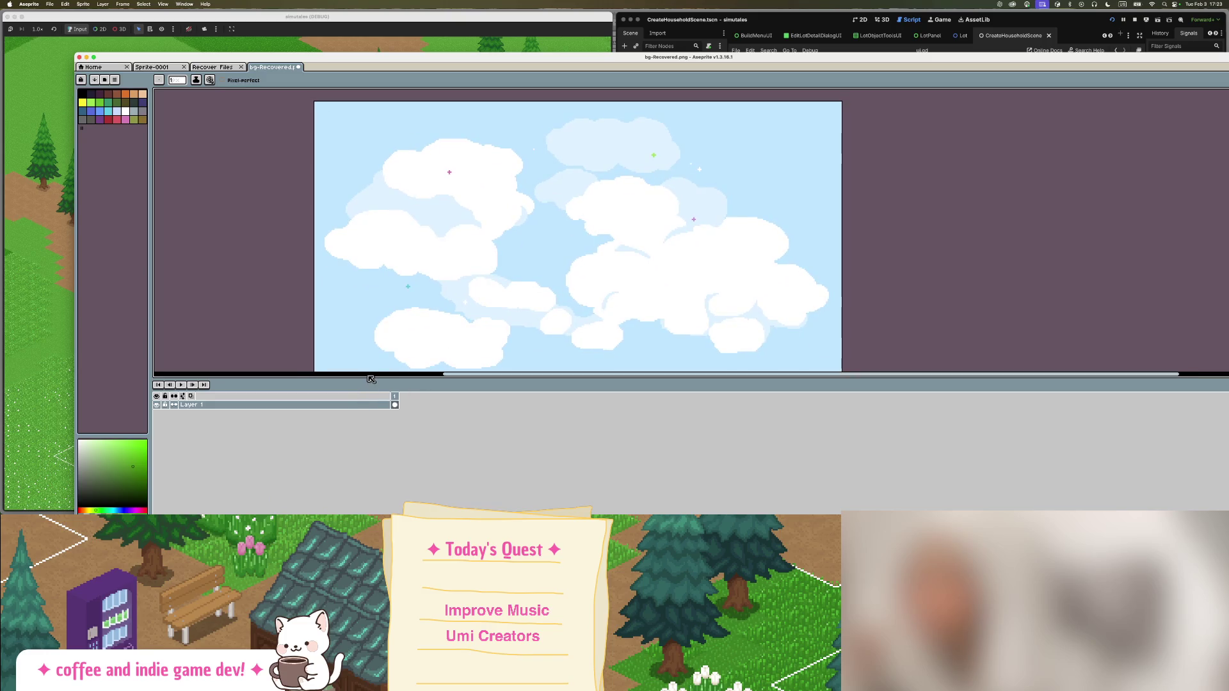
mouse_move(371, 380)
left_mouse_down()
mouse_move(365, 425)
mouse_move(390, 500)
mouse_move(354, 479)
left_mouse_up()
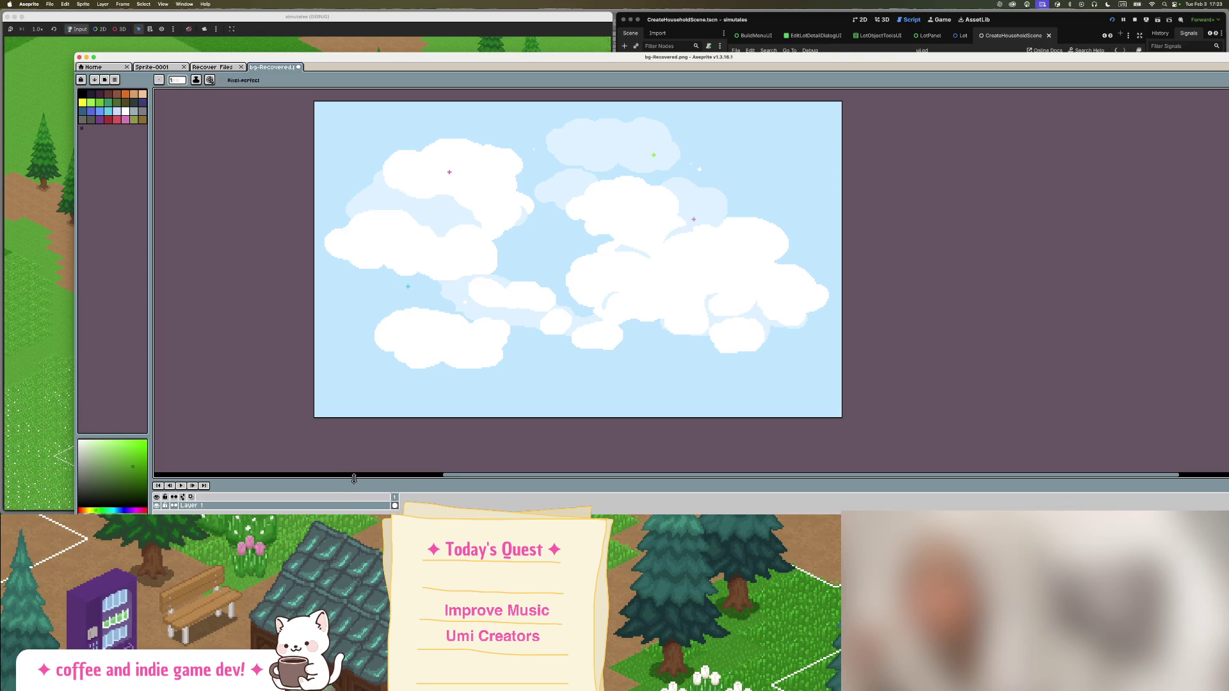
scroll(452, 324, "up", 3)
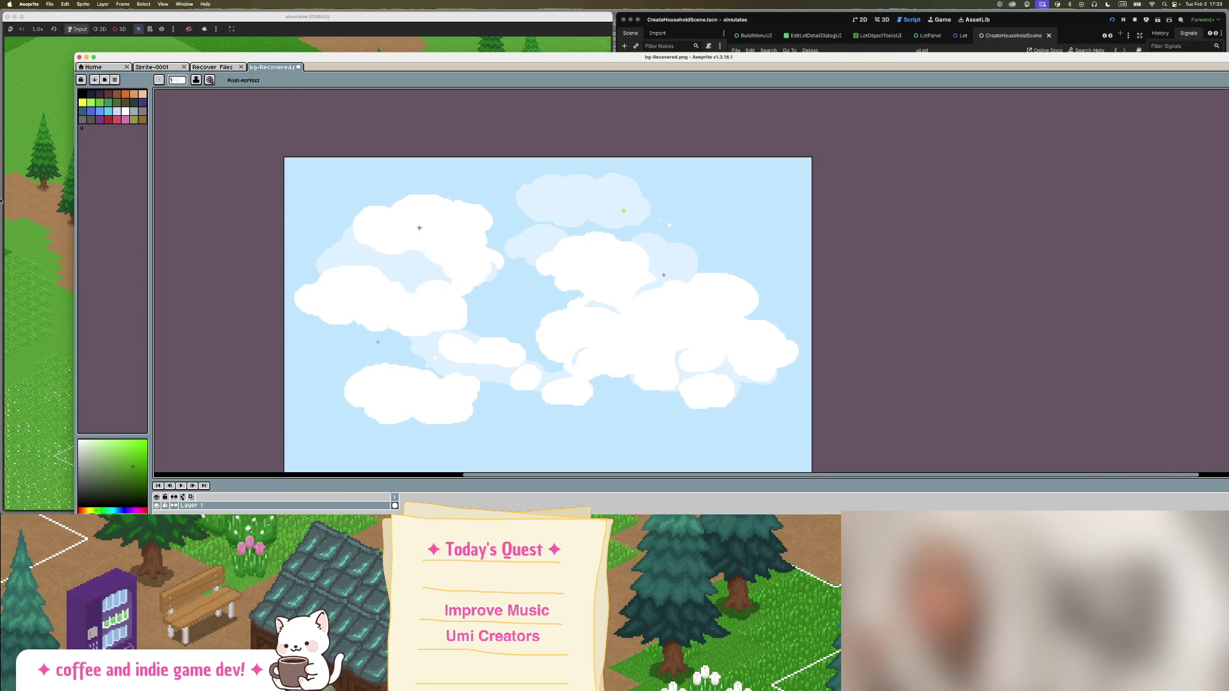
left_click(29, 133)
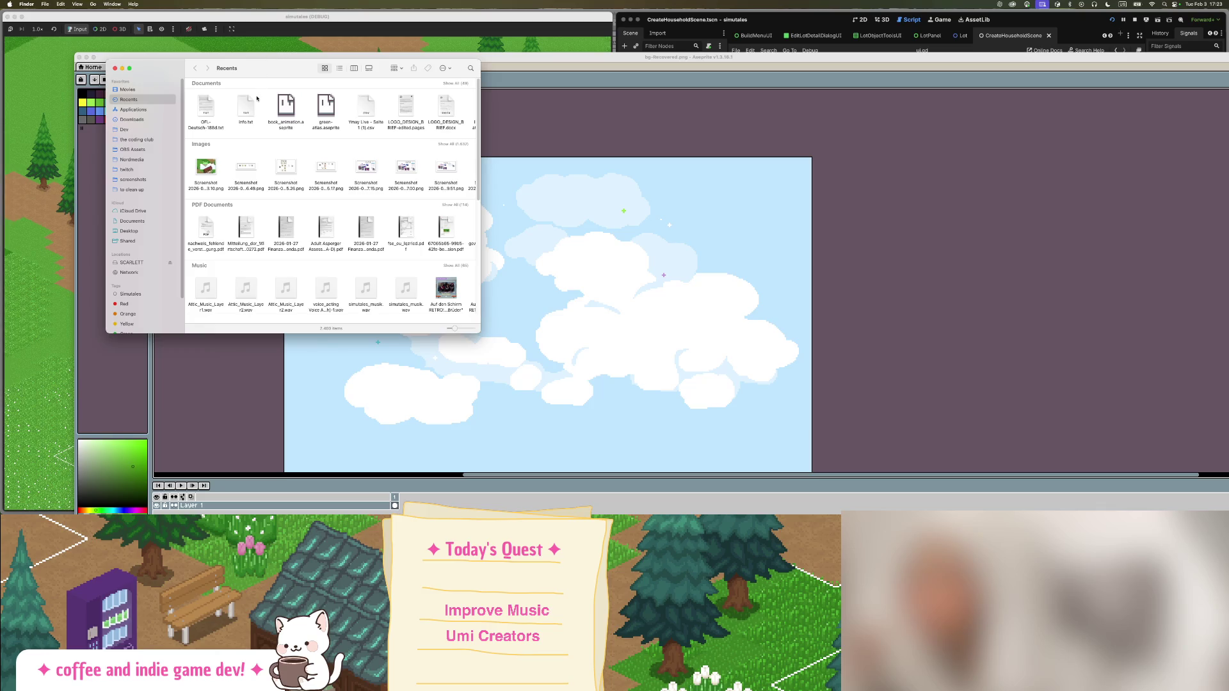
Show all recent documents in Finder, then drag the window off the right edge.
left_click(457, 84)
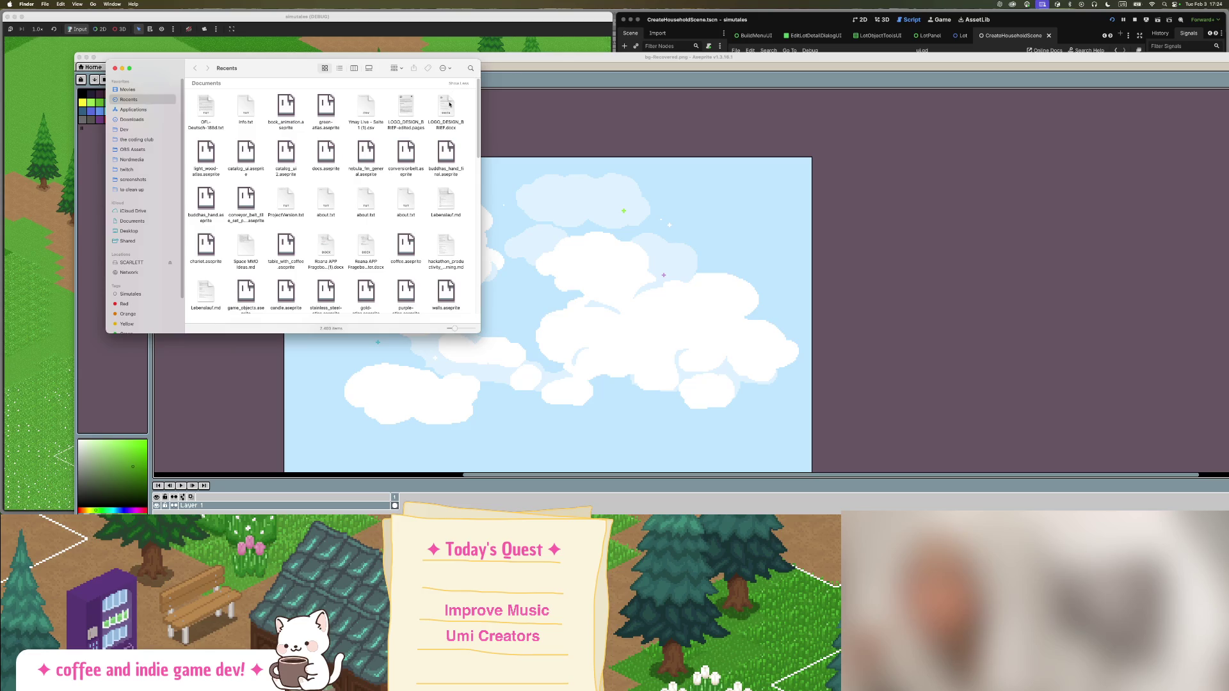
left_click_drag(186, 60, 1228, 198)
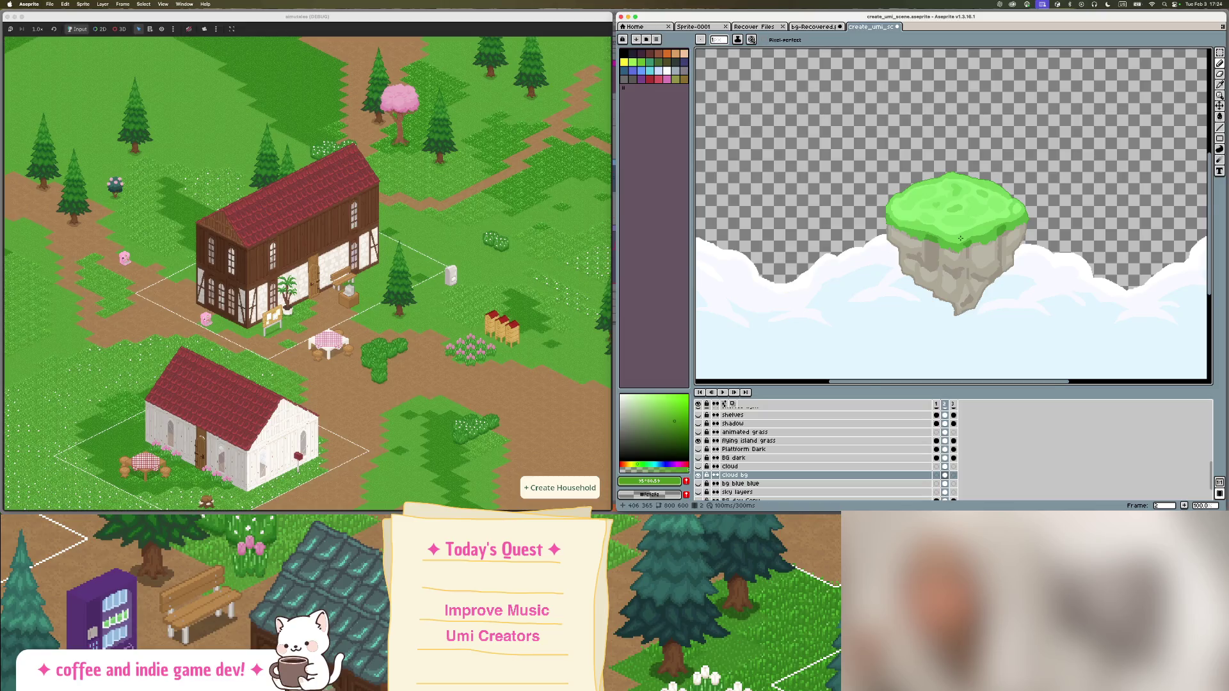
Sample the island's light grass green and fill the empty Sprite-0001 with it.
scroll(996, 242, "up", 5)
left_click(996, 242, "alt")
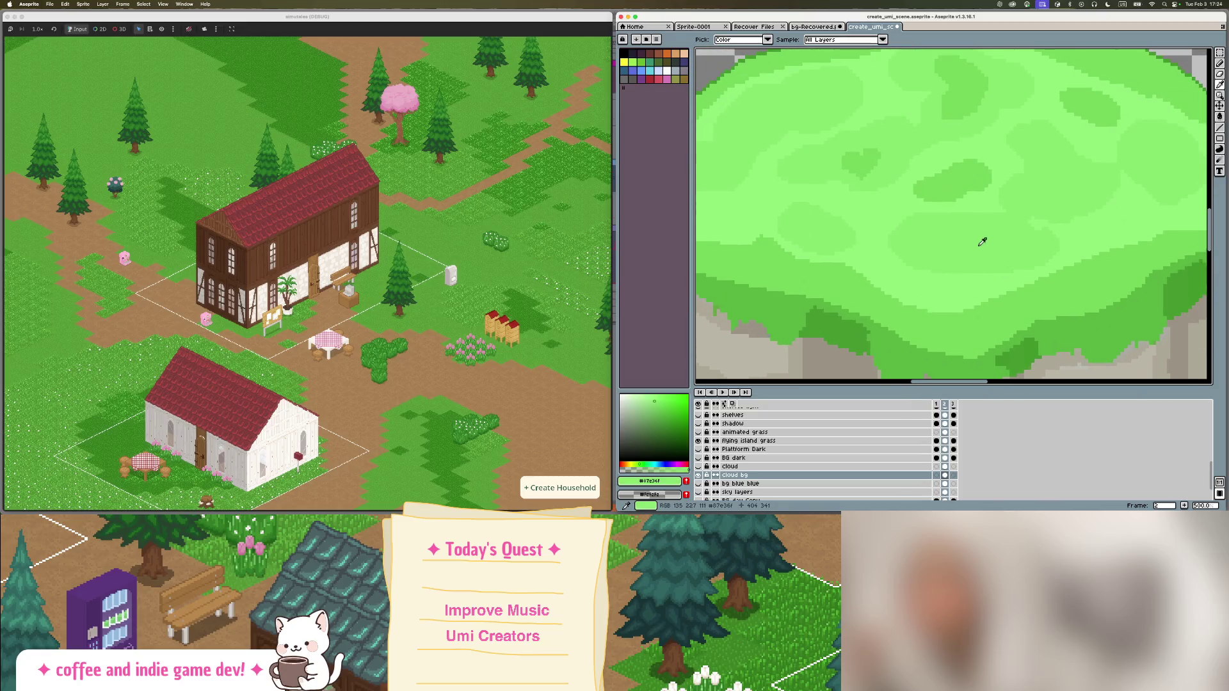
left_click(818, 29)
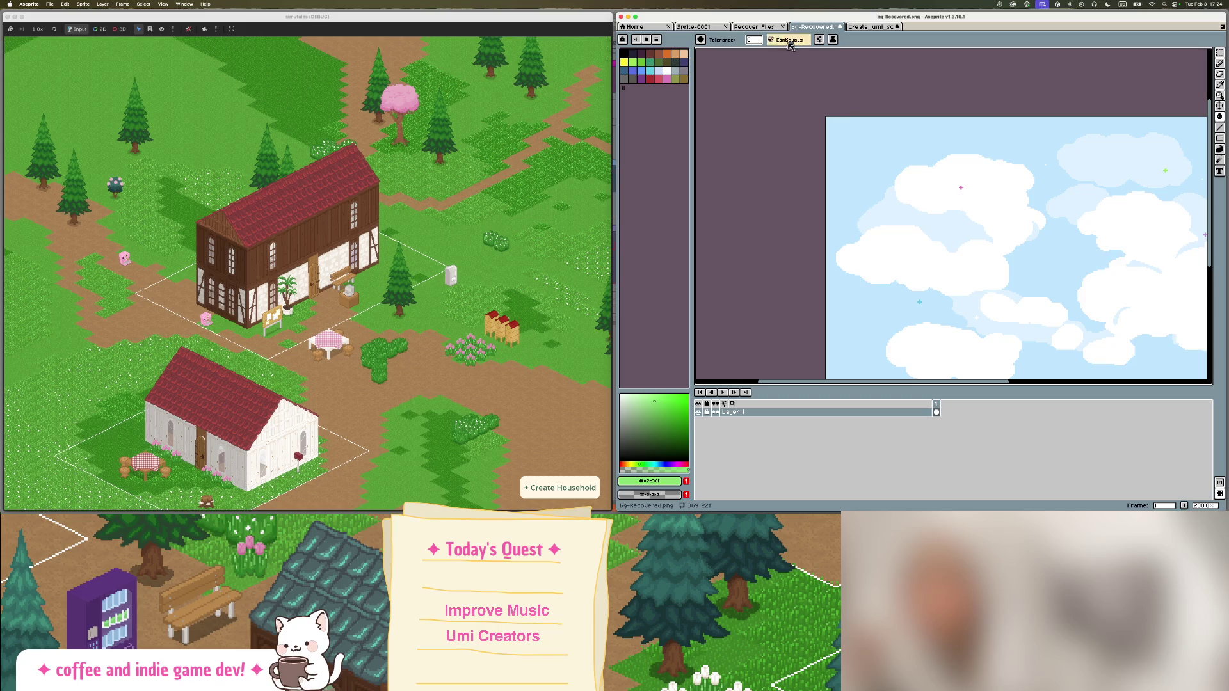
left_click_drag(697, 26, 870, 27)
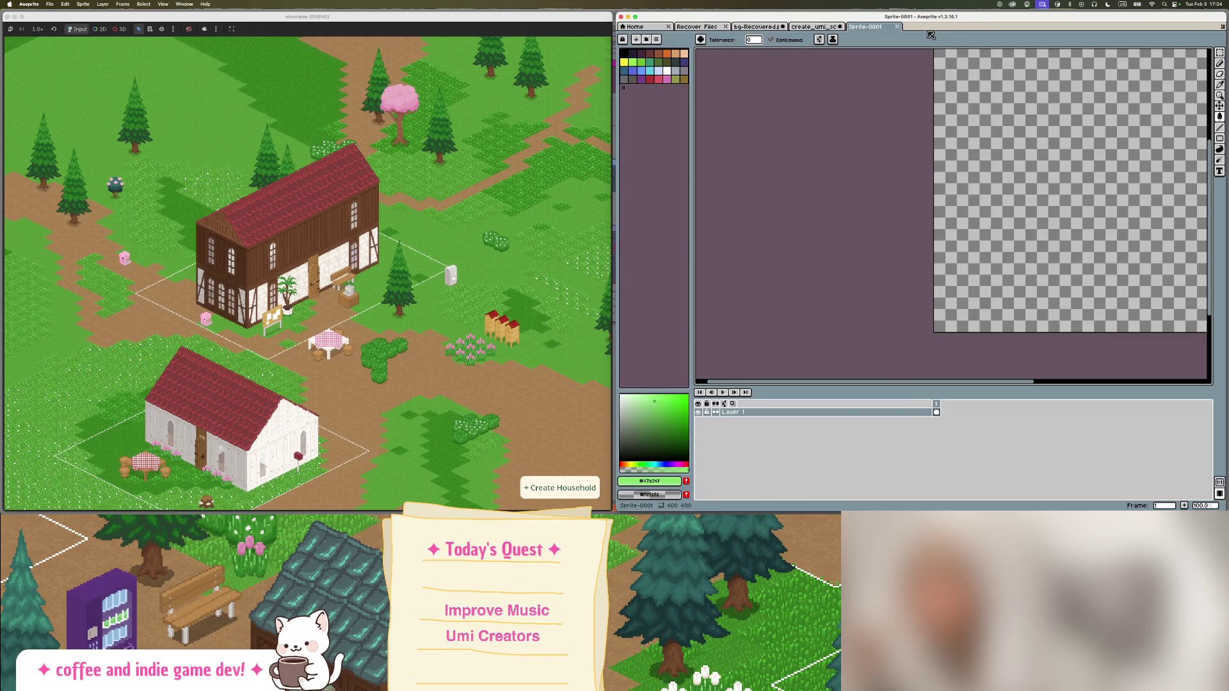
key("b")
scroll(865, 243, "right", 3)
scroll(863, 243, "up", 2)
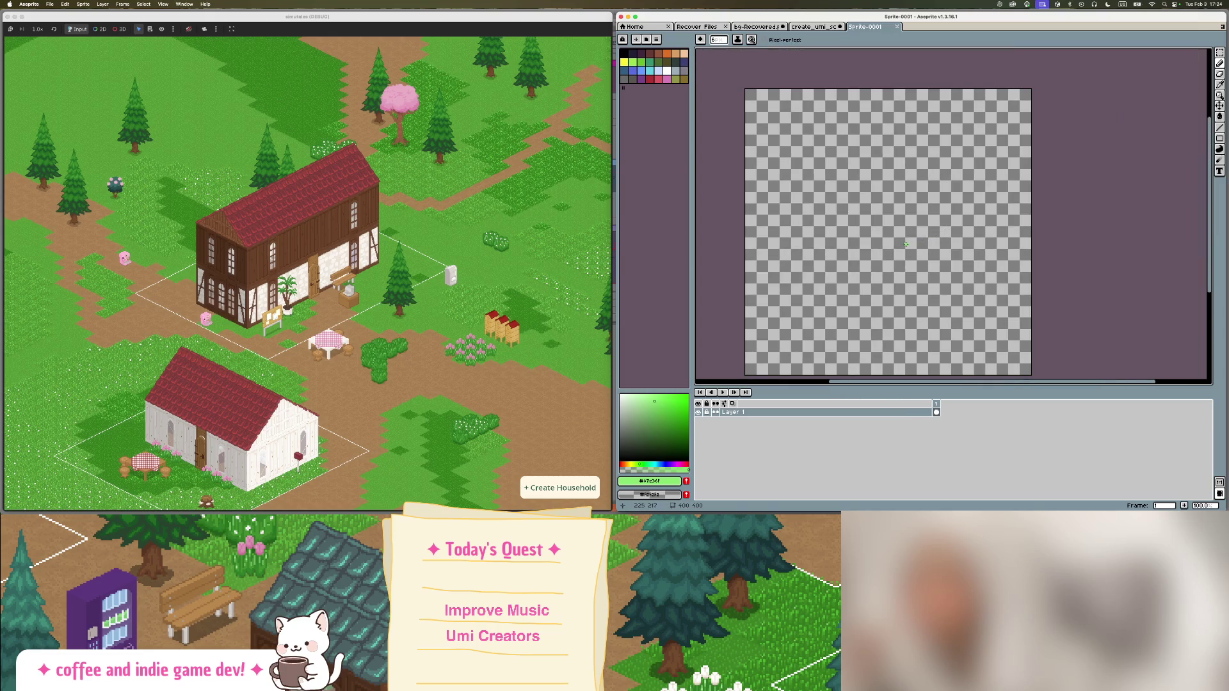
left_click_drag(731, 280, 865, 253)
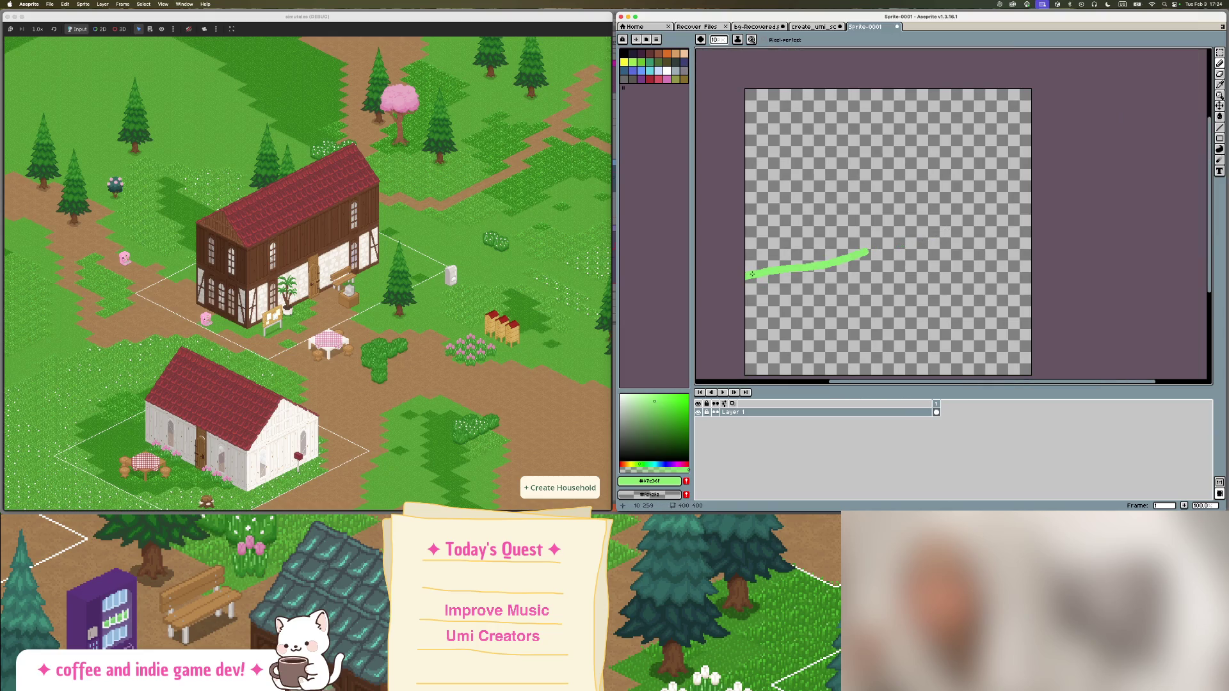
key("g")
left_click(942, 185)
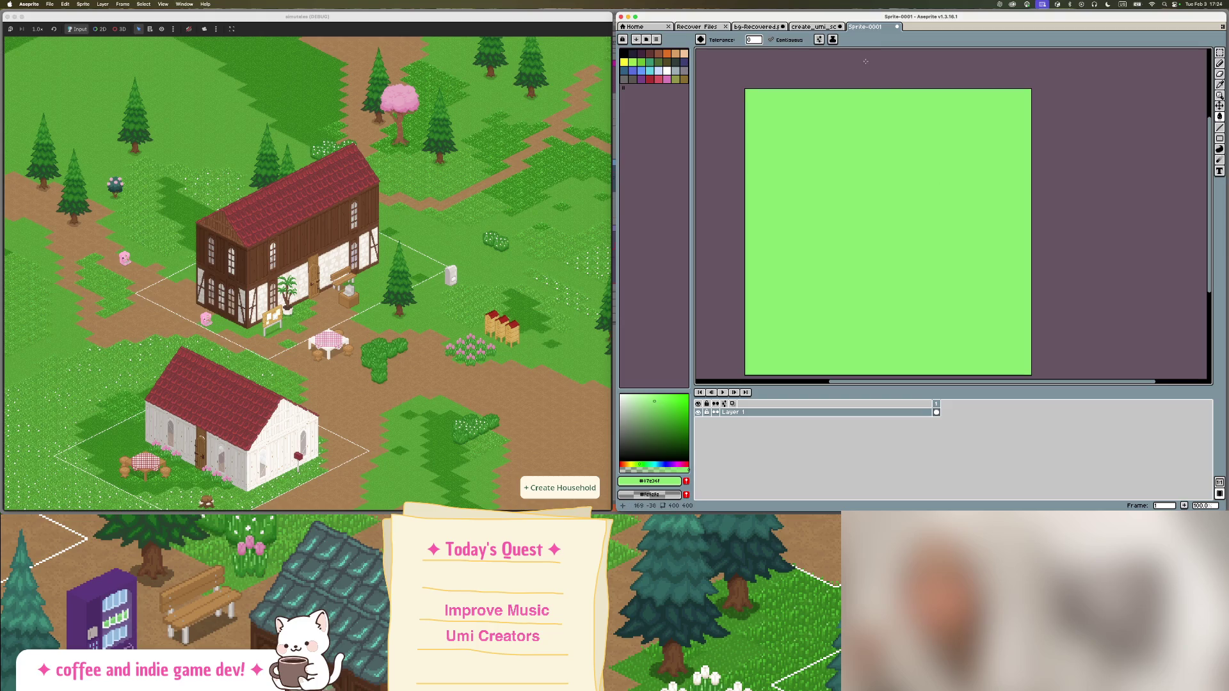
Eyedrop the darker grass green from create_umi_scene and refill Sprite-0001 with it.
left_click(813, 26)
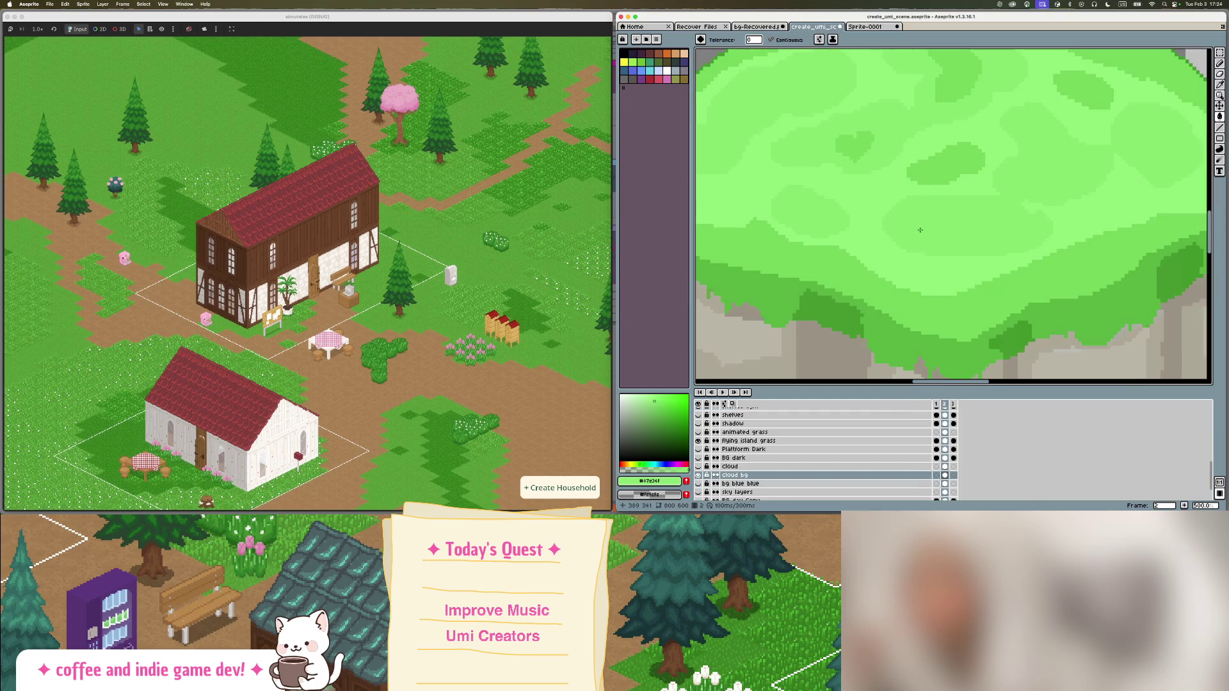
key("i")
left_click(937, 166)
key("g")
left_click(877, 29)
left_click(917, 152)
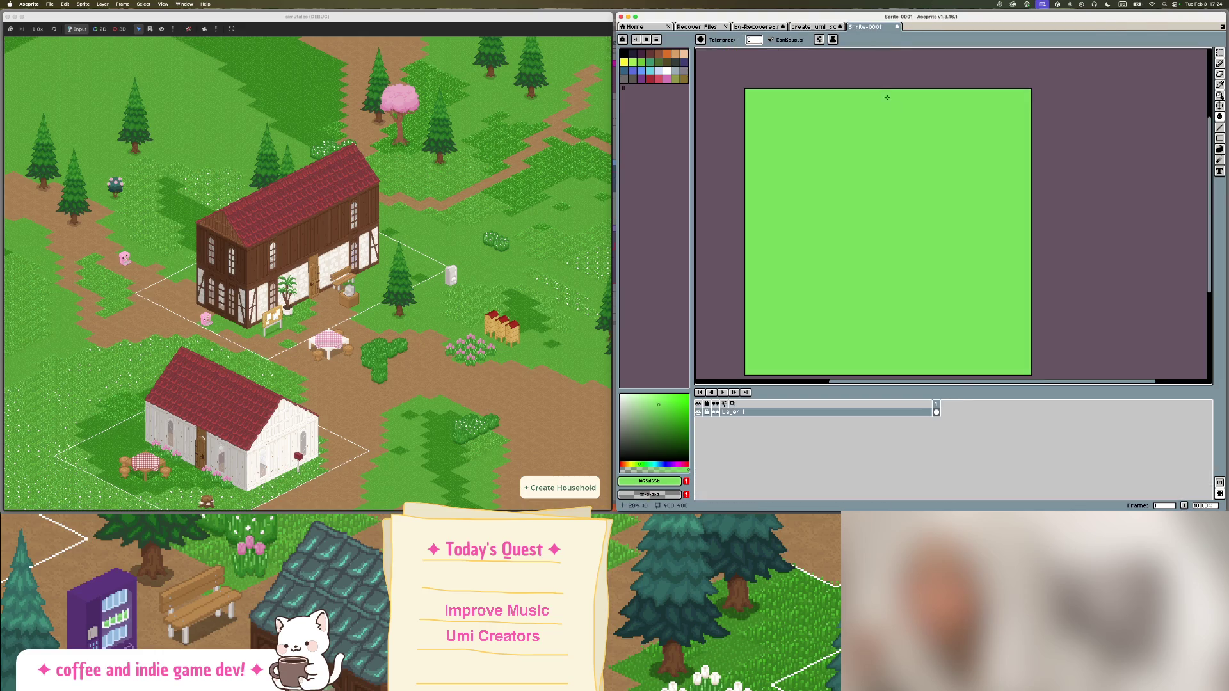
Pick a muted beige dirt colour for the paths.
key("i")
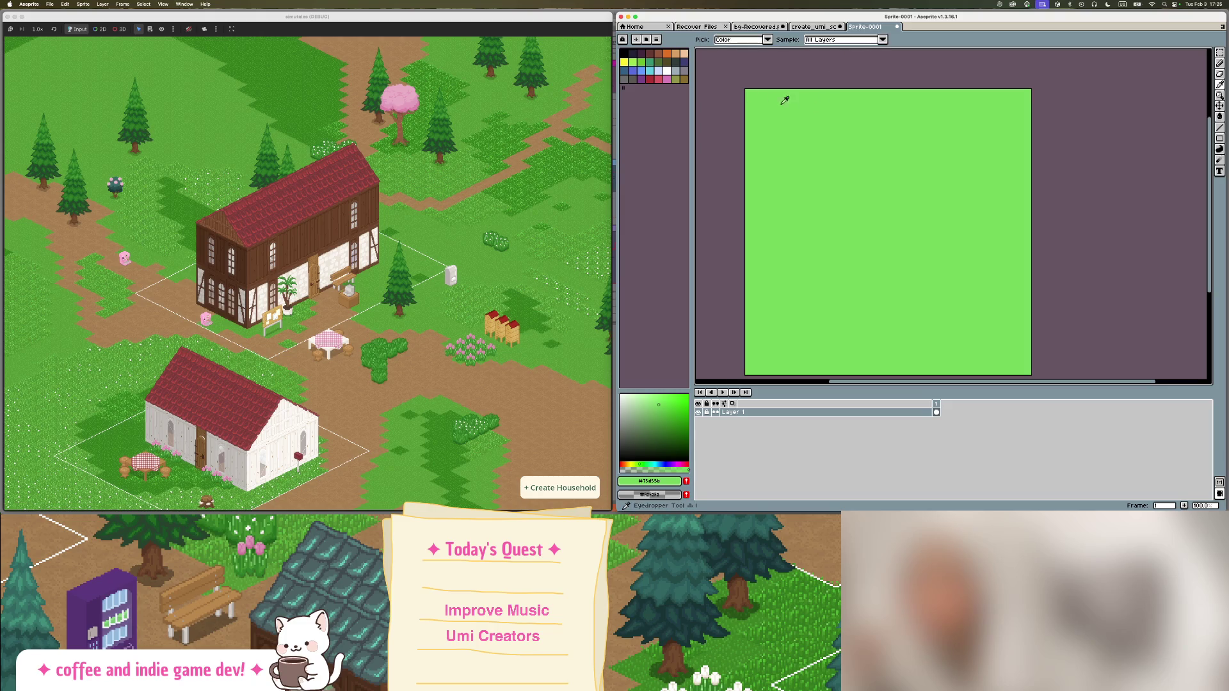
left_click(678, 58)
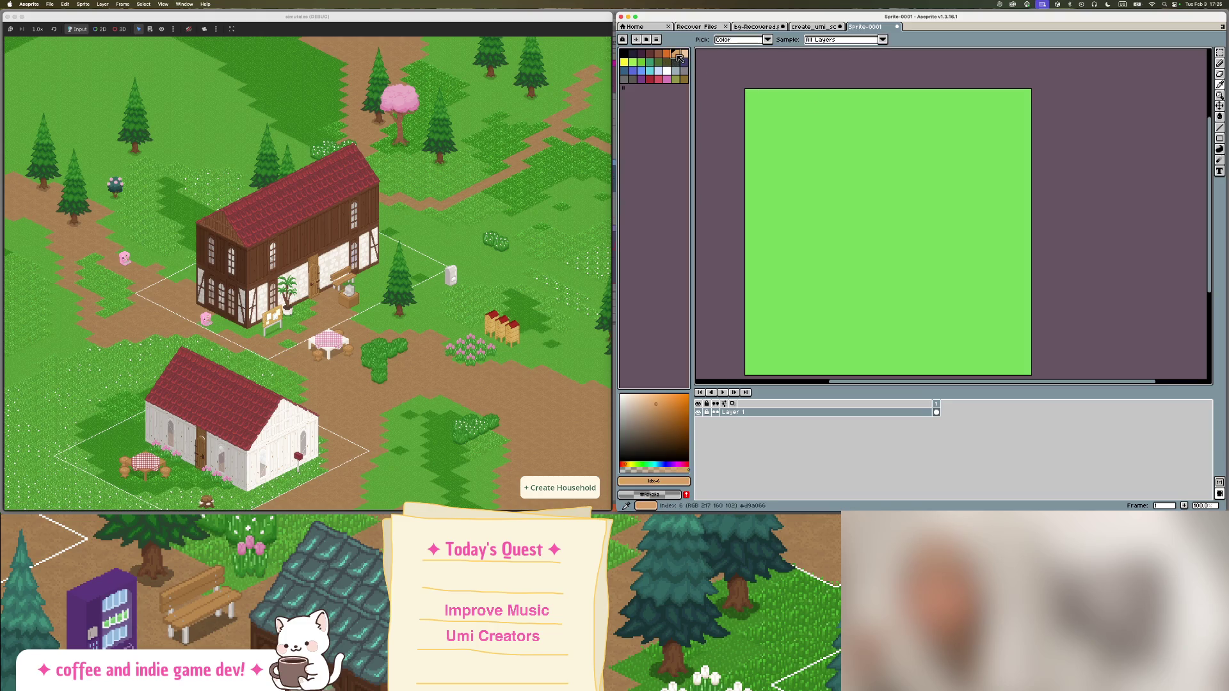
left_click(640, 412)
key("b")
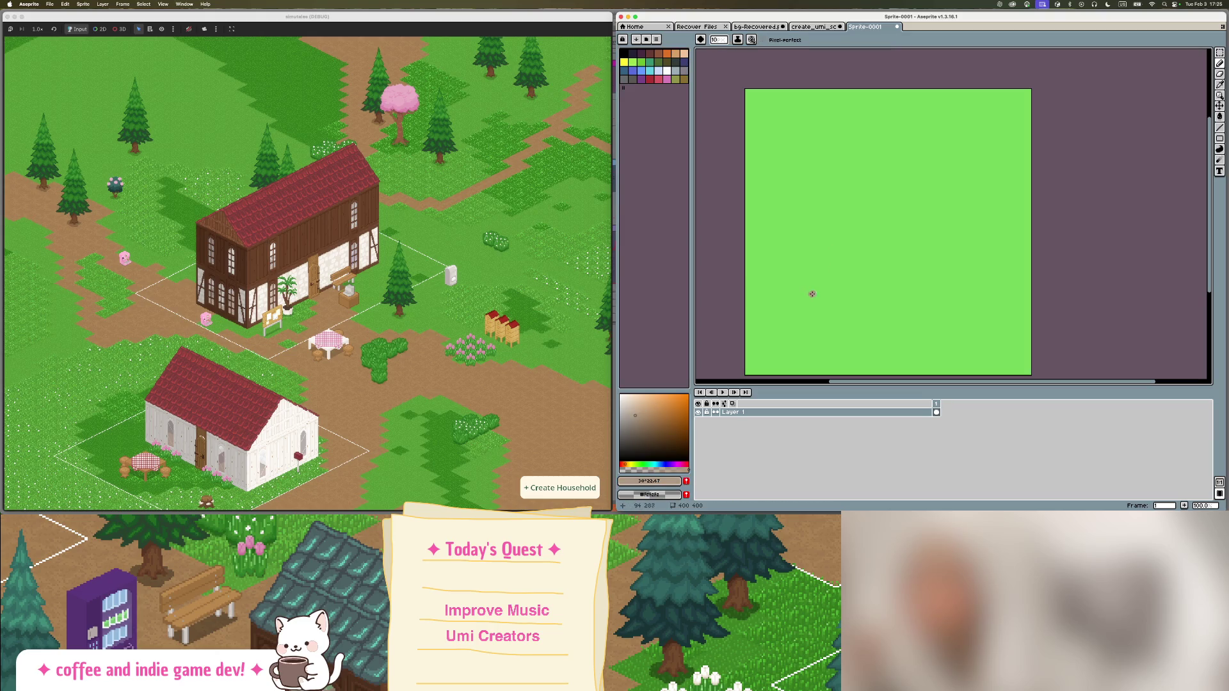
Draw beige dirt paths with a 16-pixel pencil, undoing the last stroke to the left edge.
key("plus")
key("plus")
key("plus")
mouse_move(749, 309)
left_mouse_down()
mouse_move(836, 288)
mouse_move(941, 302)
mouse_move(1021, 383)
left_mouse_up()
left_click_drag(884, 149, 889, 234)
left_click_drag(750, 240, 963, 137)
left_click_drag(900, 187, 1065, 222)
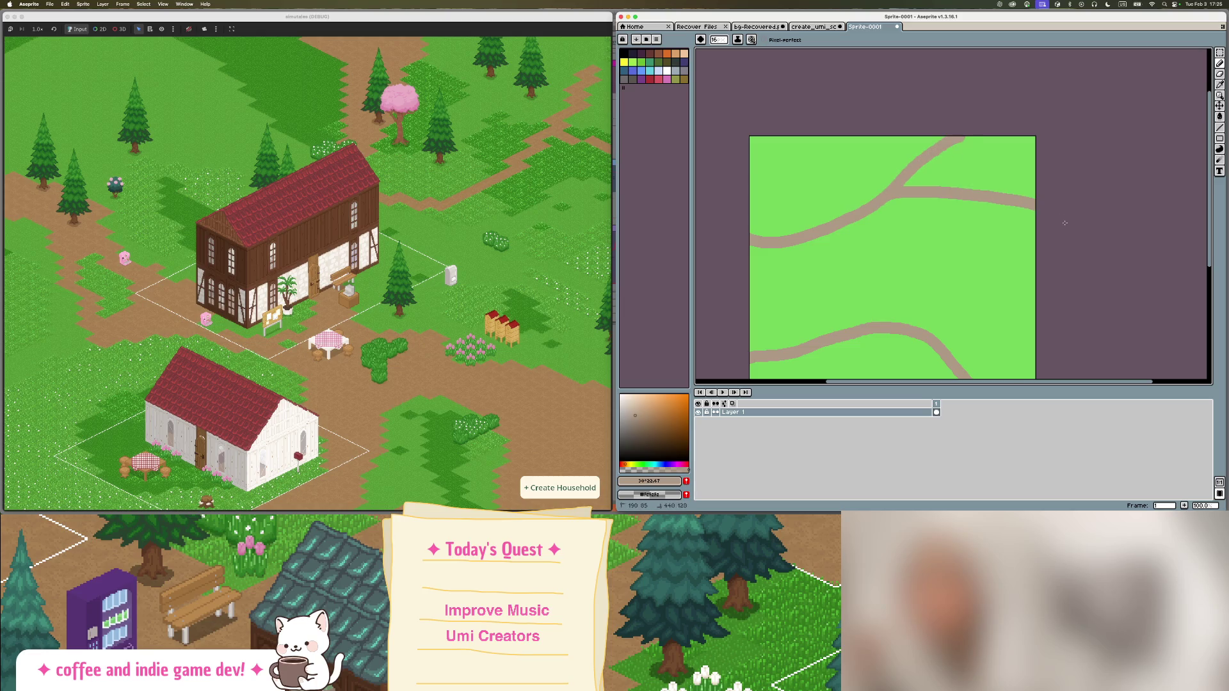
scroll(976, 261, "down", 4)
mouse_move(830, 365)
left_mouse_down()
mouse_move(843, 344)
mouse_move(908, 333)
mouse_move(939, 366)
left_mouse_up()
scroll(949, 384, "down", 5)
scroll(874, 234, "up", 3)
left_click_drag(881, 238, 769, 222)
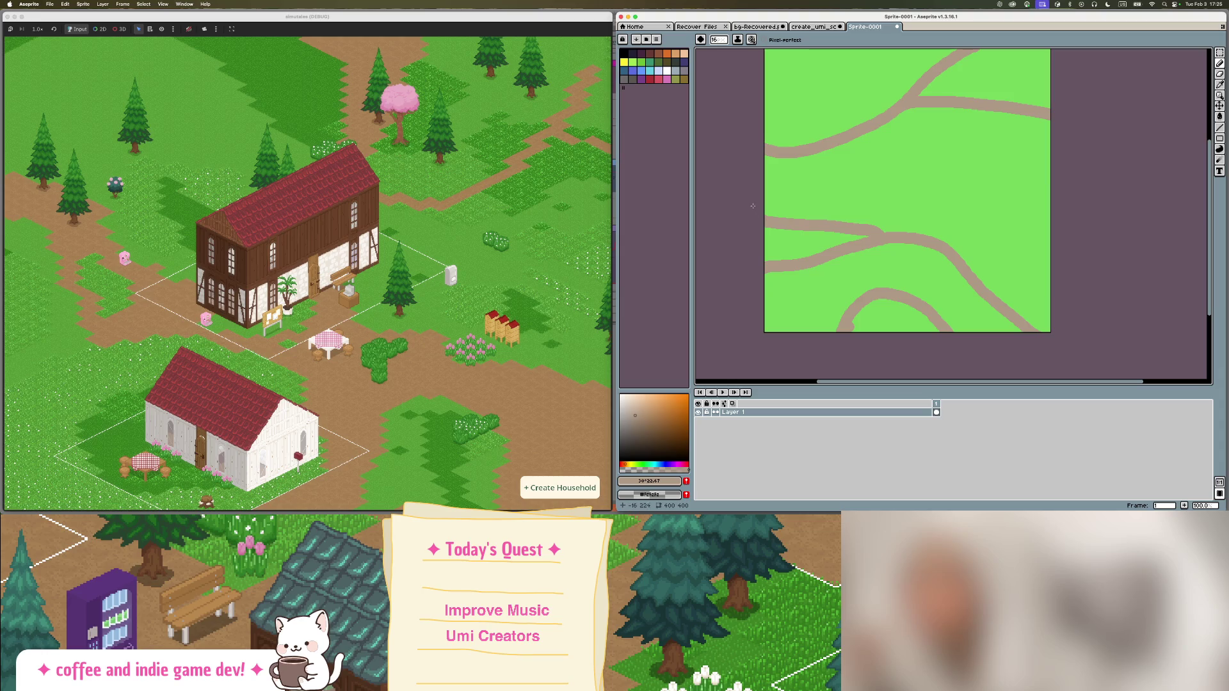
key("ctrl+z")
Fill the bottom area beige, add a road to the top-left, and fill the upper-left region.
key("g")
left_click(890, 282)
left_click_drag(891, 250, 867, 341)
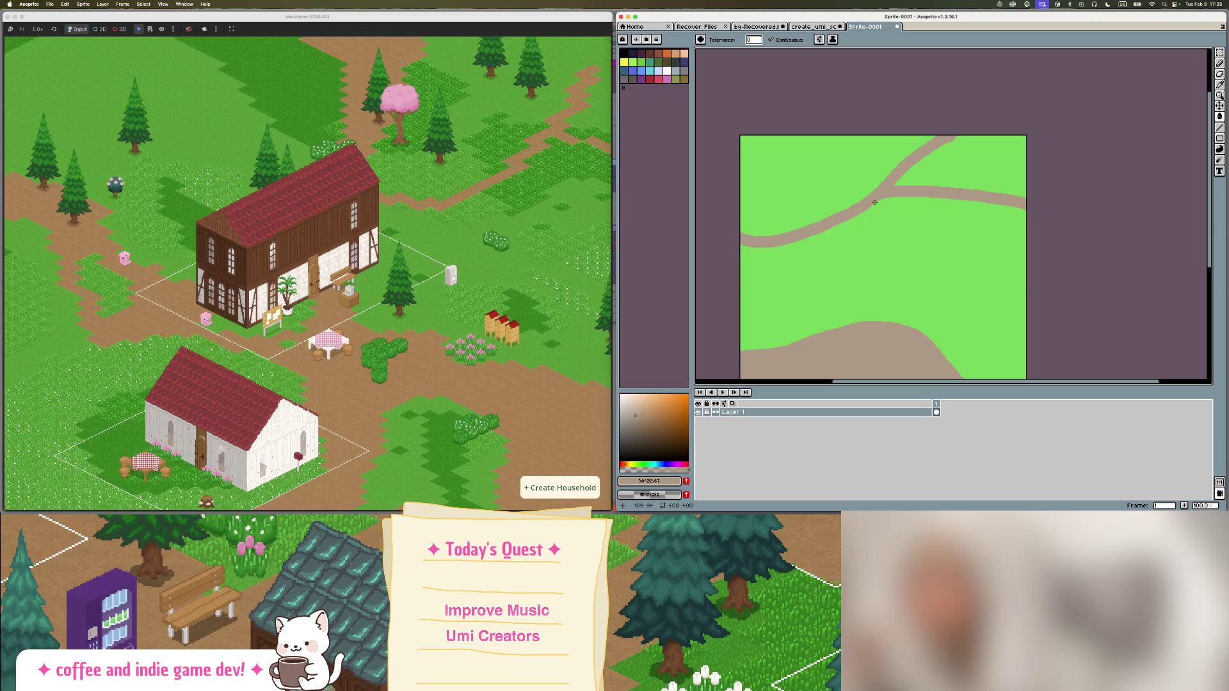
mouse_move(870, 200)
left_mouse_down()
mouse_move(759, 167)
mouse_move(744, 137)
left_mouse_up()
left_click(755, 183)
scroll(912, 288, "down", 3)
scroll(918, 317, "up", 3)
left_click_drag(917, 317, 908, 252)
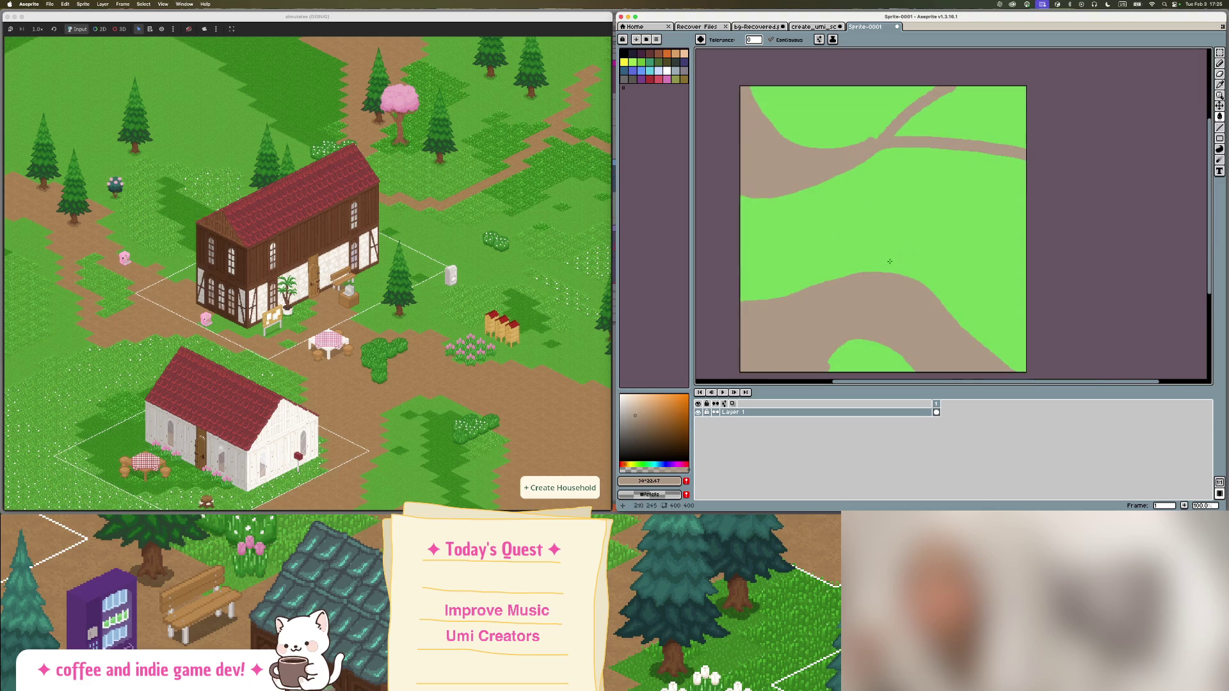
Add a new layer above Layer 1 in Sprite-0001.
right_click(768, 413)
mouse_move(809, 428)
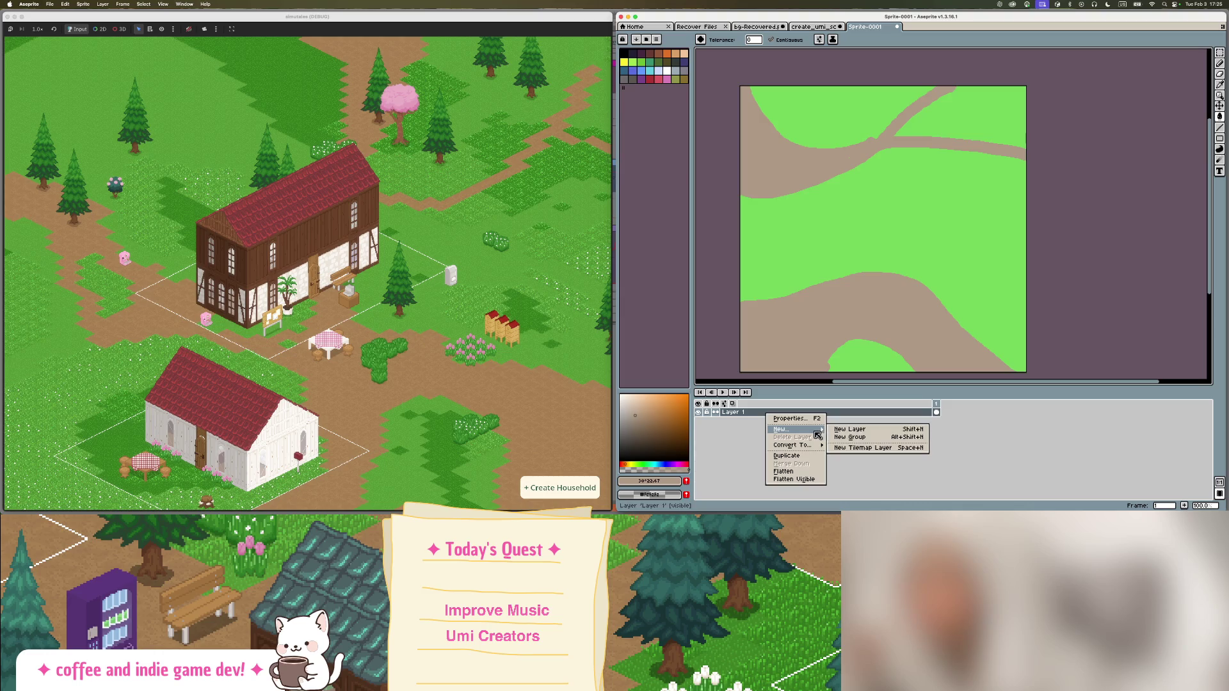
left_click(849, 434)
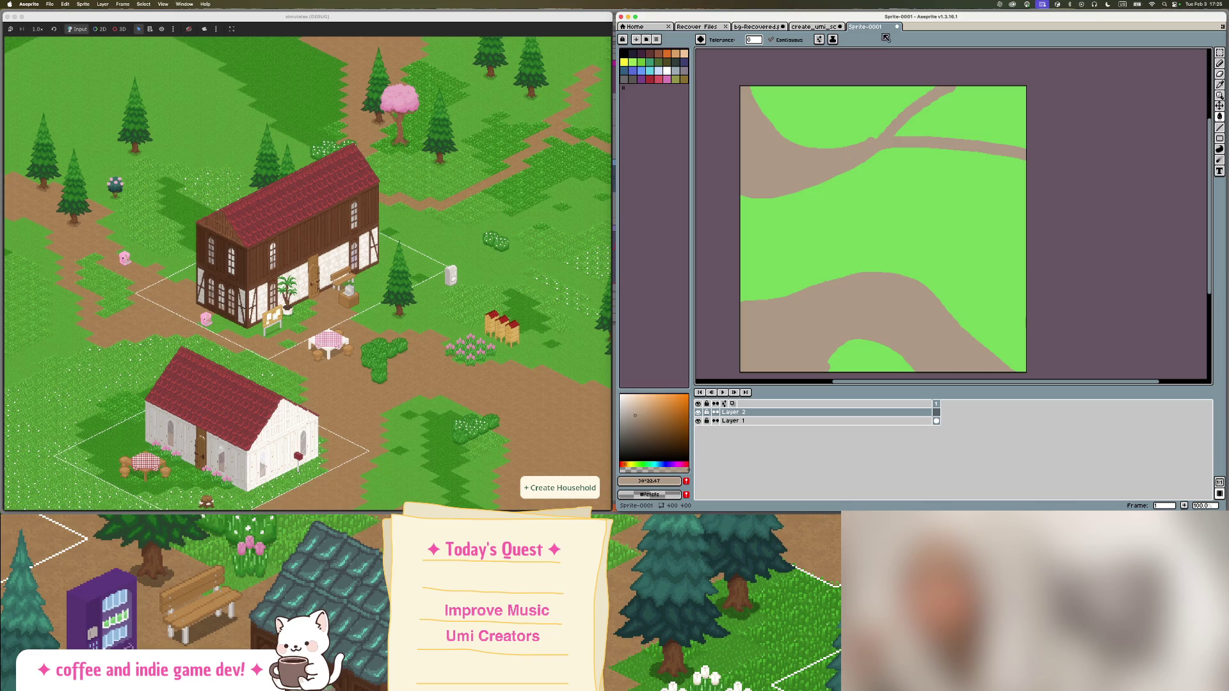
In create_umi_scene, check the BG dark layer and show the bg blue sky layer.
left_click(826, 27)
left_click(877, 29)
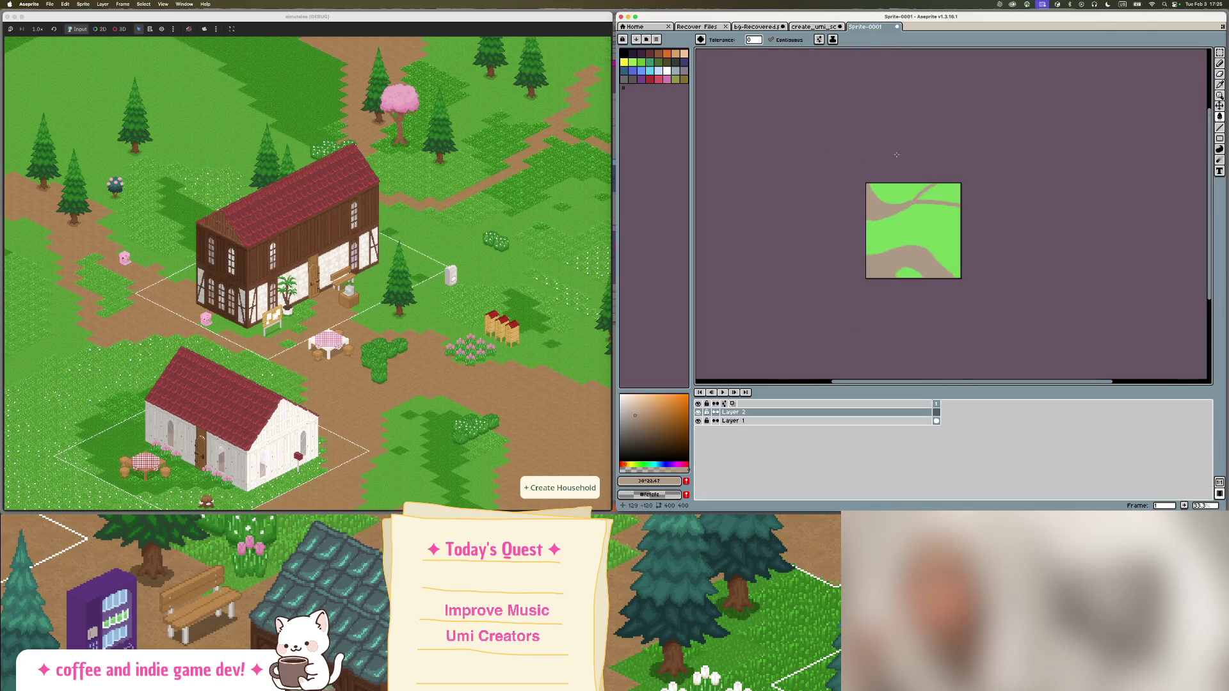
left_click(812, 27)
scroll(924, 160, "down", 2)
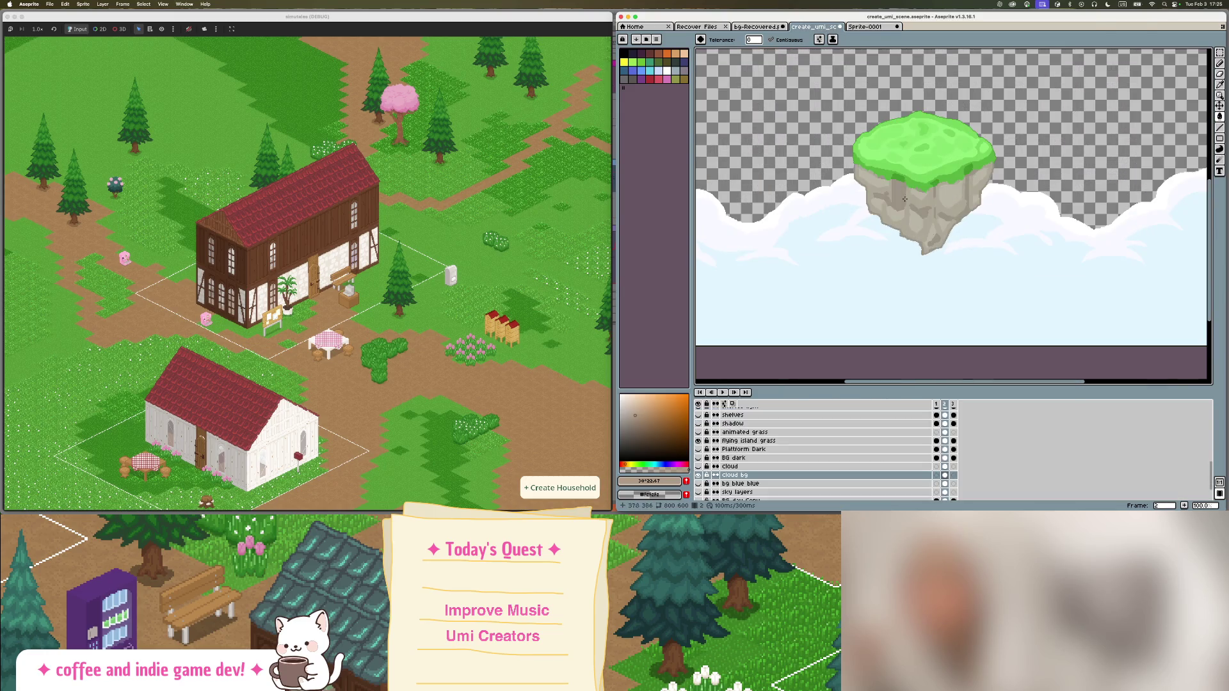
left_click(699, 458)
left_click(699, 459)
scroll(700, 455, "down", 2)
left_click(698, 458)
scroll(900, 187, "up", 2)
Sample the light sky blue and fill the new Sprite-0001 layer with it.
key("i")
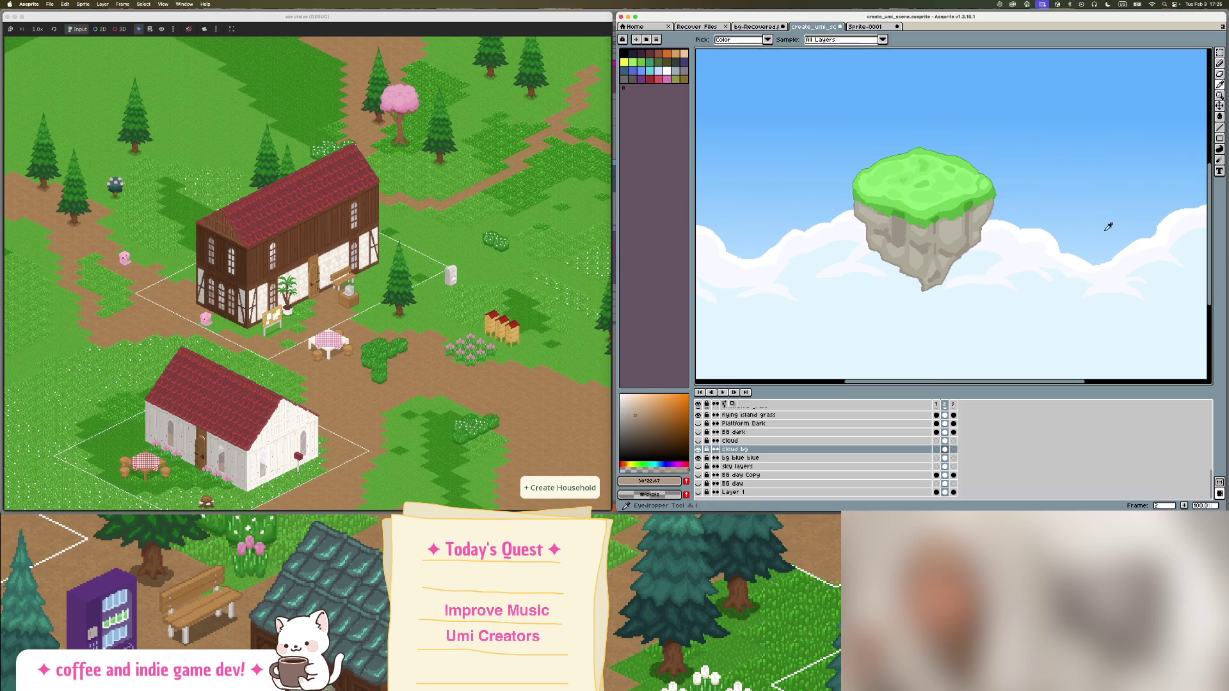
left_click(1105, 225)
left_click(865, 26)
key("g")
left_click(953, 222)
left_click_drag(952, 223, 933, 145)
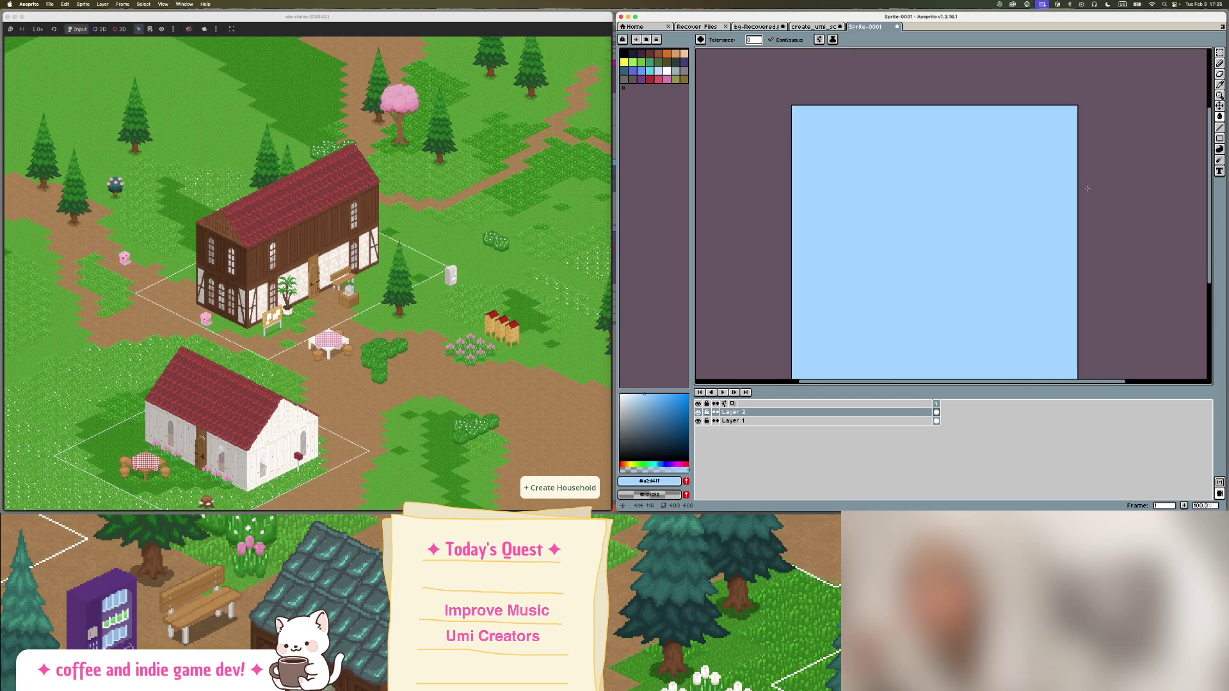
Add animation frames 2 and 3 to the sprite.
right_click(939, 402)
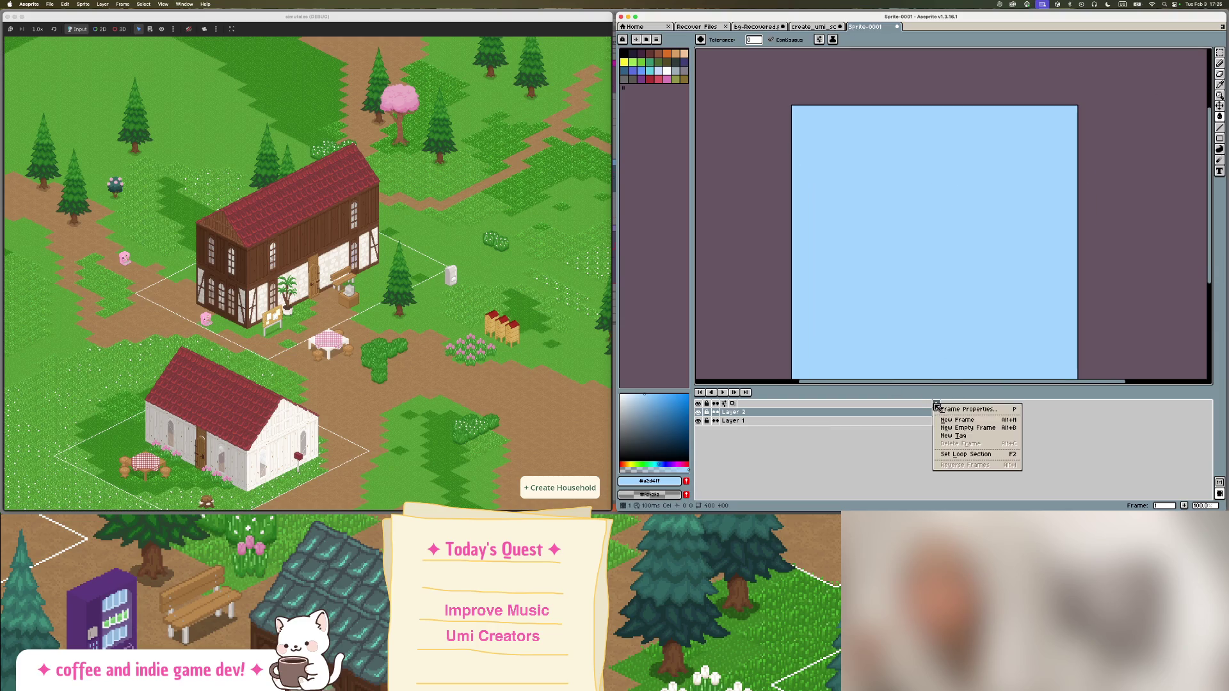
left_click(957, 418)
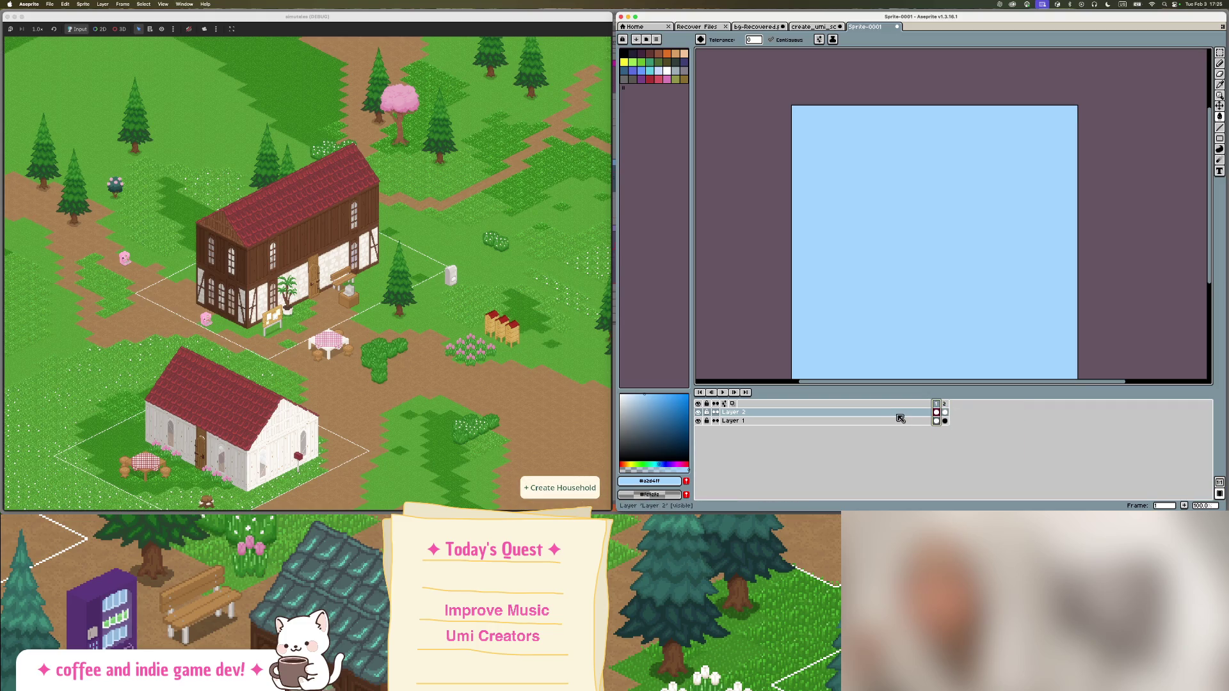
right_click(937, 404)
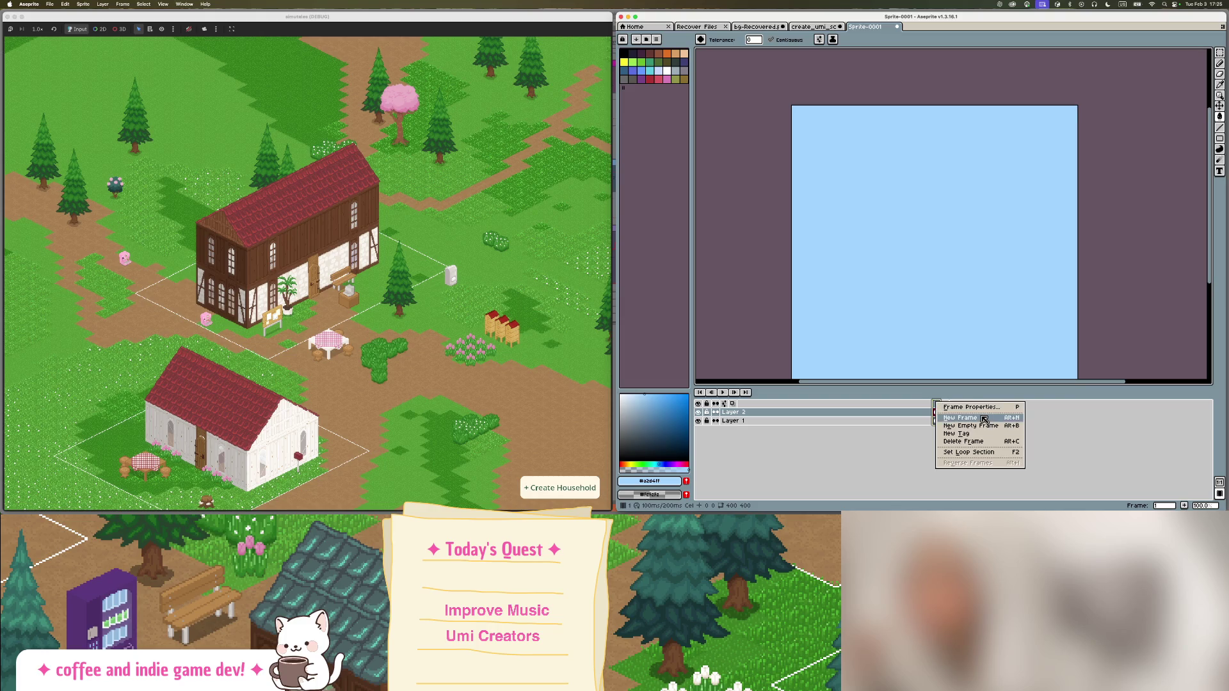
left_click(984, 419)
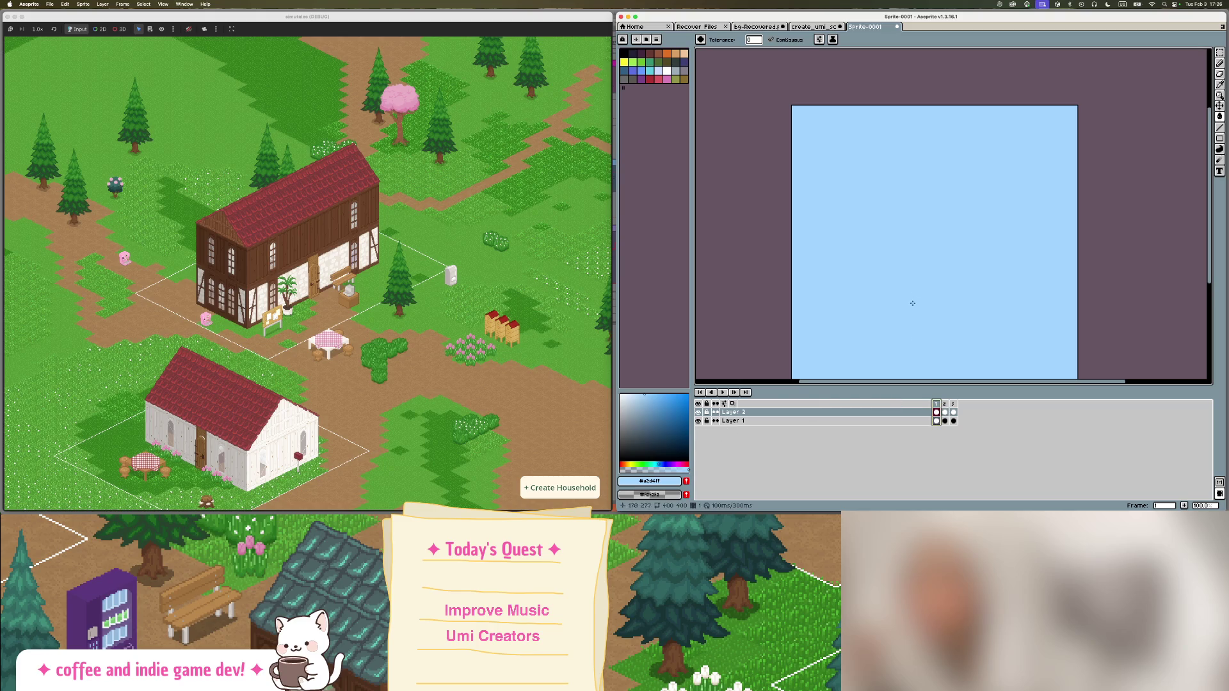
Undo the unwanted light-blue fills and wash frame 2 with translucent light blue.
key("super+z")
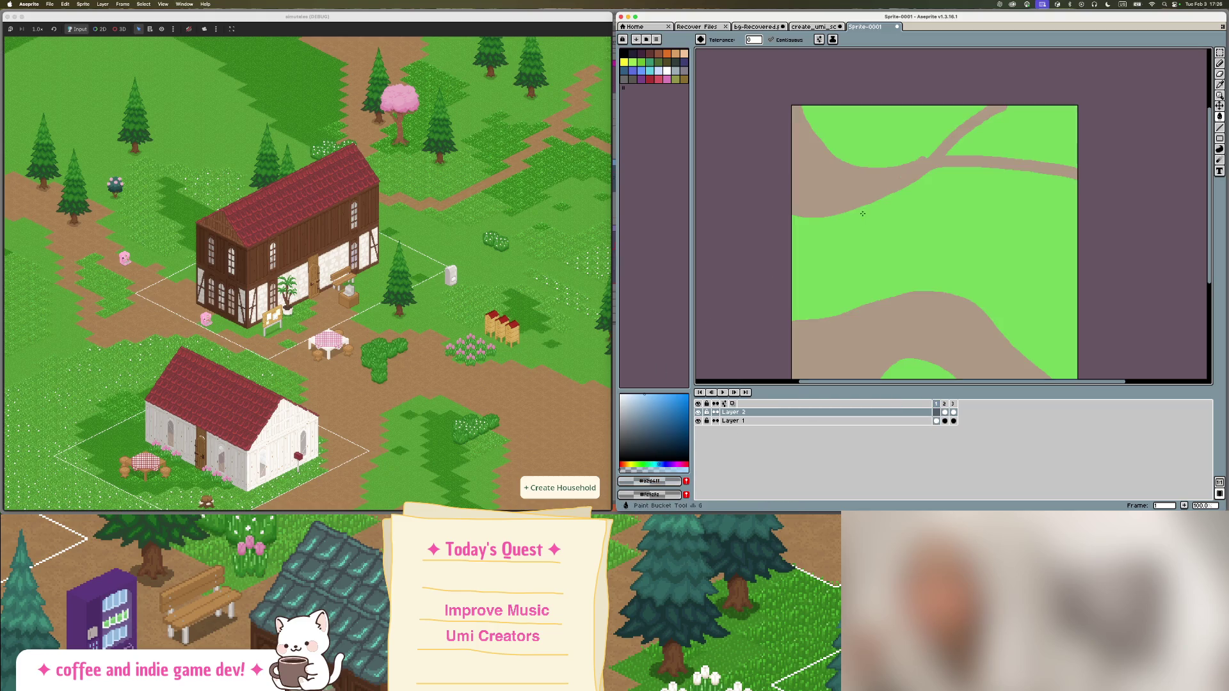
left_click(954, 405)
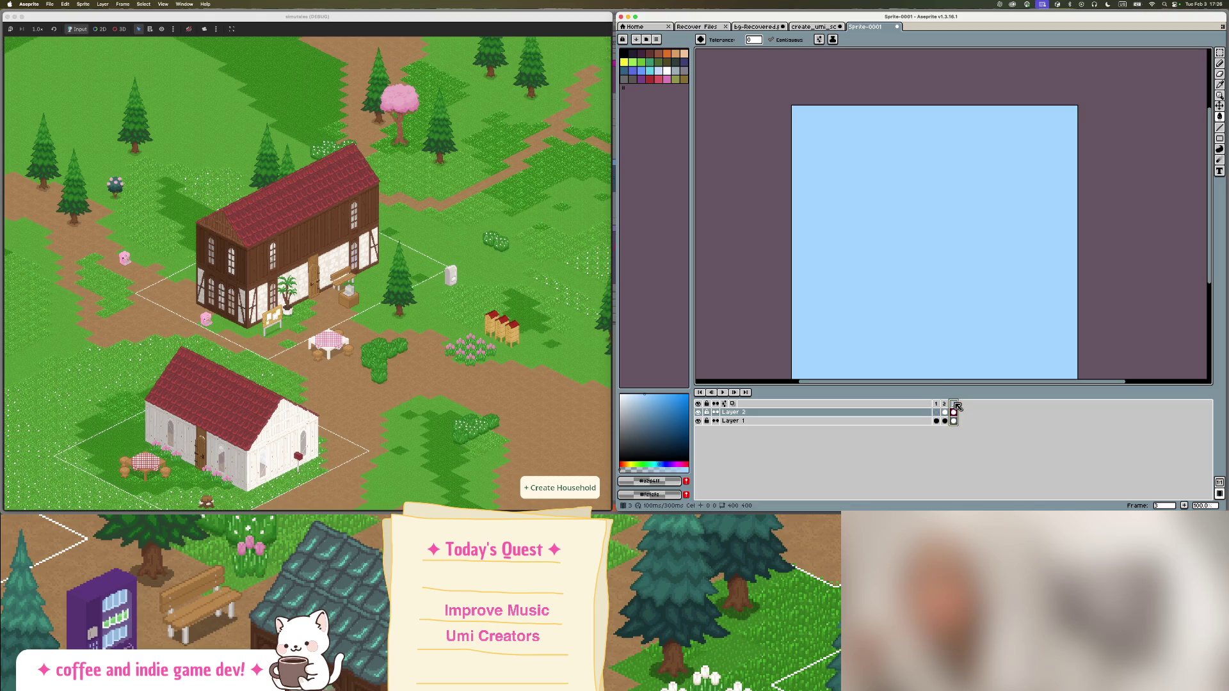
key("i")
left_click(944, 404)
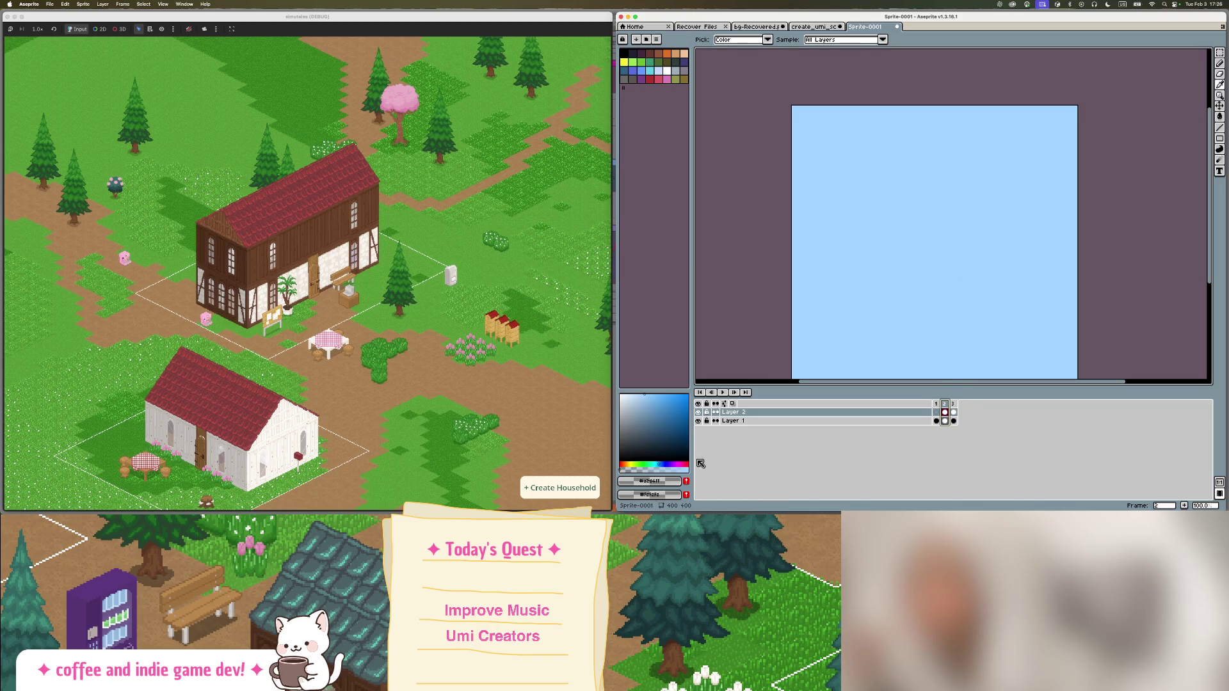
key("g")
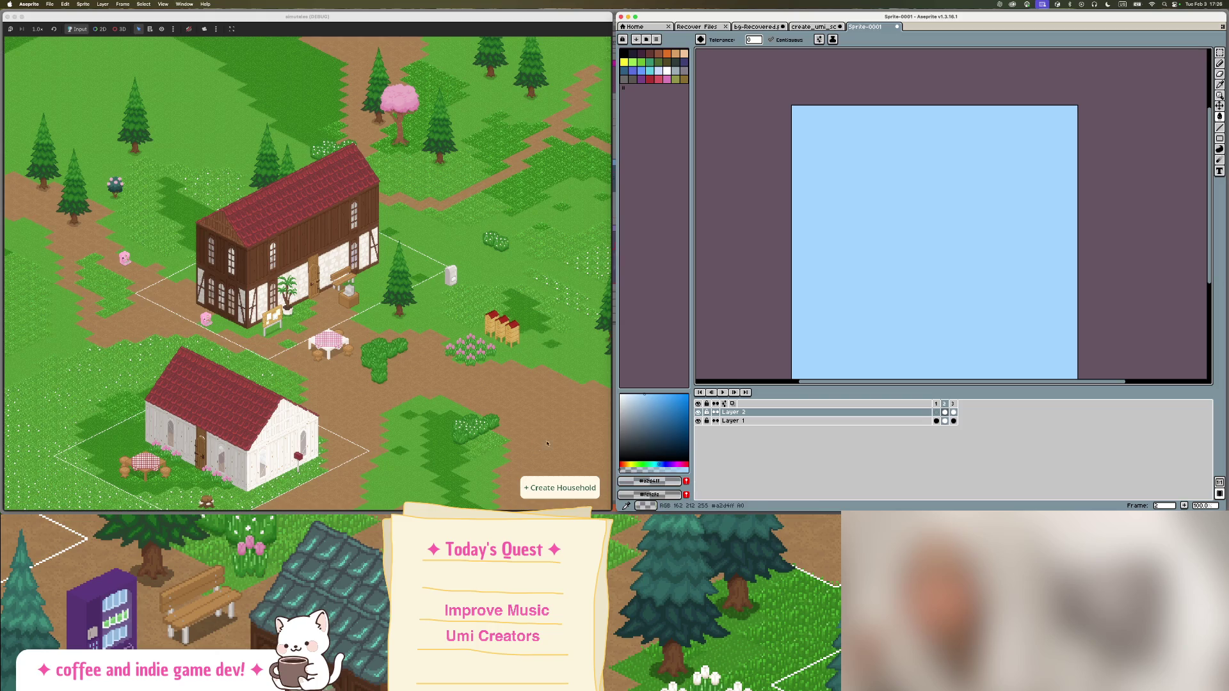
key("super+z")
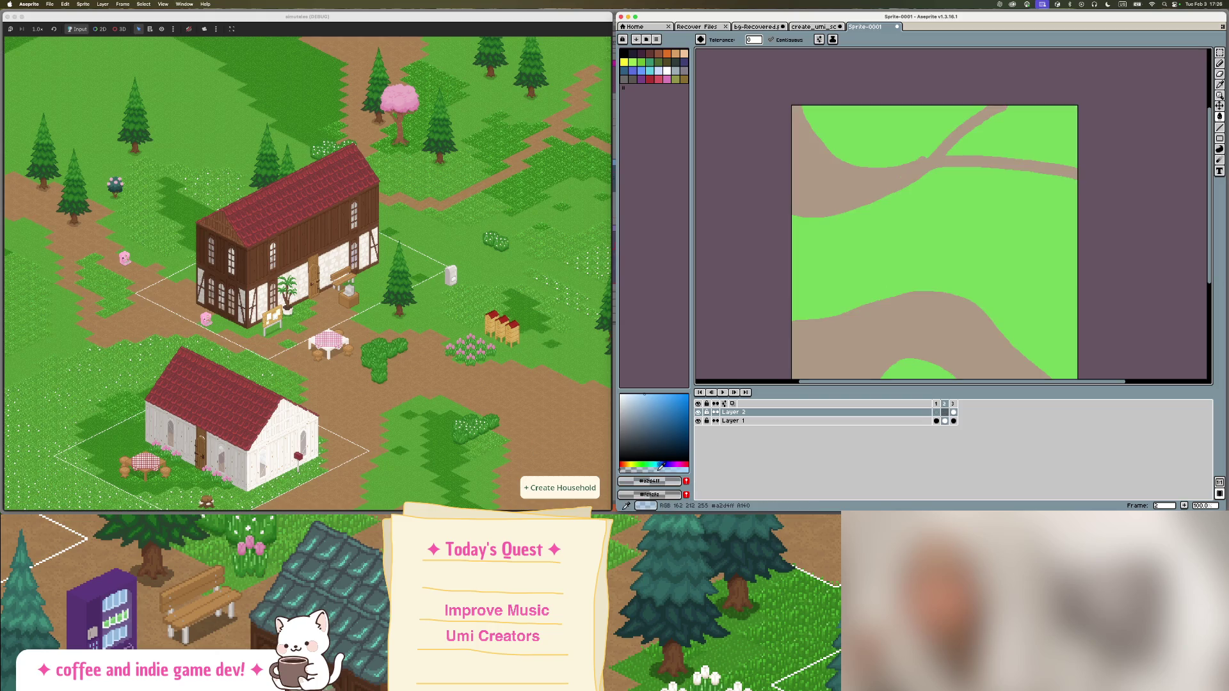
left_click(833, 304)
Compare frames 2 and 3, then select frame 1.
left_click(953, 403)
left_click(948, 405)
left_click(953, 404)
left_click(948, 405)
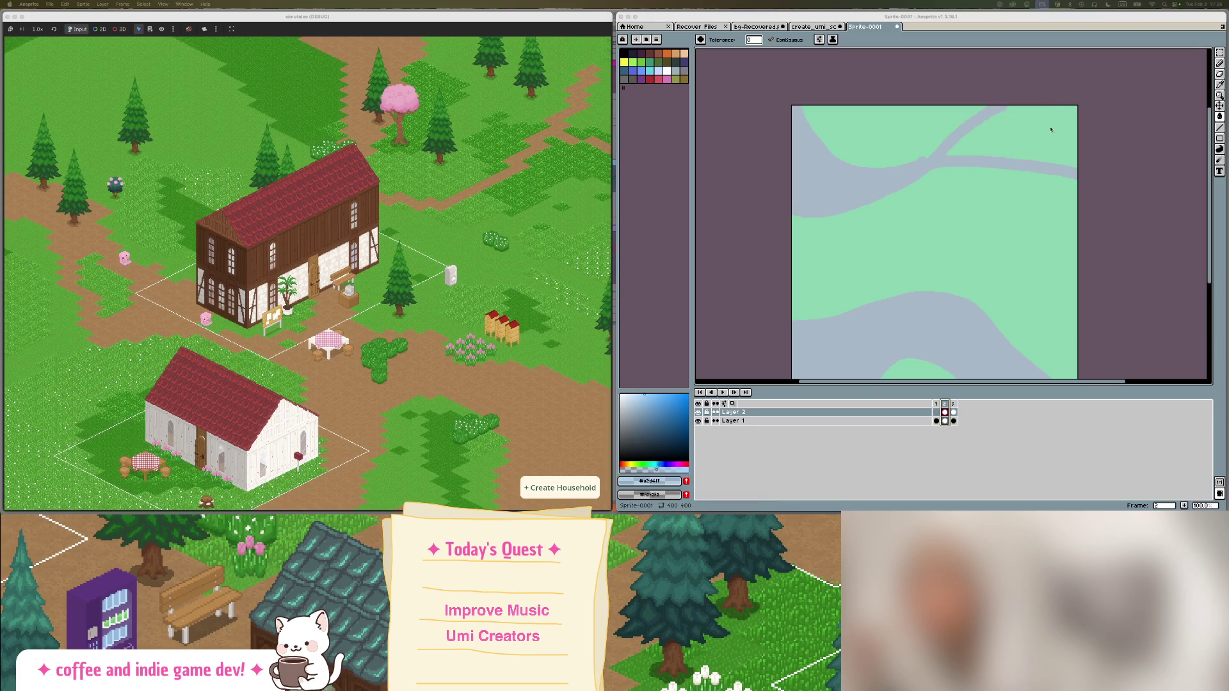
left_click(935, 405)
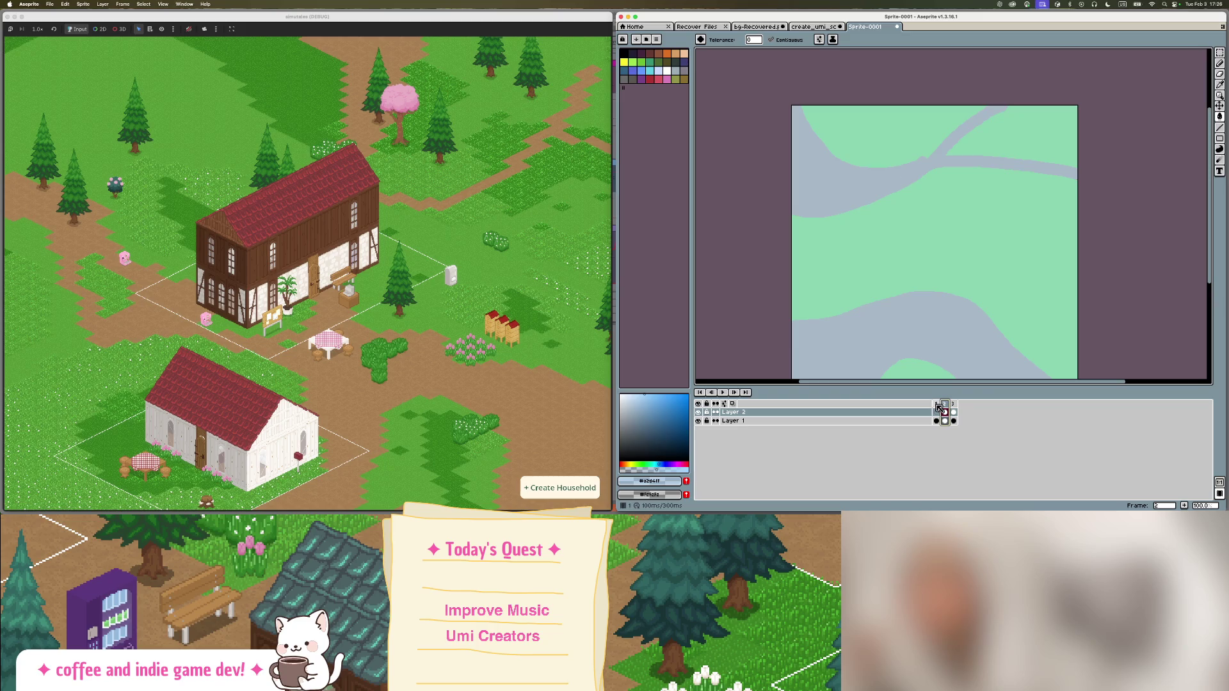
left_click(935, 405)
right_click(935, 404)
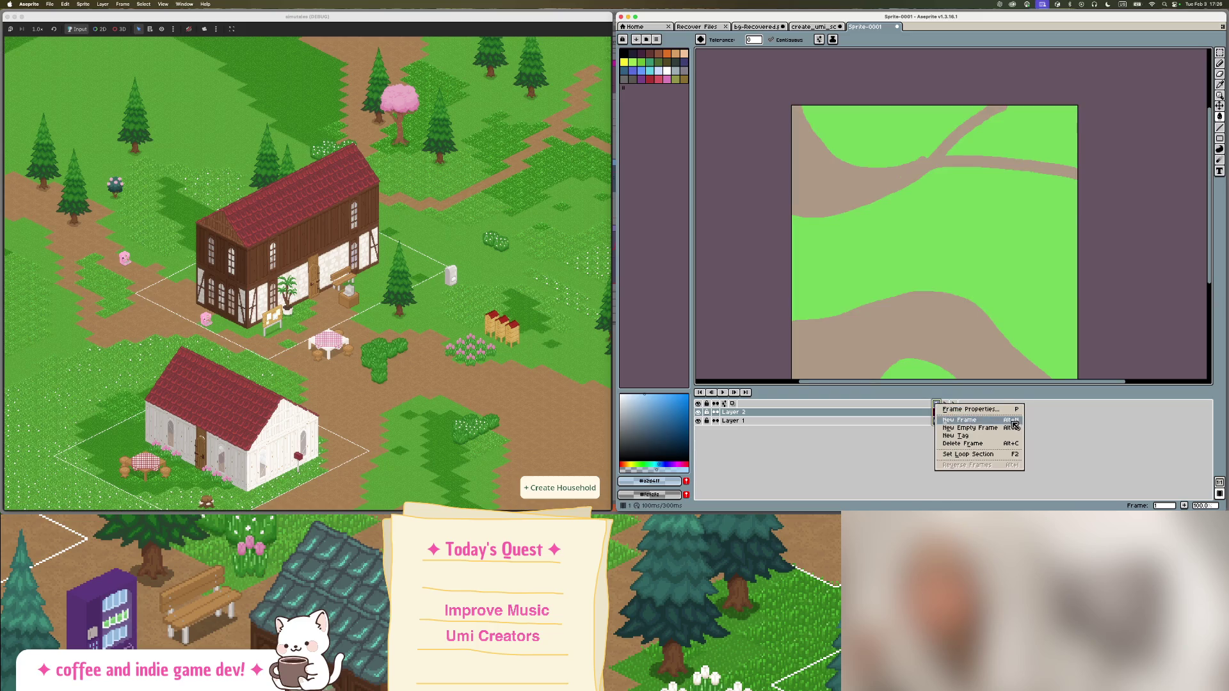
key("Escape")
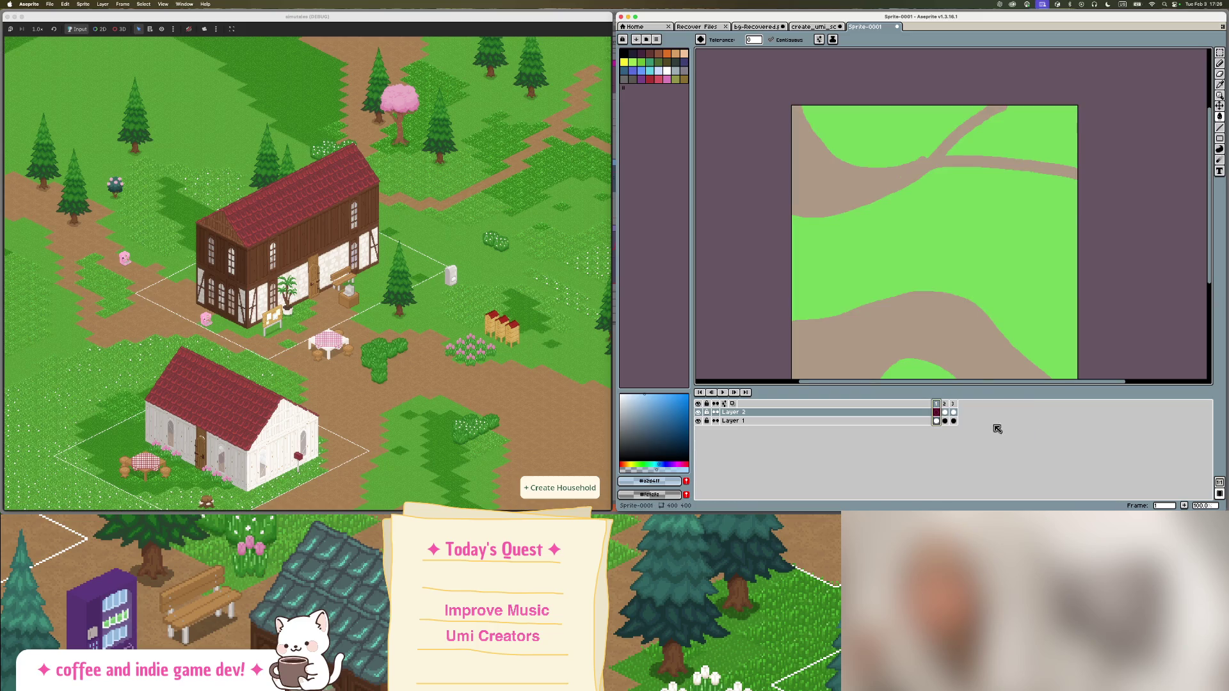
Add Layer 3 above Layer 2, select it on frame 2, and pick a palette colour.
right_click(859, 416)
mouse_move(873, 427)
left_click(941, 427)
left_click(945, 412)
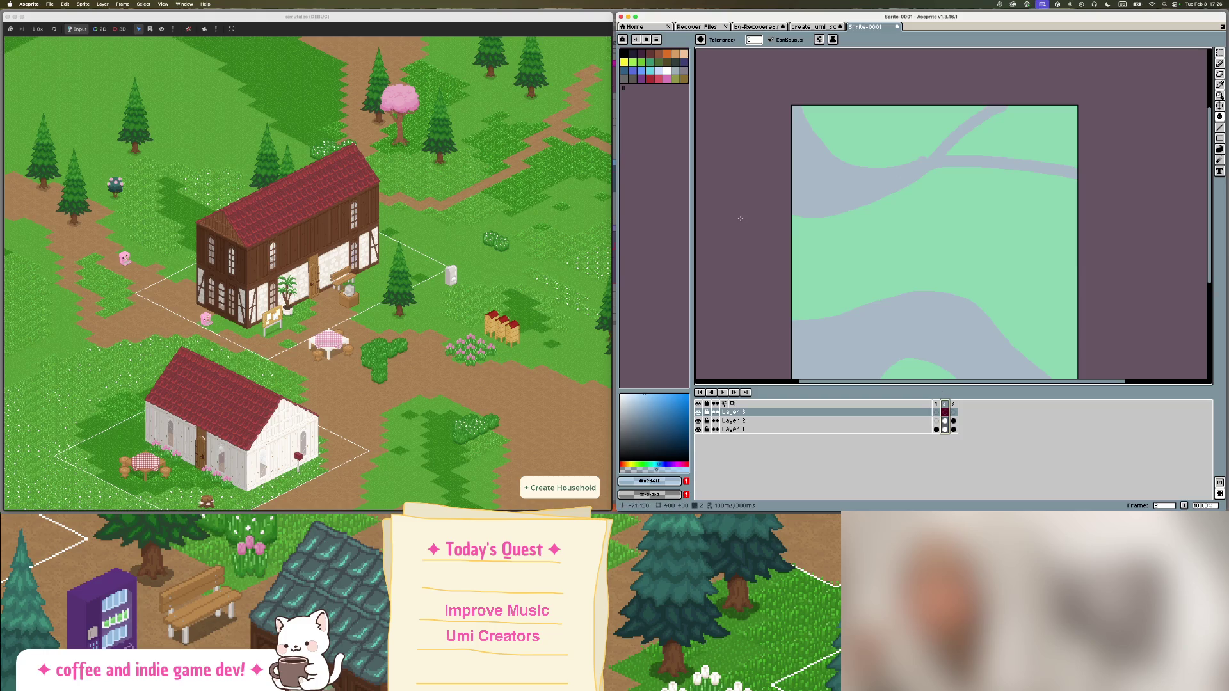
left_click(659, 71)
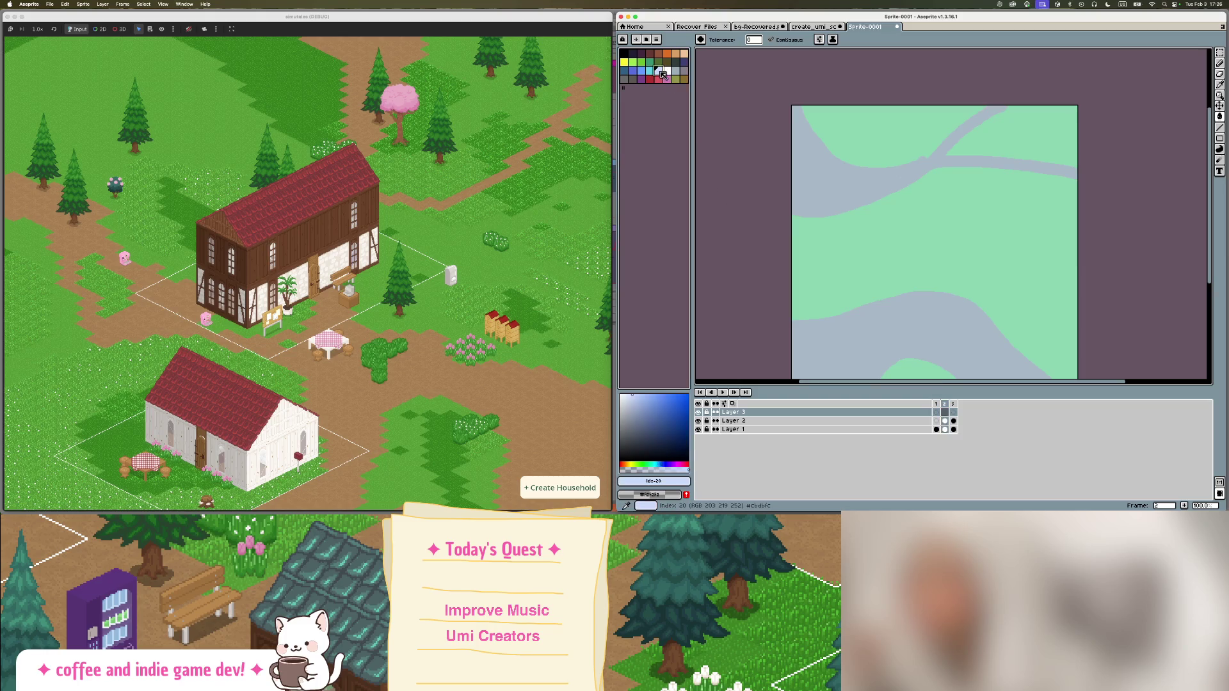
left_click(953, 405)
left_click(944, 405)
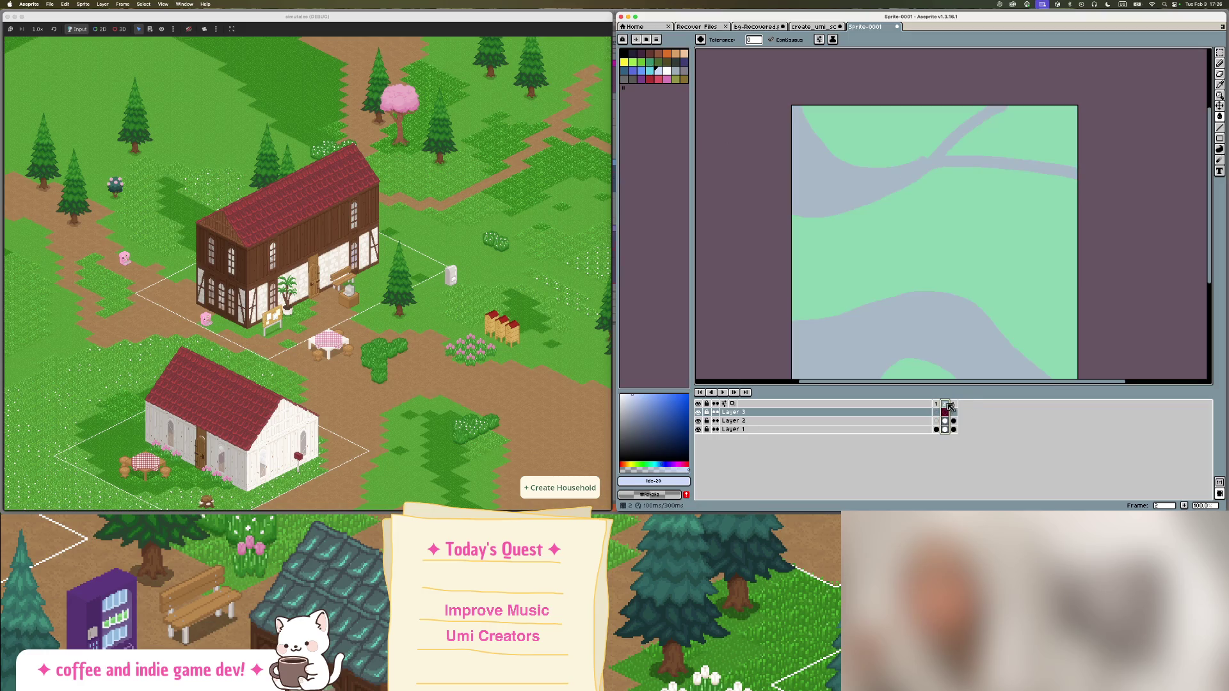
Add frame 4 after frame 3 and choose white as the drawing colour.
left_click(953, 405)
right_click(953, 406)
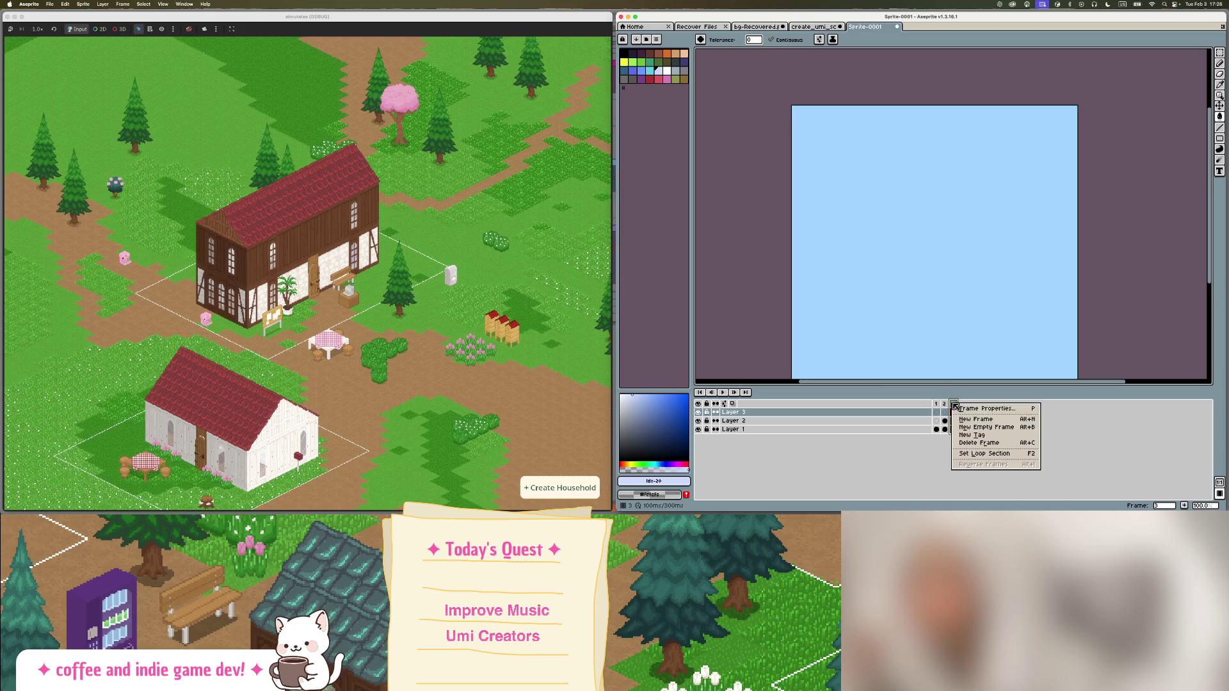
left_click(994, 420)
left_click(667, 73)
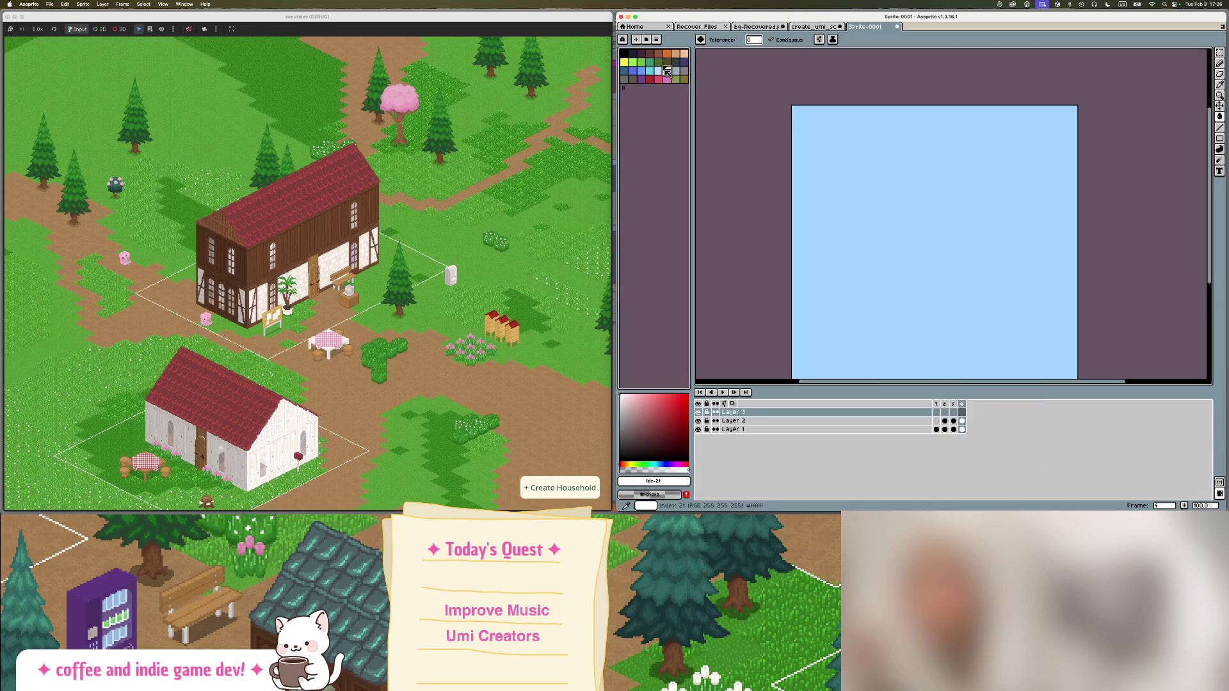
left_click(843, 159)
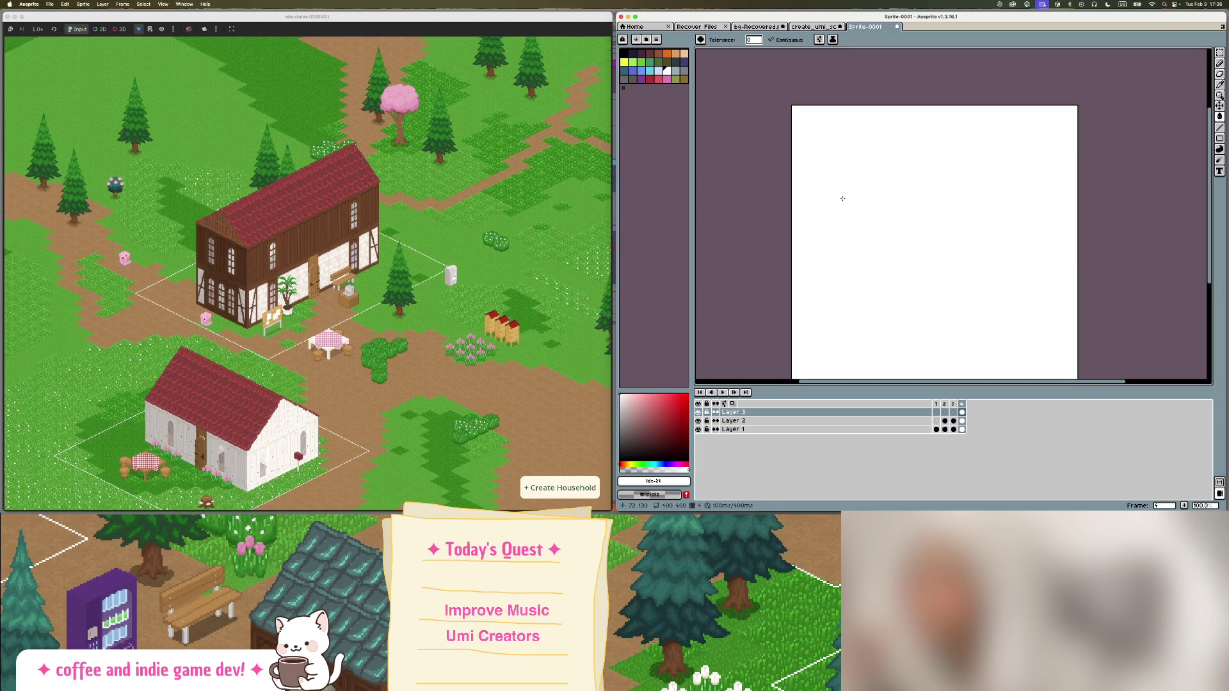
key("super+z")
Draw thin white rain streaks on the left and right of the sky with the Line tool.
key("b")
key("minus")
key("minus")
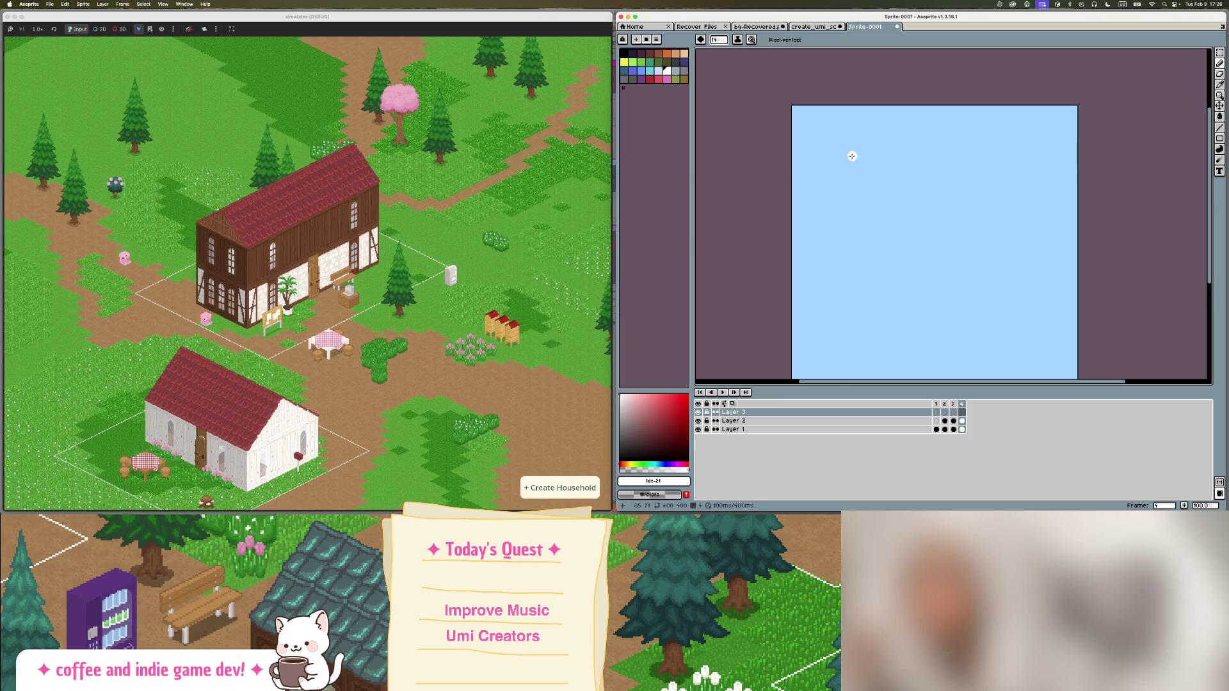
left_click_drag(843, 146, 841, 235)
key("super+z")
key("minus")
key("minus")
key("e")
mouse_move(847, 149)
left_mouse_down()
mouse_move(846, 277)
mouse_move(847, 204)
mouse_move(900, 288)
left_mouse_up()
mouse_move(1001, 151)
left_mouse_down()
mouse_move(1001, 298)
mouse_move(1001, 227)
mouse_move(961, 223)
left_mouse_up()
scroll(970, 187, "down", 2)
right_click(963, 403)
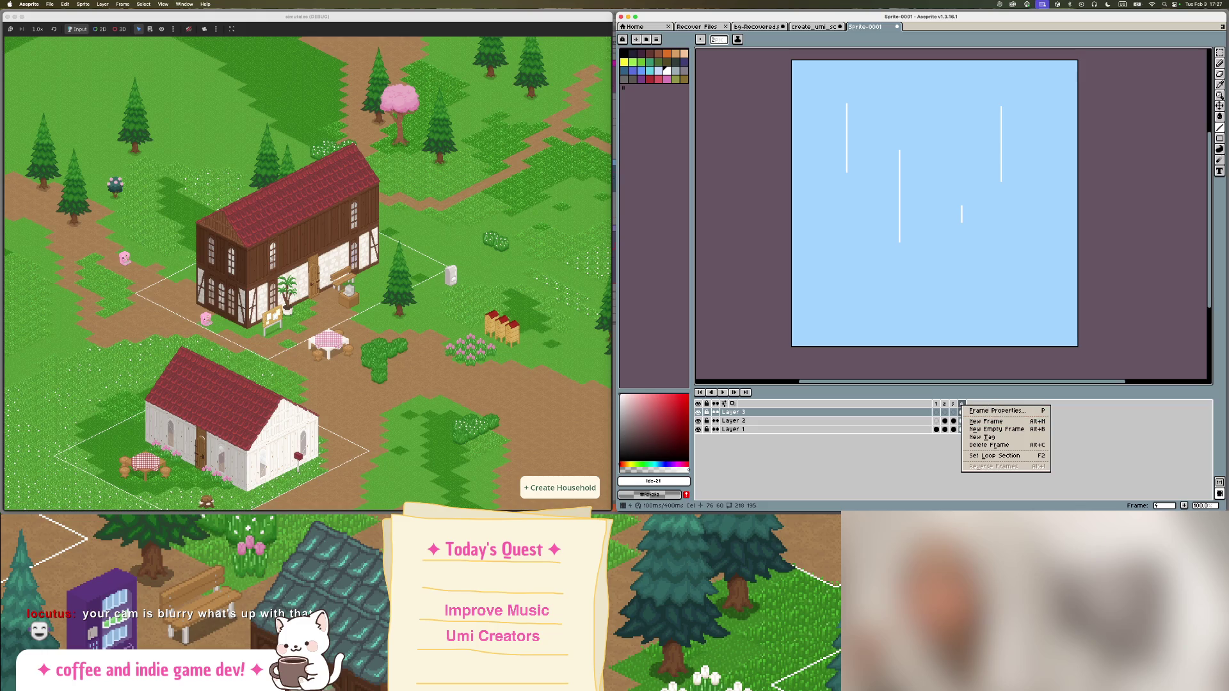
Switch to another application, then return and dismiss the frame 4 options menu.
mouse_move(7, 231)
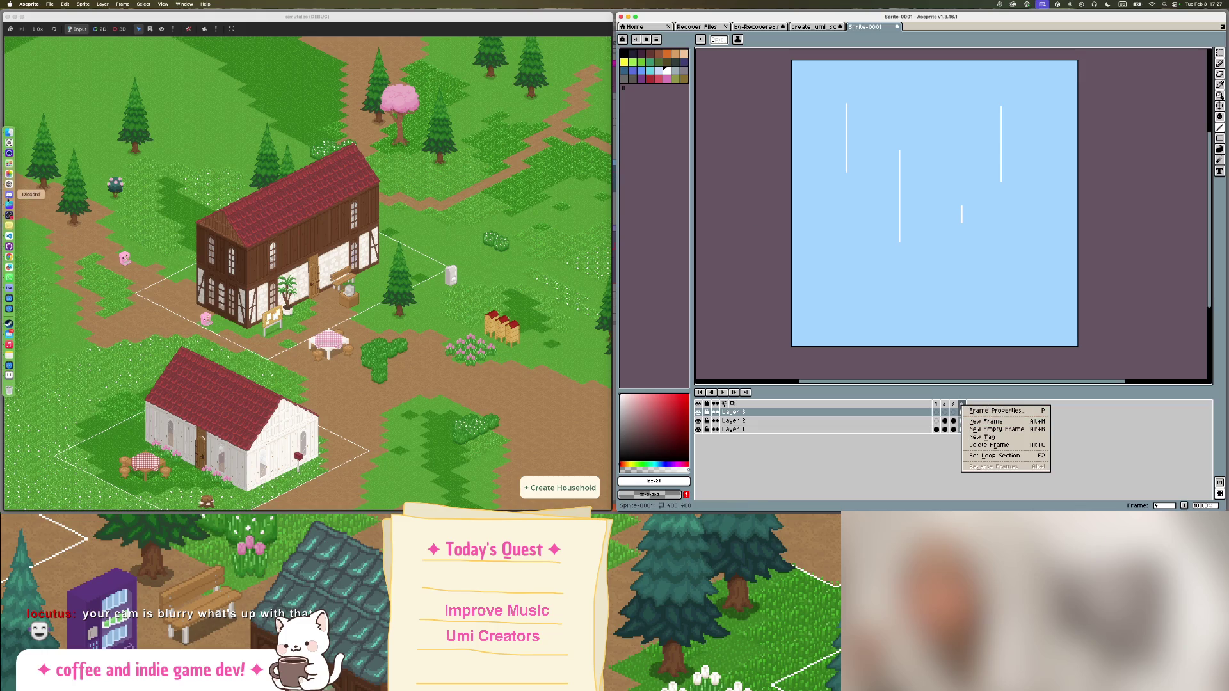
left_click(9, 153)
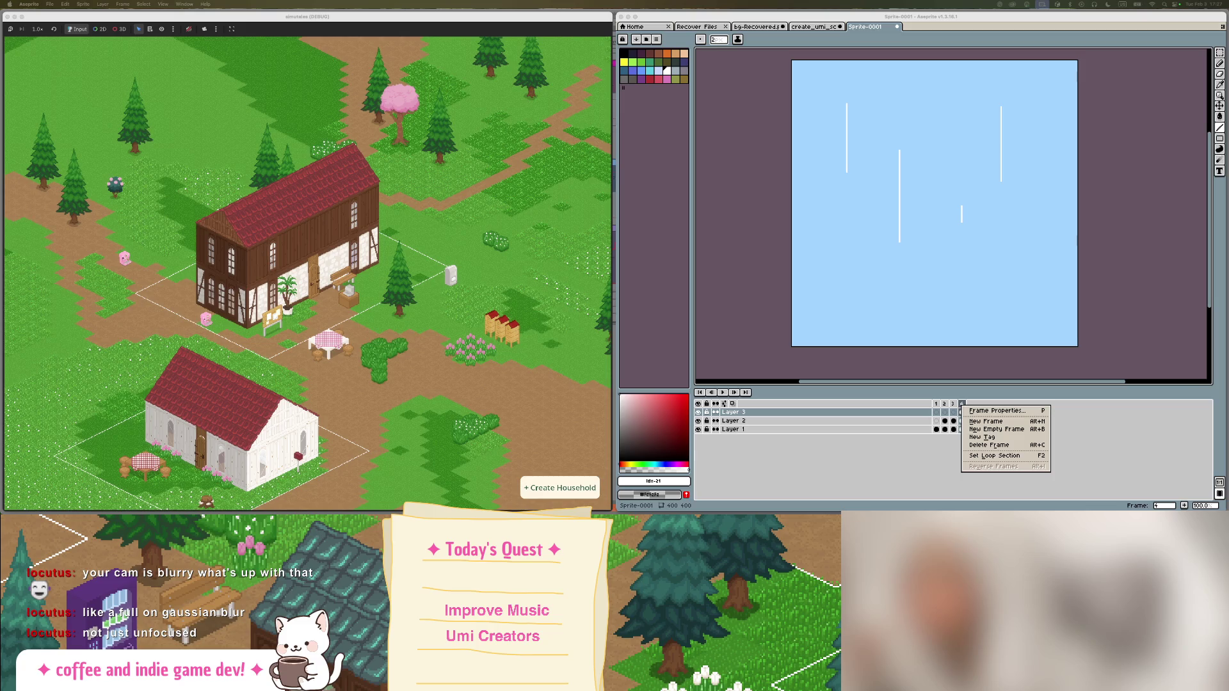
mouse_move(4, 307)
mouse_move(2, 213)
mouse_move(1, 246)
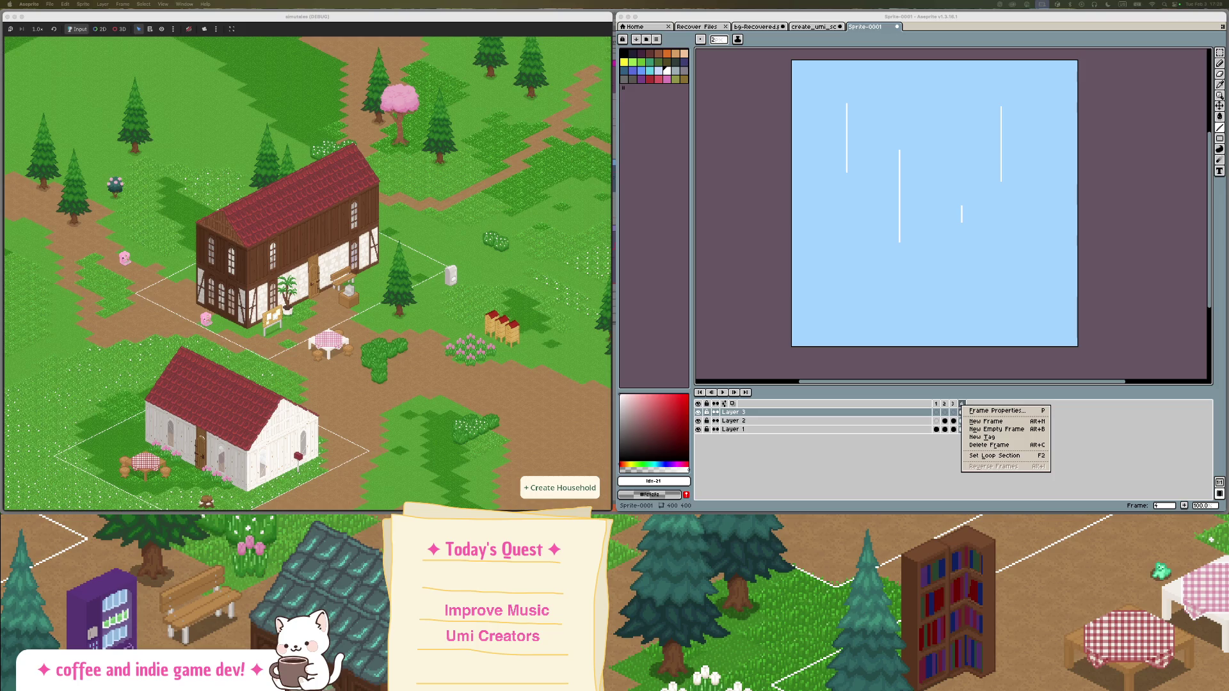
mouse_move(1, 355)
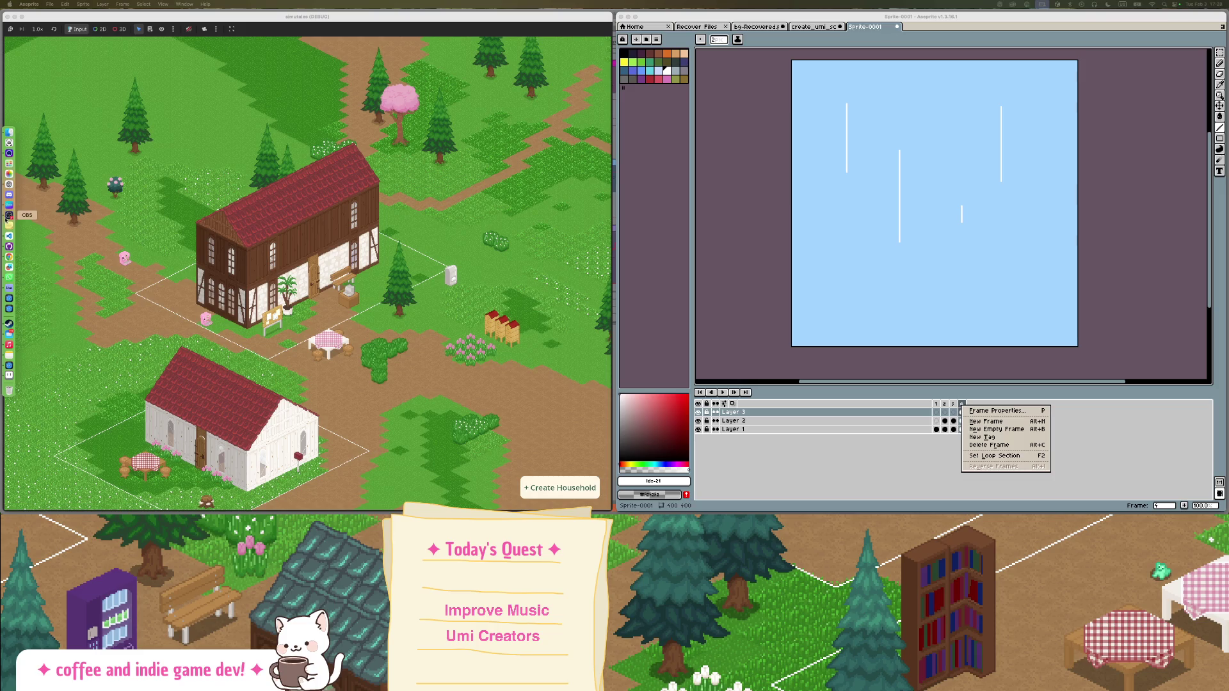
mouse_move(1, 332)
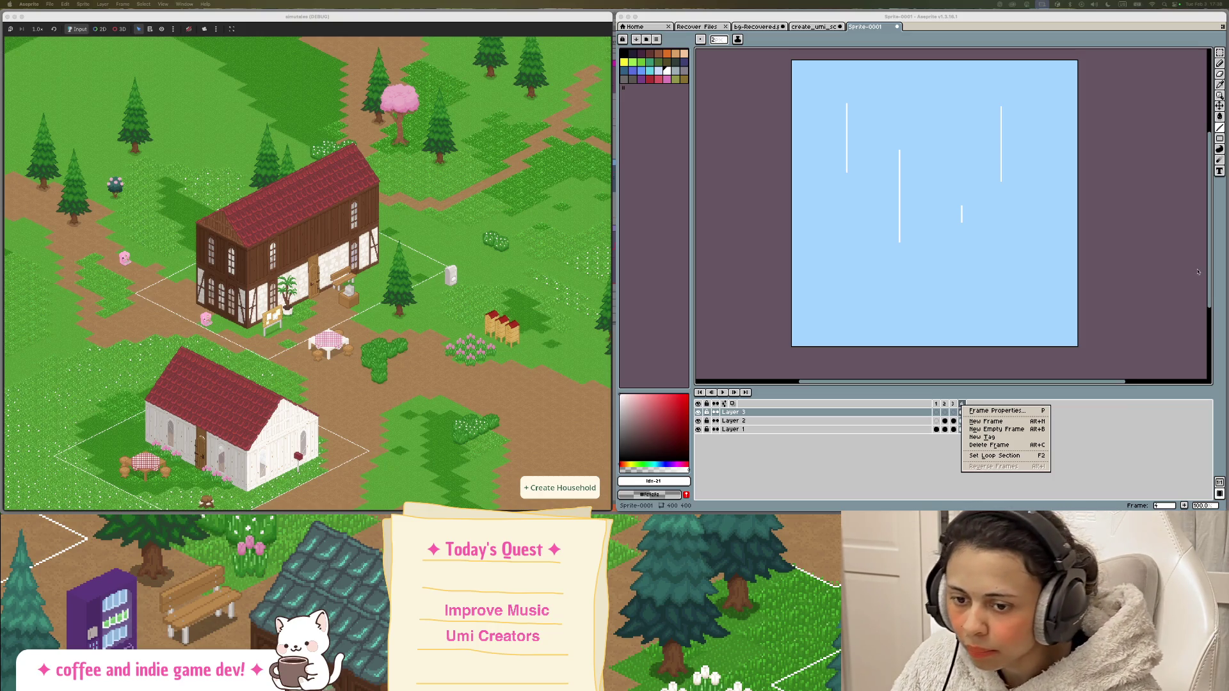
mouse_move(2, 225)
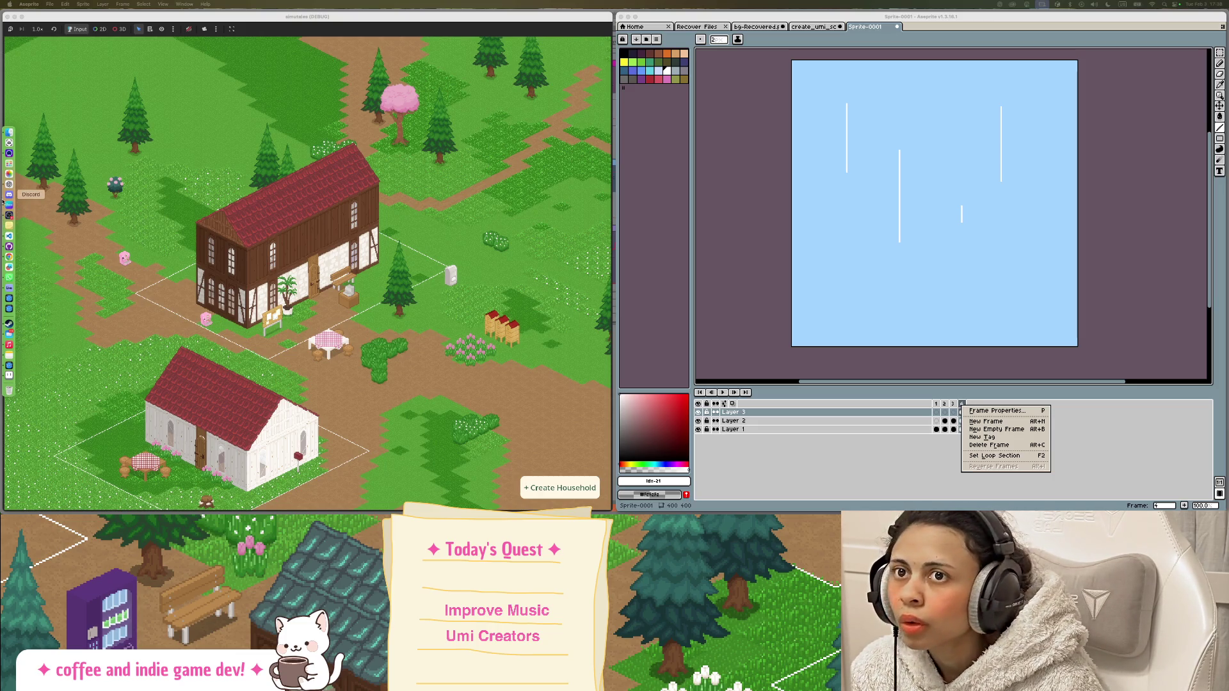
left_click(1050, 195)
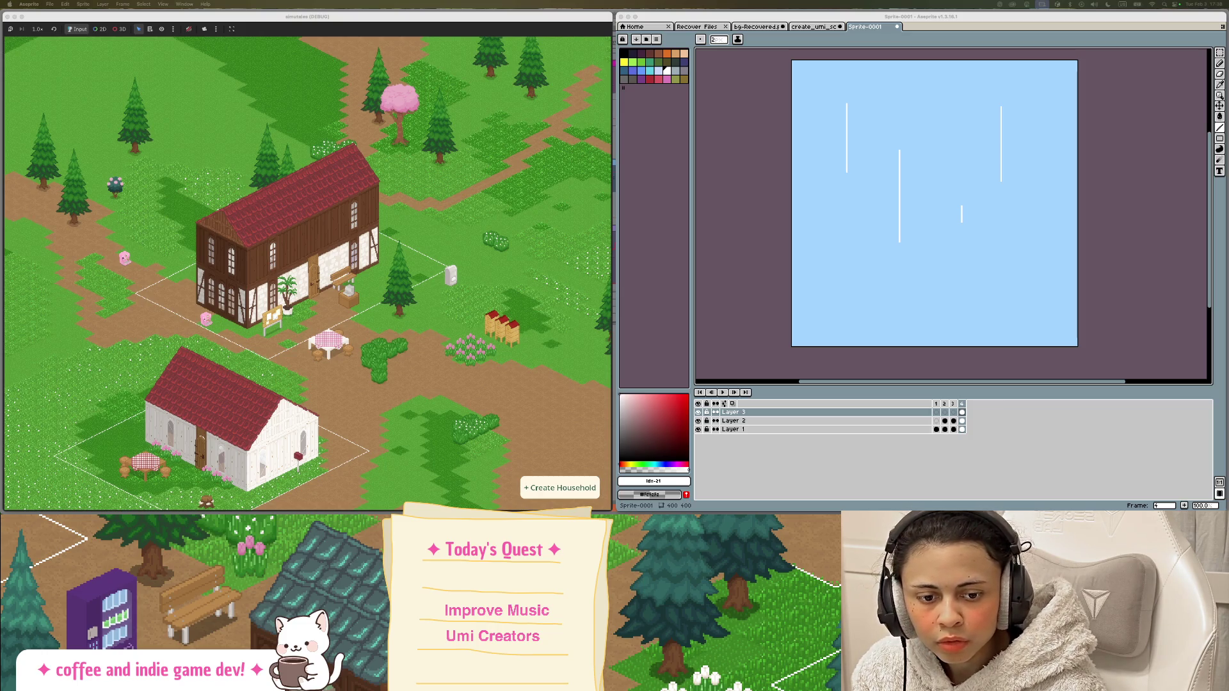
left_click(966, 115)
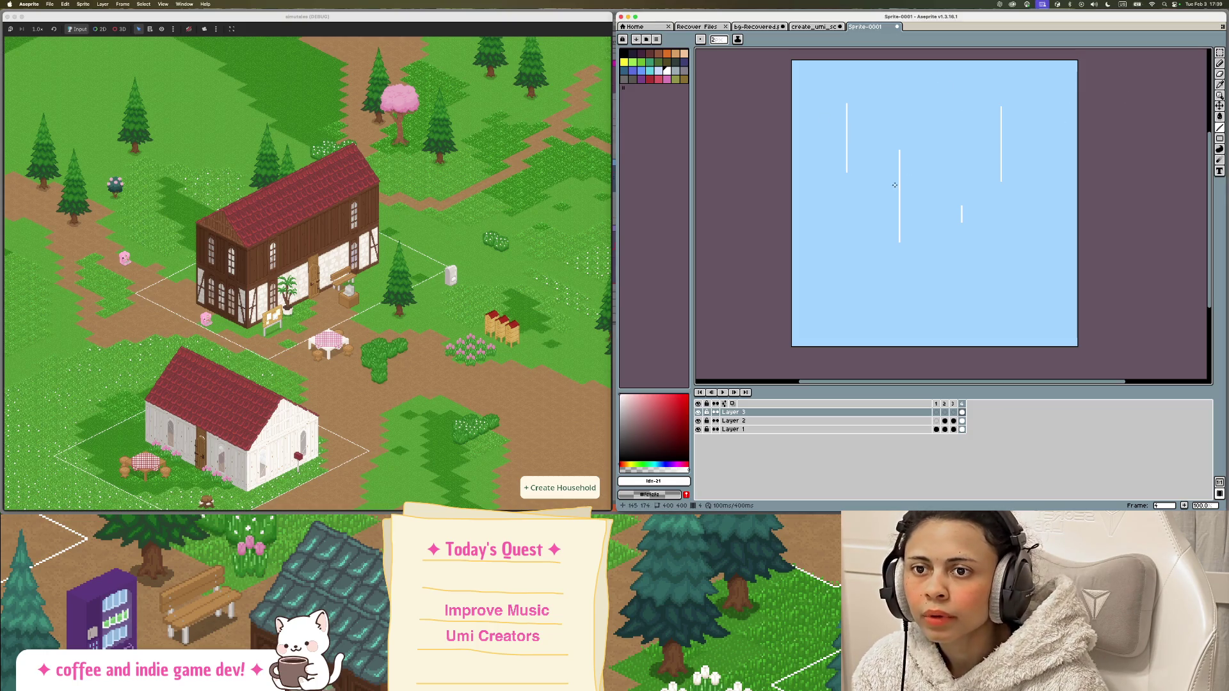
right_click(962, 404)
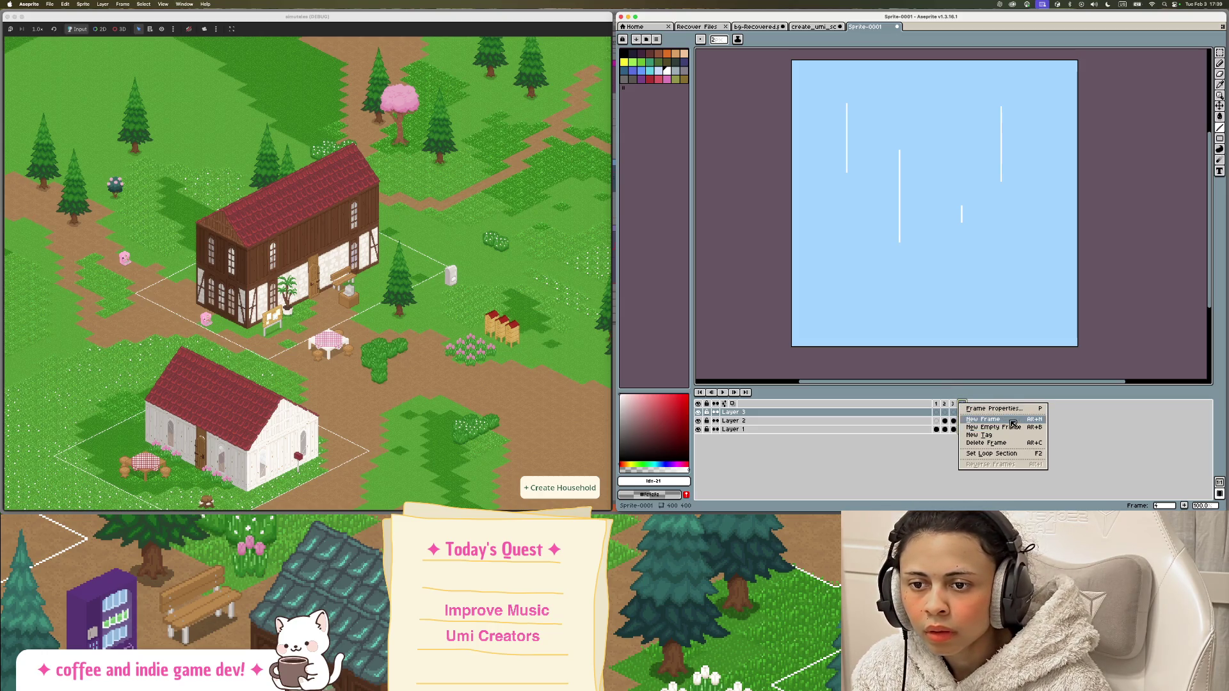
left_click(1008, 429)
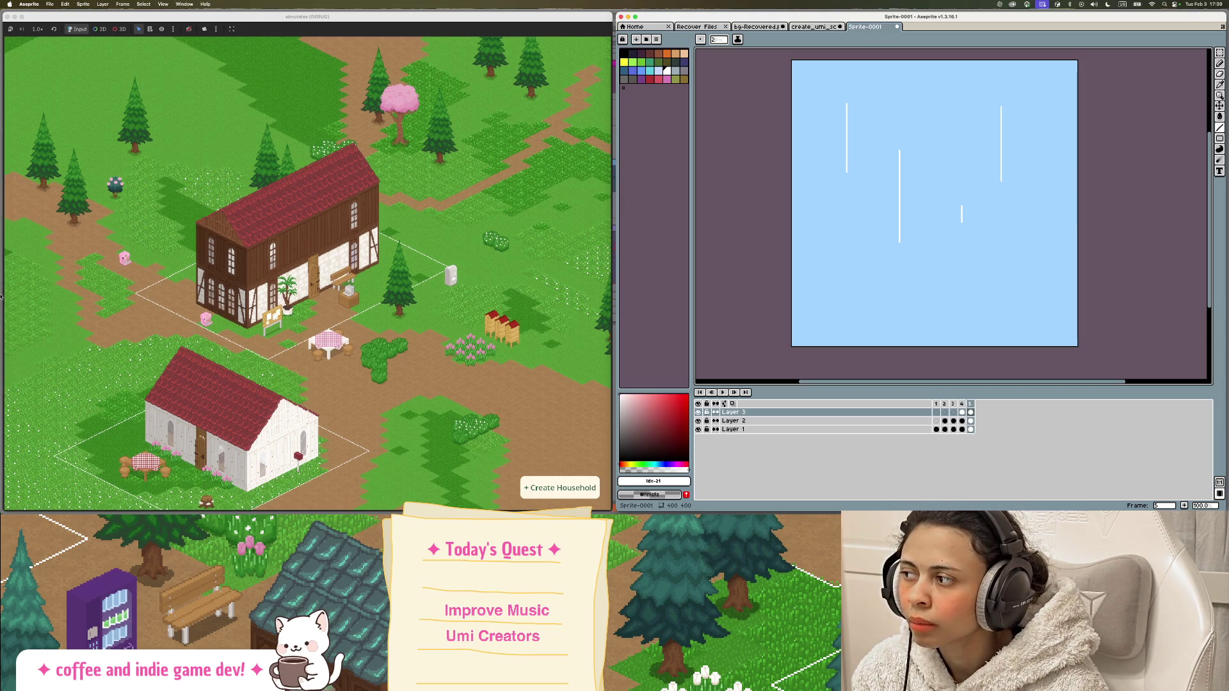
mouse_move(1, 296)
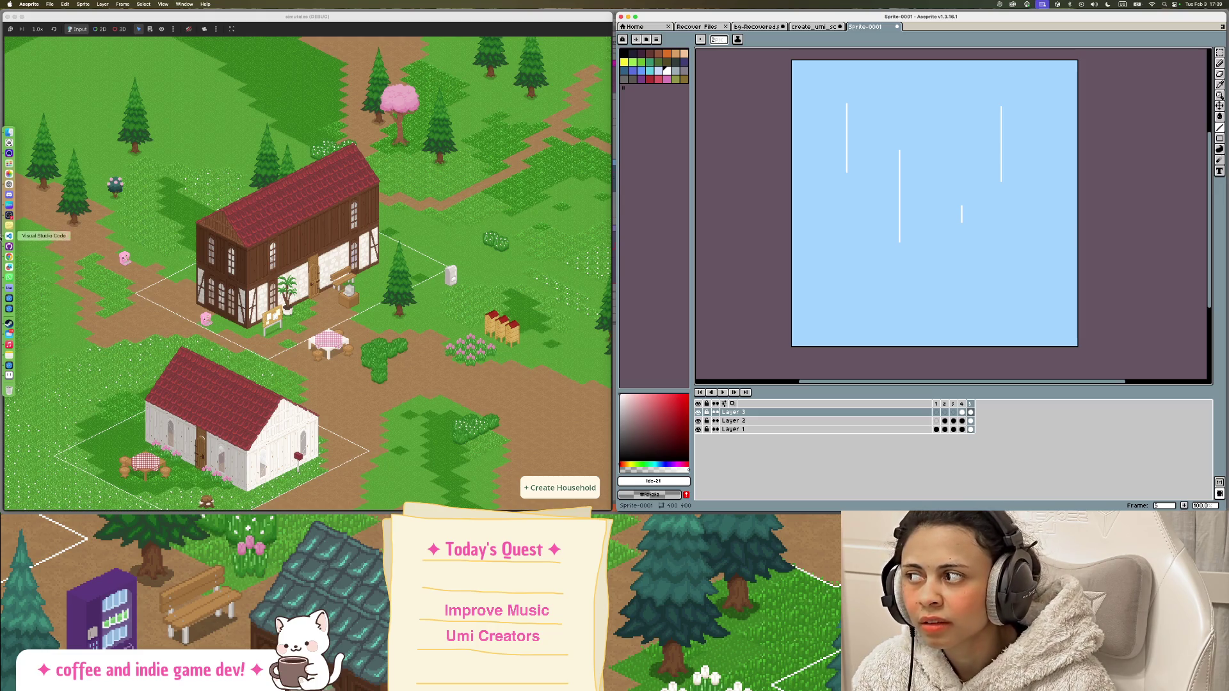
left_click(9, 216)
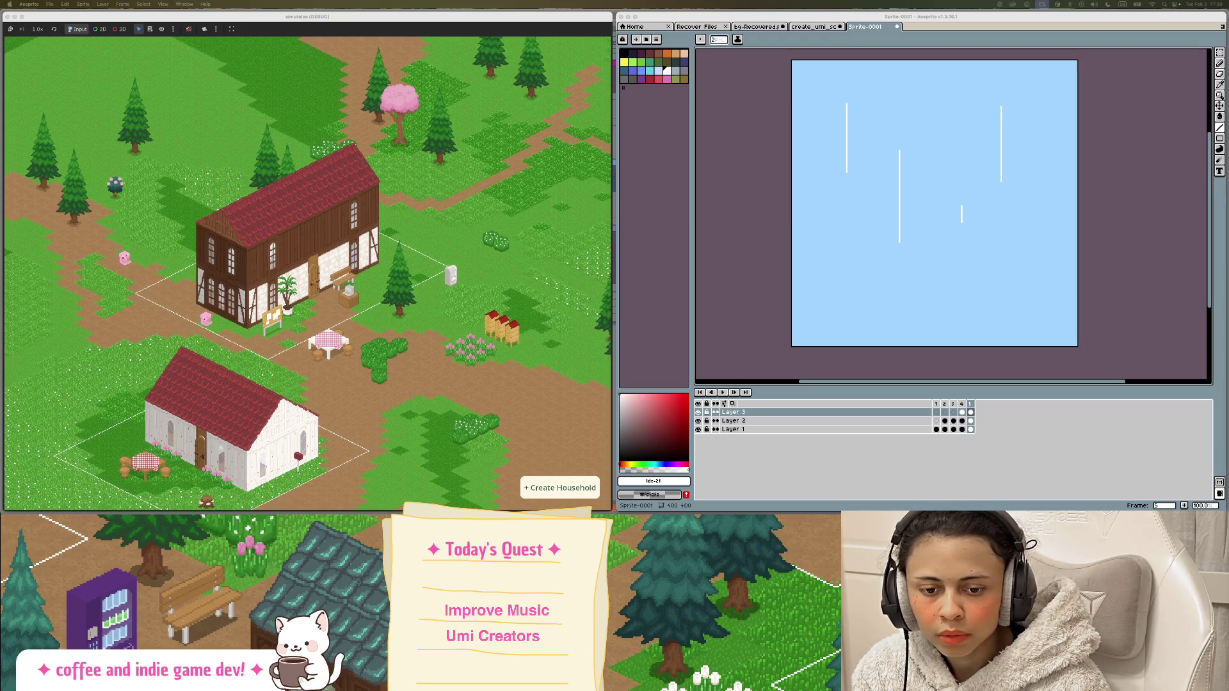
mouse_move(5, 256)
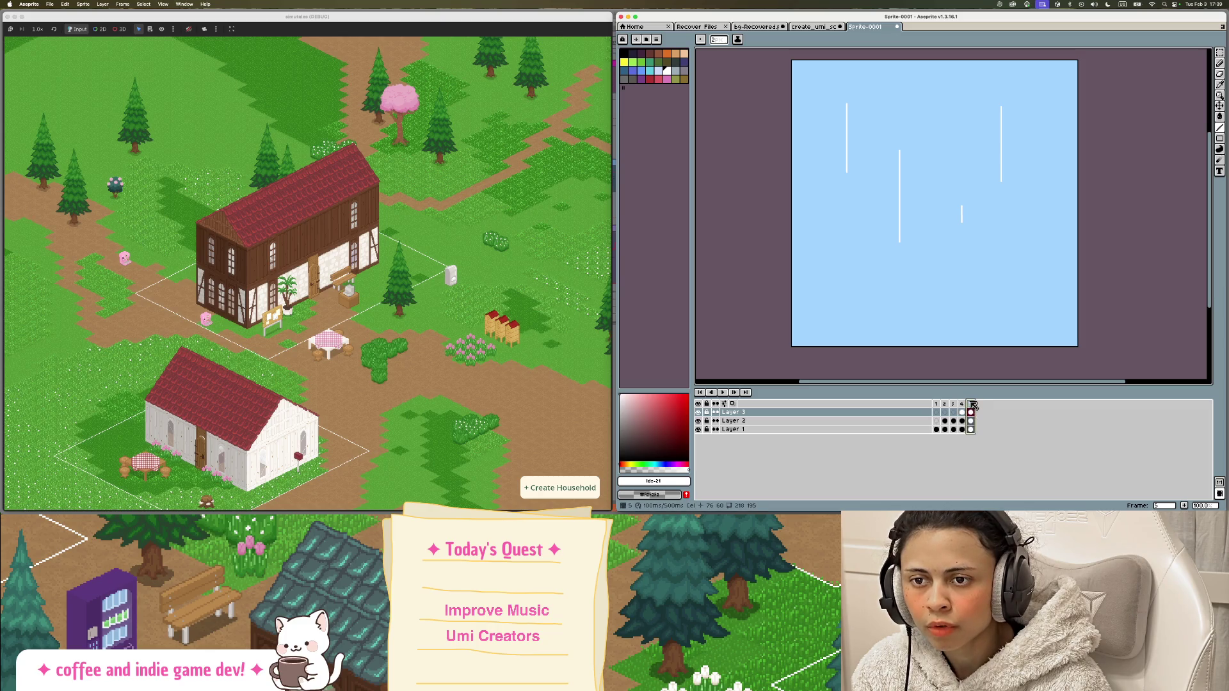
Marquee-select frame 5's rain streaks and lower them about 92 px.
left_click(1219, 53)
left_click_drag(805, 76, 1140, 275)
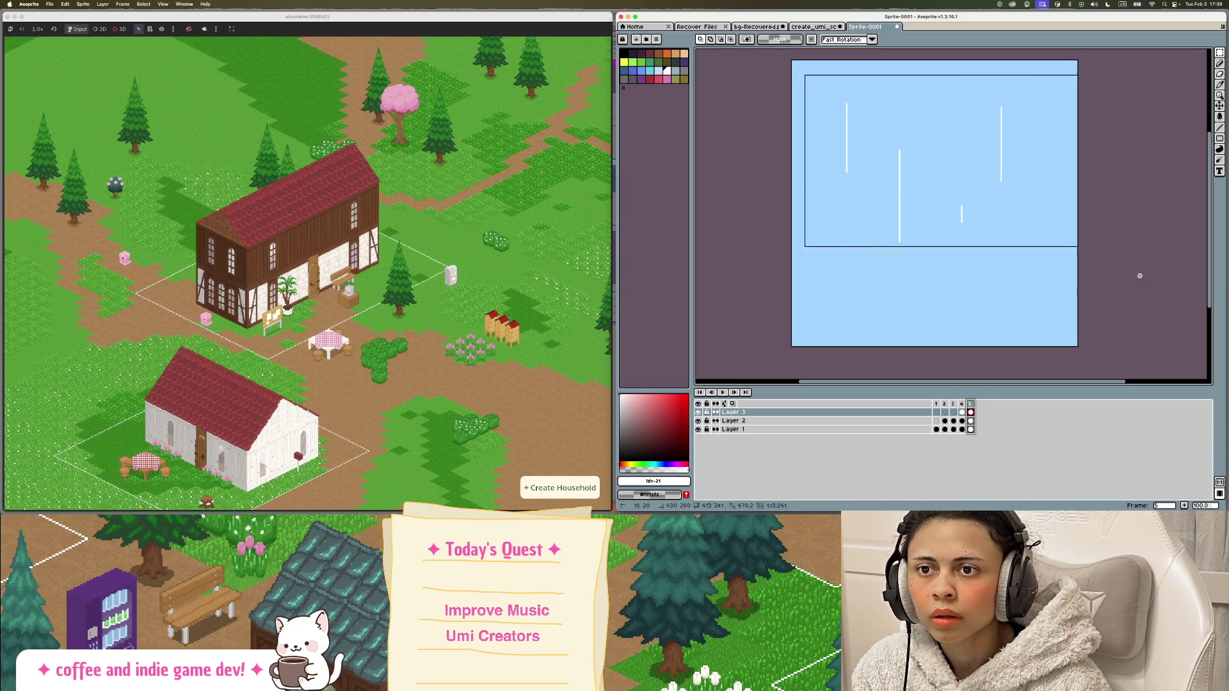
mouse_move(1004, 189)
left_mouse_down()
mouse_move(995, 268)
mouse_move(1002, 256)
left_mouse_up()
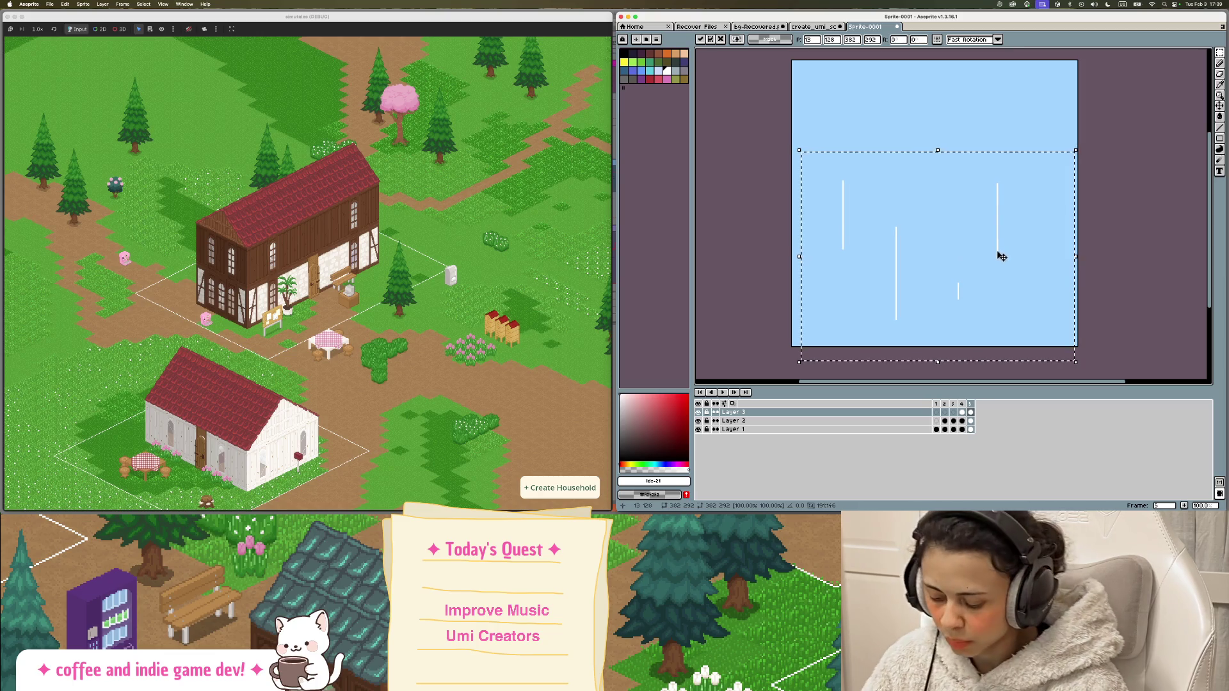
key("Escape")
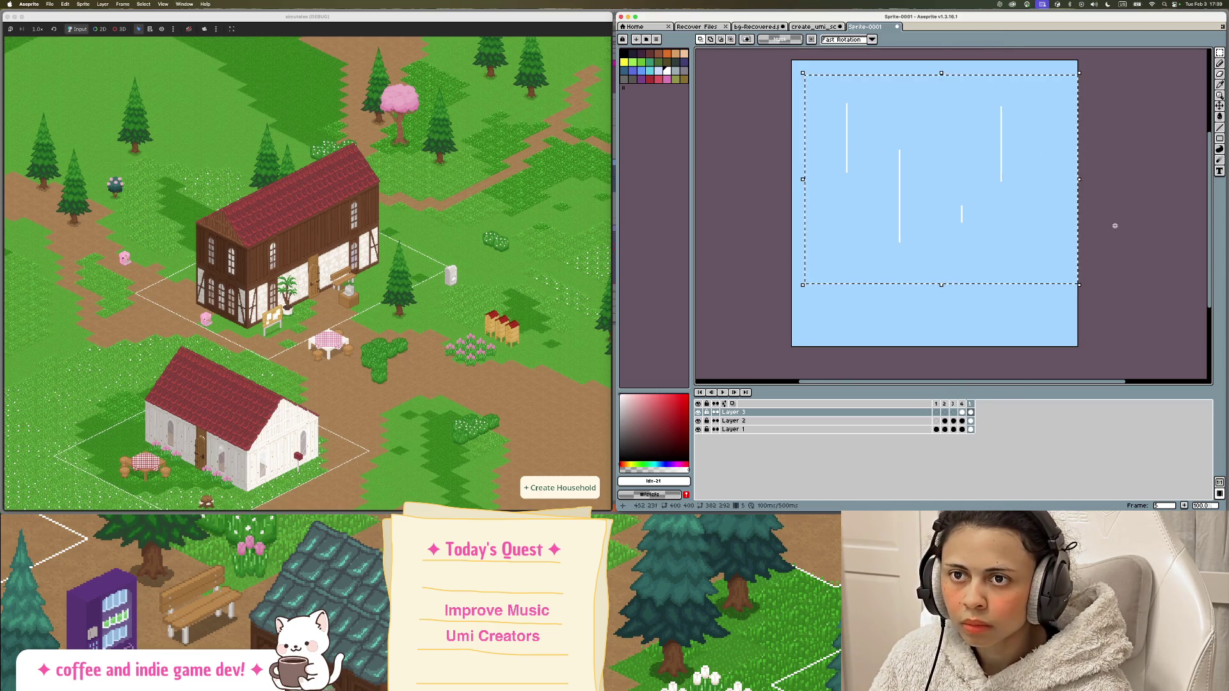
left_click_drag(1042, 230, 1034, 290)
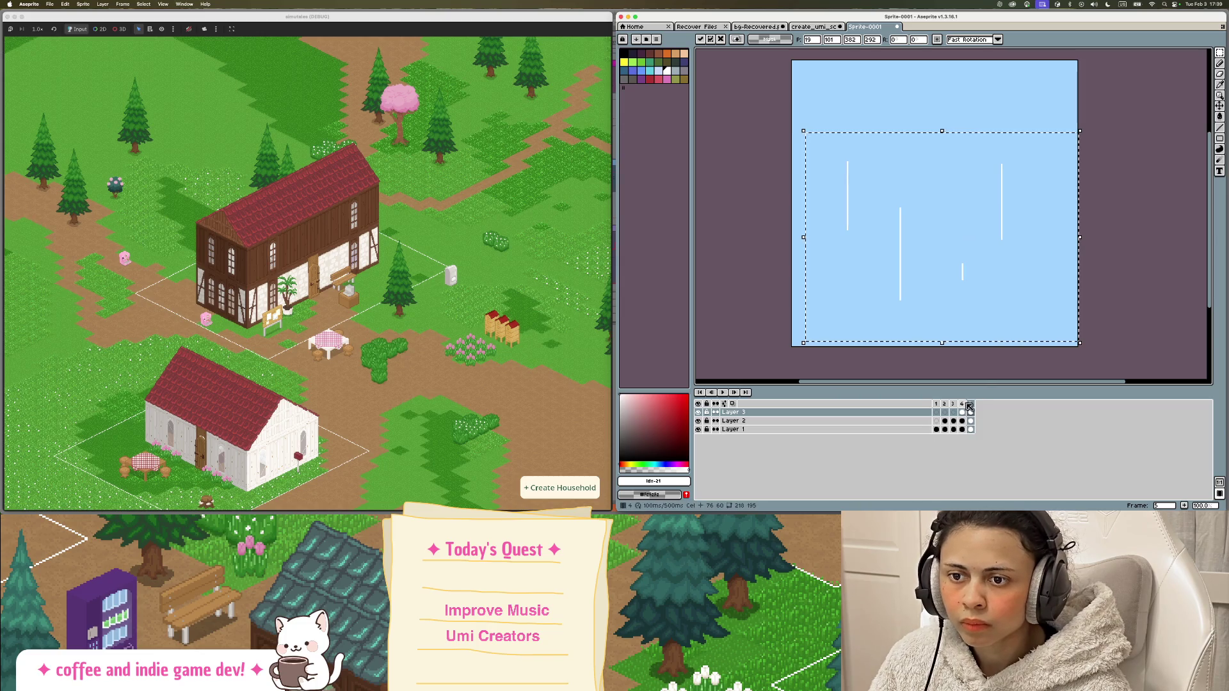
key("Return")
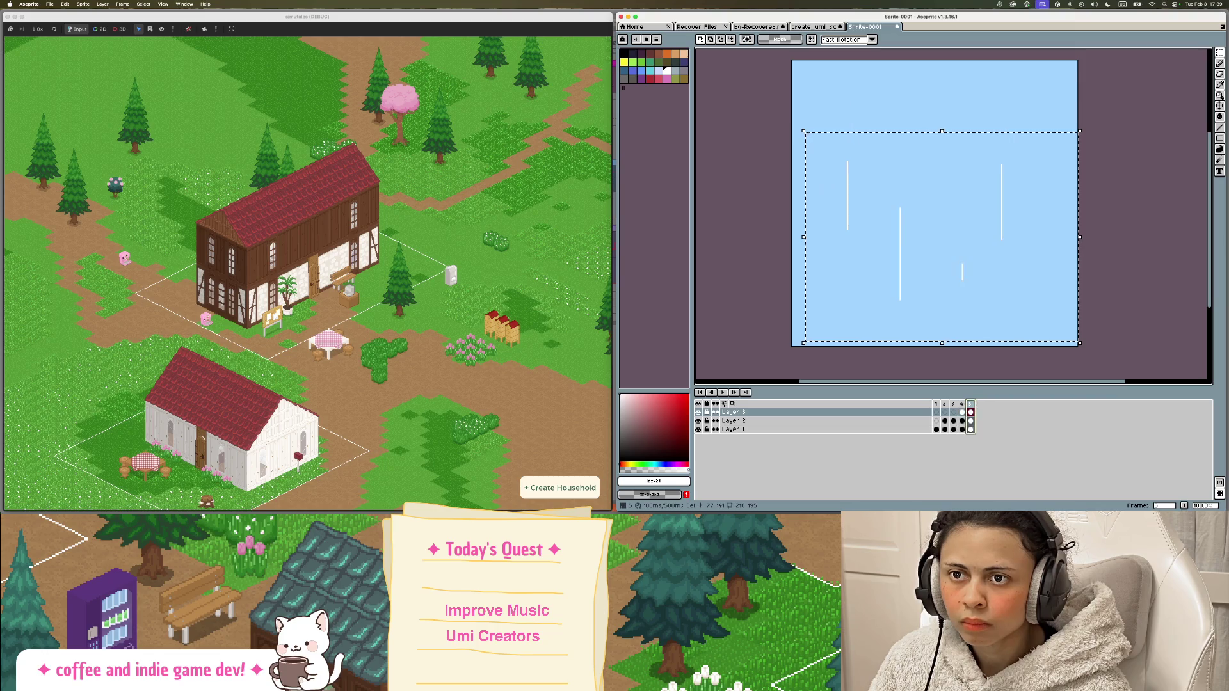
Add a new frame 6 after frame 5 and move its streaks down about 75 px.
left_click(962, 404)
key("Right")
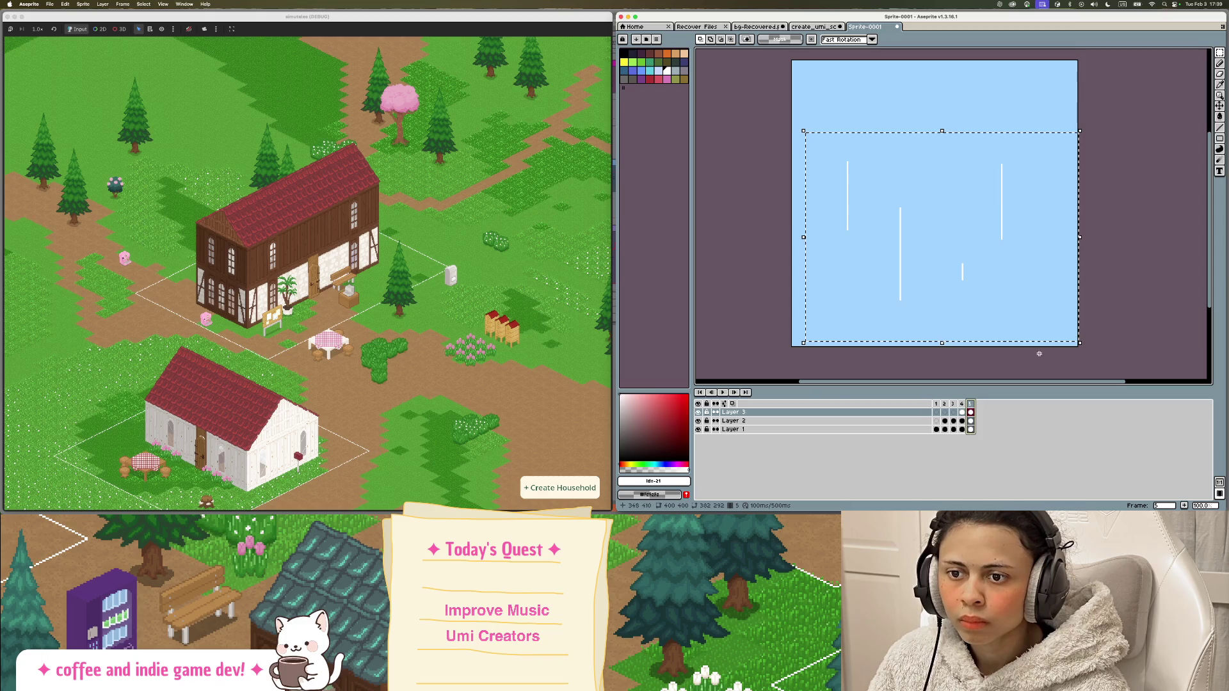
right_click(983, 404)
left_click(1007, 424)
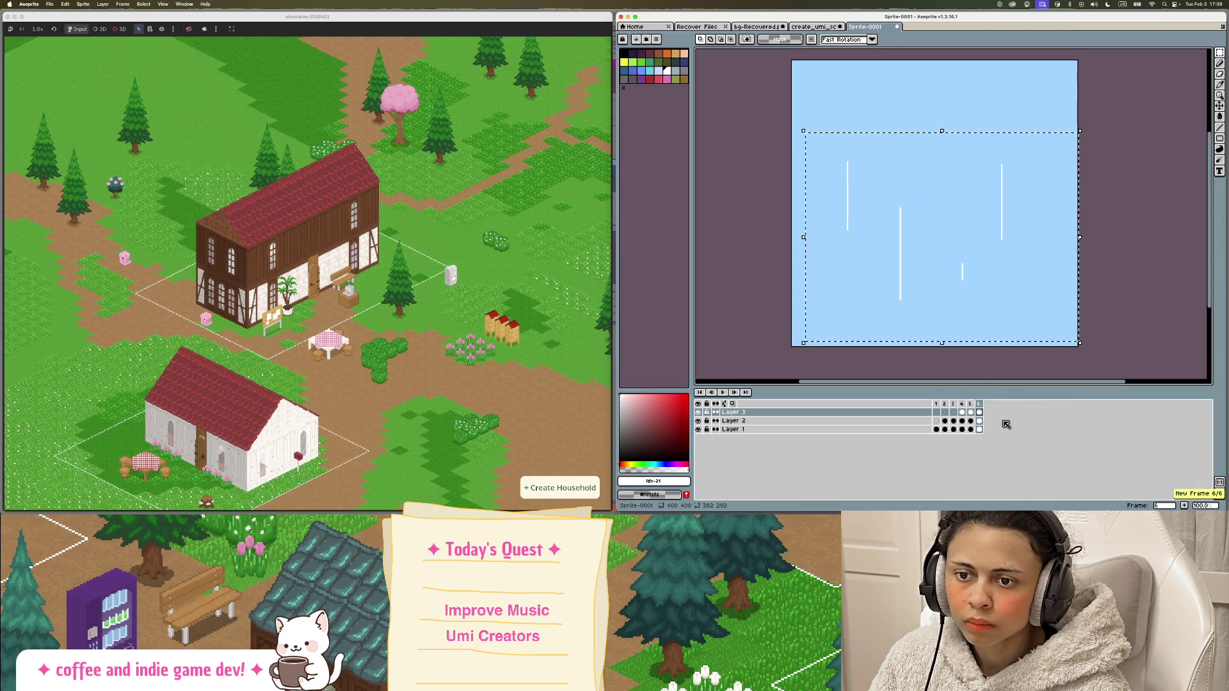
left_click_drag(1007, 272, 1006, 320)
left_click(961, 405)
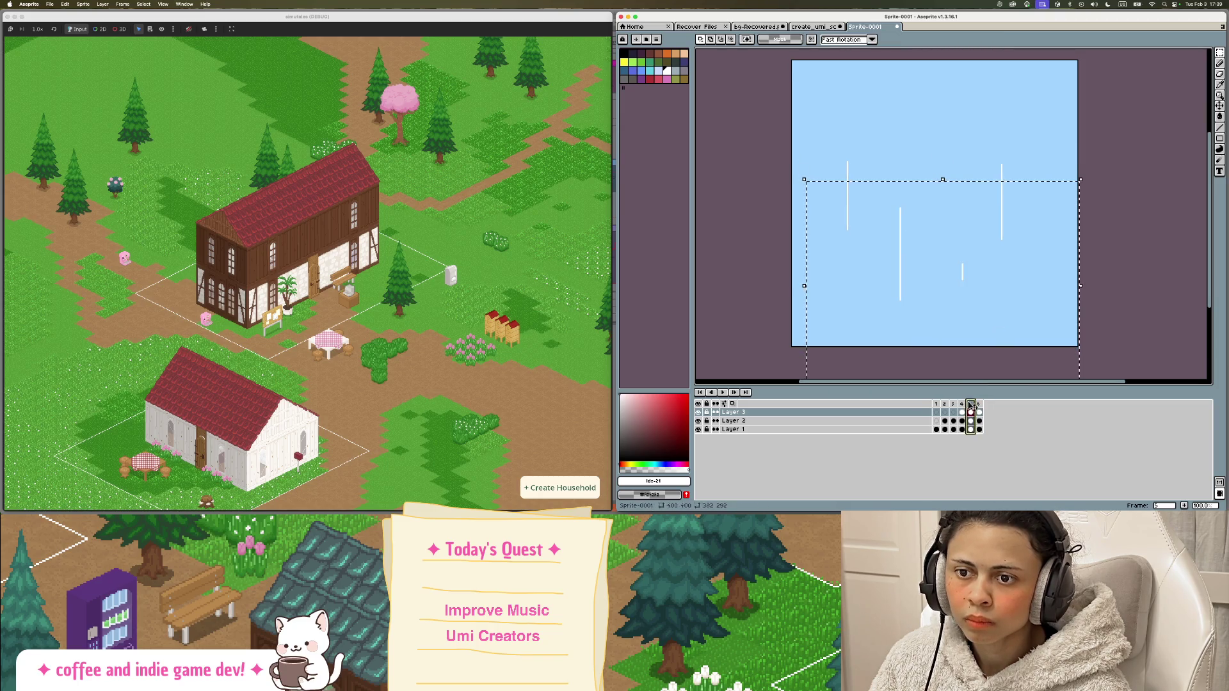
Play the rain animation from frame 6 to preview it, then stop it.
left_click(732, 392)
left_click(733, 393)
left_click(724, 392)
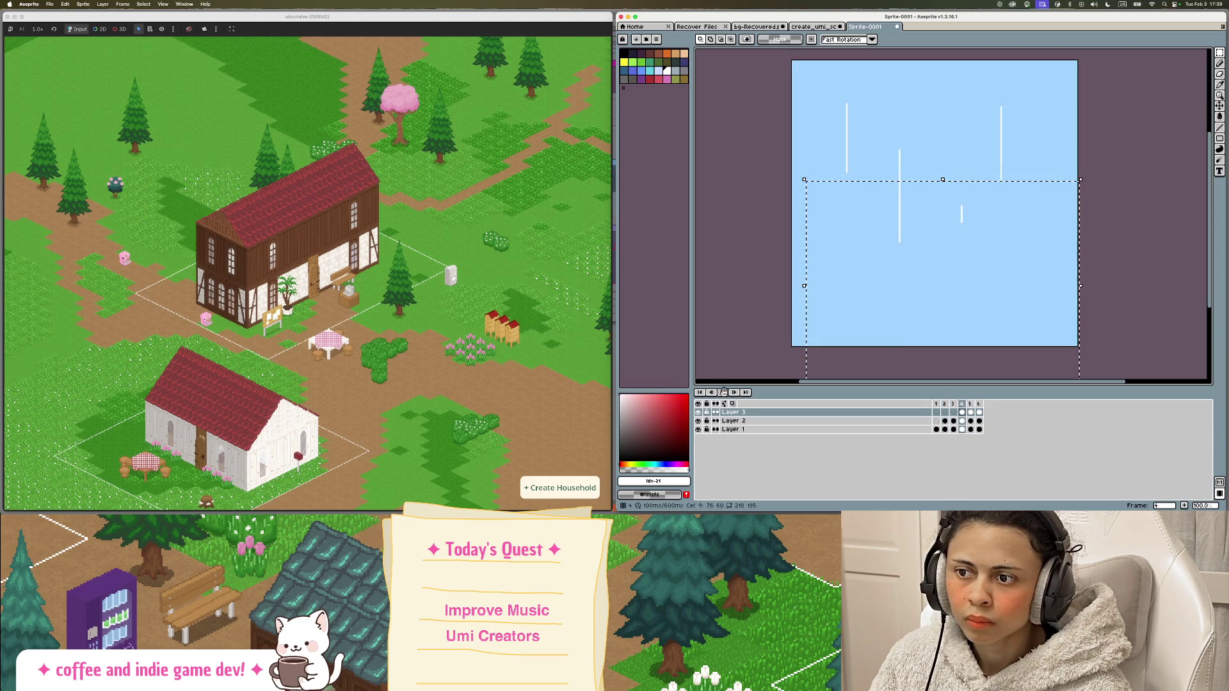
left_click(724, 392)
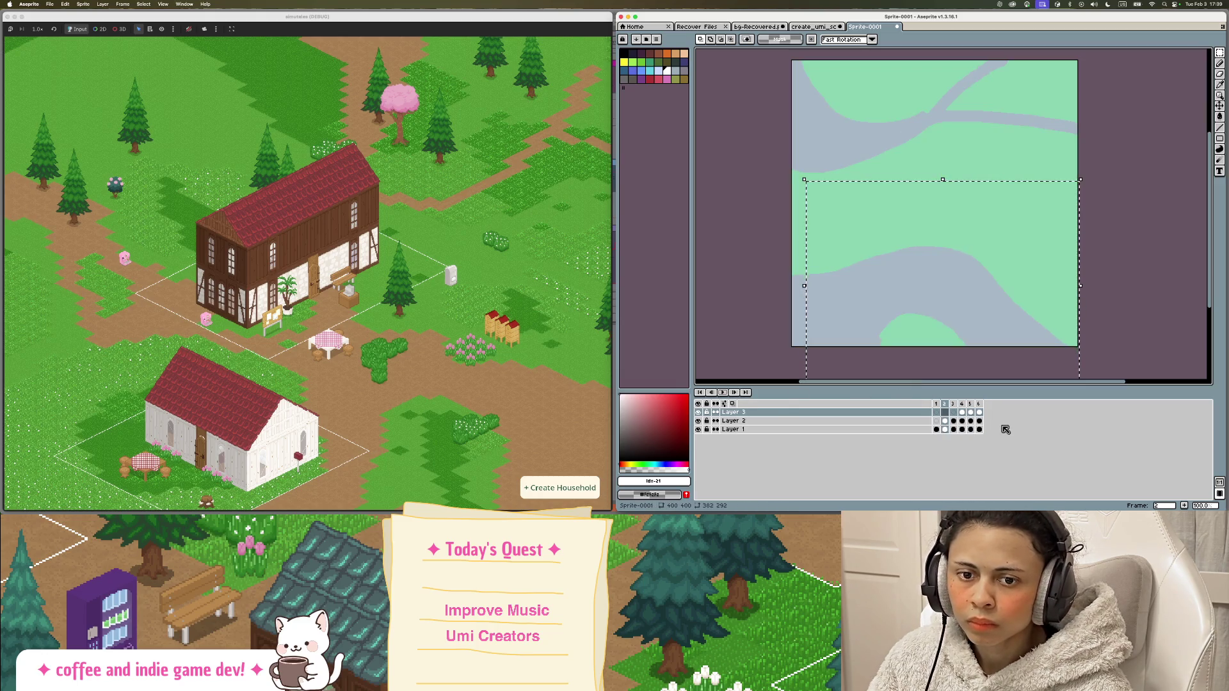
Step through frames 4, 5 and 6, then play and stop the animation.
left_click(962, 404)
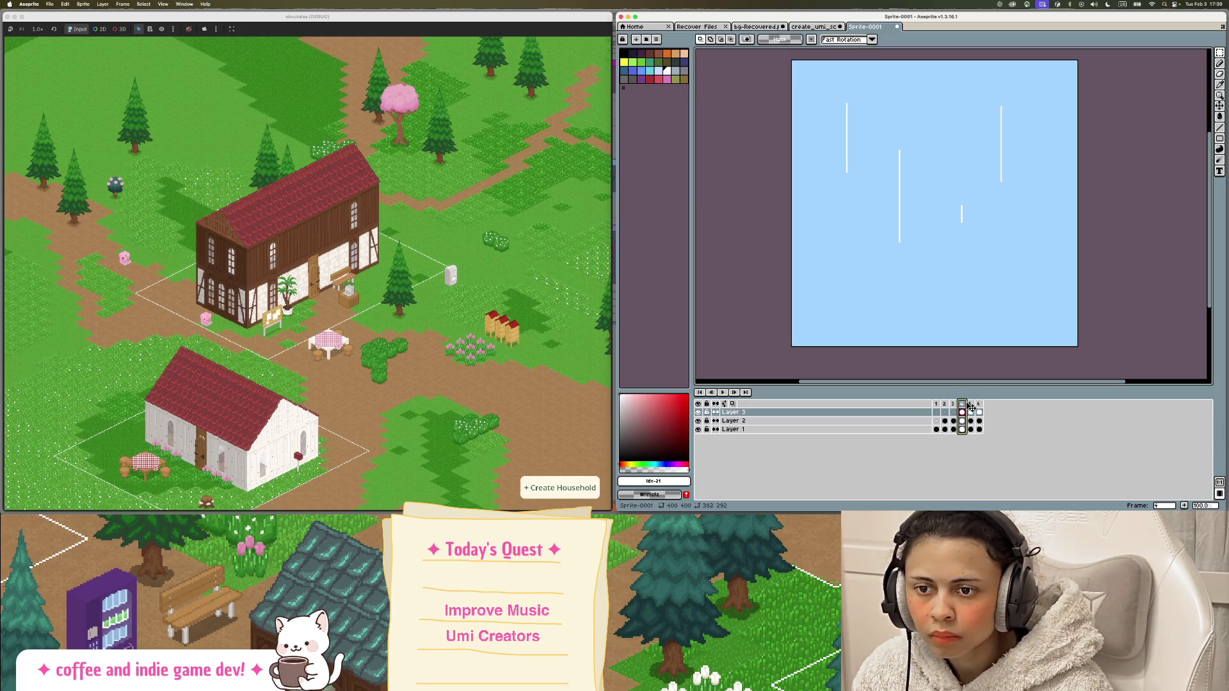
left_click(970, 404)
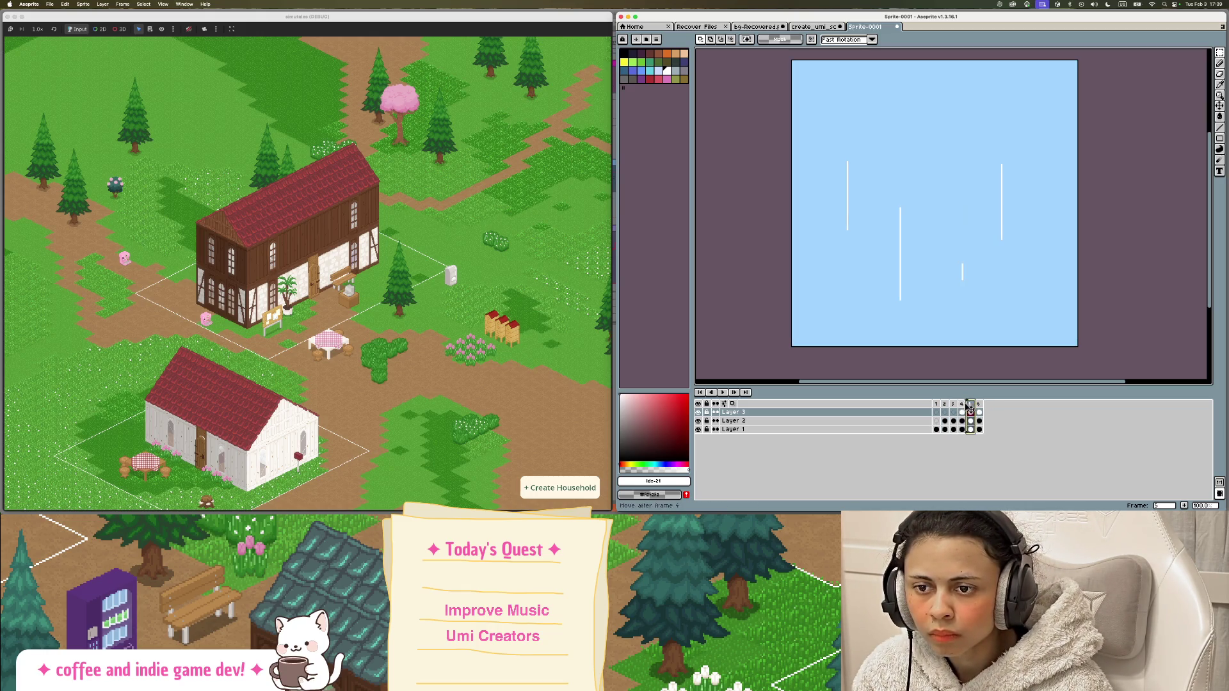
left_click(979, 405)
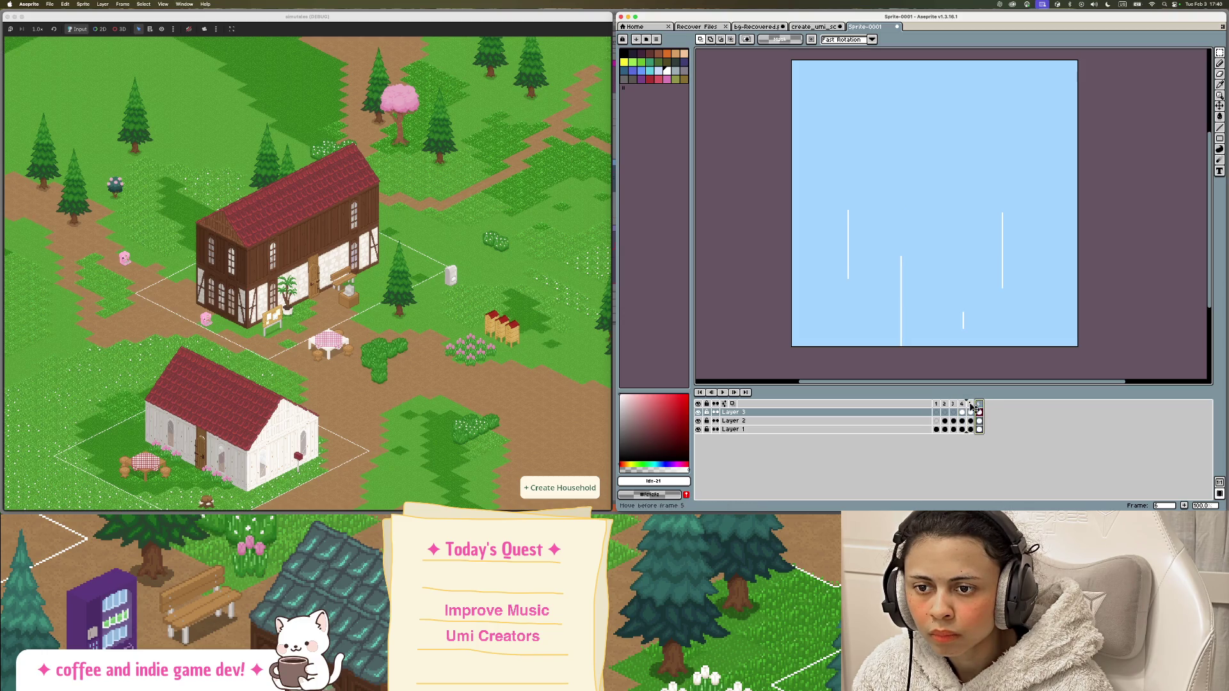
left_click(723, 393)
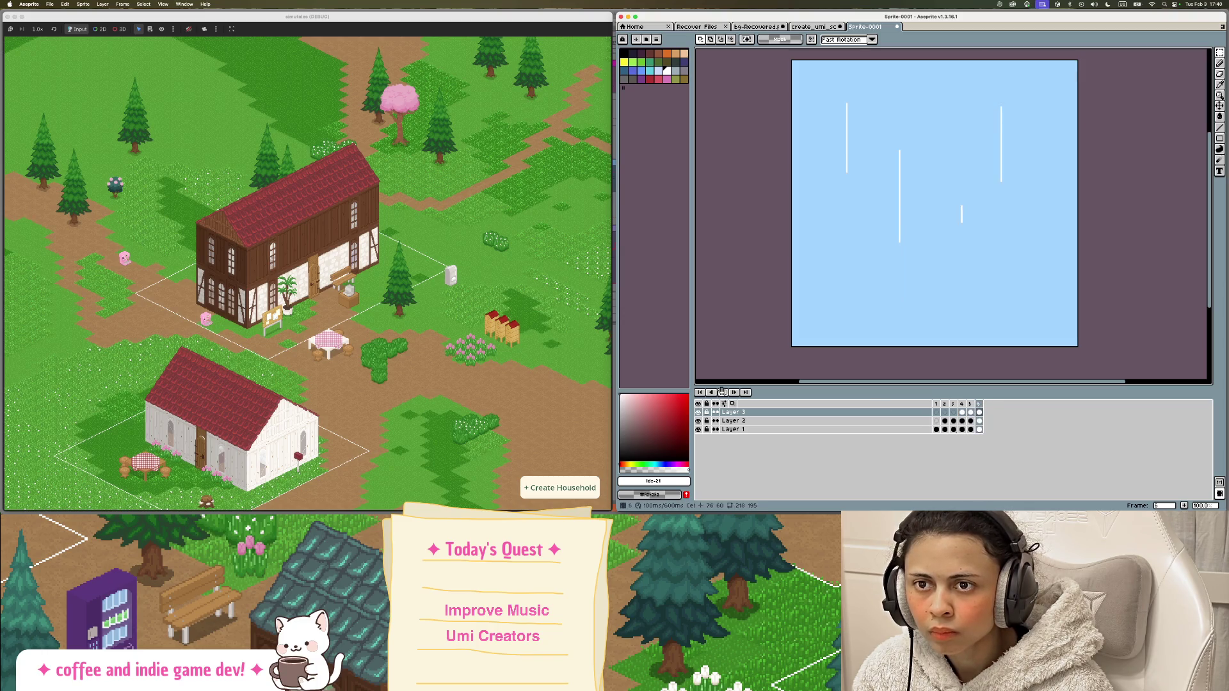
left_click(722, 392)
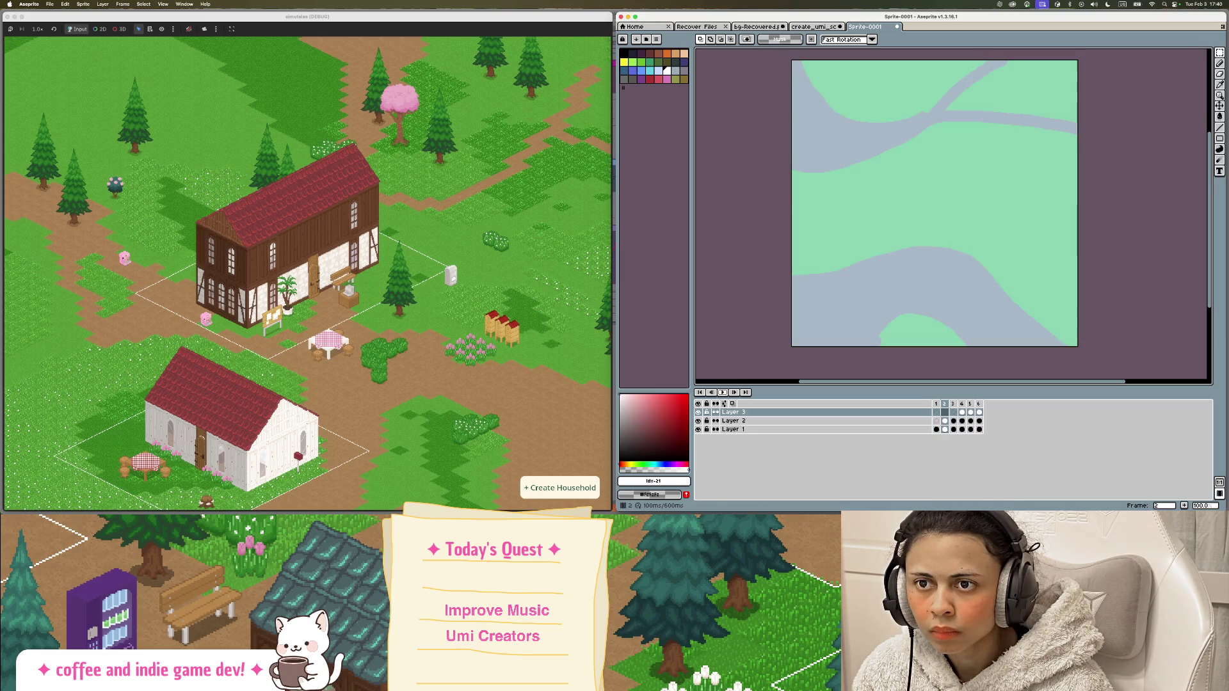
Compare frames 3 and 4, switch to the Line tool, and land on frame 4.
left_click(953, 405)
left_click(964, 405)
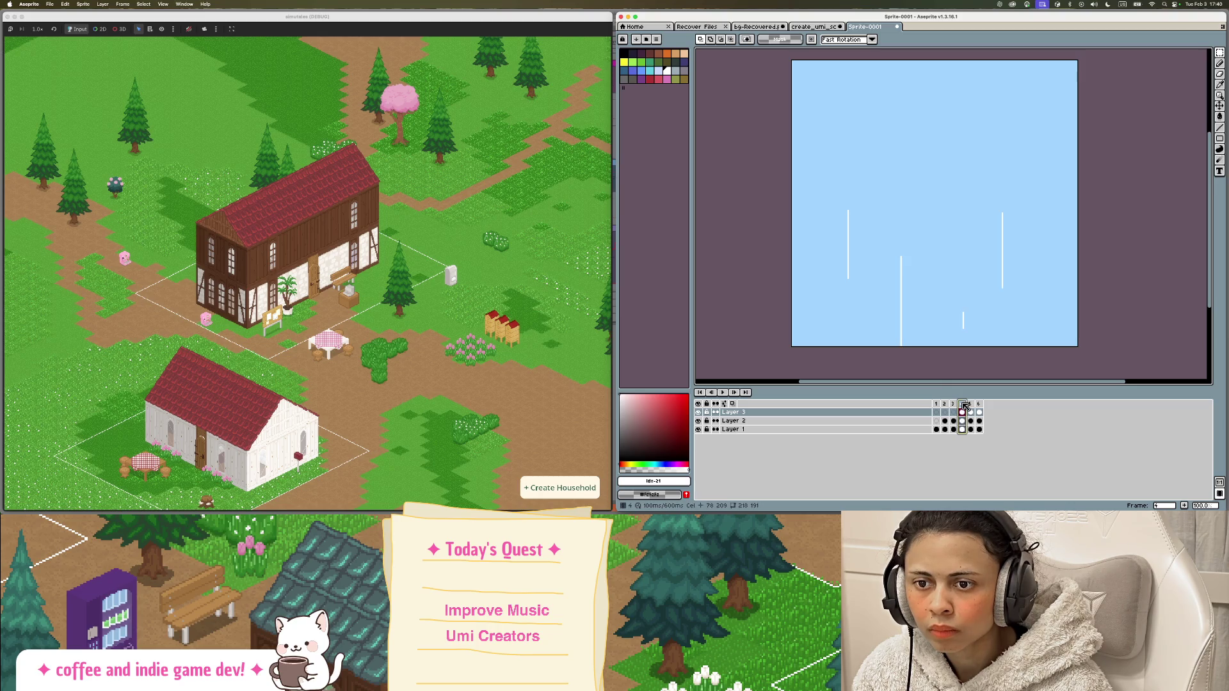
left_click(953, 411)
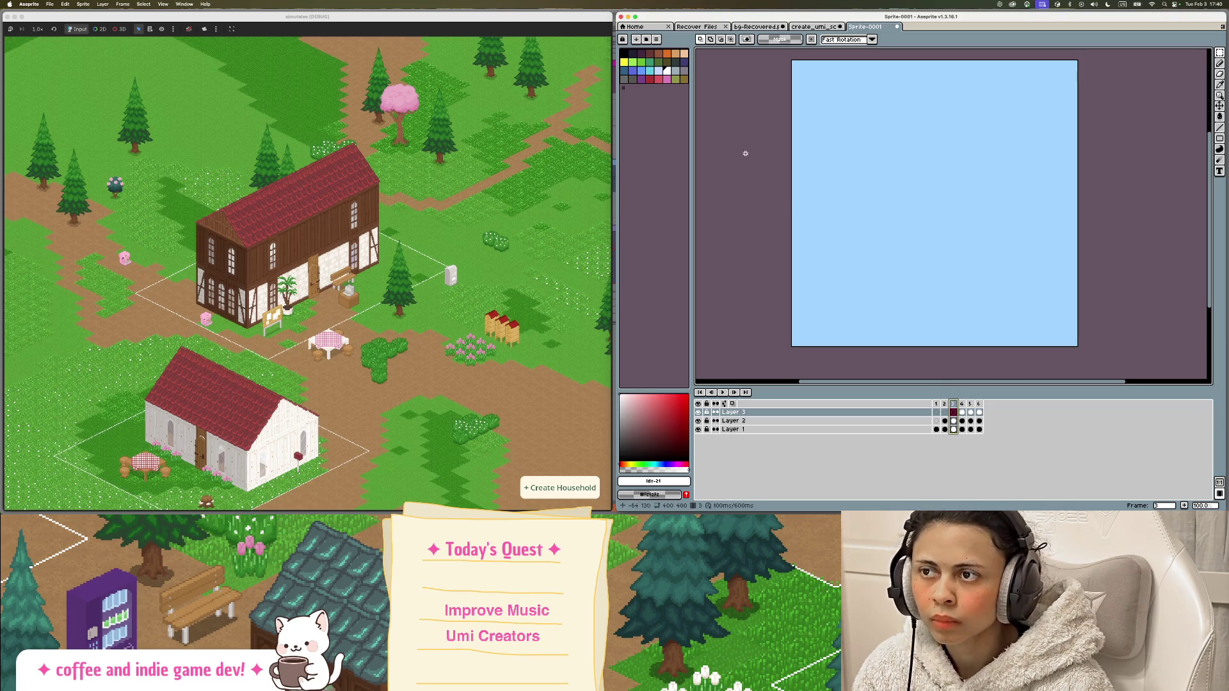
key("l")
left_click(961, 405)
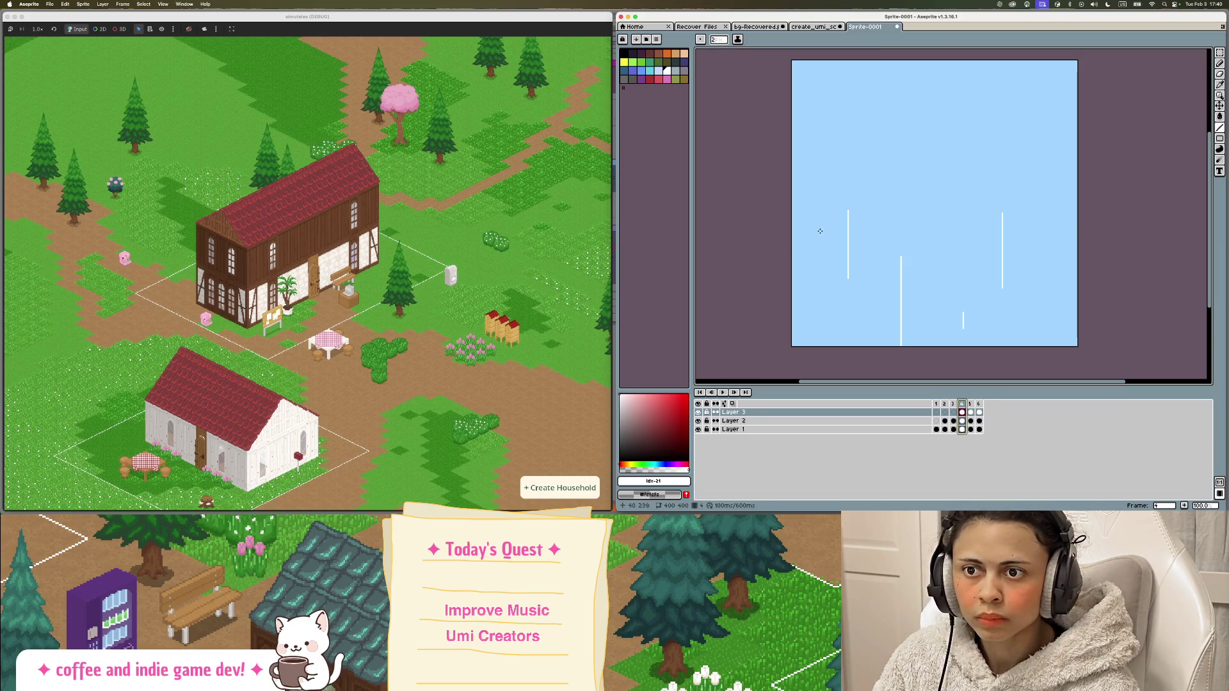
On frame 6, select the long middle rain streak and lower it about 20 px.
left_click(970, 404)
mouse_move(887, 199)
left_mouse_down()
mouse_move(976, 334)
mouse_move(952, 313)
left_mouse_up()
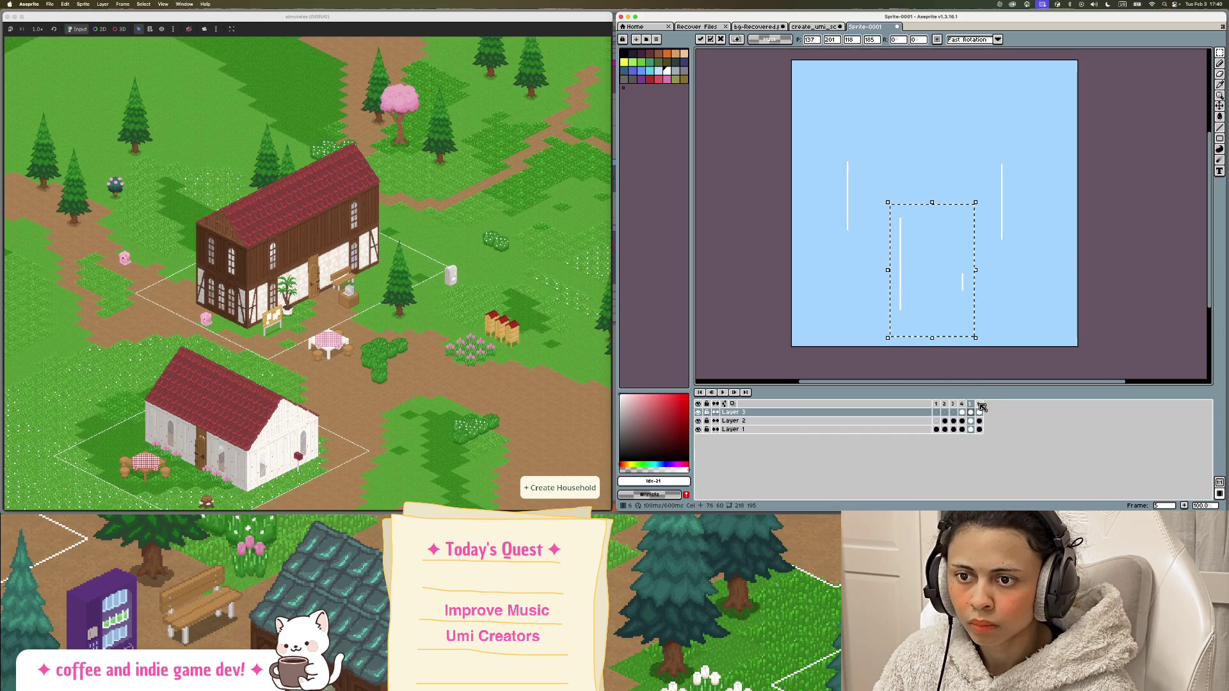
key("Right")
left_click_drag(885, 135, 939, 272)
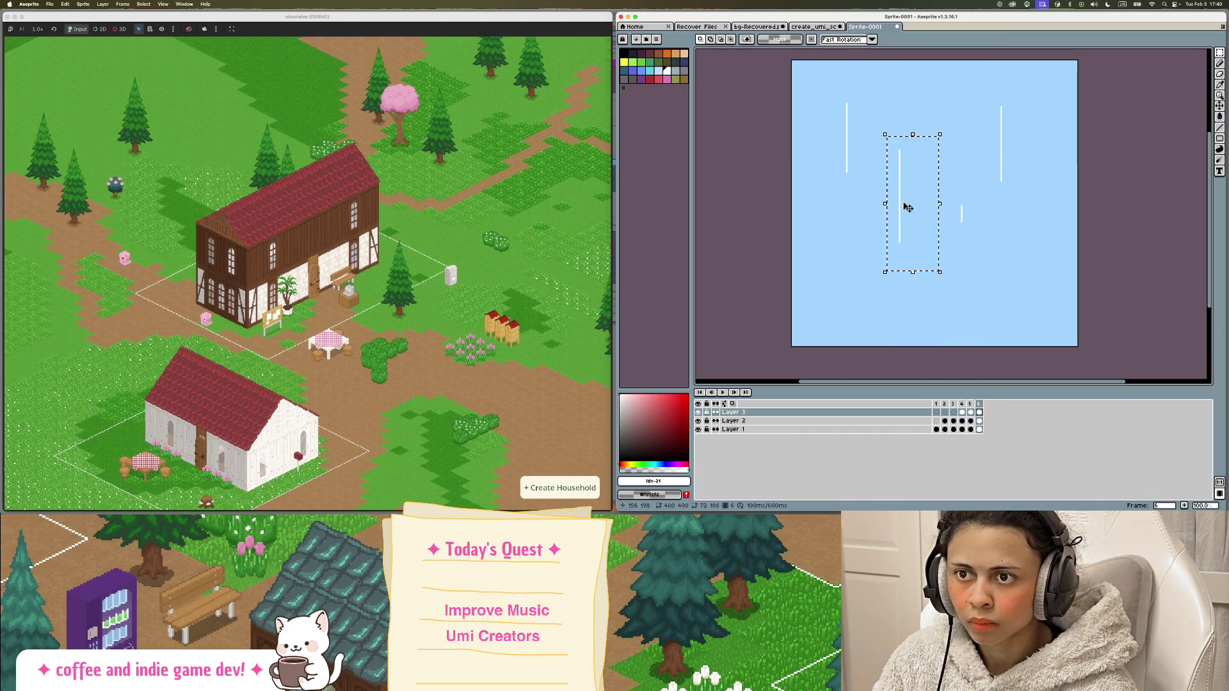
mouse_move(884, 121)
left_mouse_down()
mouse_move(977, 272)
mouse_move(947, 265)
left_mouse_up()
key("super+d")
Nudge the long streak about 15 px lower, then replay the animation to check it.
mouse_move(881, 151)
left_mouse_down()
mouse_move(937, 307)
mouse_move(919, 276)
left_mouse_up()
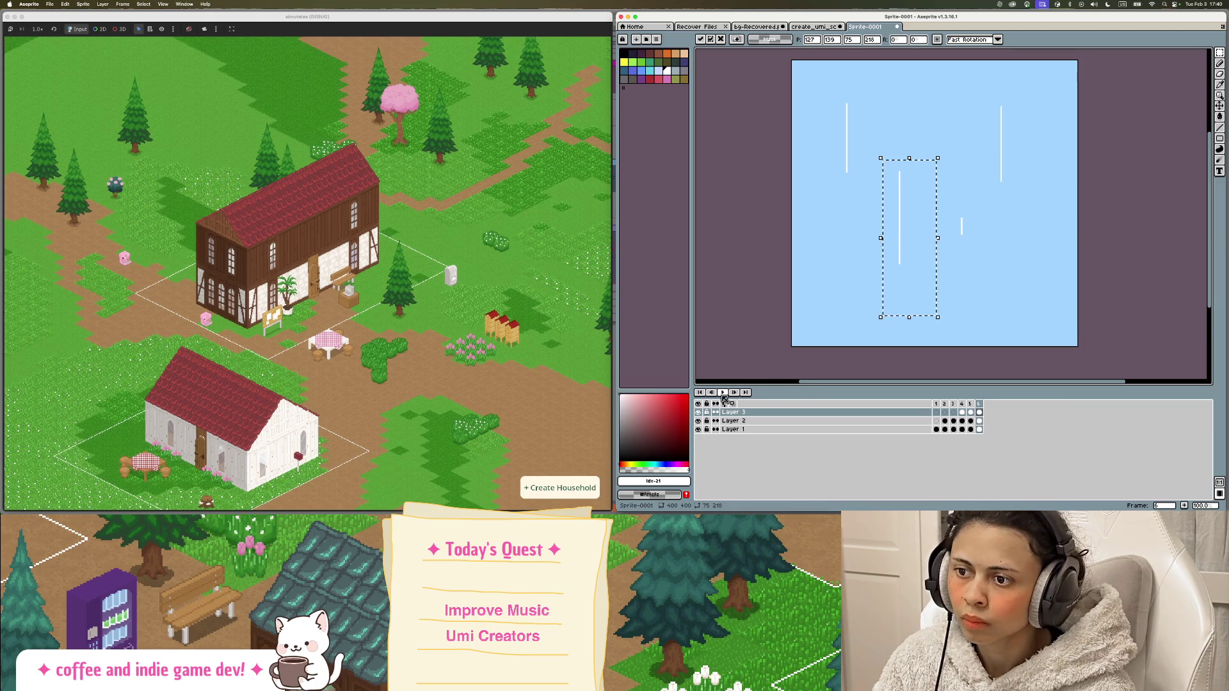
left_click(723, 393)
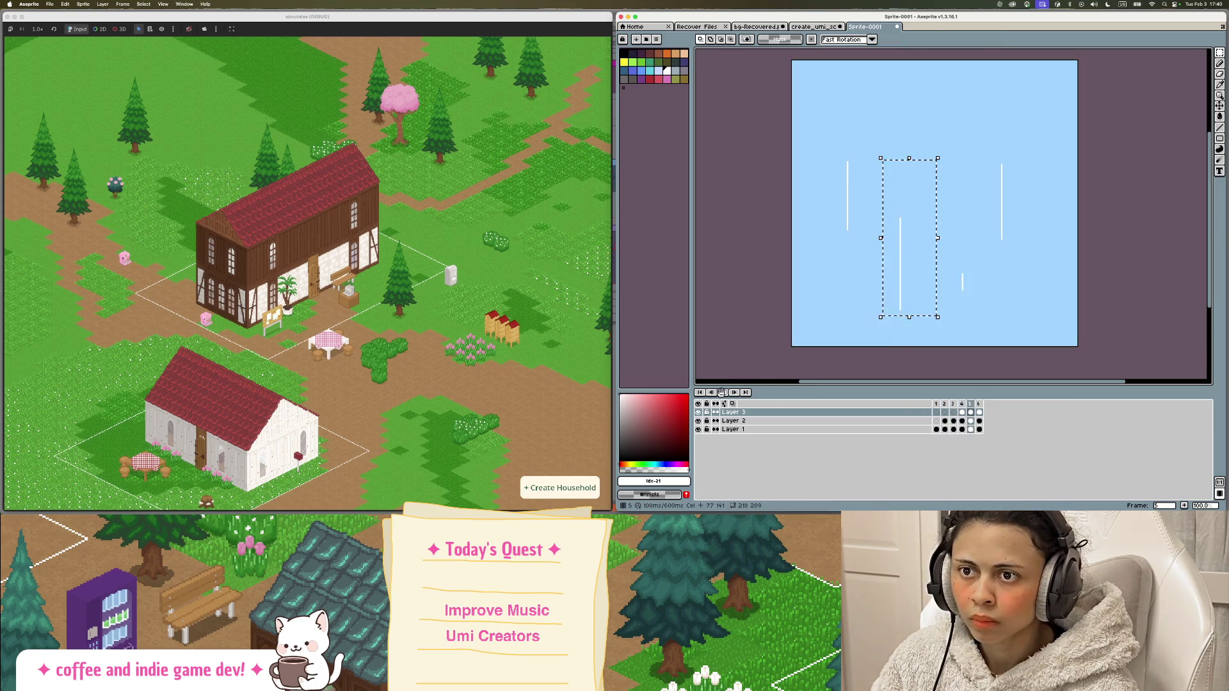
left_click(722, 393)
left_click(979, 406)
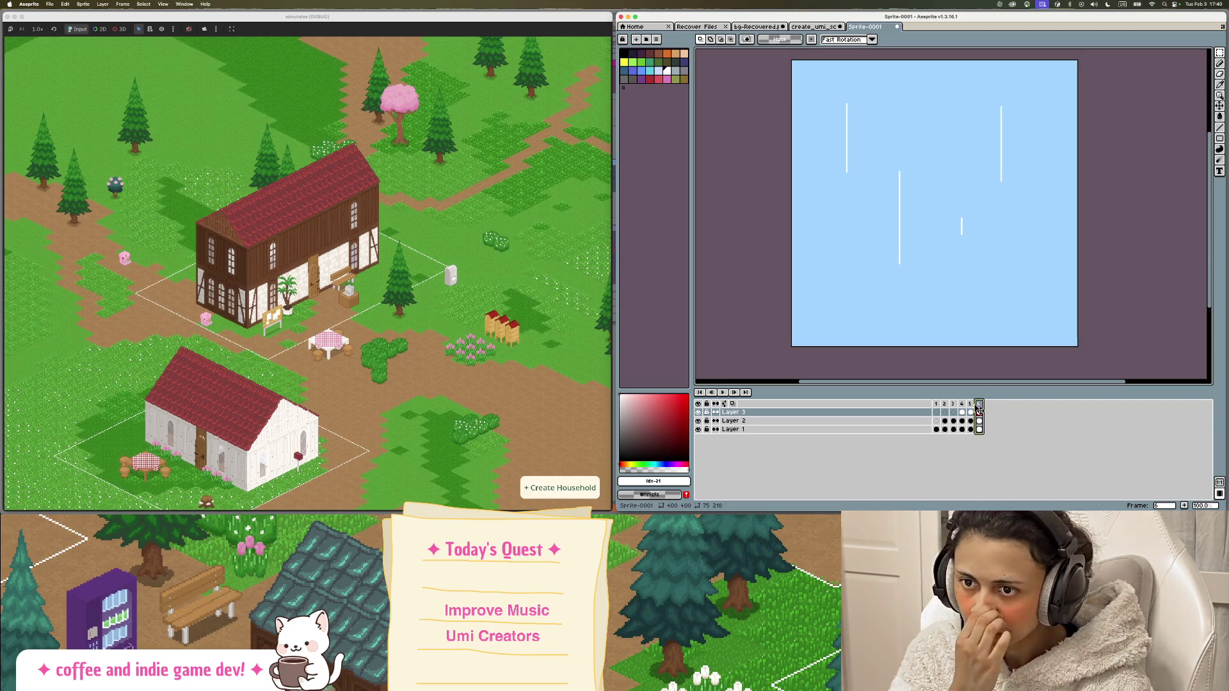
left_click(962, 404)
key("Return")
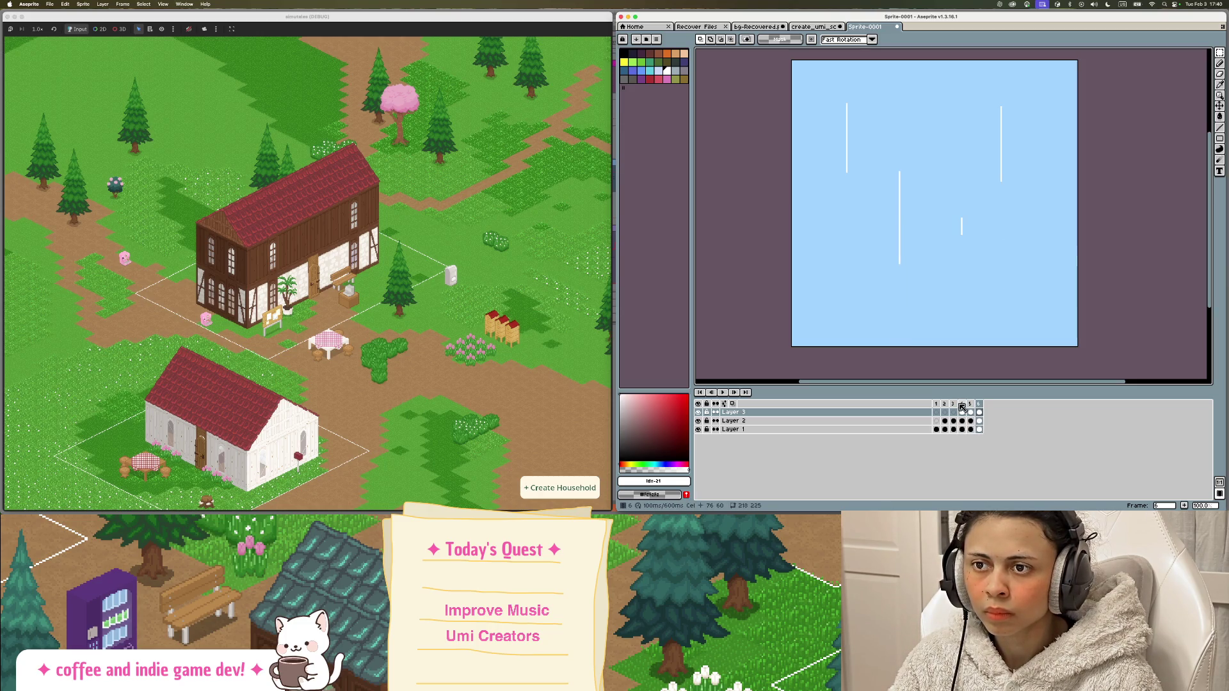